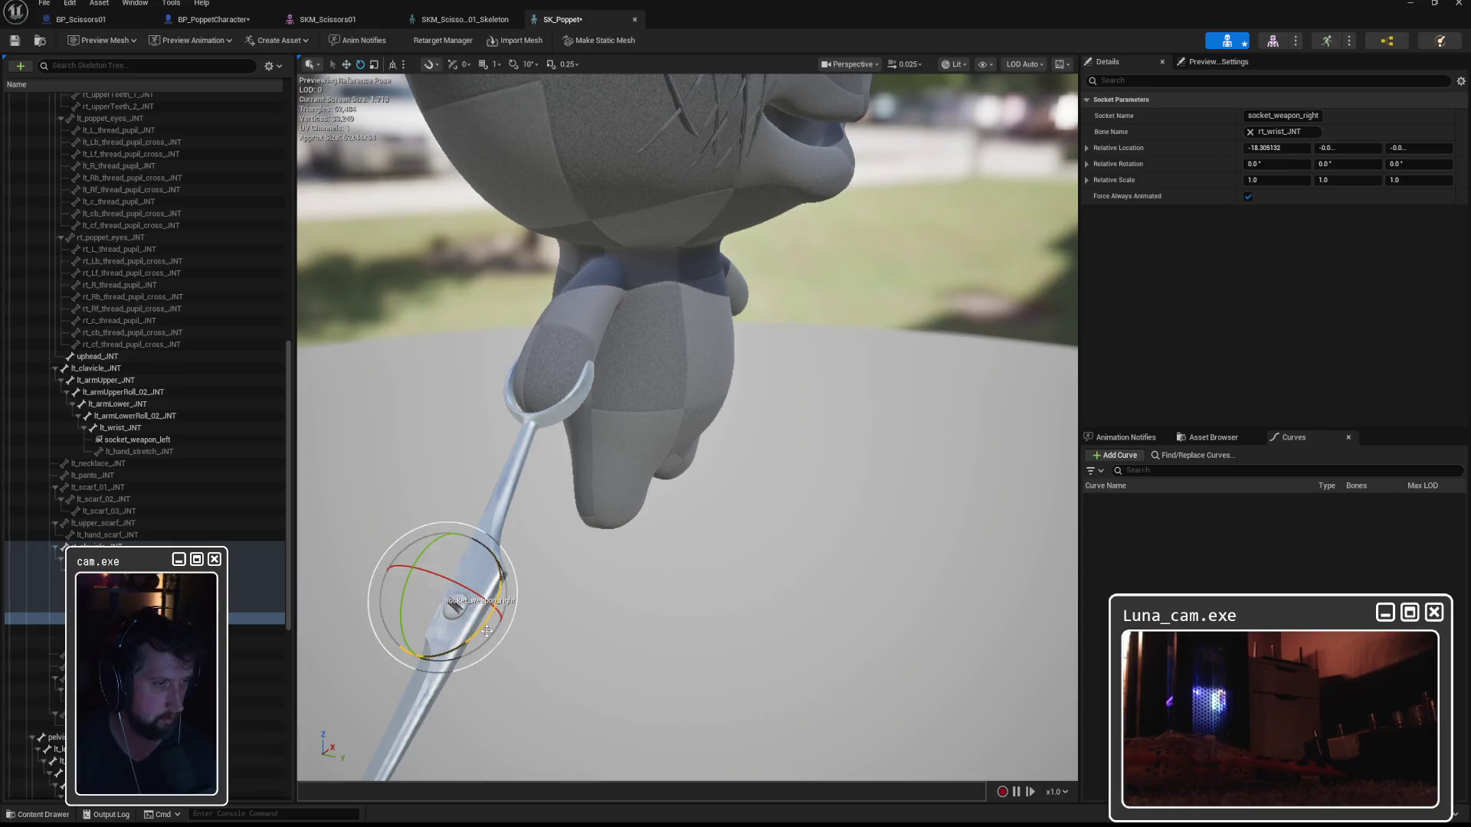
# Rotate socket_weapon_right to turn the scissors and lift them up onto the poppet's hand.
pyautogui.moveTo(499, 613)
pyautogui.mouseDown()
pyautogui.moveTo(517, 620)
pyautogui.moveTo(529, 589)
pyautogui.moveTo(534, 515)
pyautogui.mouseUp()
pyautogui.press('w')
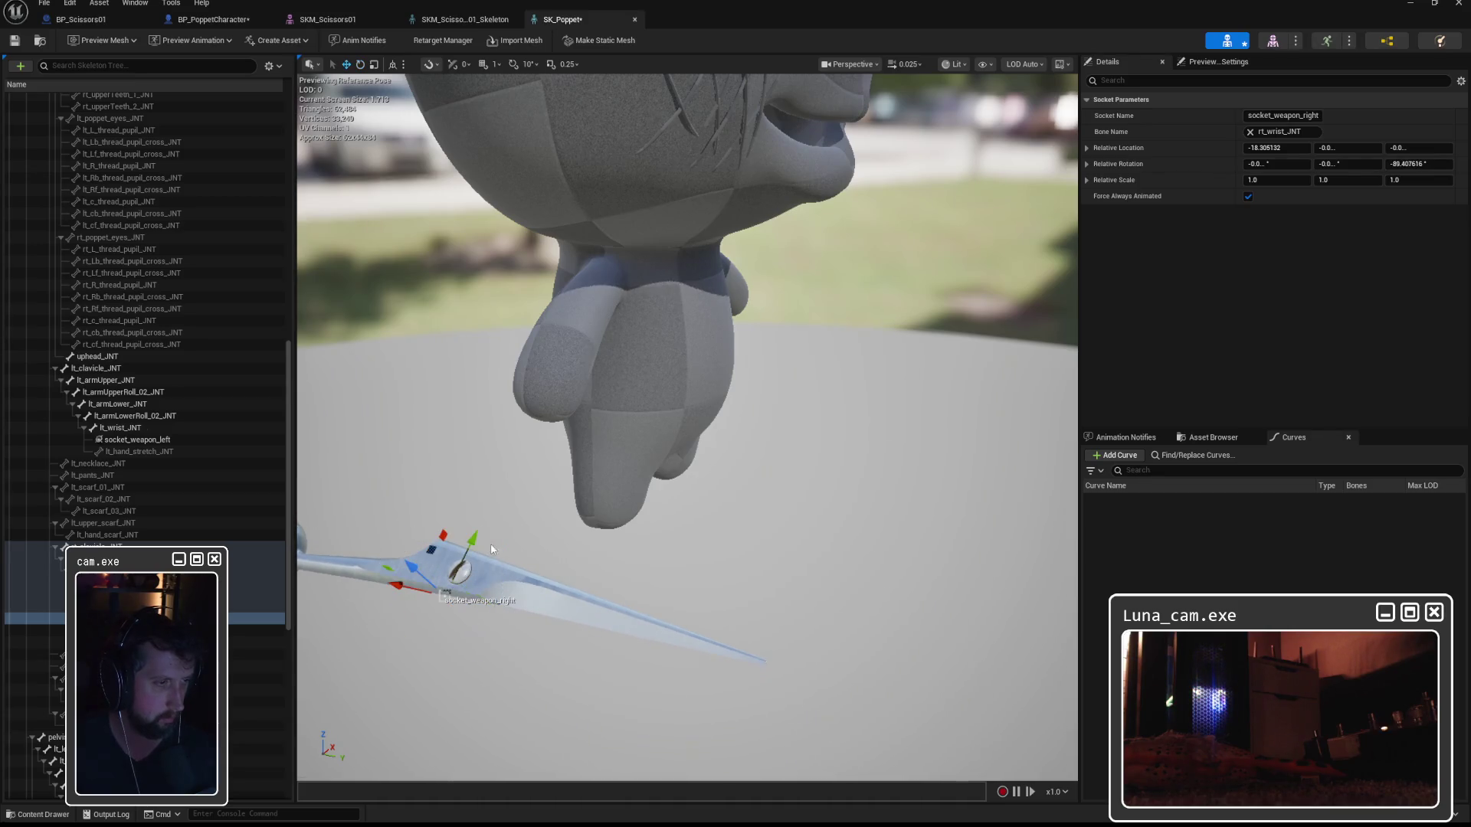
pyautogui.moveTo(476, 559)
pyautogui.mouseDown()
pyautogui.moveTo(575, 361)
pyautogui.moveTo(578, 405)
pyautogui.moveTo(702, 410)
pyautogui.moveTo(762, 479)
pyautogui.moveTo(757, 448)
pyautogui.moveTo(652, 429)
pyautogui.moveTo(582, 436)
pyautogui.mouseUp()
# Nudge the scissors down into the hand, save the SK_Poppet skeleton, and return to the level.
pyautogui.press('e')
pyautogui.scroll(5, 688, 427)
pyautogui.press('w')
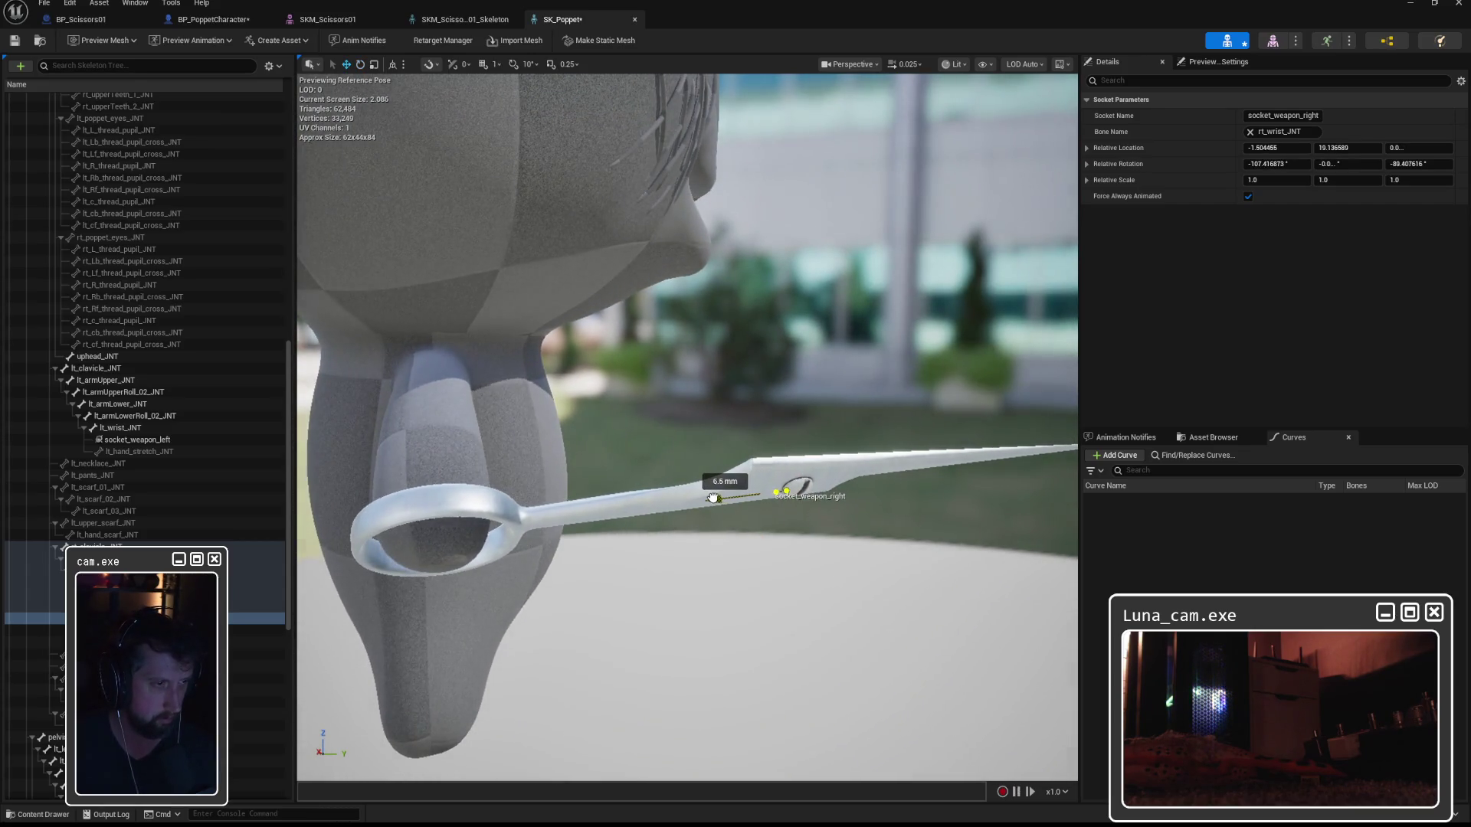
pyautogui.moveTo(796, 536)
pyautogui.mouseDown()
pyautogui.moveTo(724, 469)
pyautogui.moveTo(578, 468)
pyautogui.mouseUp()
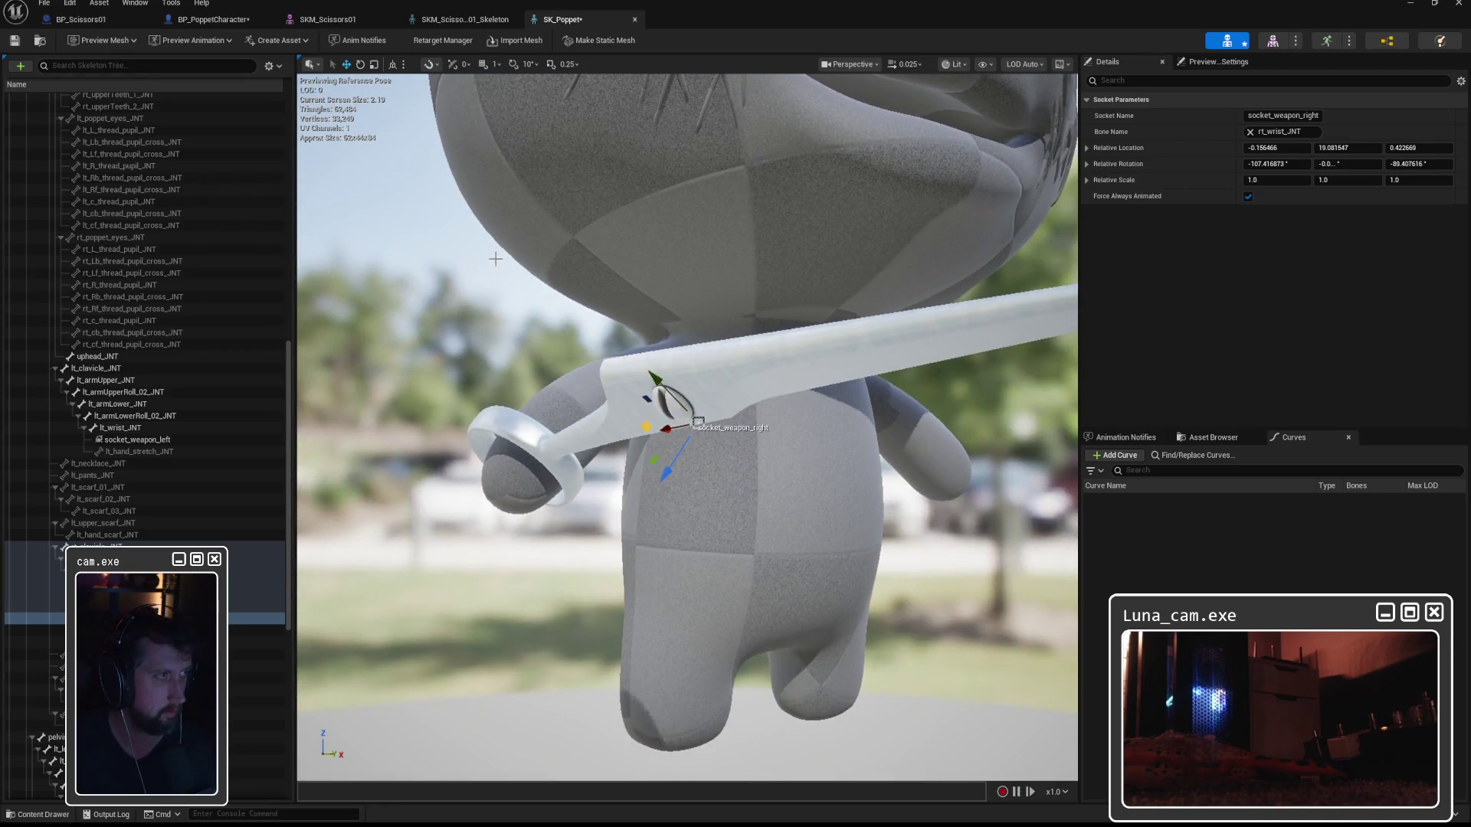
pyautogui.click(14, 41)
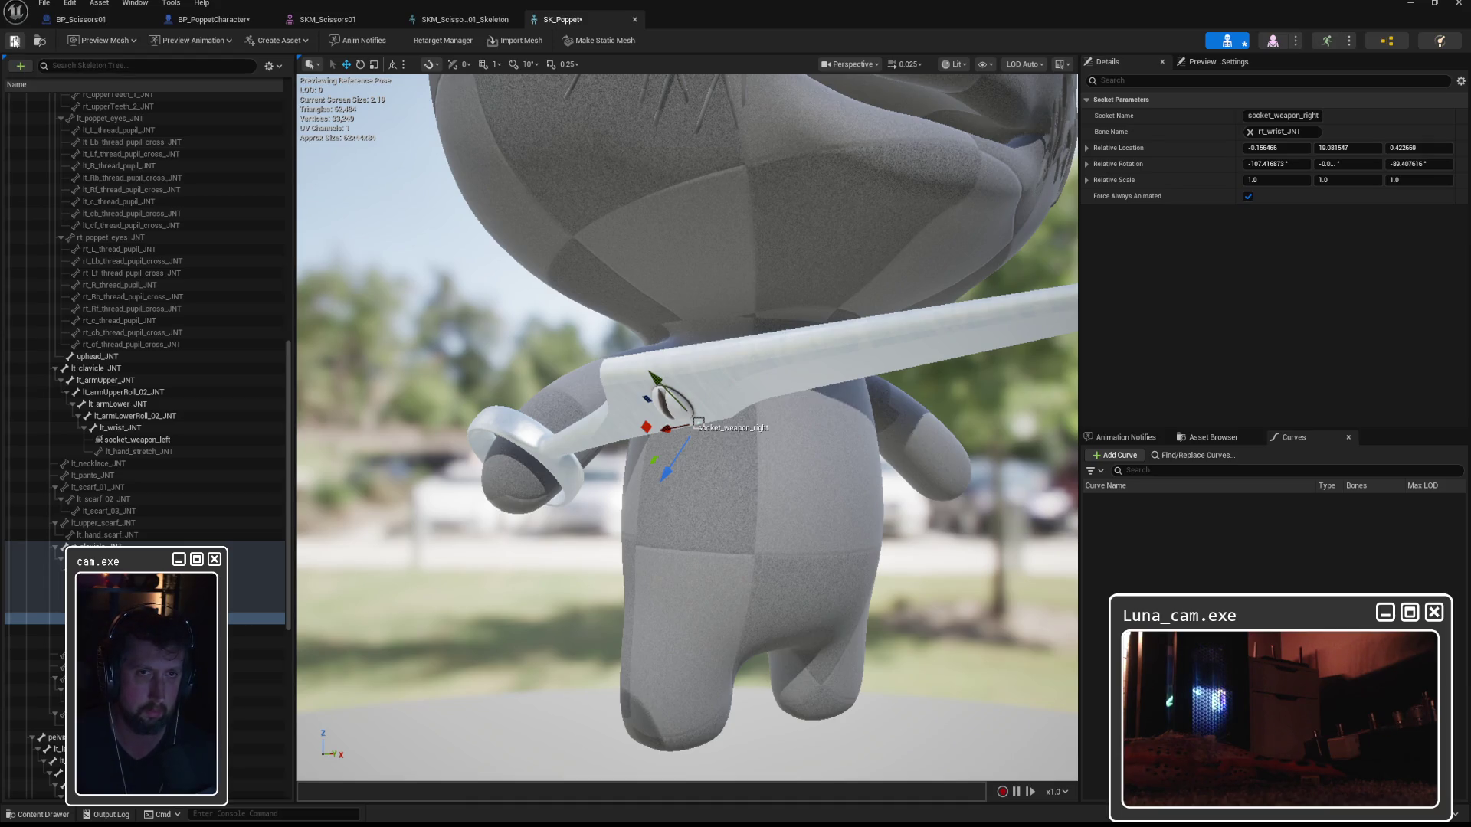
pyautogui.hotkey('alt', 'Tab')
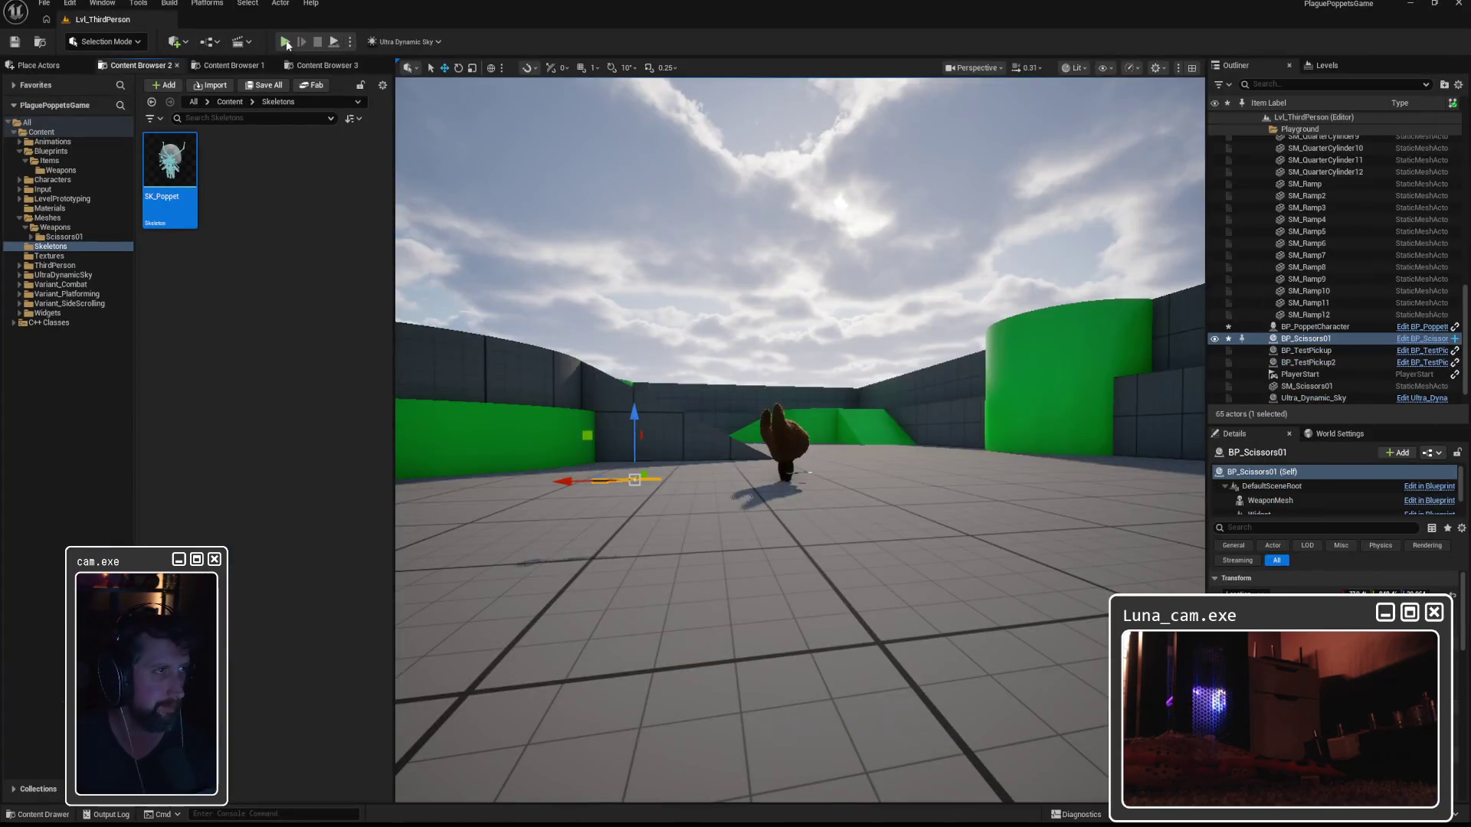
# Play-test the level, walking the poppet to check the held scissors, then return to SK_Poppet.
pyautogui.click(285, 40)
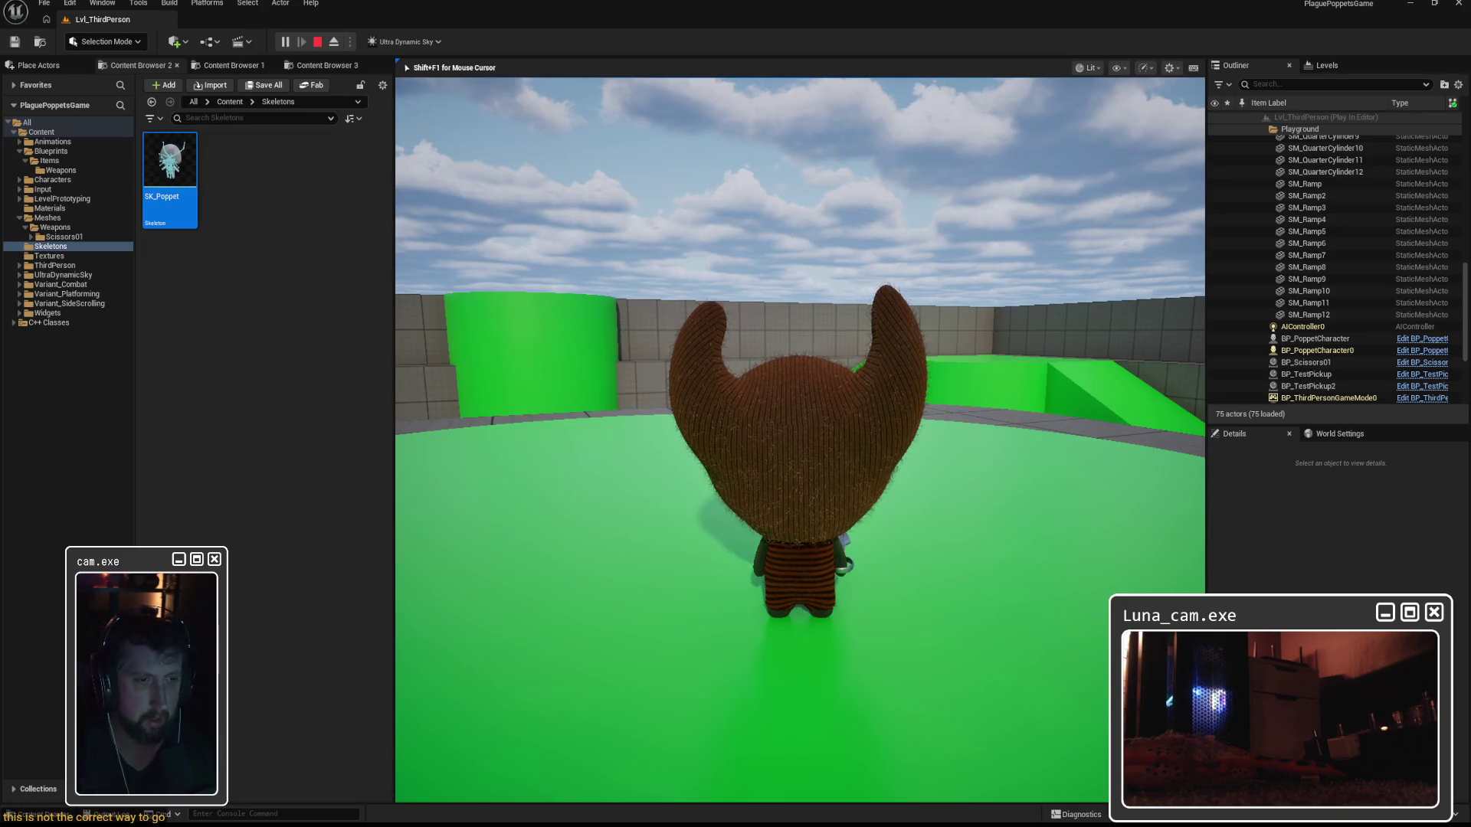
pyautogui.press('w')
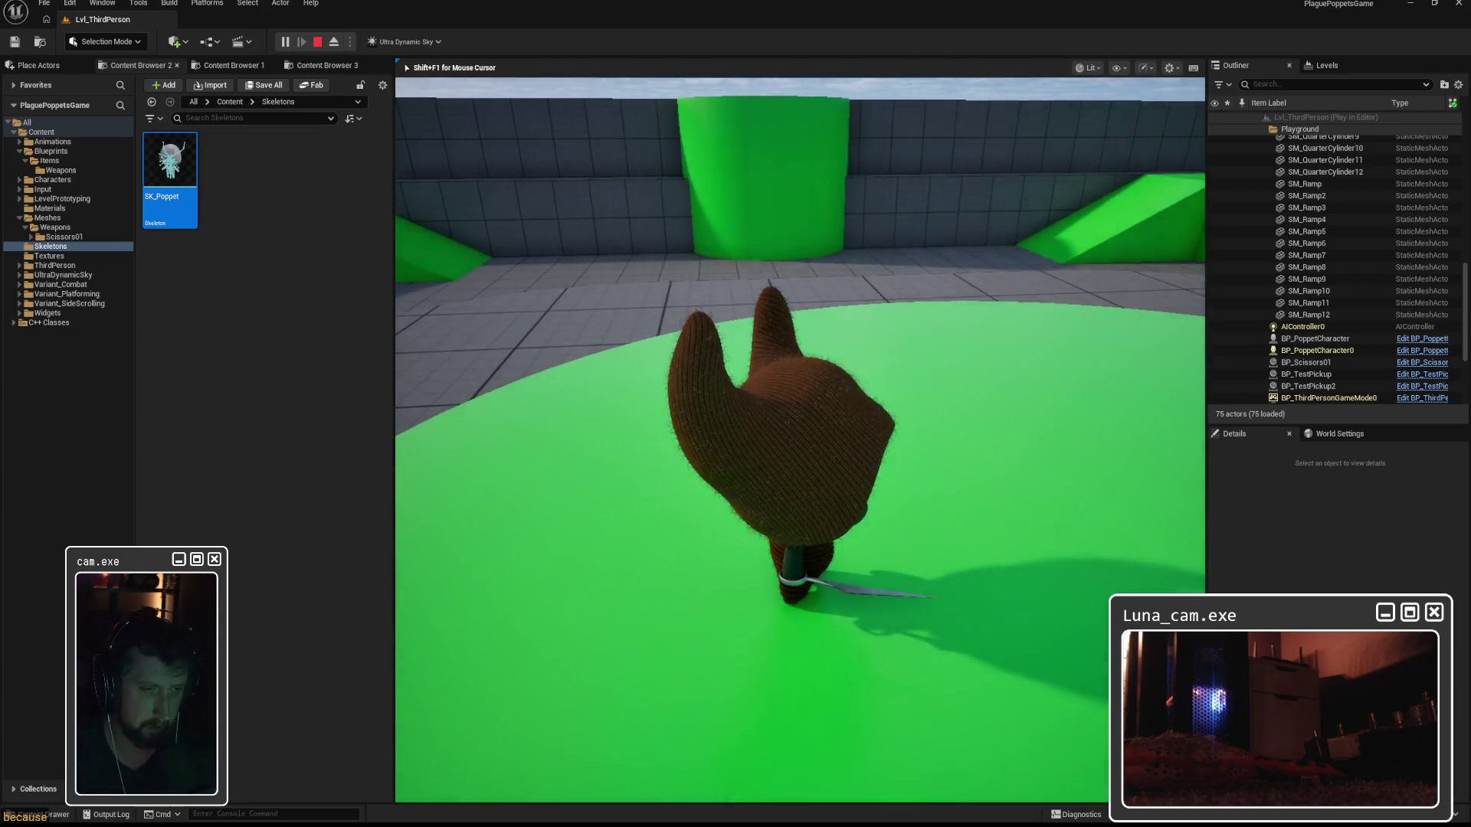
pyautogui.press('Escape')
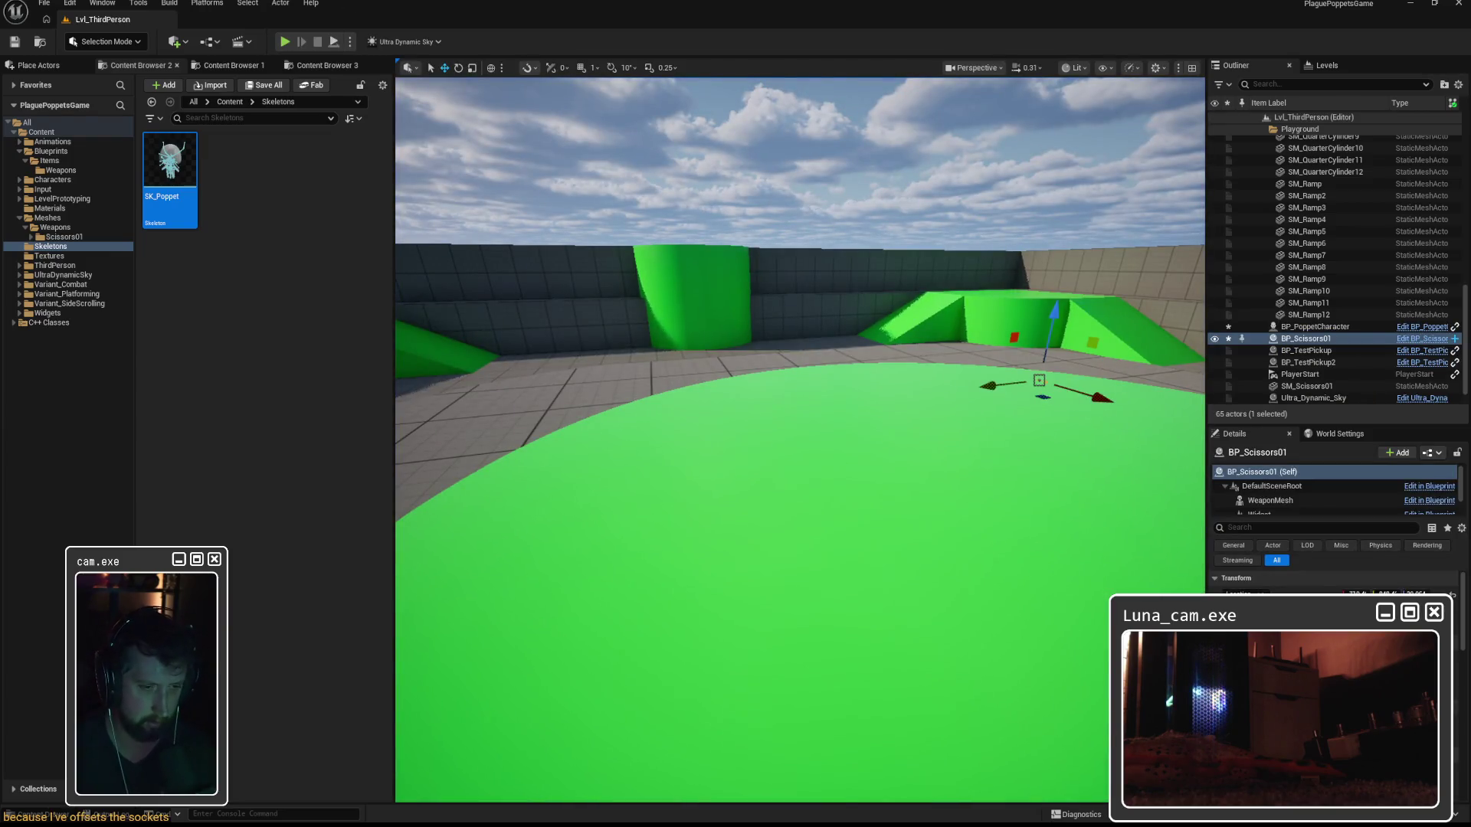
pyautogui.hotkey('alt', 'Tab')
# Set socket_weapon_right's relative location and rotation offsets to 0 and save SK_Poppet.
pyautogui.moveTo(636, 400)
pyautogui.mouseDown()
pyautogui.moveTo(747, 374)
pyautogui.moveTo(732, 313)
pyautogui.moveTo(662, 348)
pyautogui.mouseUp()
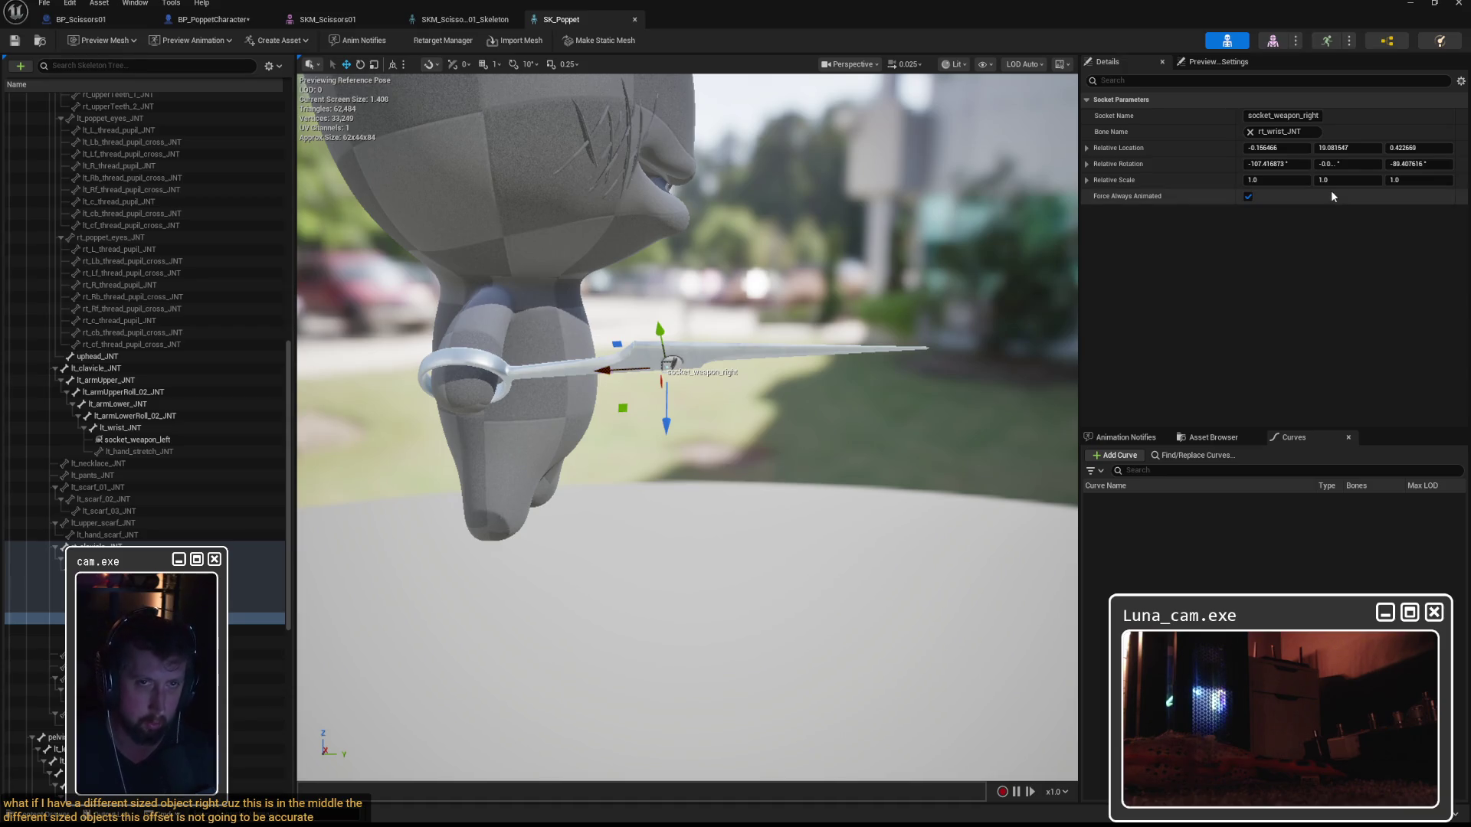
pyautogui.click(1285, 148)
pyautogui.write('0')
pyautogui.press('Tab')
pyautogui.write('0')
pyautogui.press('Tab')
pyautogui.write('0')
pyautogui.press('Tab')
pyautogui.write('0')
pyautogui.press('Tab')
pyautogui.write('0')
pyautogui.moveTo(738, 360); pyautogui.dragTo(738, 314)
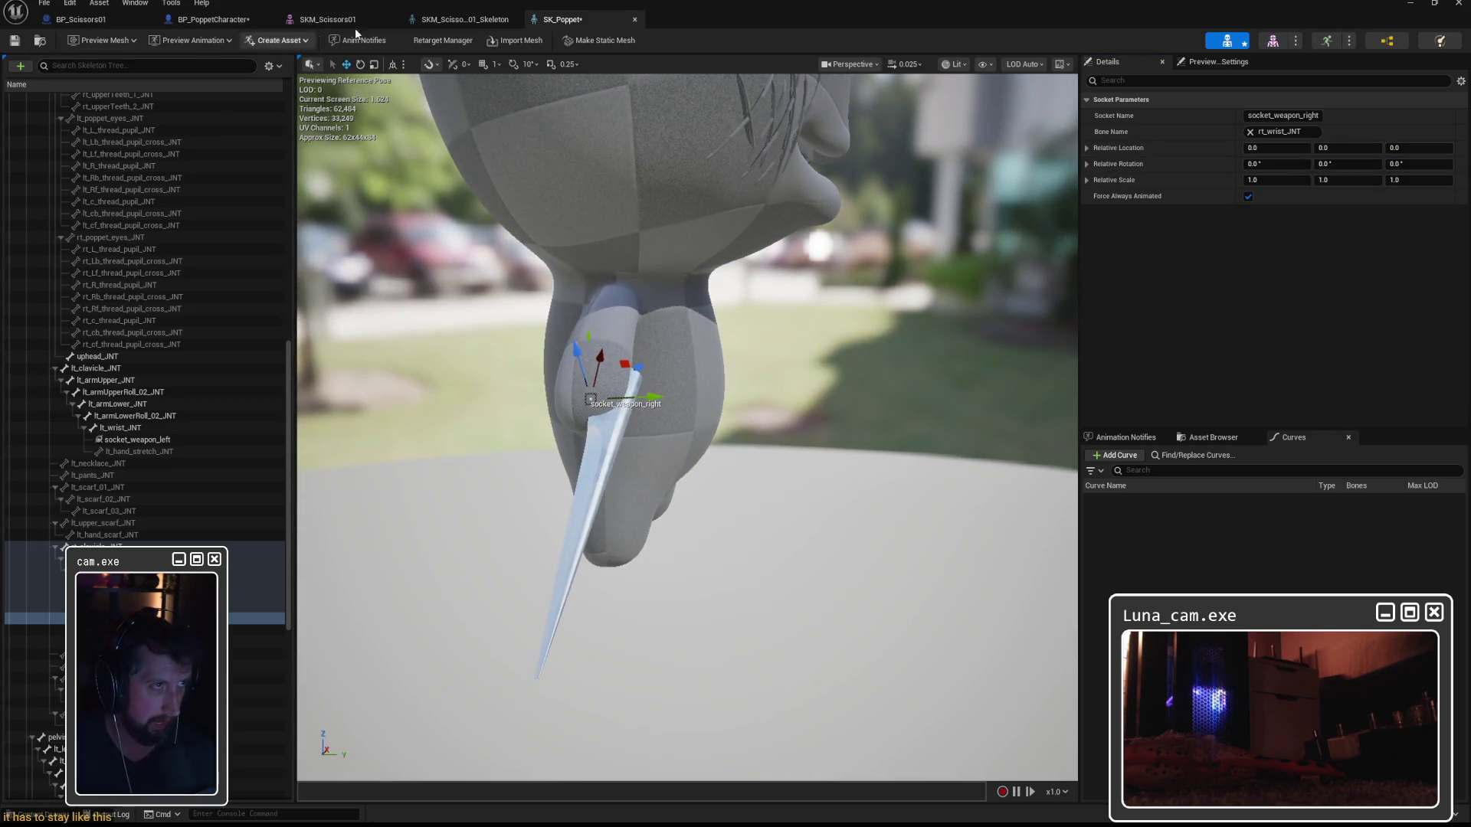
pyautogui.hotkey('ctrl', 's')
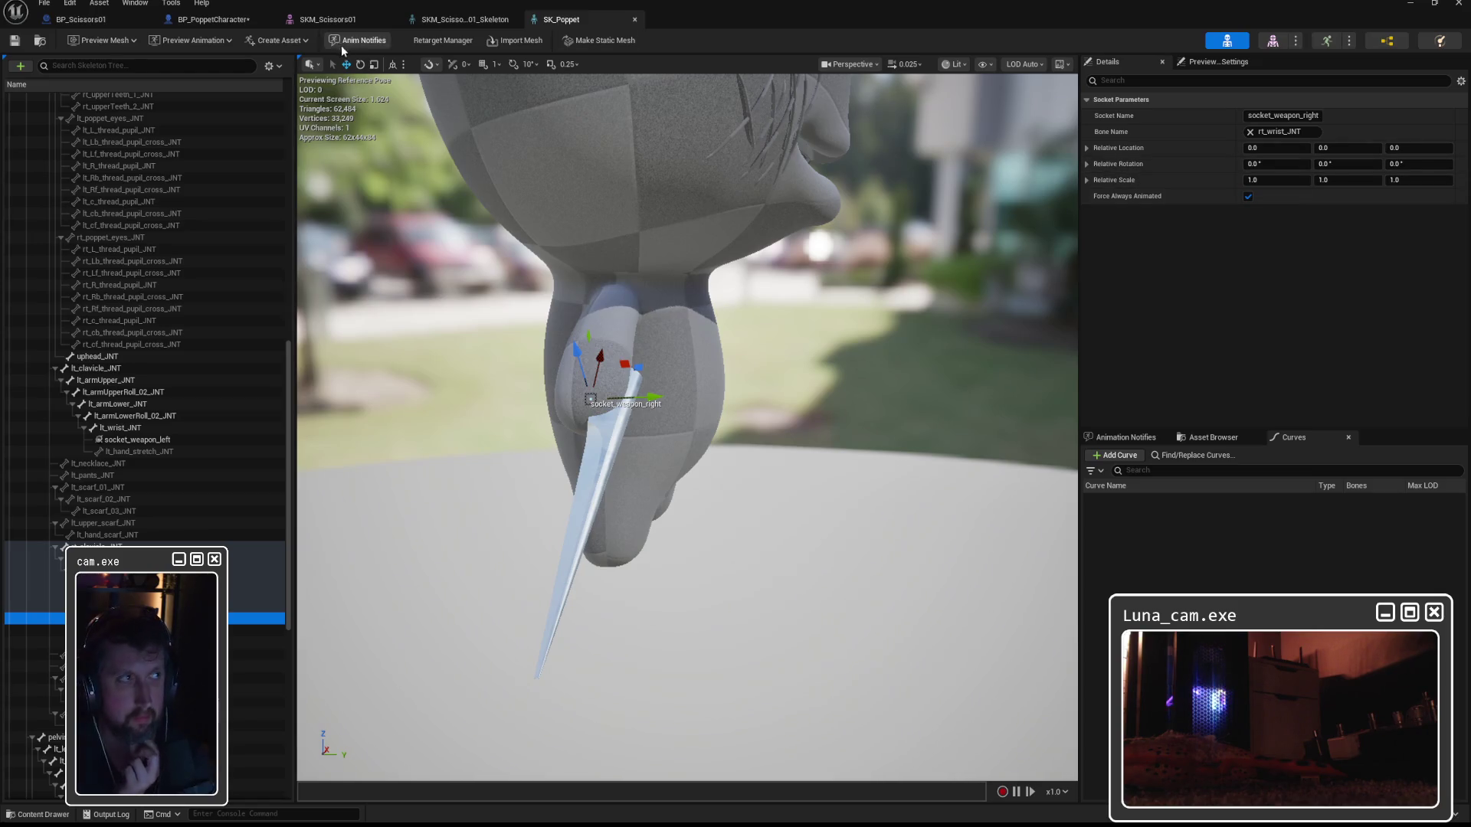
# Switch to the BP_PoppetCharacter blueprint showing its EquipWeapon function graph.
pyautogui.click(215, 22)
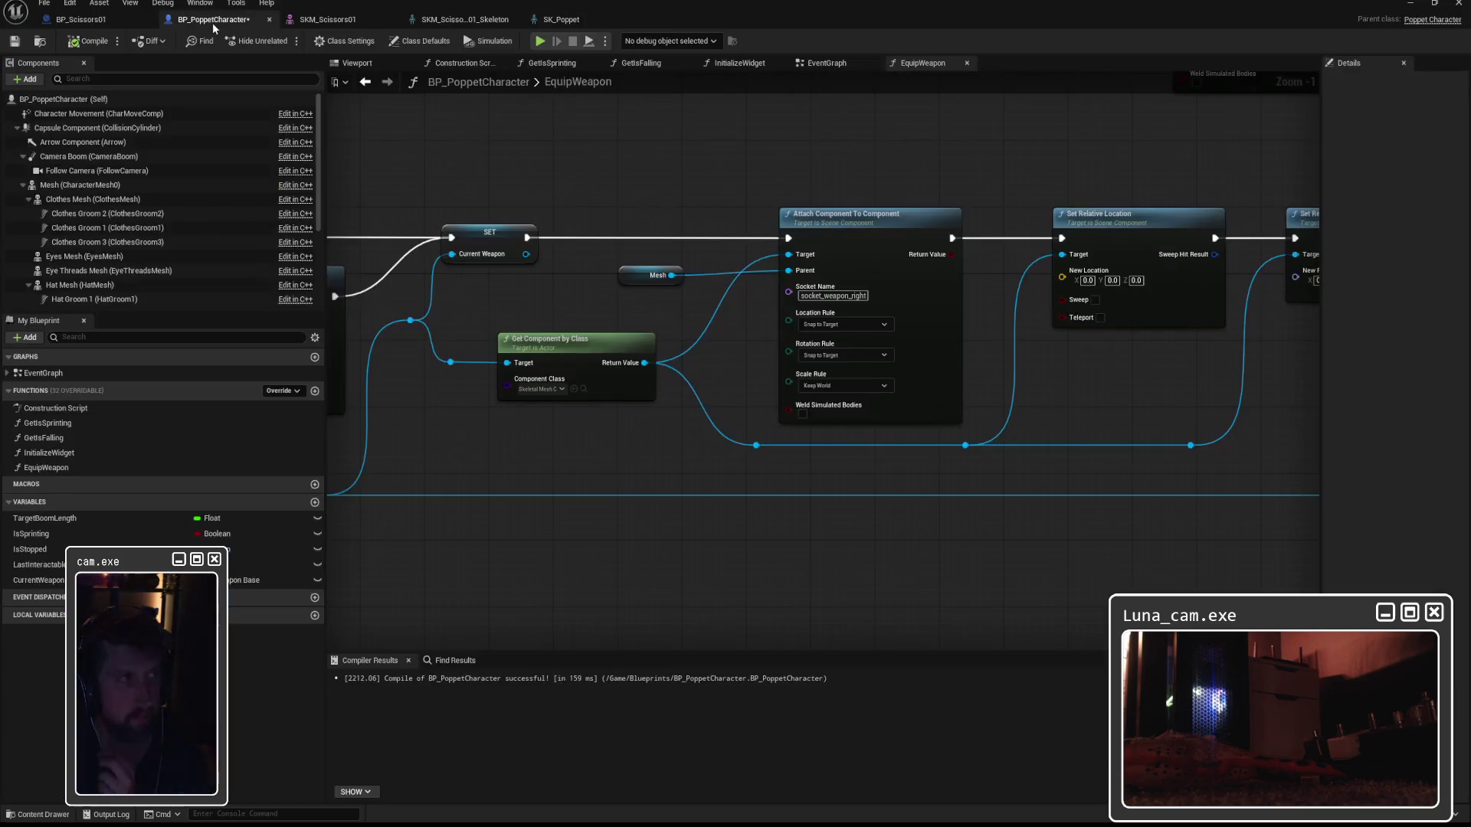
# Compile the blueprint and delete the Set Relative Location/Rotation nodes and leftover reroute.
pyautogui.click(84, 43)
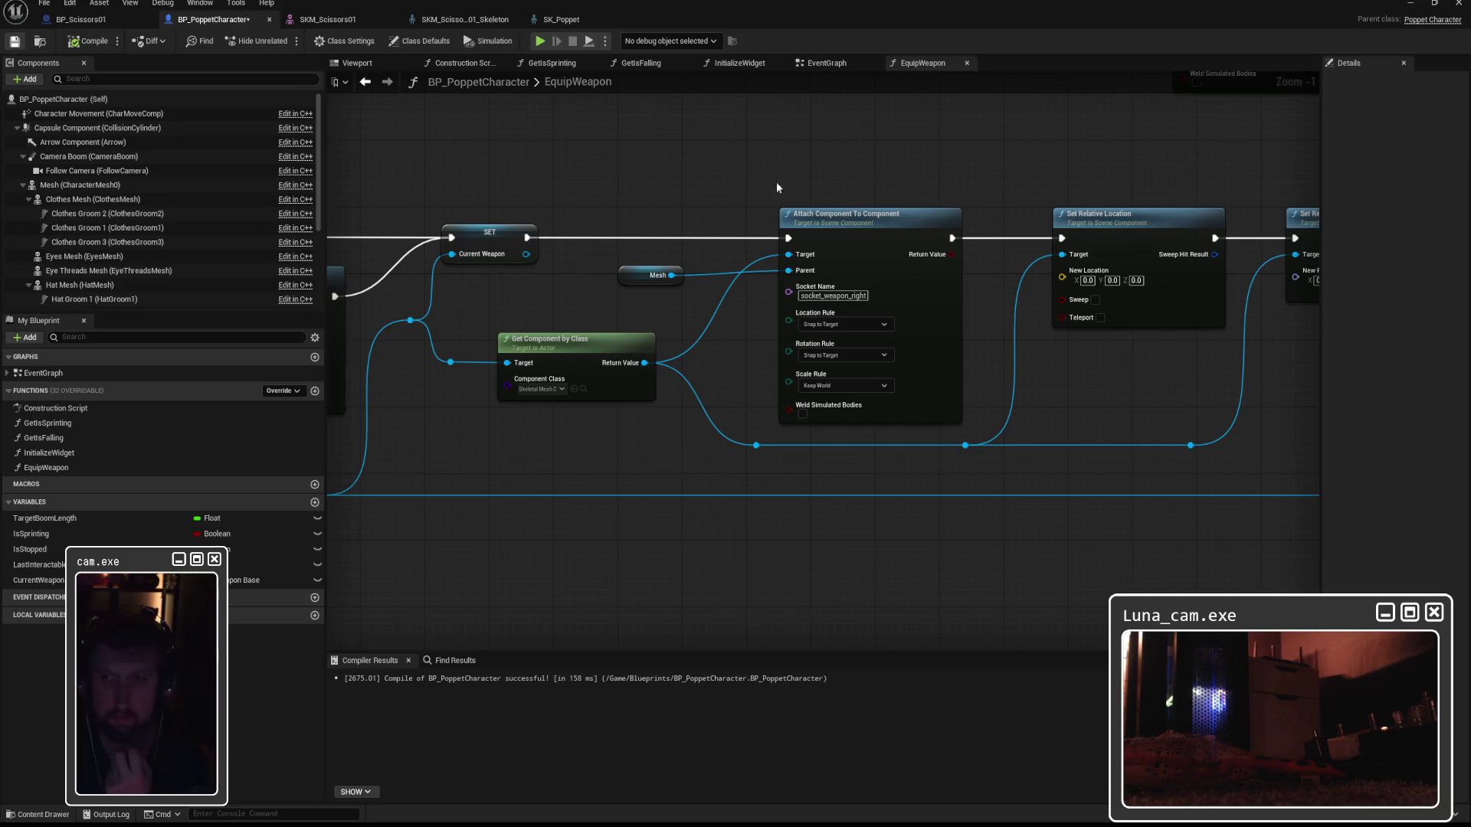
pyautogui.moveTo(1176, 186)
pyautogui.mouseDown()
pyautogui.moveTo(974, 227)
pyautogui.moveTo(1126, 321)
pyautogui.mouseUp()
pyautogui.press('Delete')
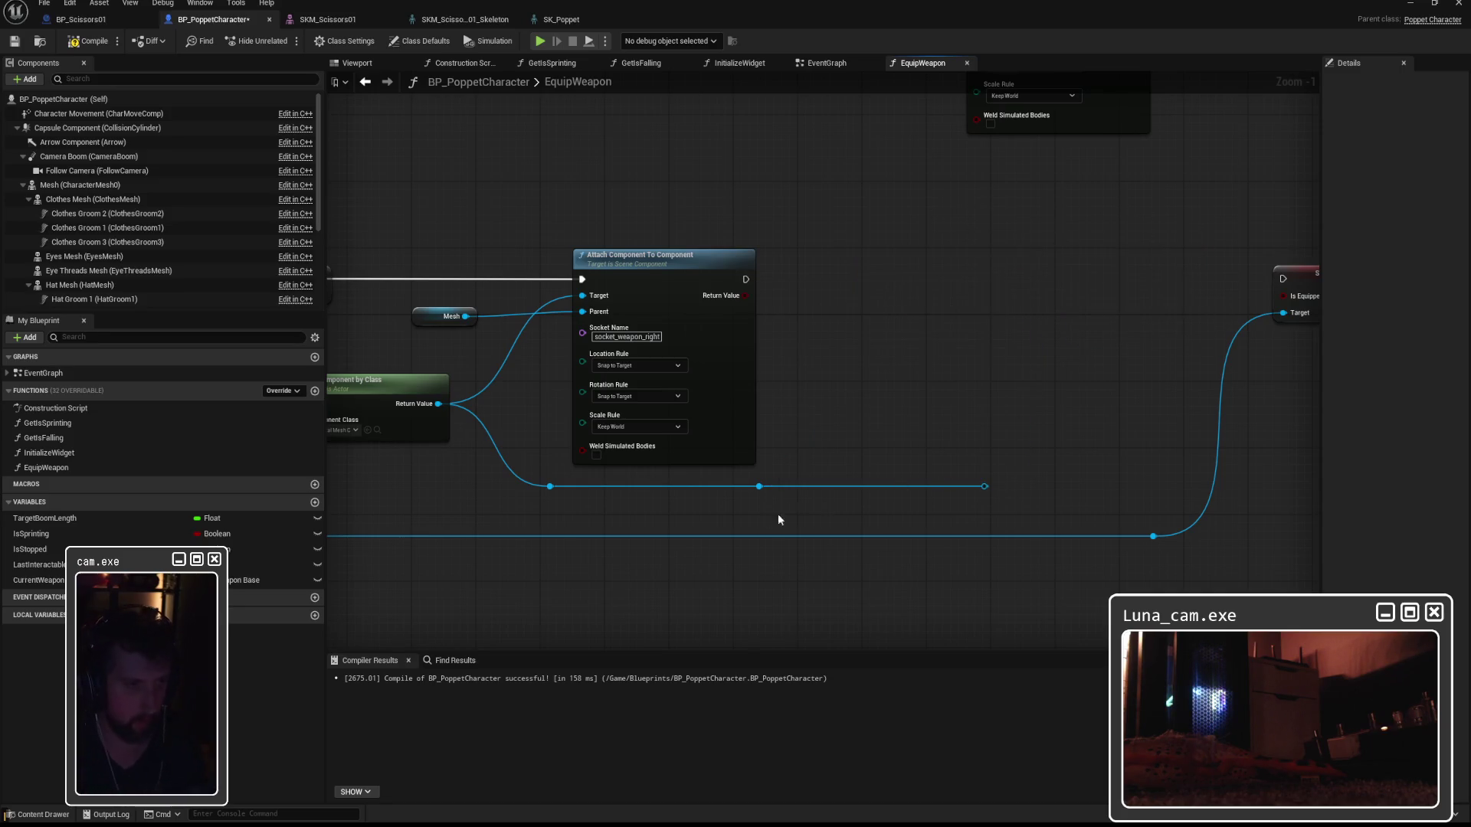
pyautogui.click(759, 485)
pyautogui.press('Delete')
# Route execution from SET into Attach Actor To Component, moving the old attach node aside.
pyautogui.moveTo(746, 279); pyautogui.dragTo(1283, 279)
pyautogui.moveTo(1157, 223); pyautogui.dragTo(1040, 460)
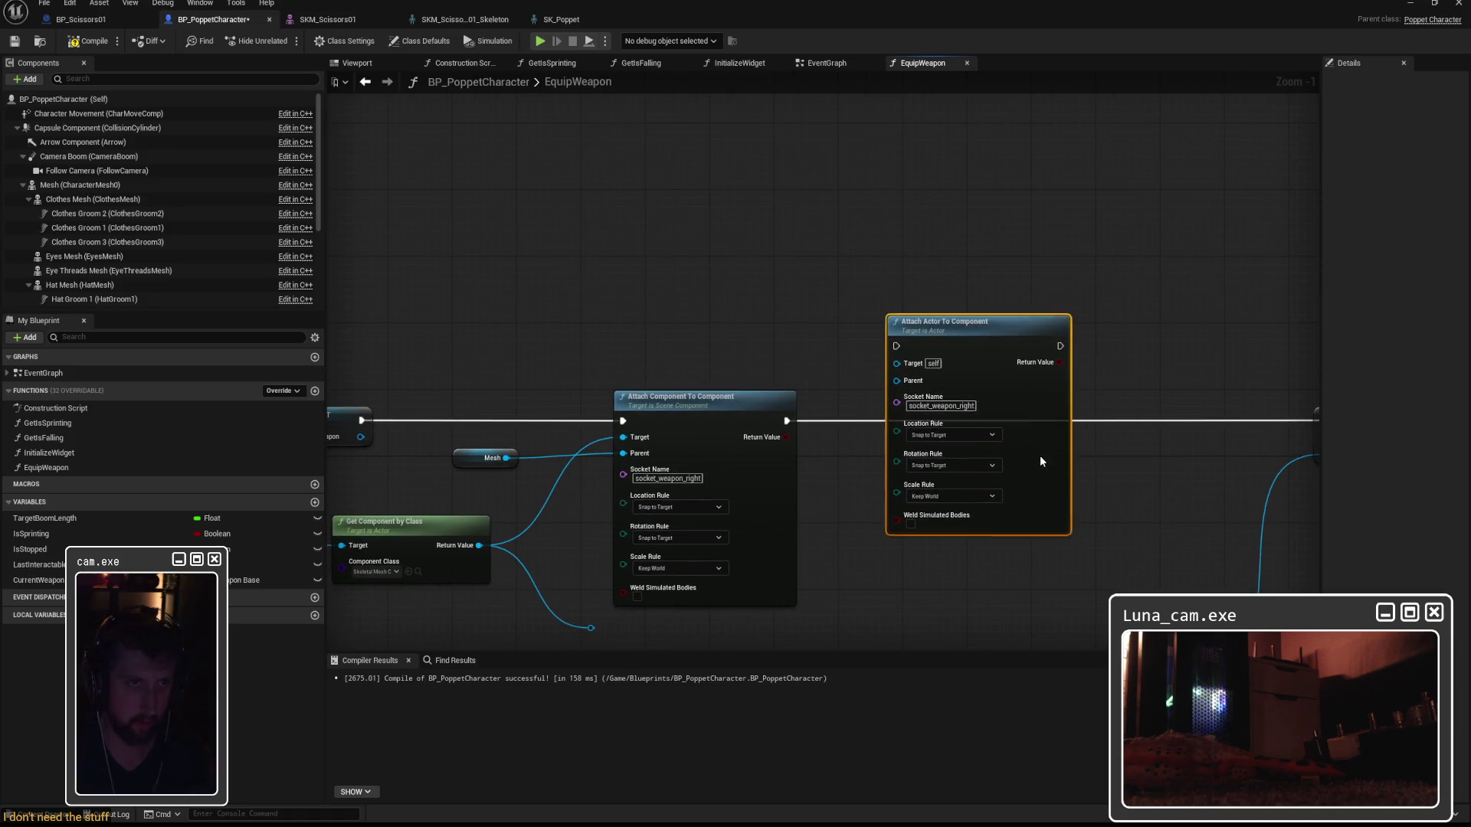
pyautogui.moveTo(867, 401); pyautogui.dragTo(857, 292)
pyautogui.moveTo(356, 310)
pyautogui.mouseDown()
pyautogui.moveTo(927, 236)
pyautogui.moveTo(886, 244)
pyautogui.mouseUp()
pyautogui.keyDown('alt'); pyautogui.click(617, 345); pyautogui.keyUp('alt')
pyautogui.keyDown('alt'); pyautogui.click(612, 328); pyautogui.keyUp('alt')
pyautogui.moveTo(666, 288)
pyautogui.mouseDown()
pyautogui.moveTo(687, 39)
pyautogui.moveTo(670, 132)
pyautogui.mouseUp()
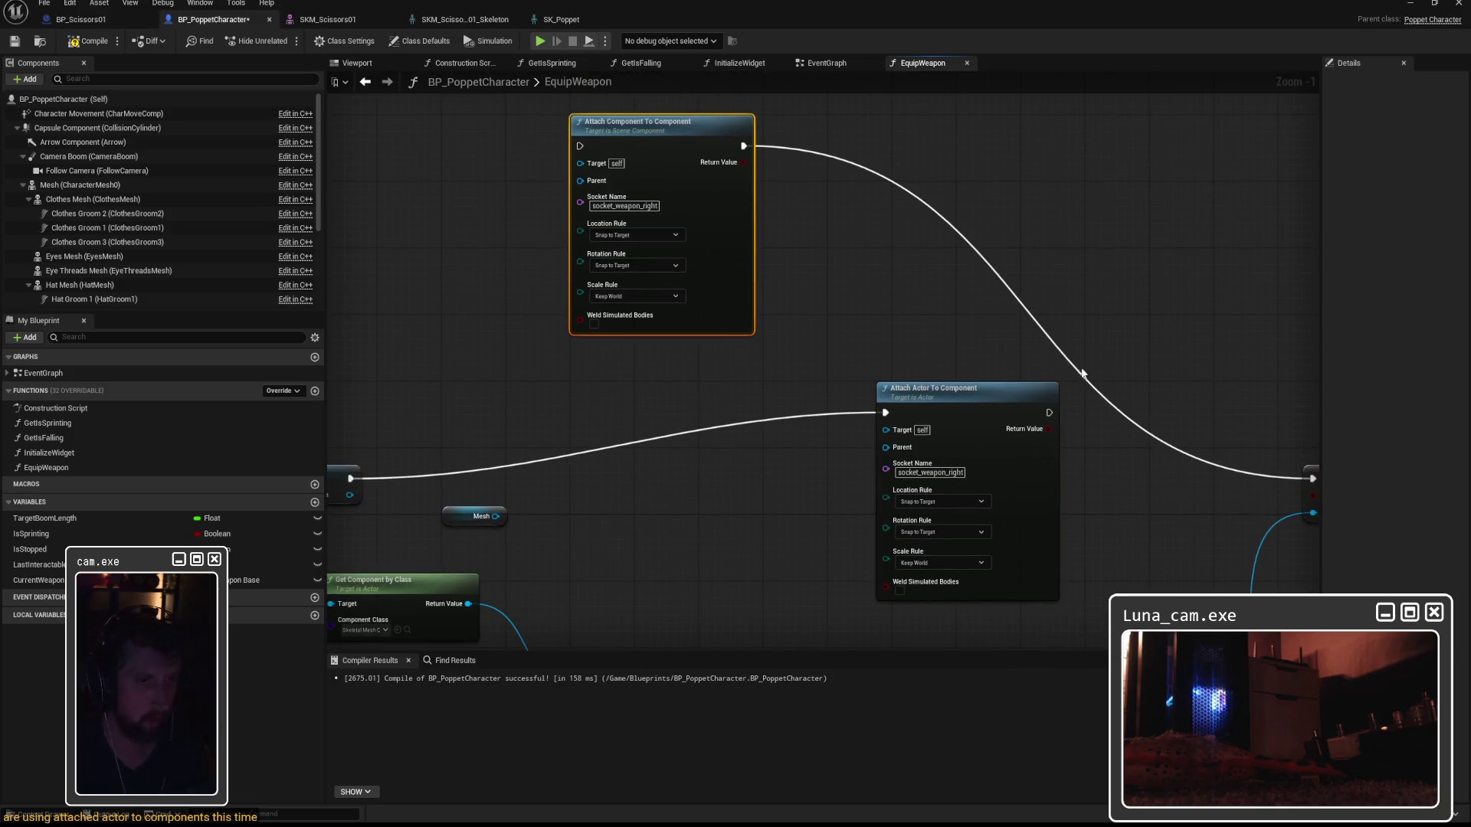
pyautogui.moveTo(1049, 412)
pyautogui.mouseDown()
pyautogui.moveTo(1274, 482)
pyautogui.moveTo(1258, 479)
pyautogui.mouseUp()
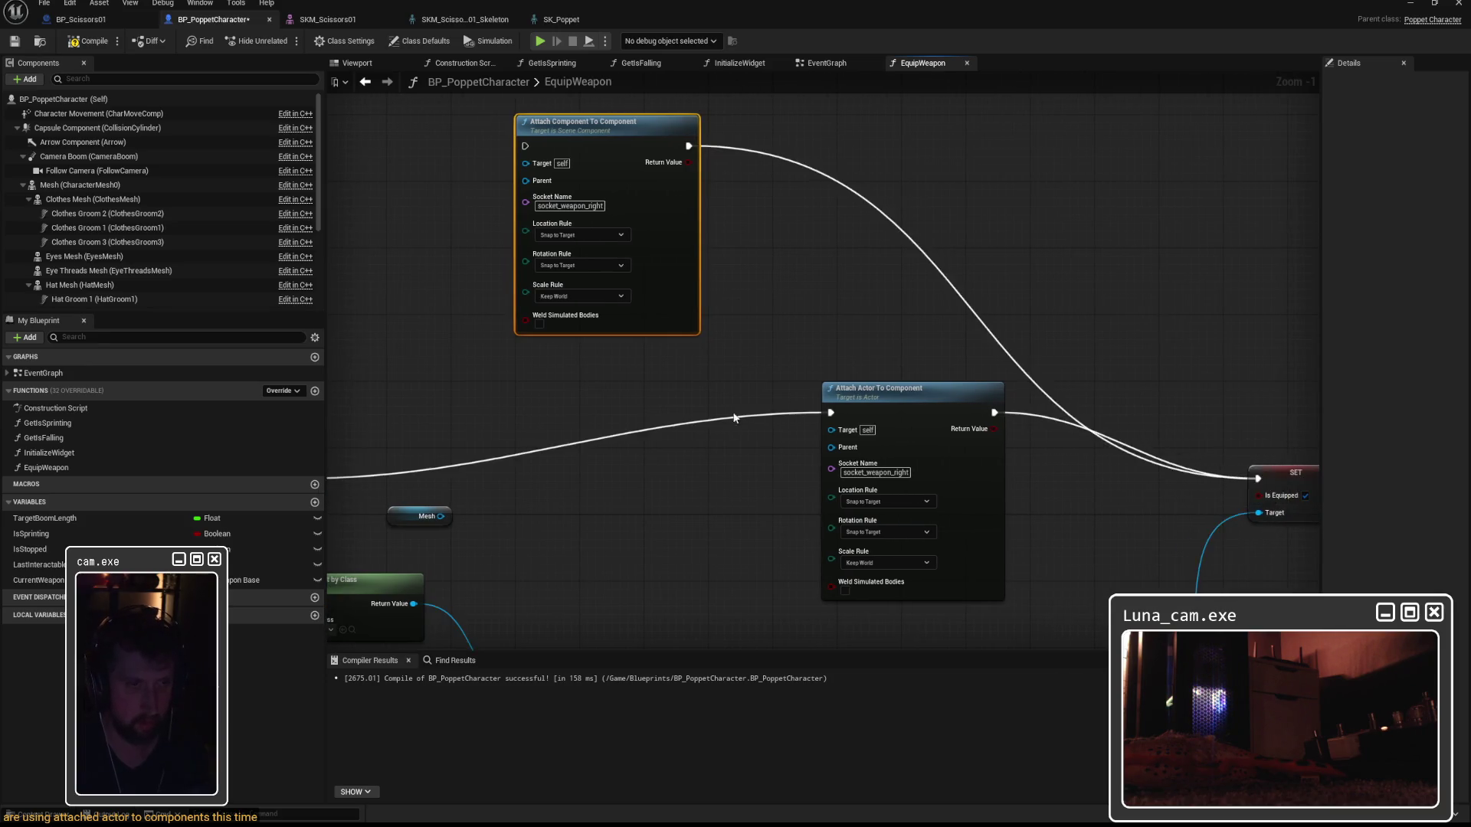
pyautogui.moveTo(1106, 298); pyautogui.dragTo(872, 365)
# Connect the Mesh output to the Parent pin of Attach Actor To Component.
pyautogui.moveTo(606, 413); pyautogui.dragTo(778, 411)
pyautogui.moveTo(577, 502); pyautogui.dragTo(774, 391)
pyautogui.click(627, 498)
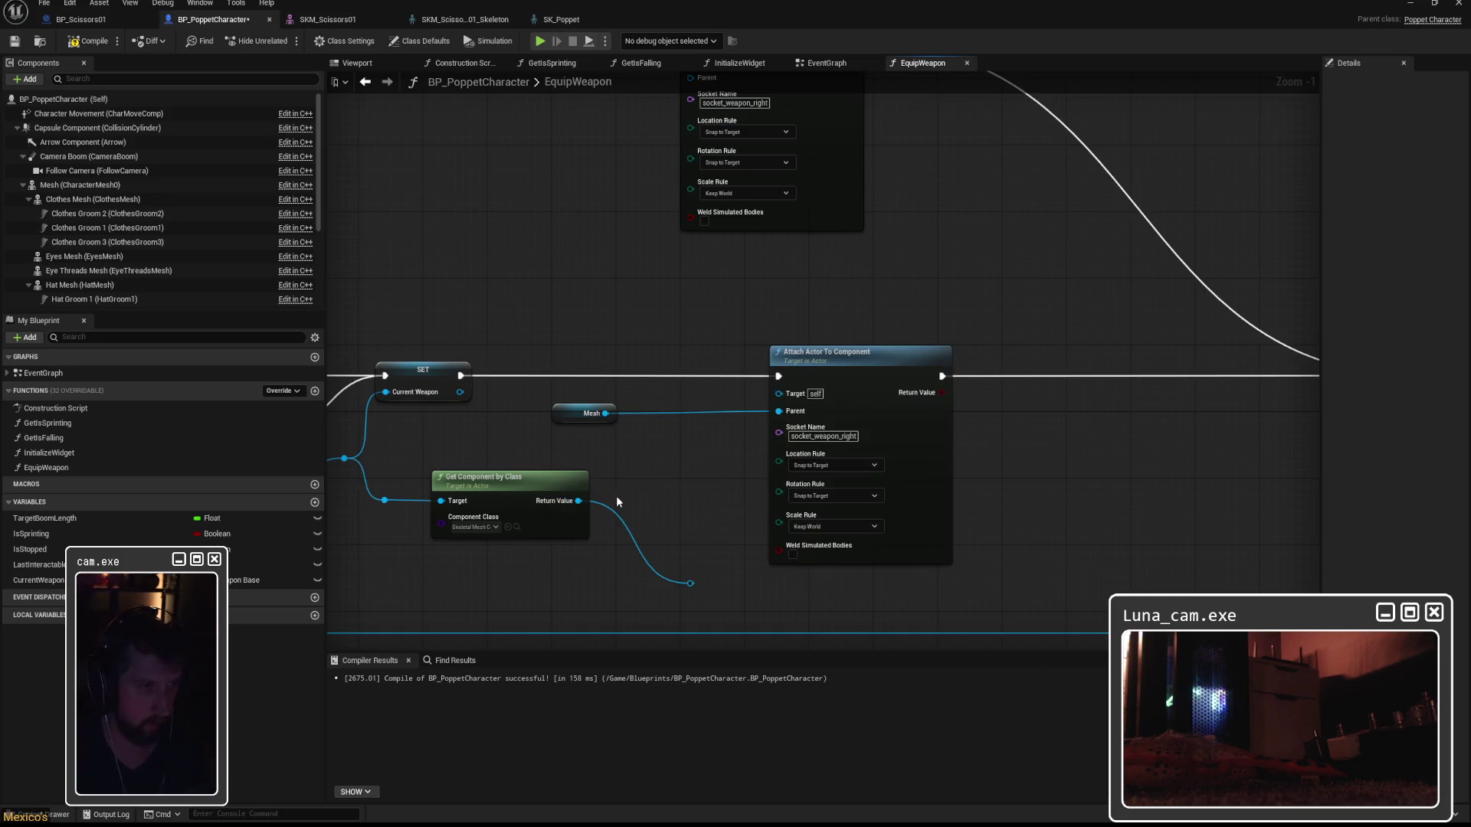
pyautogui.moveTo(605, 413); pyautogui.dragTo(775, 400)
pyautogui.click(625, 471)
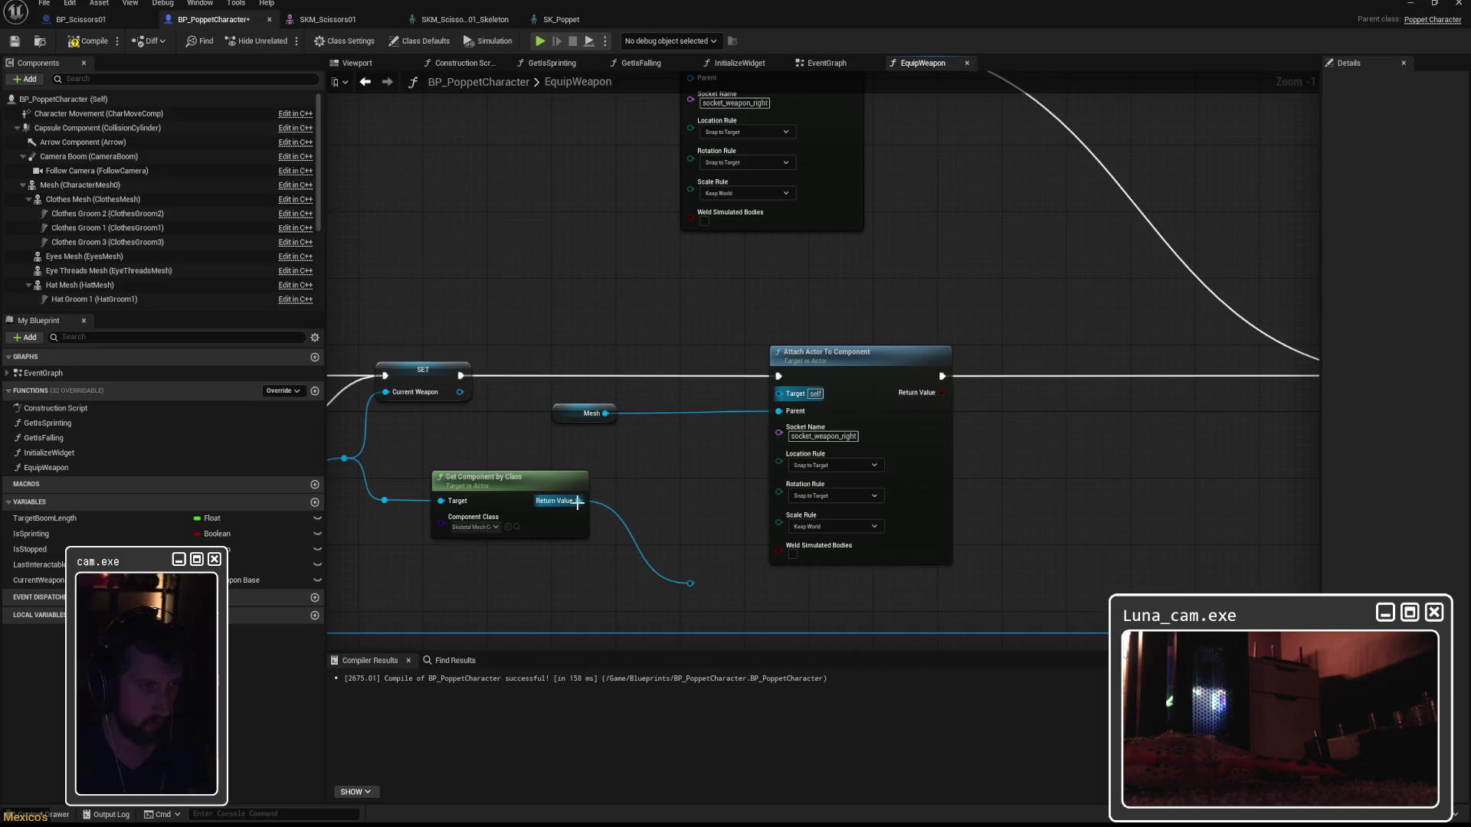
pyautogui.moveTo(779, 411)
pyautogui.mouseDown()
pyautogui.moveTo(719, 423)
pyautogui.moveTo(779, 412)
pyautogui.mouseUp()
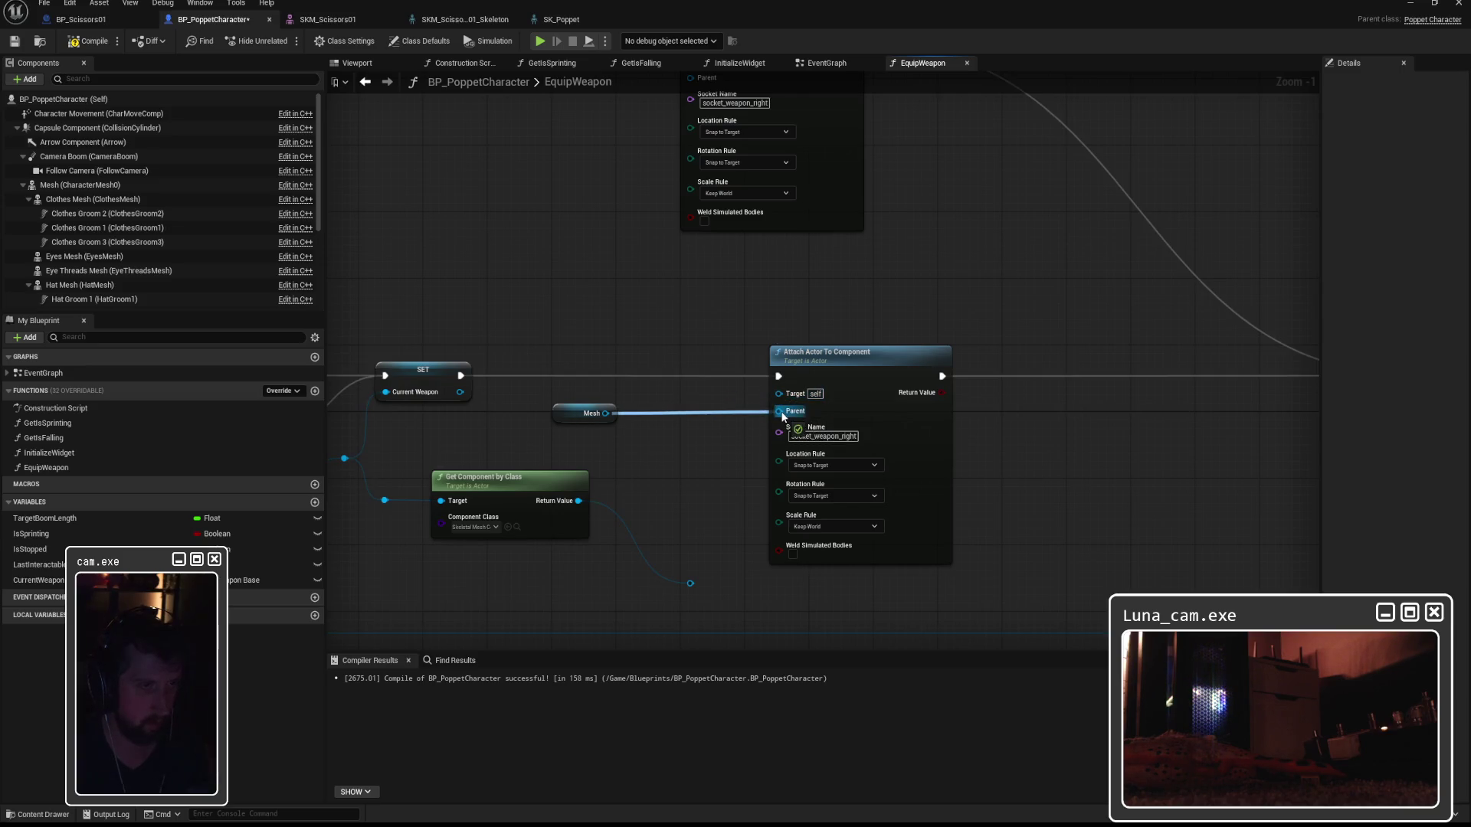
pyautogui.moveTo(575, 501); pyautogui.dragTo(787, 398)
pyautogui.click(683, 308)
# Wire the weapon reference into the attach Target and delete Get Component by Class.
pyautogui.moveTo(650, 356); pyautogui.dragTo(854, 270)
pyautogui.moveTo(641, 425)
pyautogui.mouseDown()
pyautogui.moveTo(923, 354)
pyautogui.moveTo(978, 316)
pyautogui.mouseUp()
pyautogui.click(719, 407)
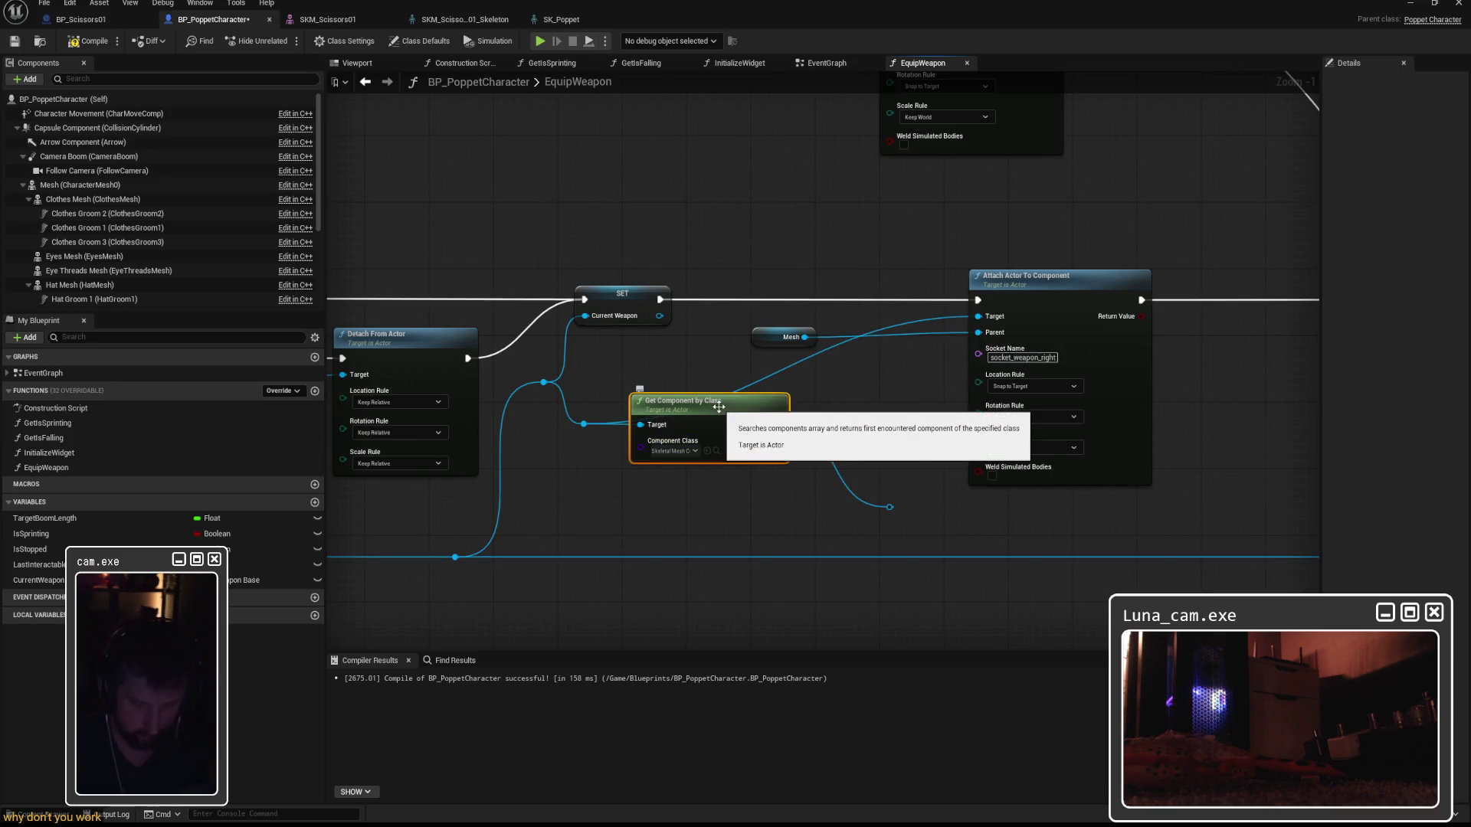
pyautogui.press('Delete')
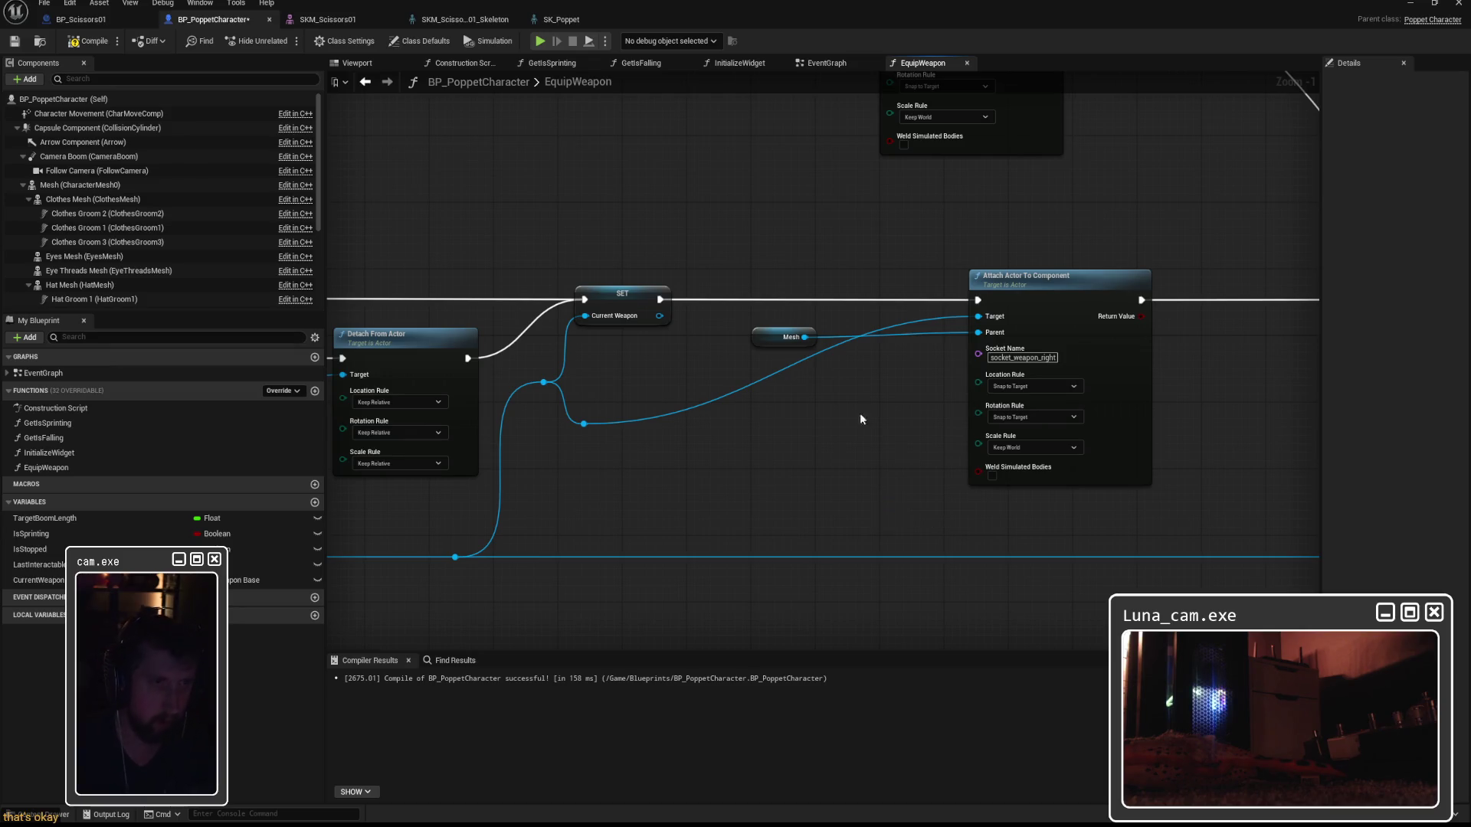
# Shift the Mesh and attach nodes, try a Get Pelt Mesh node for Parent, then undo.
pyautogui.moveTo(777, 338); pyautogui.dragTo(785, 446)
pyautogui.moveTo(1024, 275)
pyautogui.mouseDown()
pyautogui.moveTo(891, 274)
pyautogui.moveTo(985, 273)
pyautogui.mouseUp()
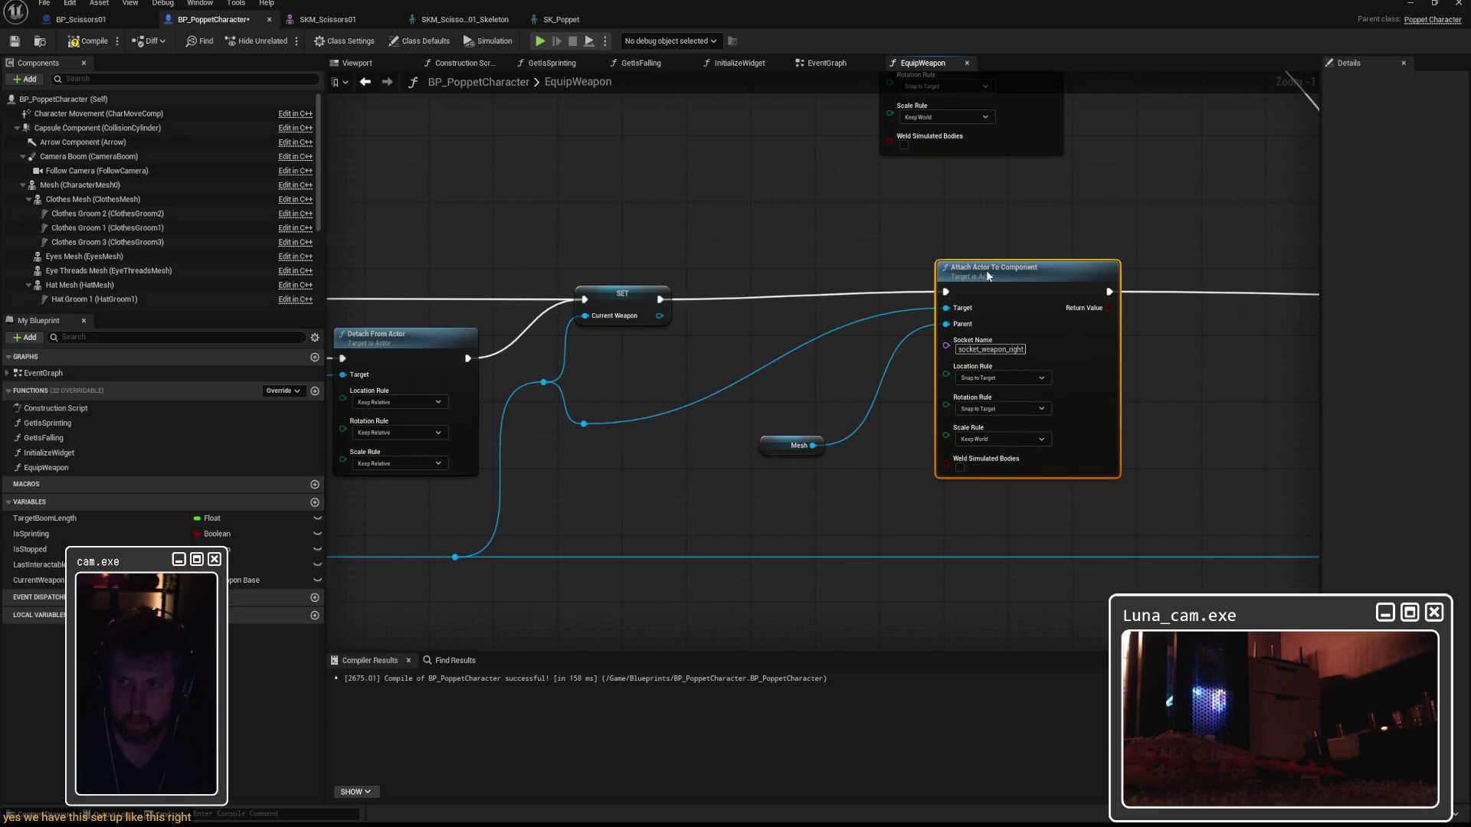
pyautogui.moveTo(986, 269); pyautogui.dragTo(1040, 276)
pyautogui.moveTo(994, 324)
pyautogui.mouseDown()
pyautogui.moveTo(880, 469)
pyautogui.moveTo(872, 457)
pyautogui.mouseUp()
pyautogui.write('get mesh')
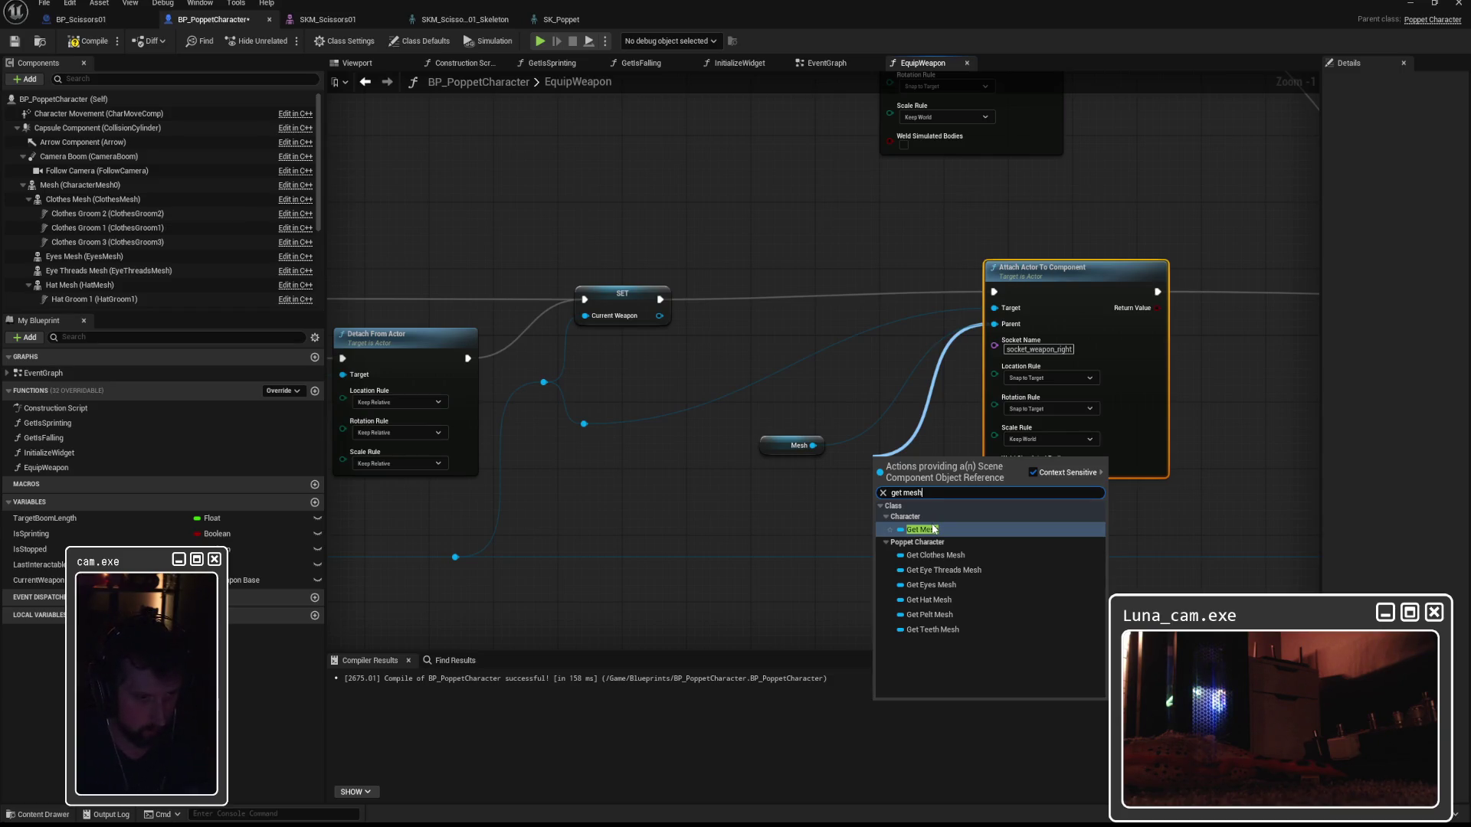
pyautogui.click(957, 614)
pyautogui.click(806, 449)
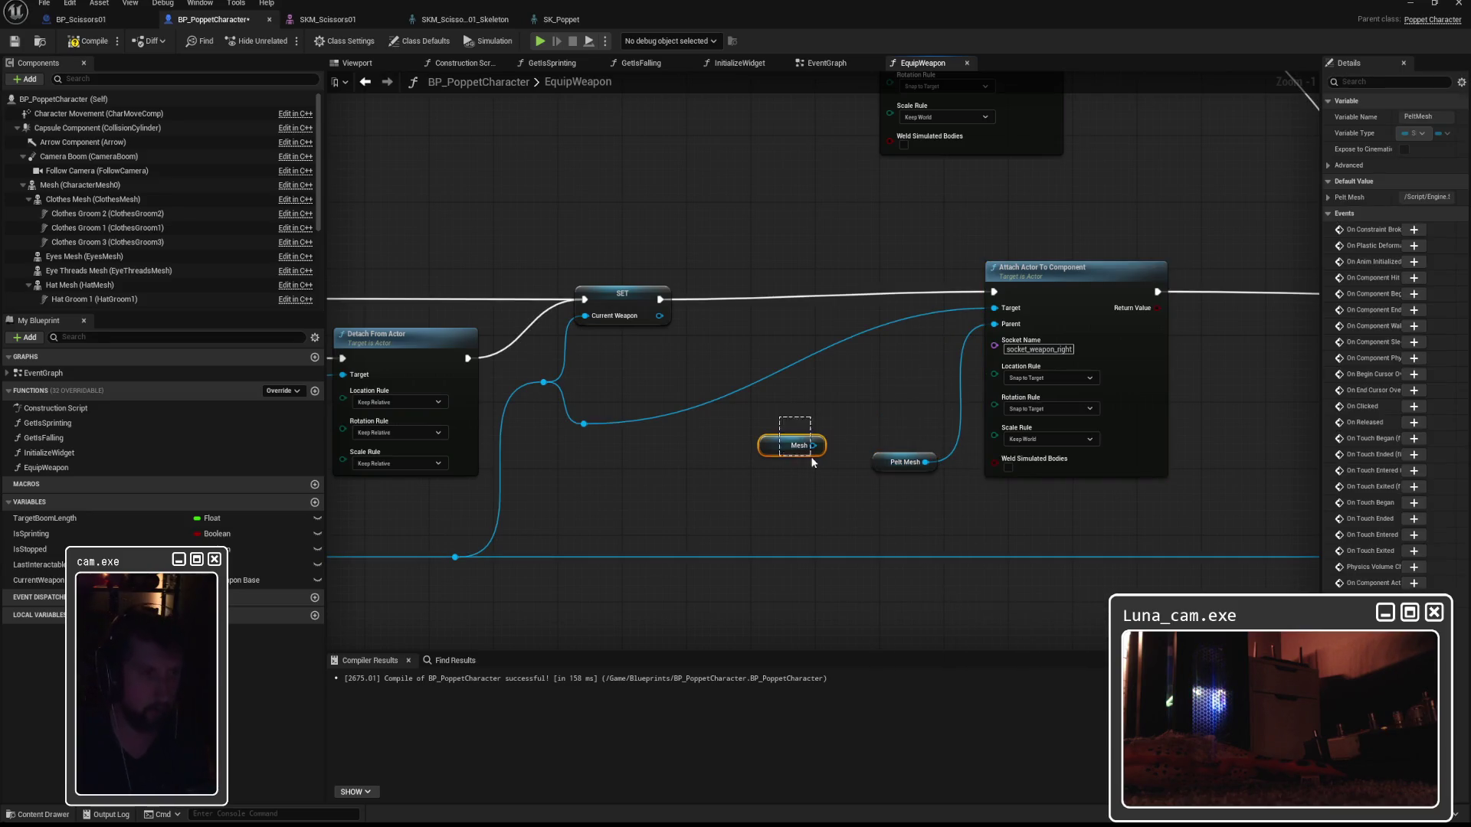
pyautogui.press('Delete')
pyautogui.moveTo(858, 433)
pyautogui.mouseDown()
pyautogui.moveTo(884, 471)
pyautogui.moveTo(783, 443)
pyautogui.mouseUp()
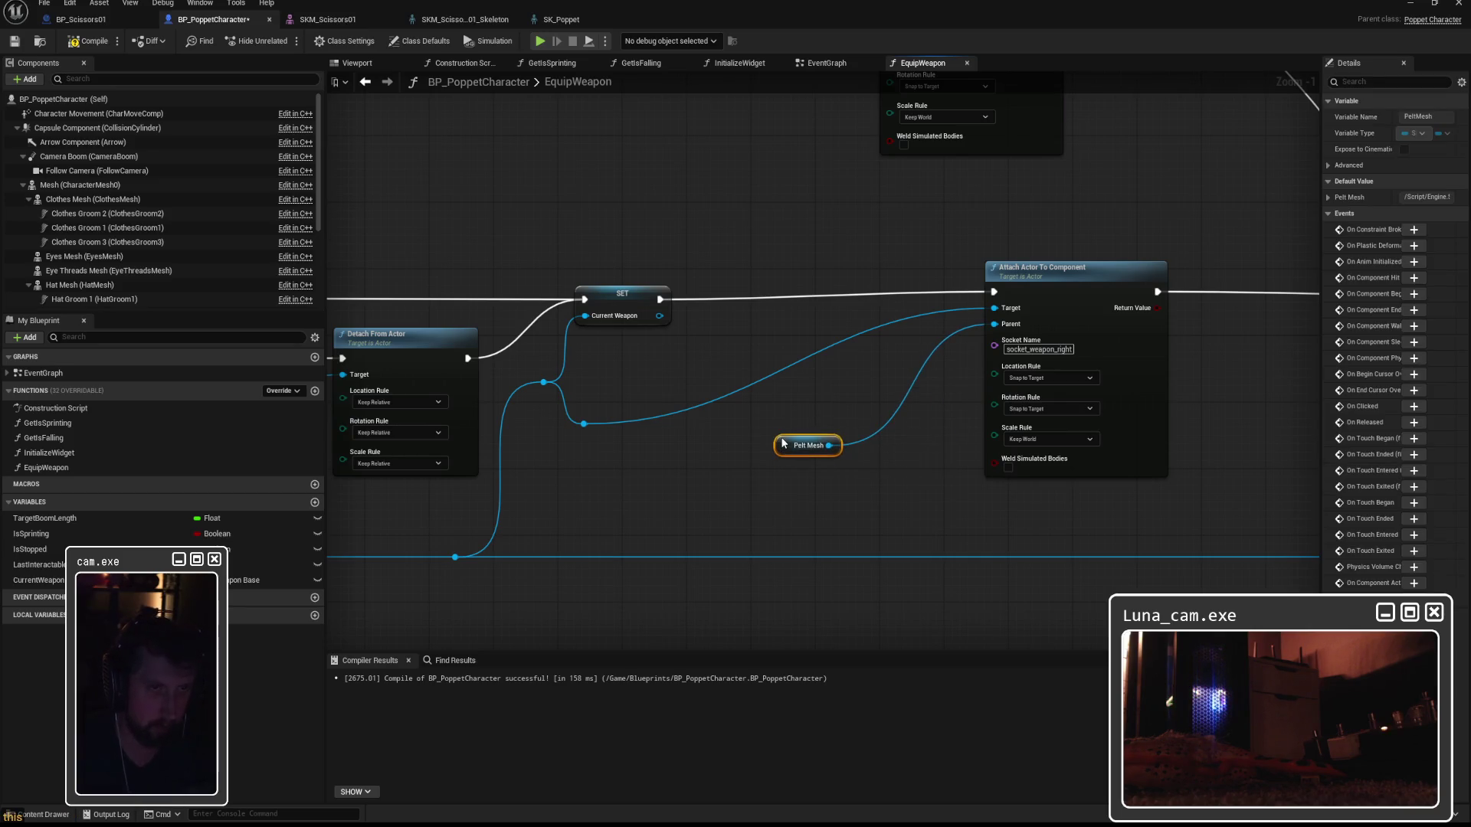
pyautogui.click(881, 377)
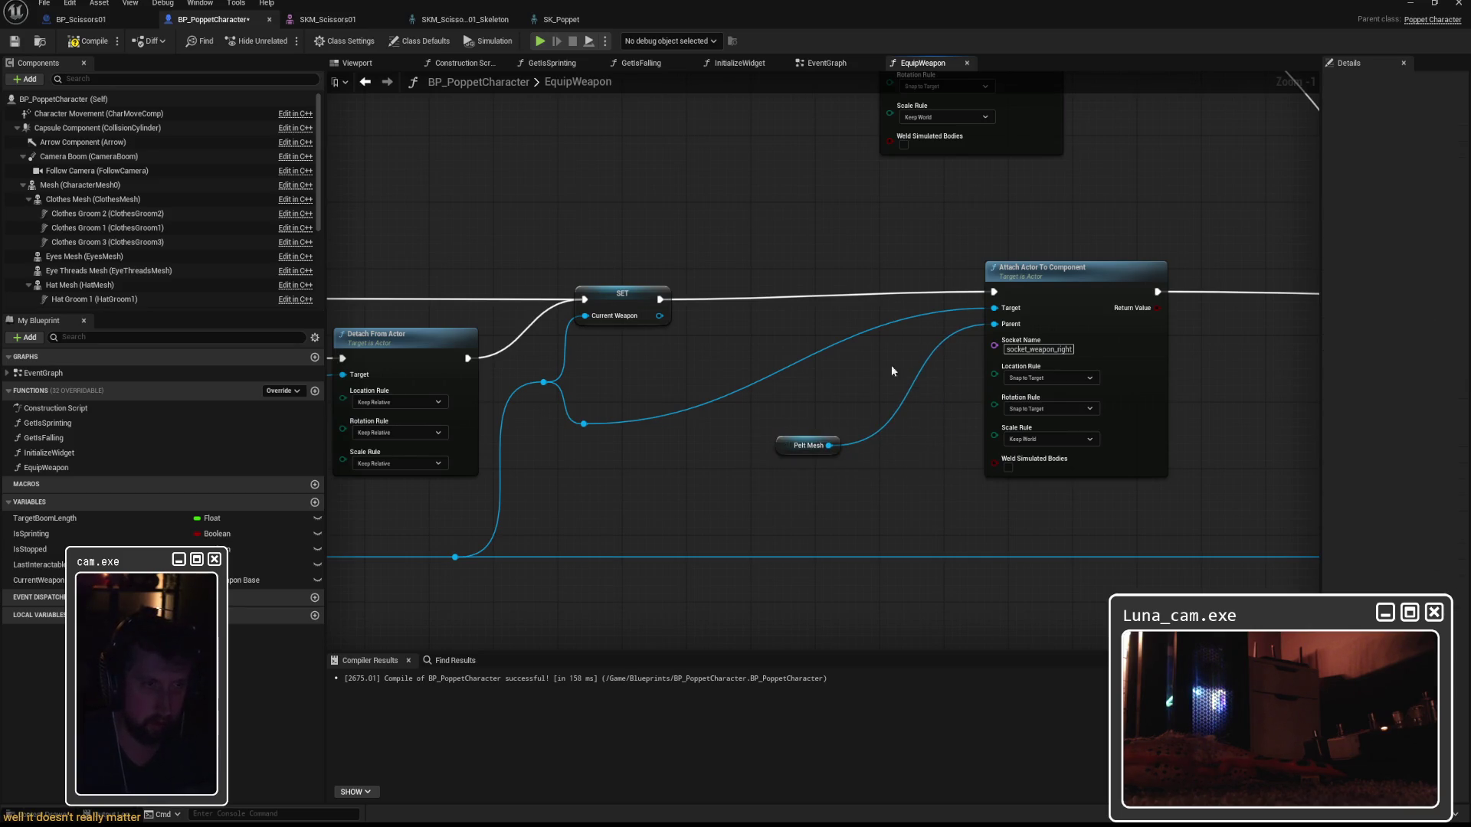
pyautogui.press('Delete')
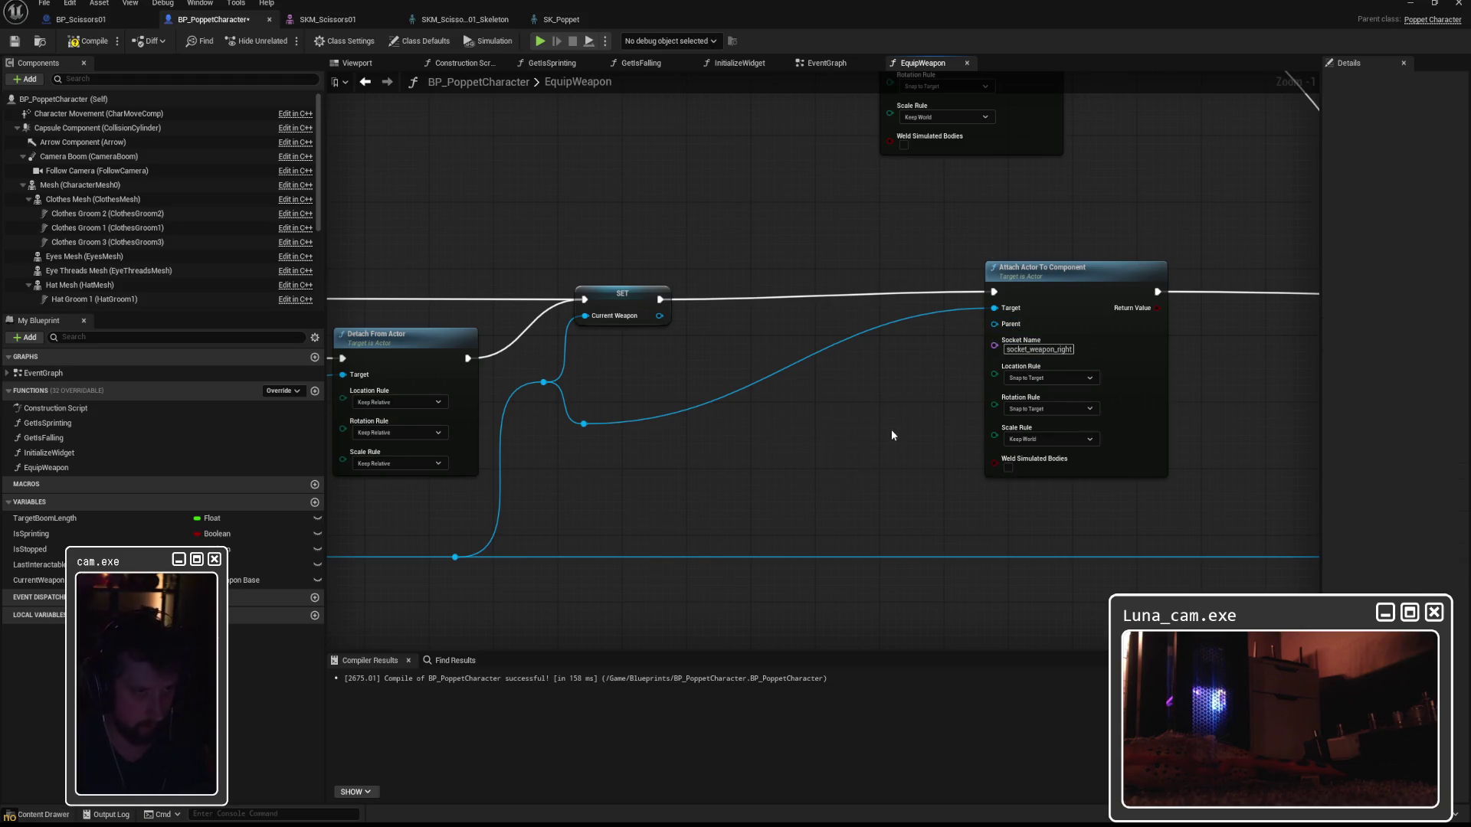
pyautogui.hotkey('ctrl', 'z')
pyautogui.hotkey('ctrl', 'z')
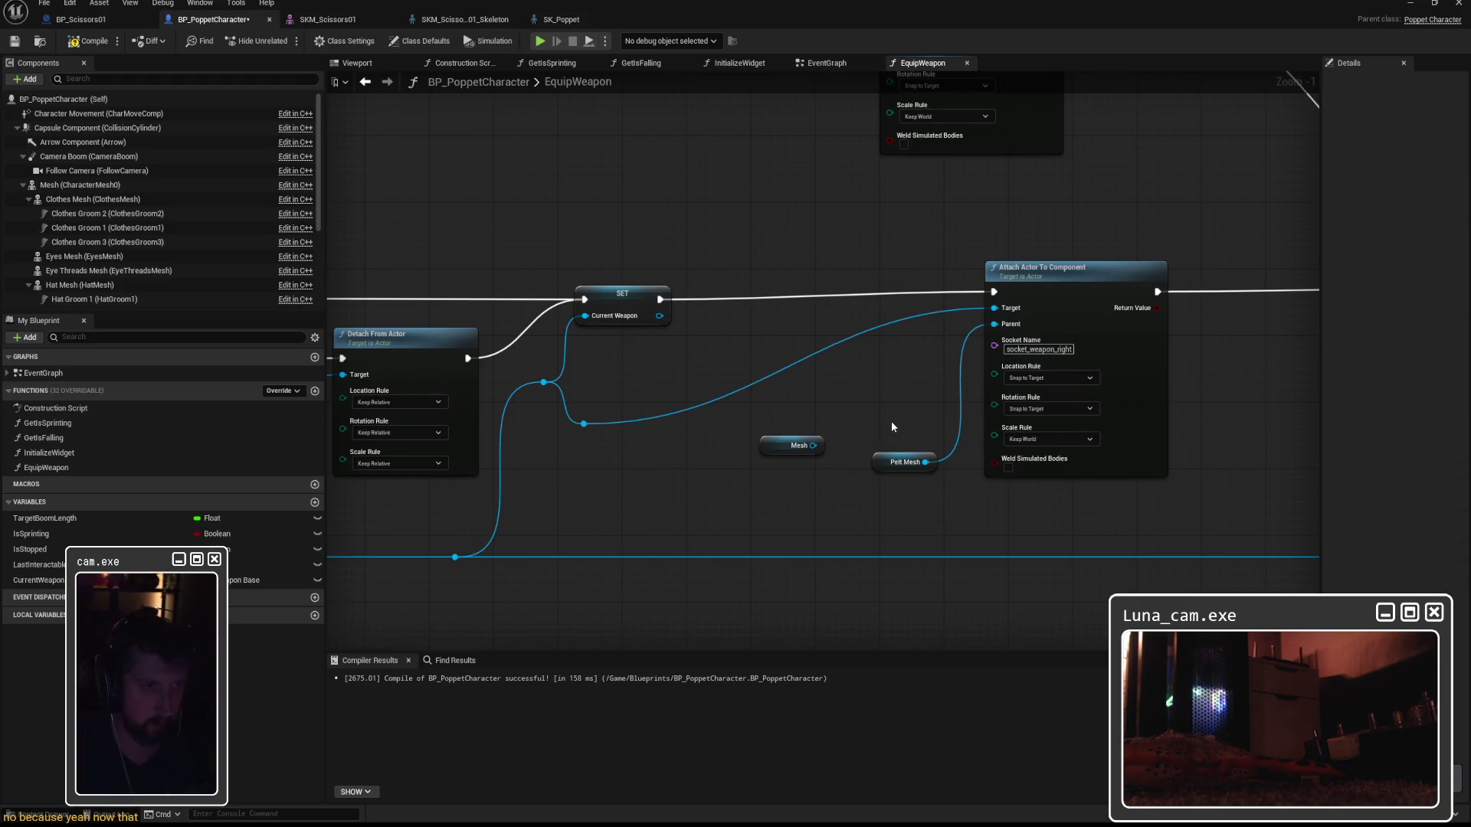
# Reconnect Mesh to Parent, delete the Pelt Mesh node, and tidy the node layout.
pyautogui.moveTo(813, 445)
pyautogui.mouseDown()
pyautogui.moveTo(899, 407)
pyautogui.moveTo(993, 324)
pyautogui.mouseUp()
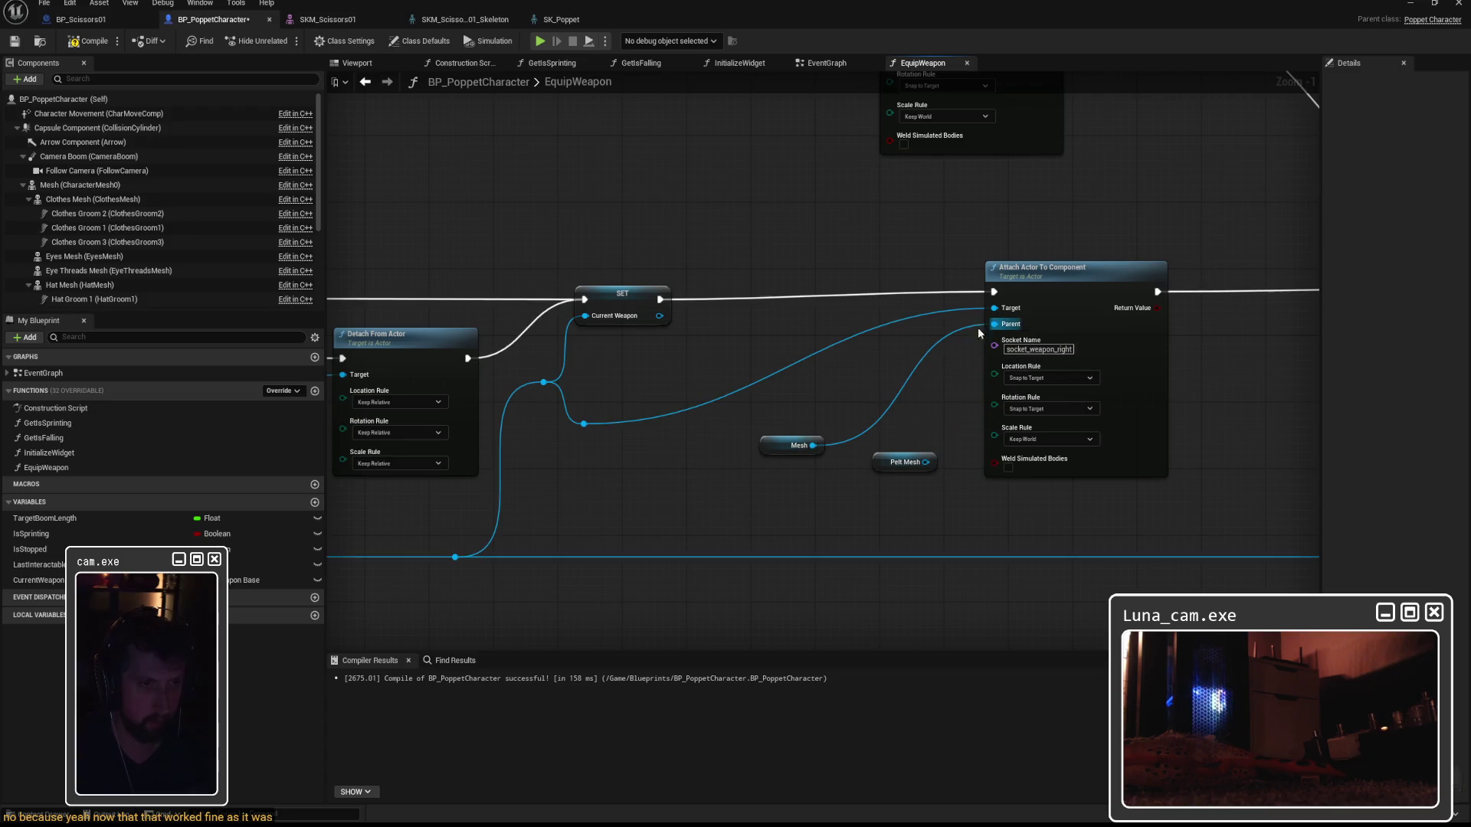
pyautogui.click(920, 462)
pyautogui.moveTo(797, 445); pyautogui.dragTo(821, 430)
pyautogui.click(922, 467)
pyautogui.press('Delete')
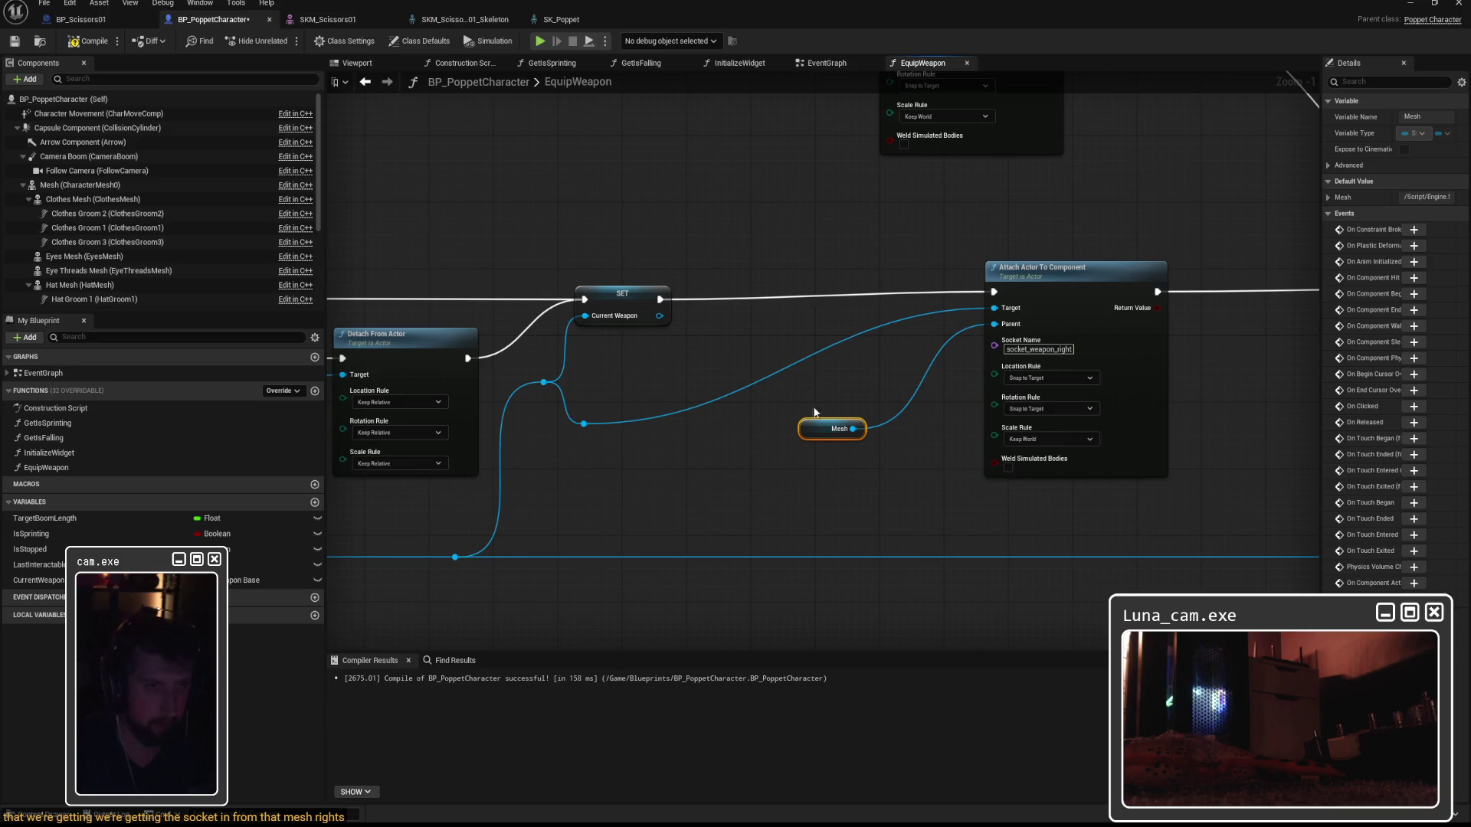
pyautogui.moveTo(817, 433); pyautogui.dragTo(642, 452)
pyautogui.moveTo(1030, 280)
pyautogui.mouseDown()
pyautogui.moveTo(797, 281)
pyautogui.moveTo(1241, 325)
pyautogui.moveTo(528, 329)
pyautogui.mouseUp()
pyautogui.click(884, 517)
pyautogui.doubleClick(879, 515)
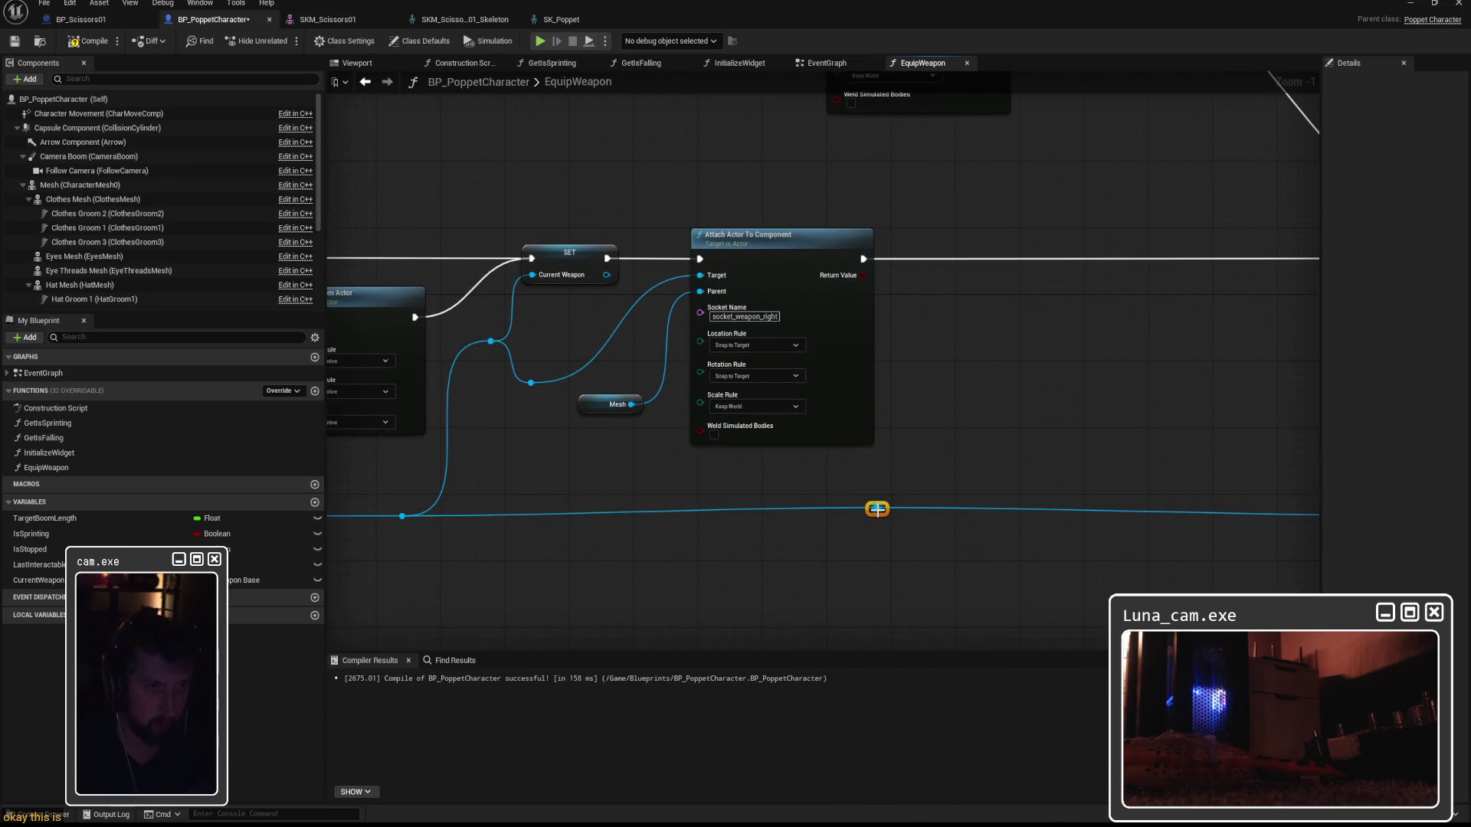
# Add a Get Actor Transform node wired from the current weapon reference.
pyautogui.moveTo(878, 516)
pyautogui.mouseDown()
pyautogui.moveTo(944, 481)
pyautogui.moveTo(980, 338)
pyautogui.mouseUp()
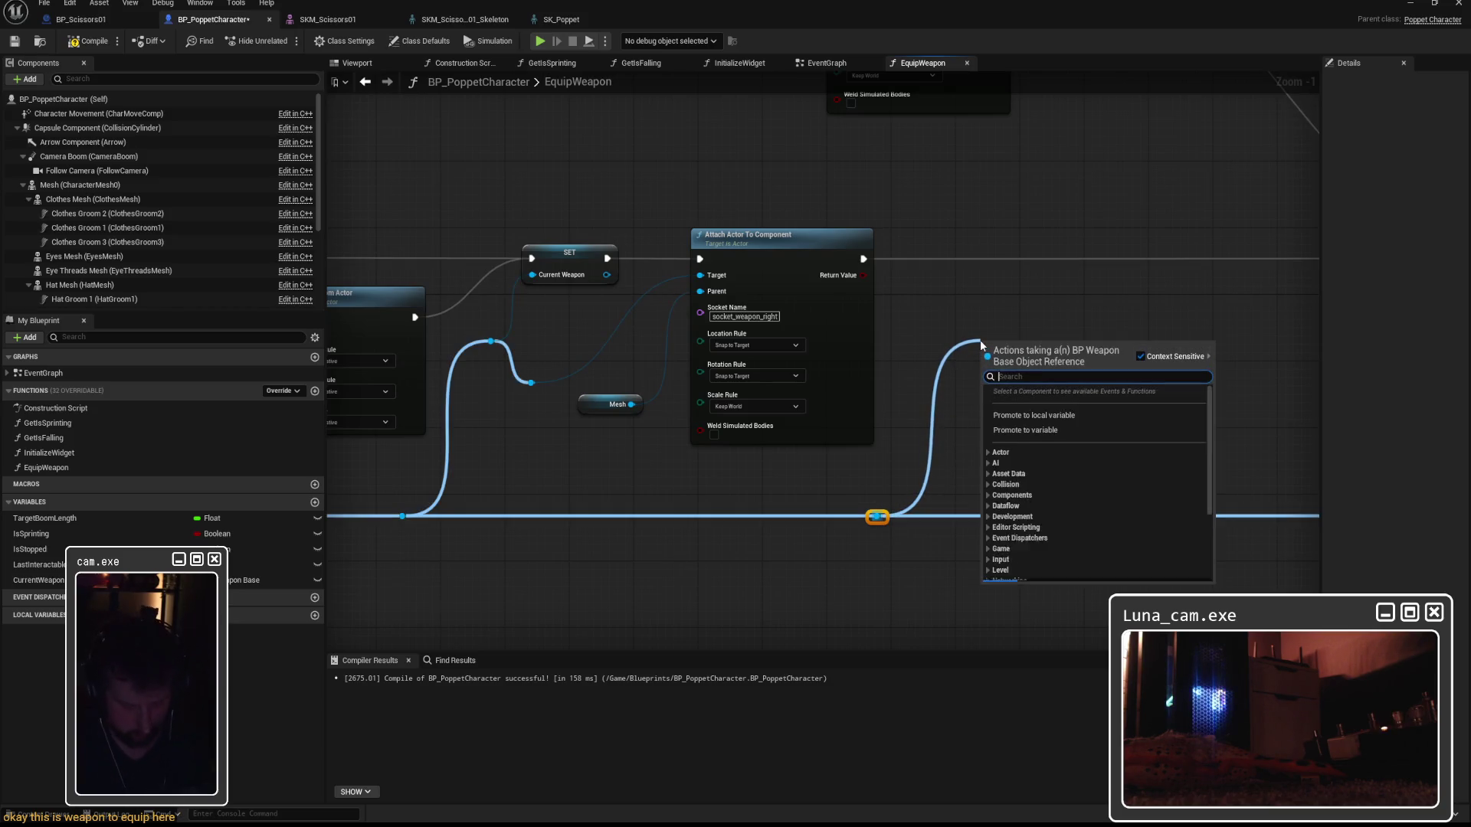
pyautogui.write('get actor tra')
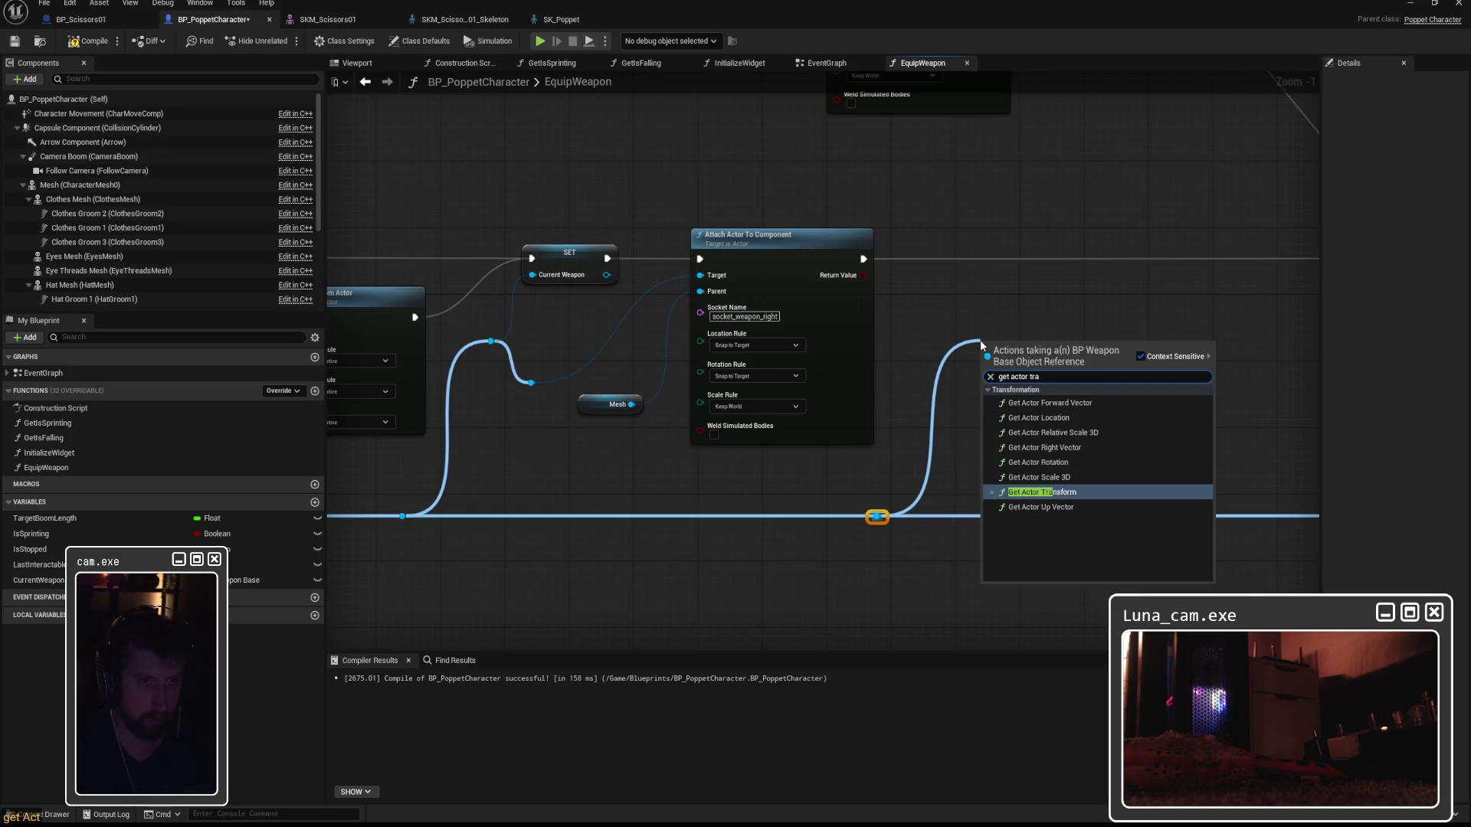
pyautogui.press('Return')
pyautogui.moveTo(1077, 370)
pyautogui.mouseDown()
pyautogui.moveTo(857, 378)
pyautogui.moveTo(815, 416)
pyautogui.moveTo(902, 355)
pyautogui.mouseUp()
pyautogui.write('get')
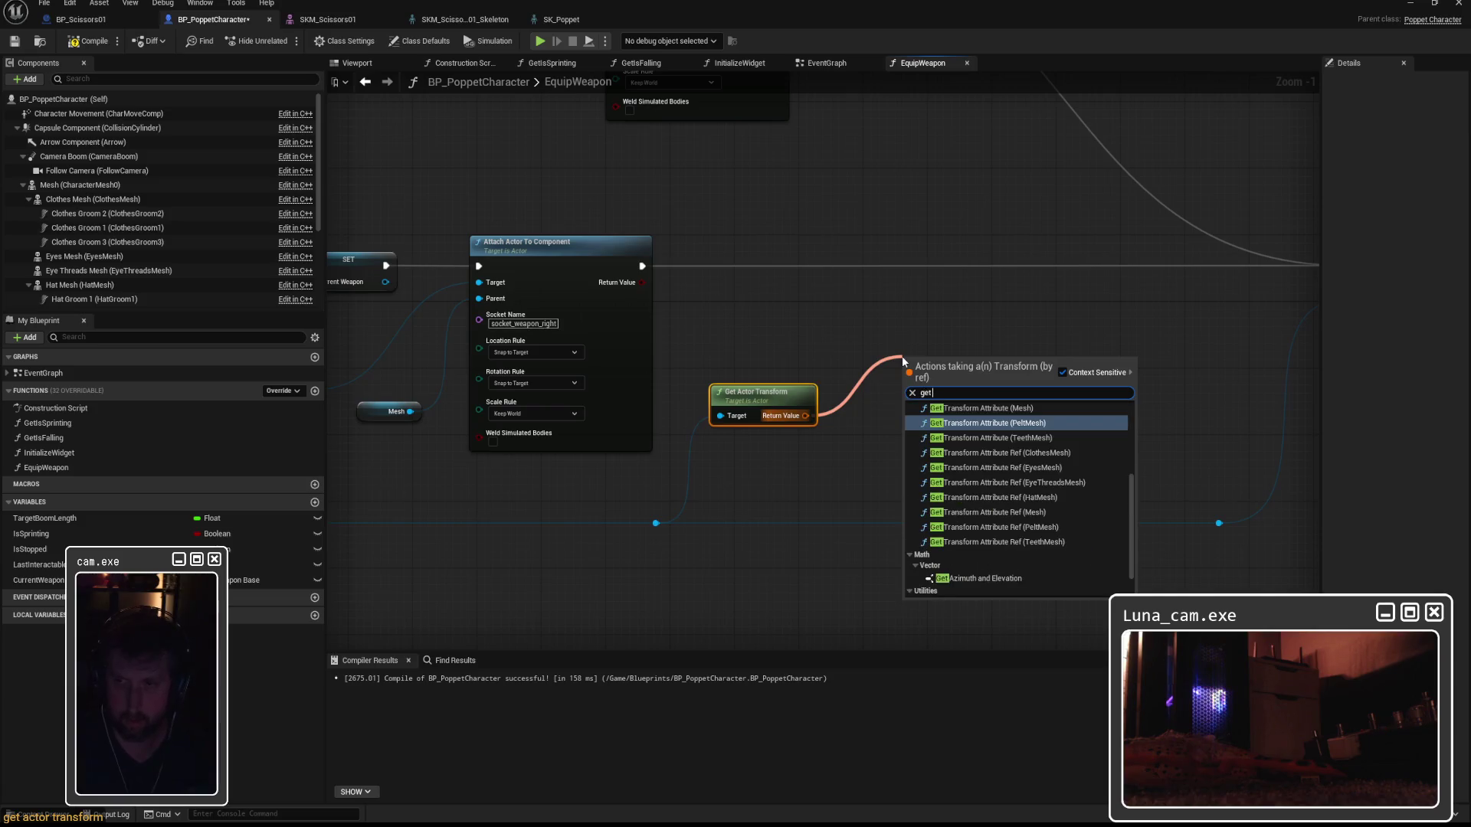
pyautogui.write(' mesh')
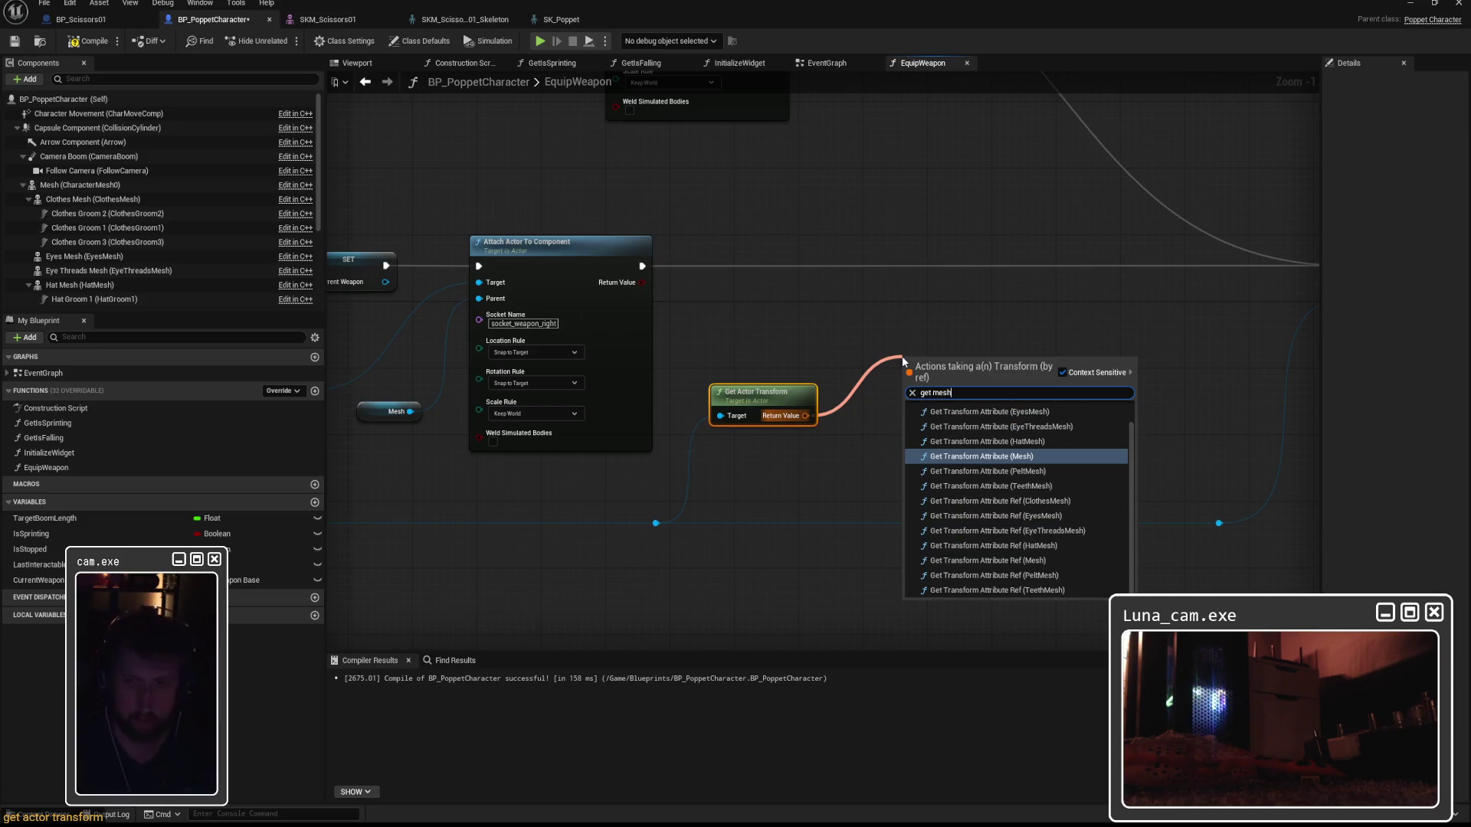
pyautogui.press('BackSpace')
pyautogui.press('BackSpace')
pyautogui.press('BackSpace')
pyautogui.press('BackSpace')
pyautogui.write('socket')
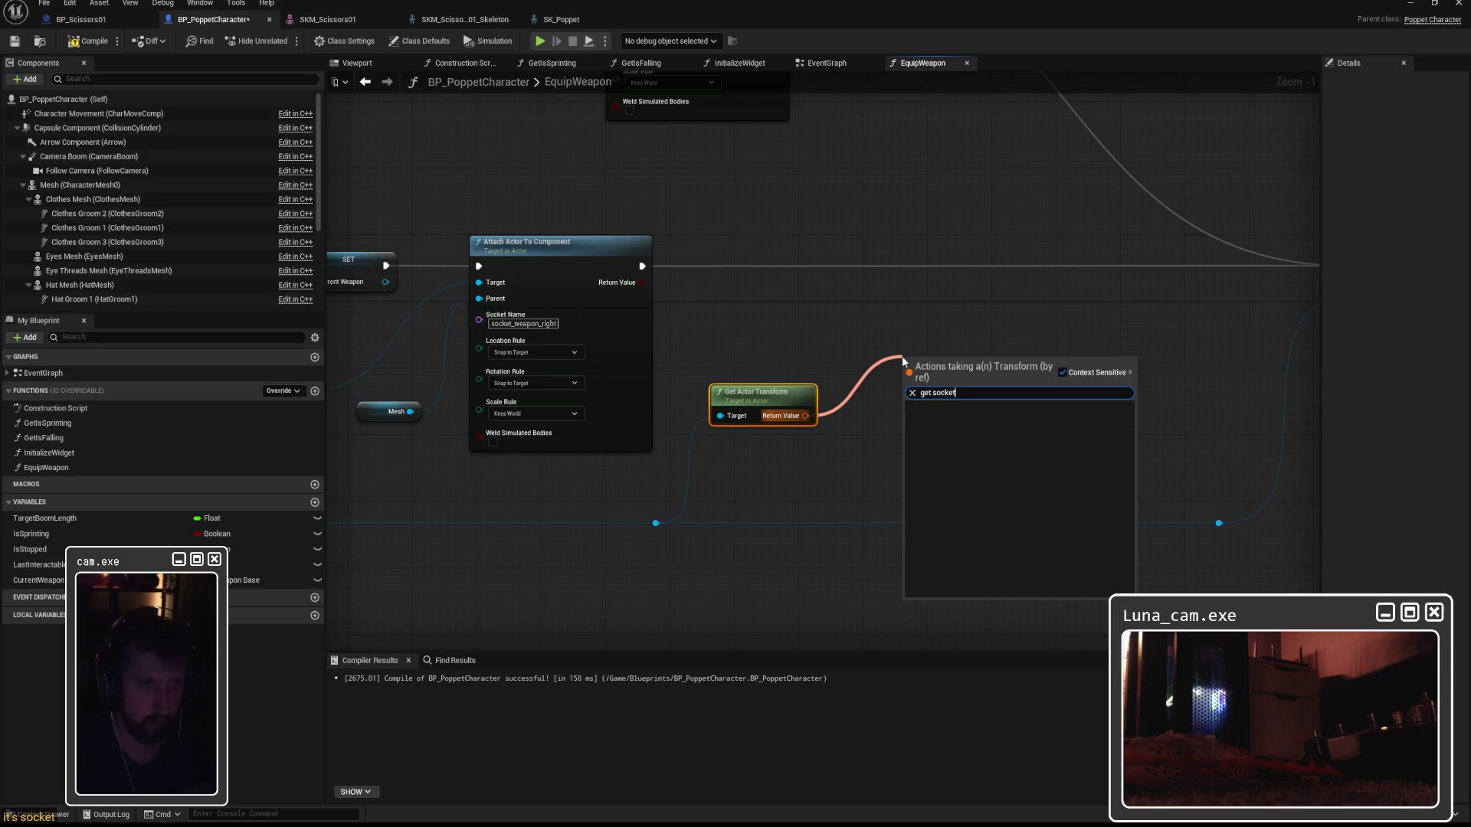
pyautogui.press('BackSpace')
pyautogui.press('BackSpace')
pyautogui.press('BackSpace')
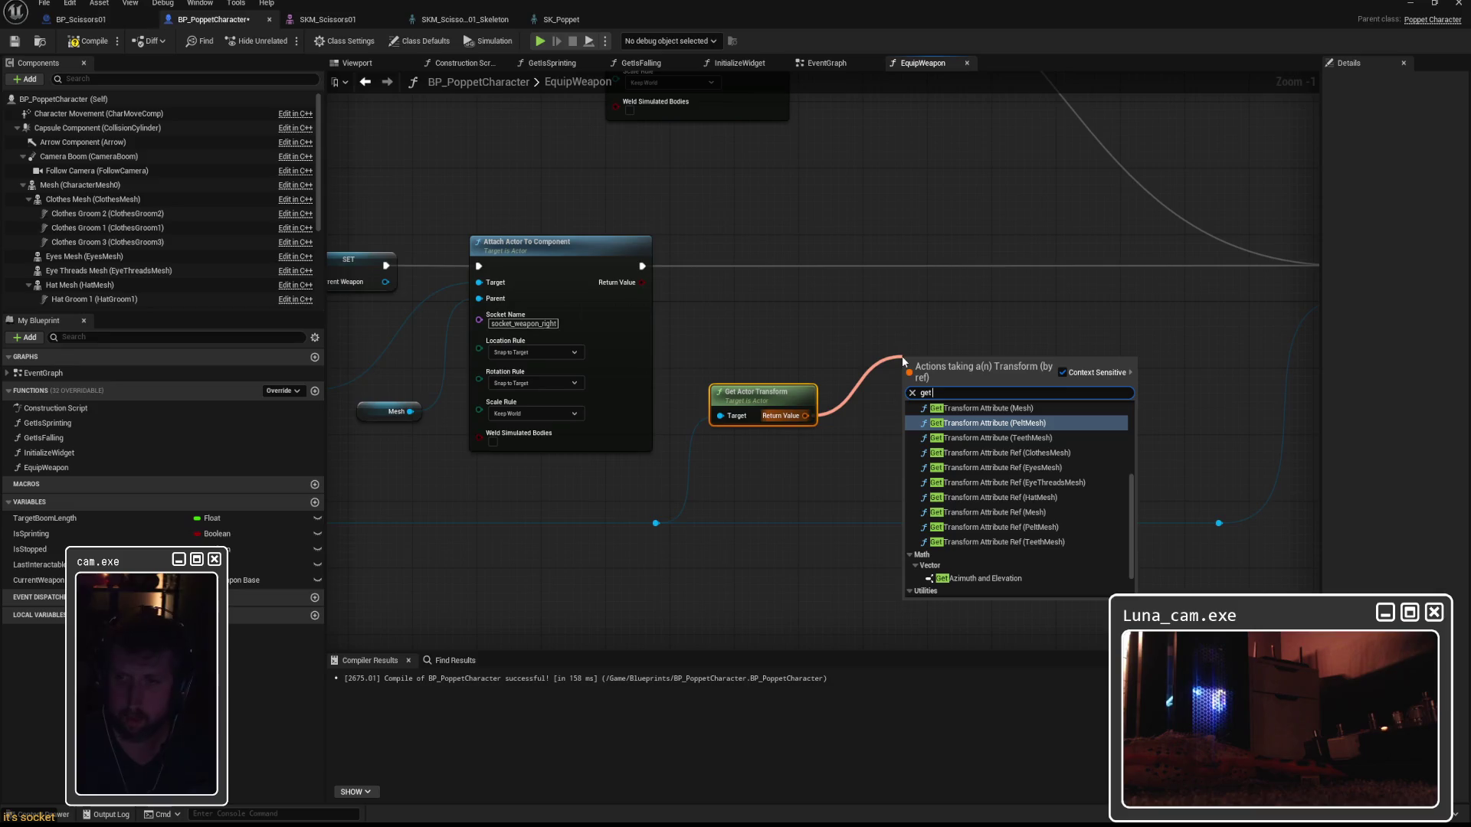
pyautogui.click(817, 313)
pyautogui.moveTo(759, 347); pyautogui.dragTo(900, 334)
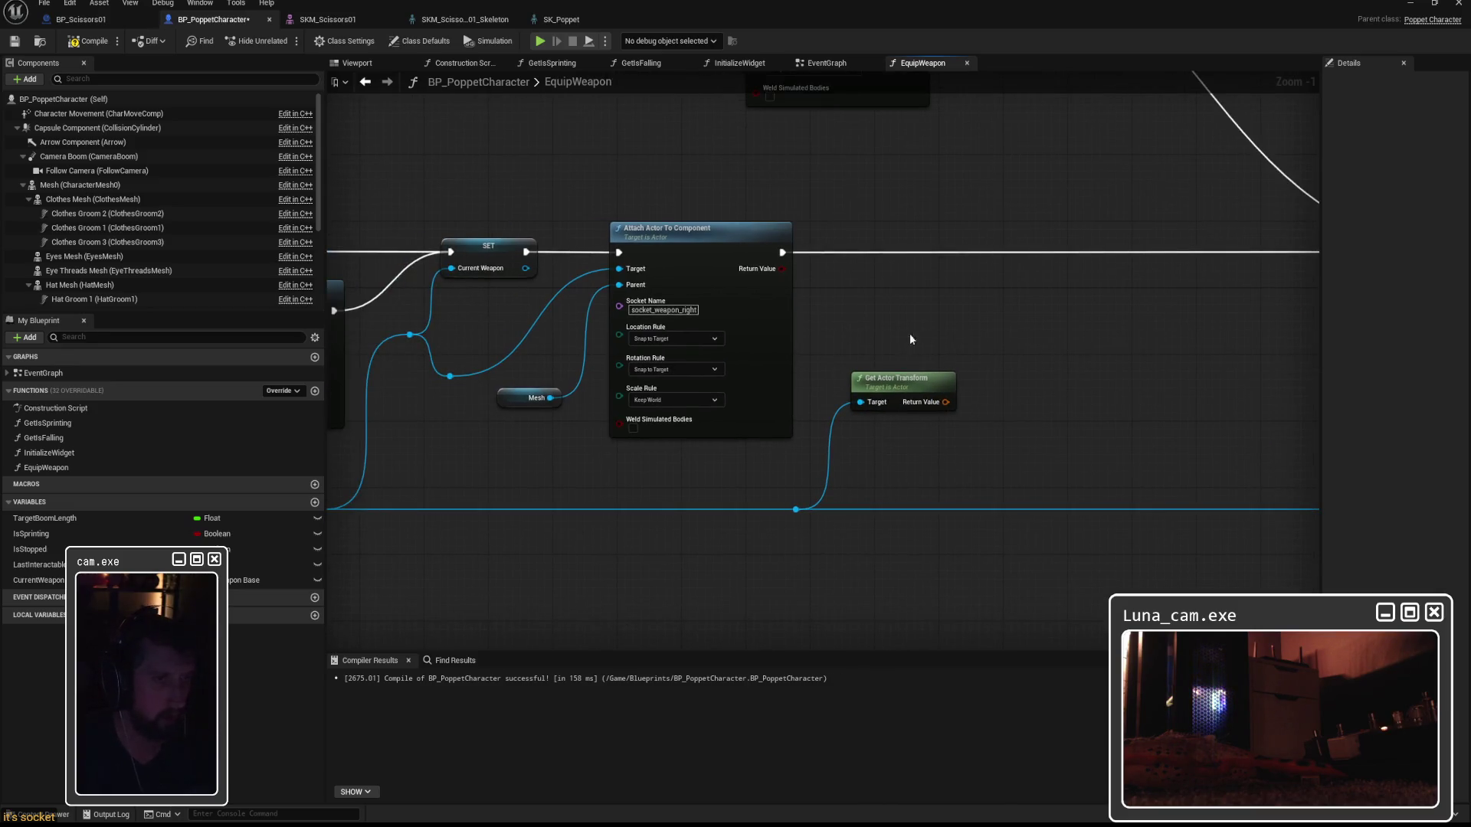
# Add a Get Socket Transform node on Mesh, leaving its socket name as None.
pyautogui.moveTo(550, 397)
pyautogui.mouseDown()
pyautogui.moveTo(961, 337)
pyautogui.moveTo(950, 331)
pyautogui.mouseUp()
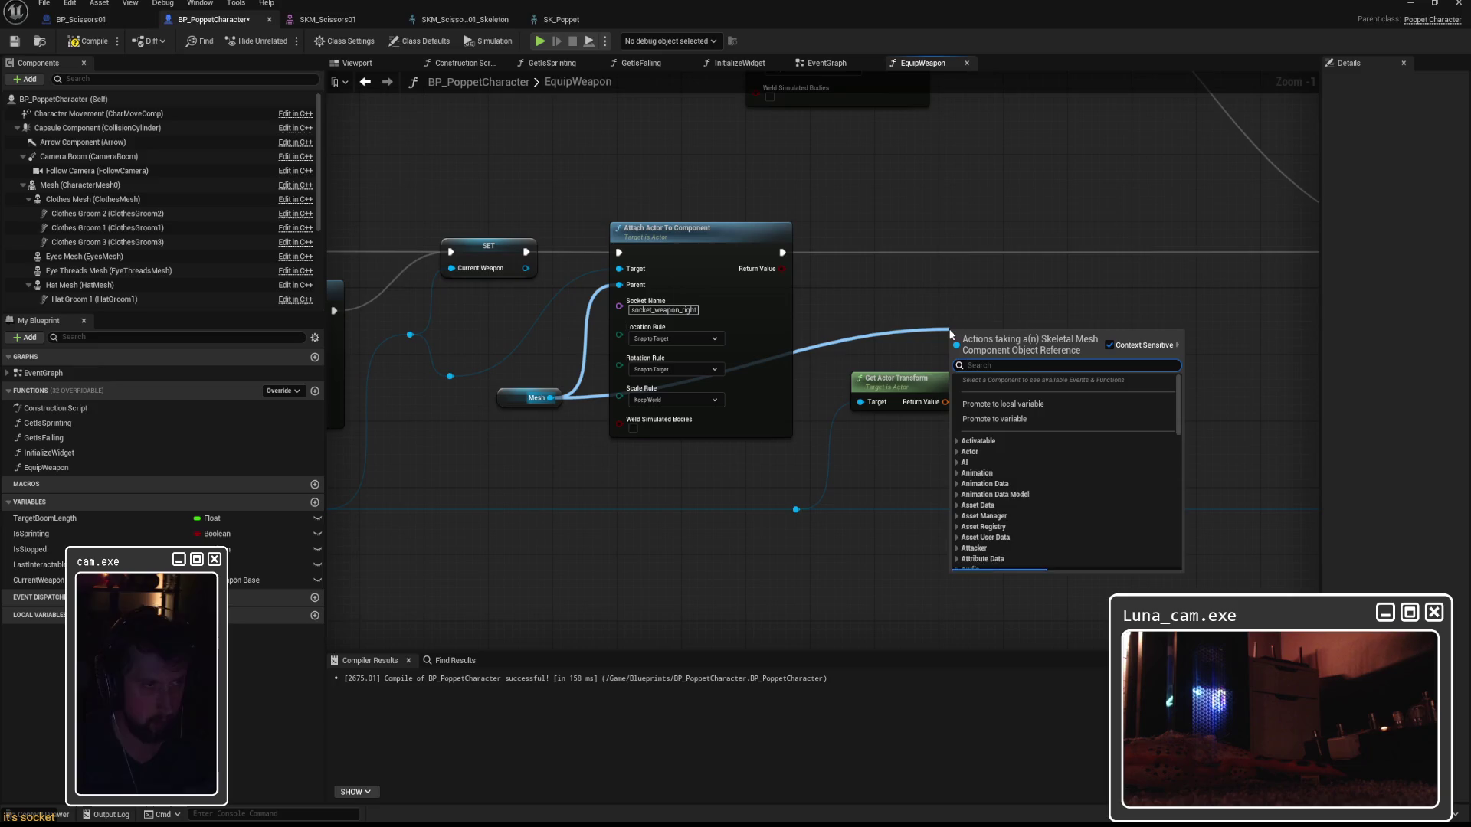
pyautogui.write('get socket')
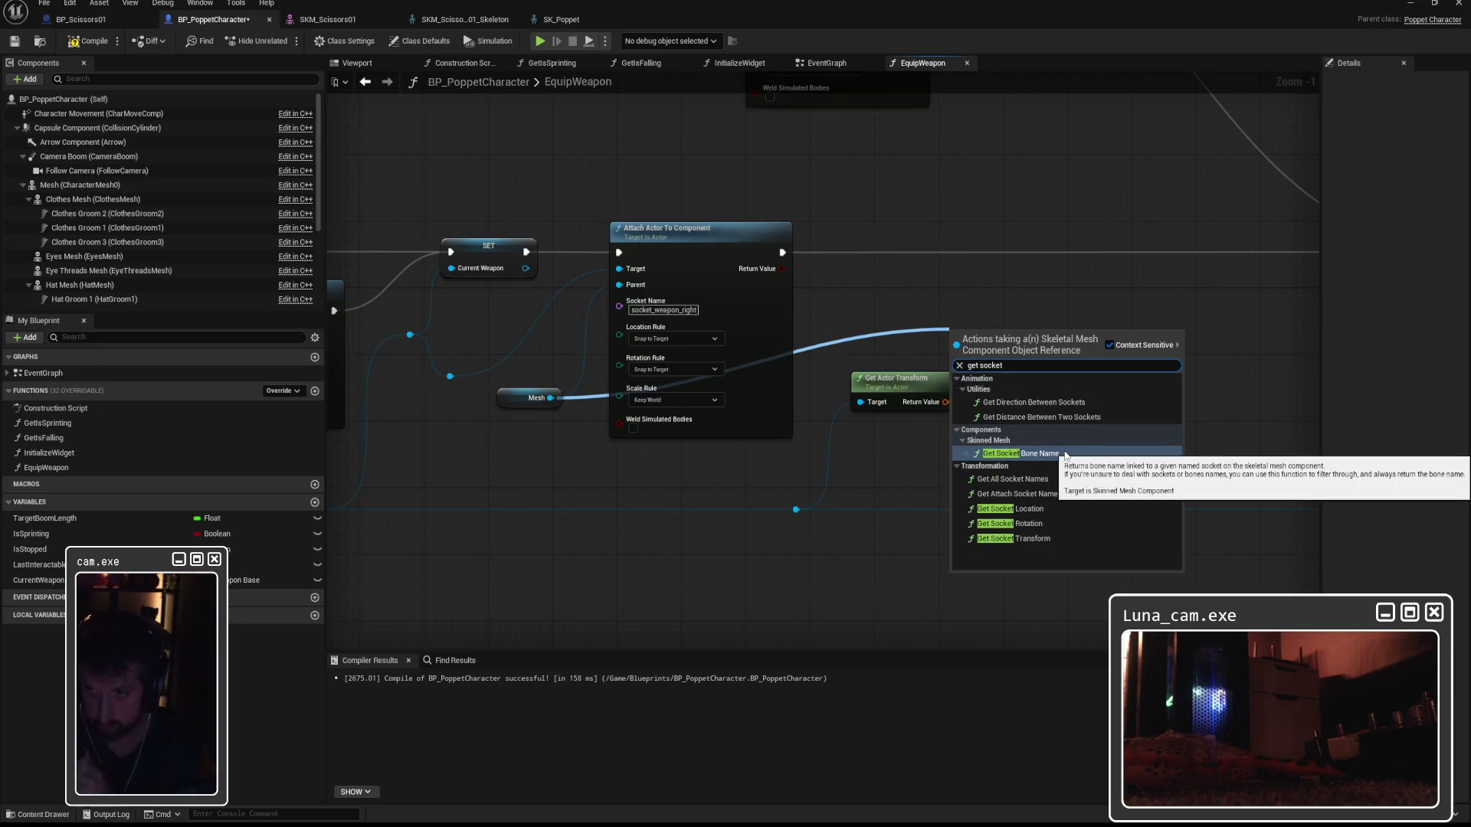
pyautogui.click(1023, 539)
pyautogui.moveTo(1062, 322); pyautogui.dragTo(1113, 311)
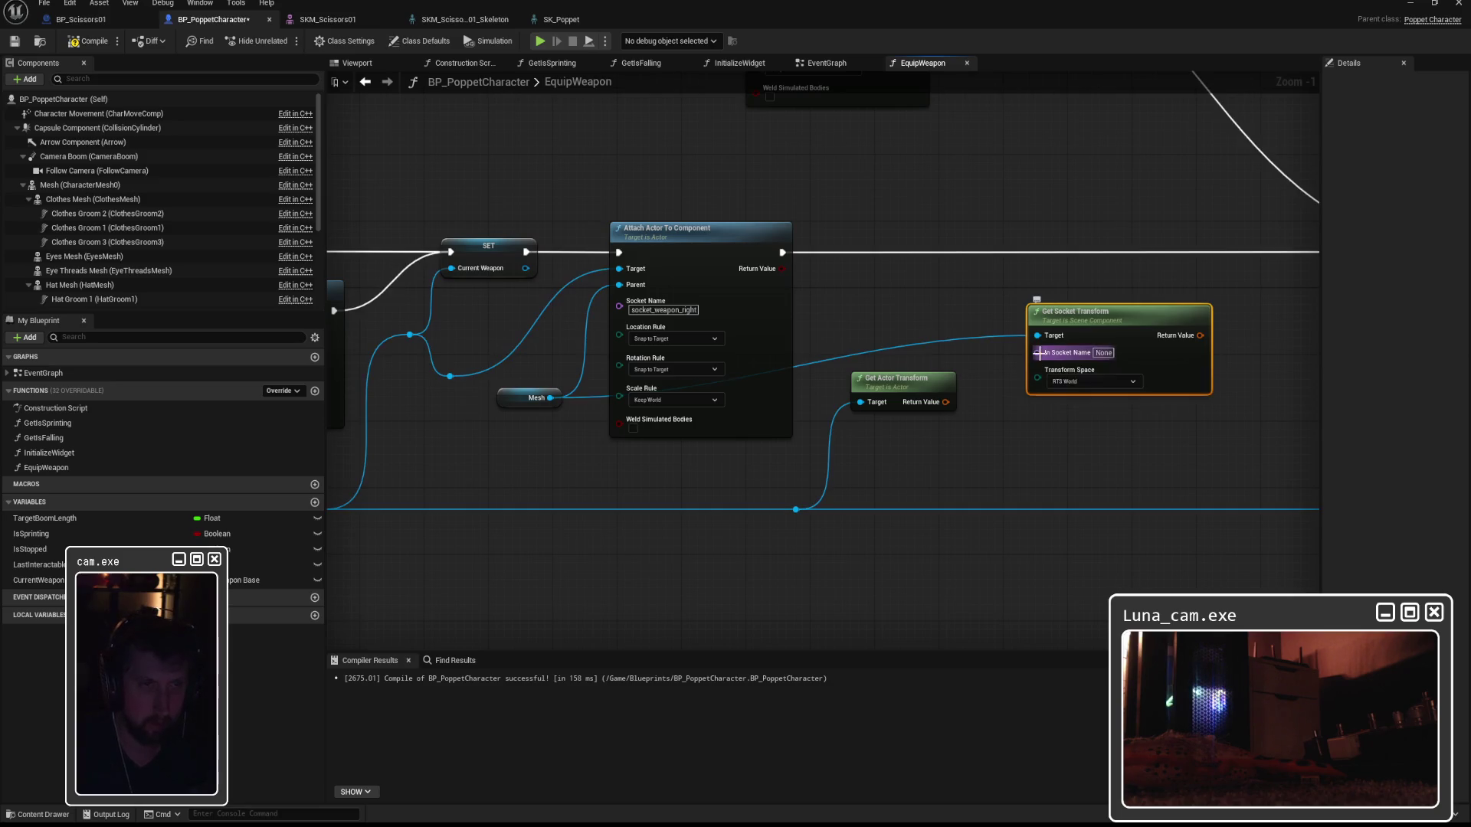
pyautogui.click(1104, 353)
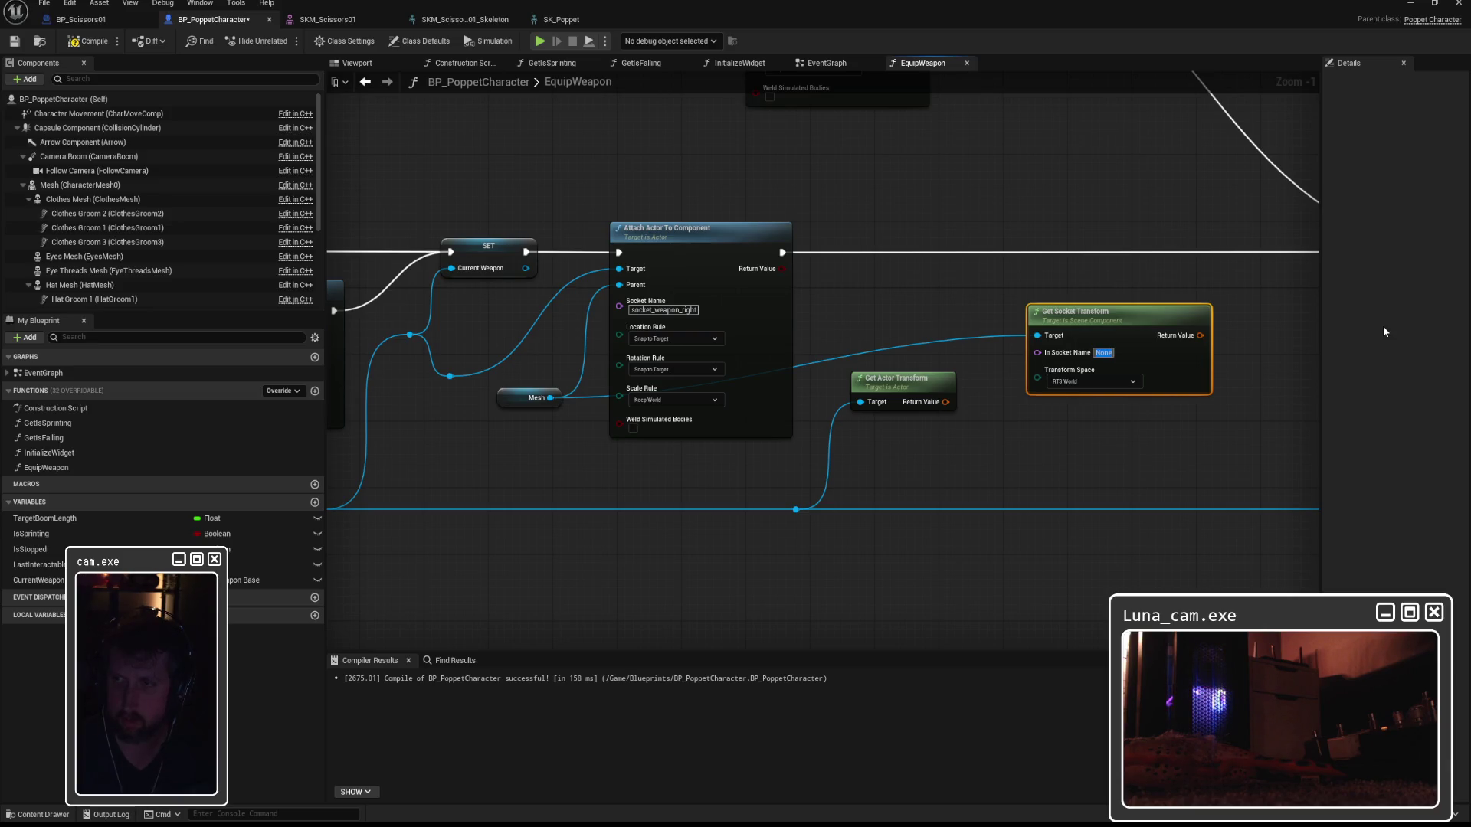
pyautogui.press('Return')
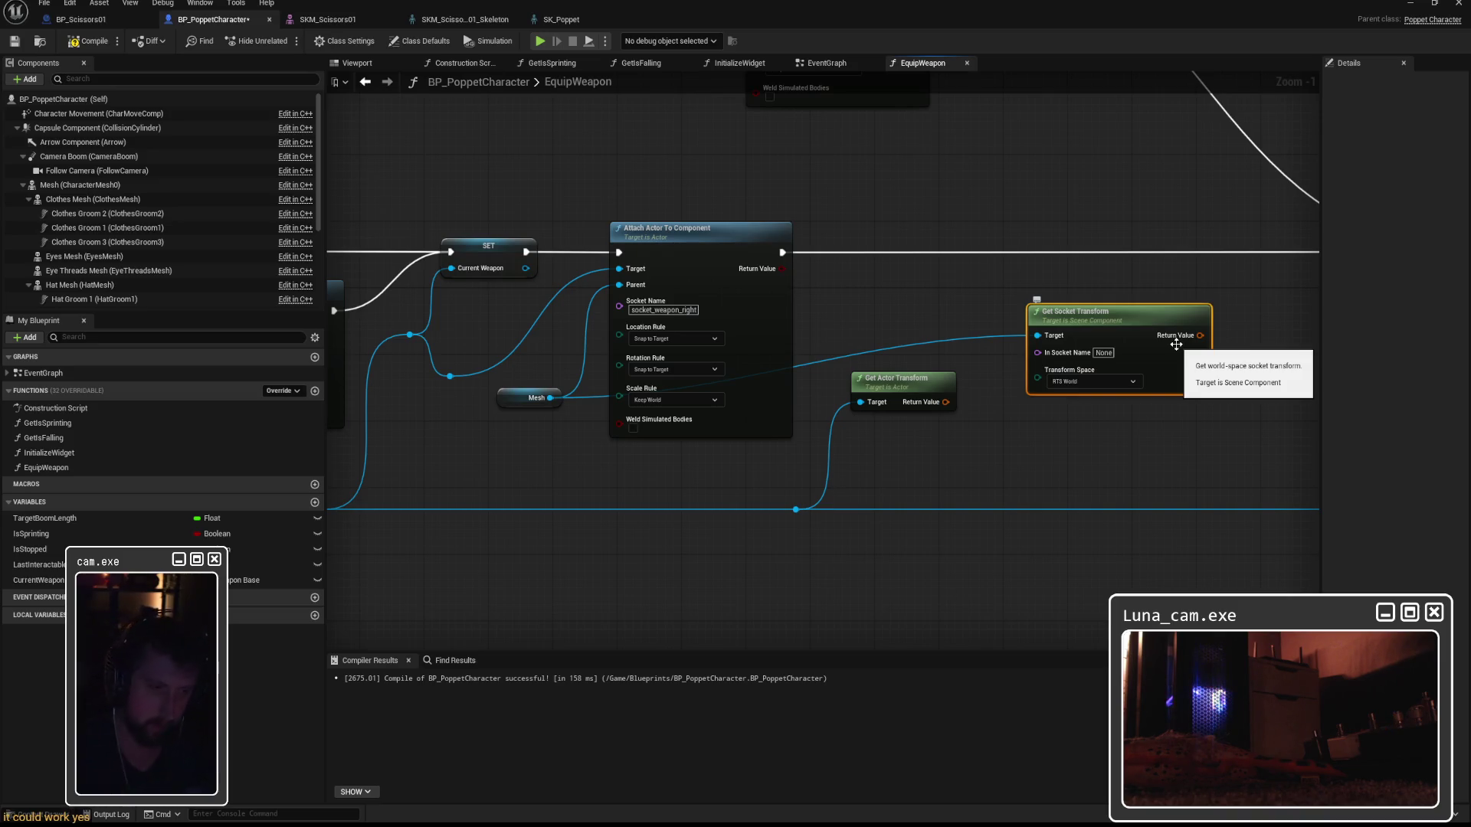
# In Maya, select and frame the Scissors01 mesh, viewing it from above and a low angle.
pyautogui.hotkey('alt', 'Tab')
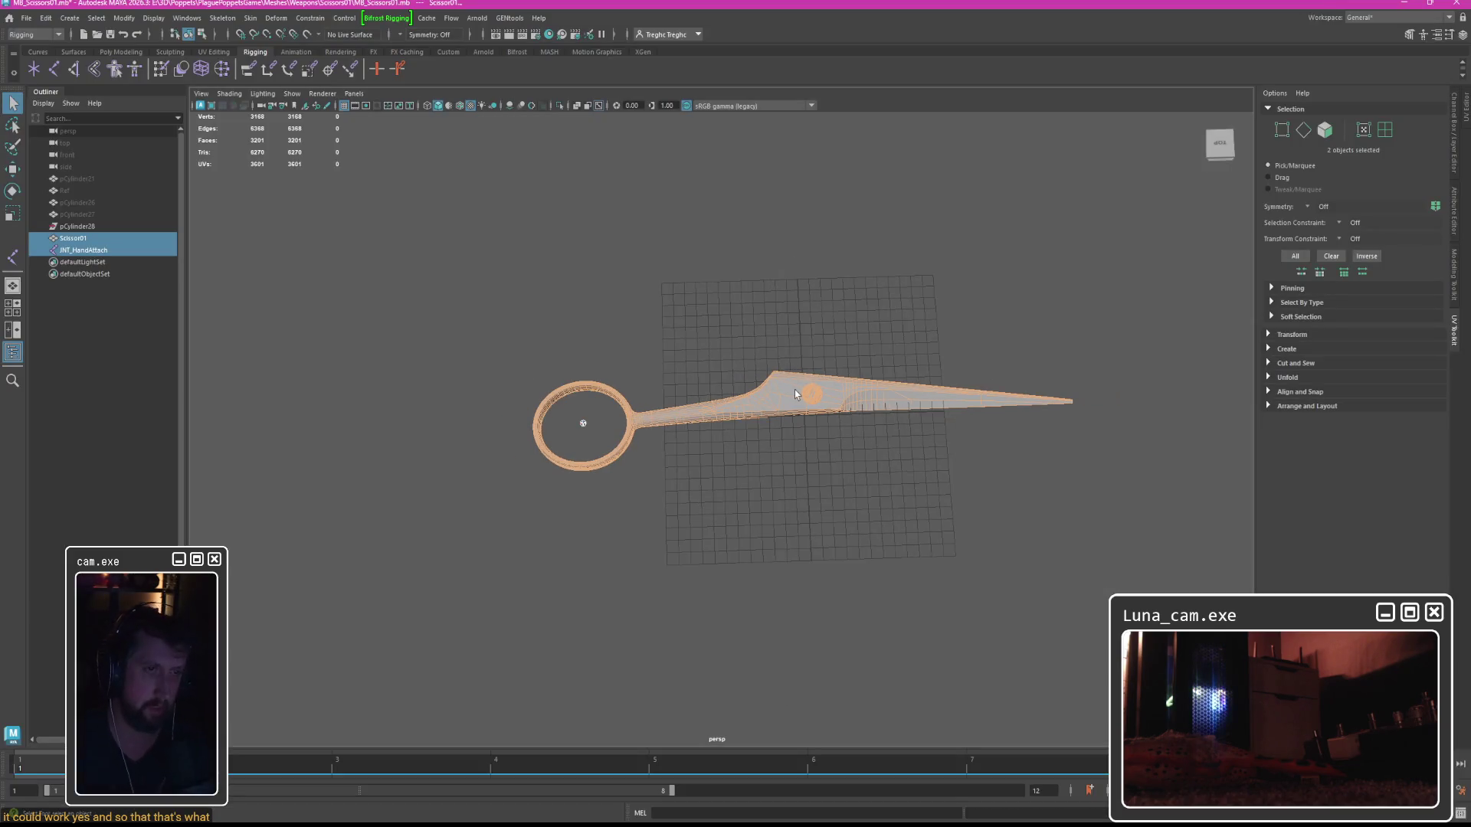
pyautogui.click(732, 400)
pyautogui.press('f')
pyautogui.moveTo(731, 322); pyautogui.dragTo(742, 367)
pyautogui.click(735, 352)
pyautogui.click(728, 393)
pyautogui.scroll(5, 693, 342)
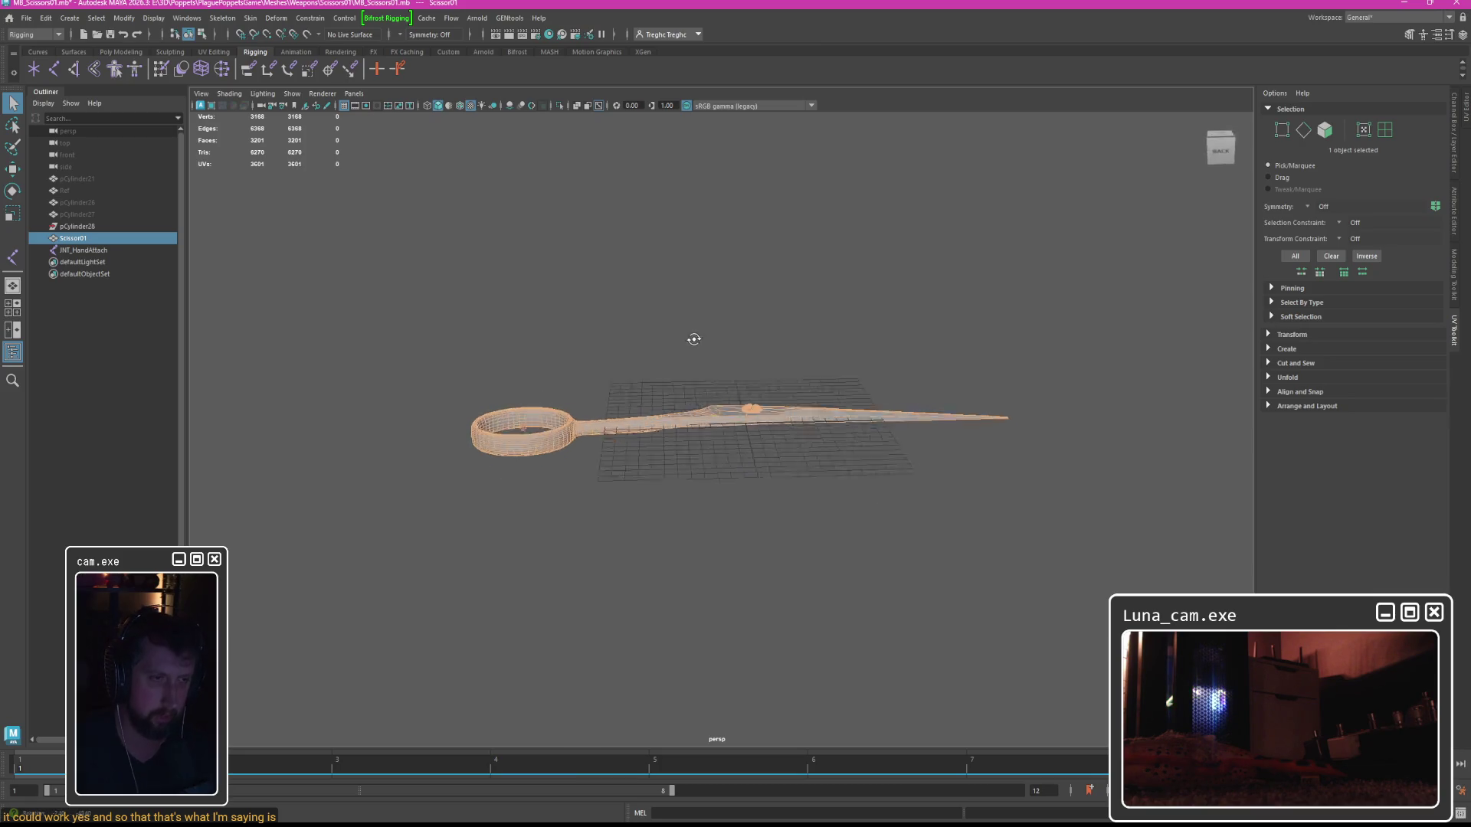
pyautogui.press('e')
pyautogui.moveTo(697, 343)
pyautogui.mouseDown()
pyautogui.moveTo(674, 367)
pyautogui.moveTo(719, 316)
pyautogui.mouseUp()
pyautogui.click(789, 341)
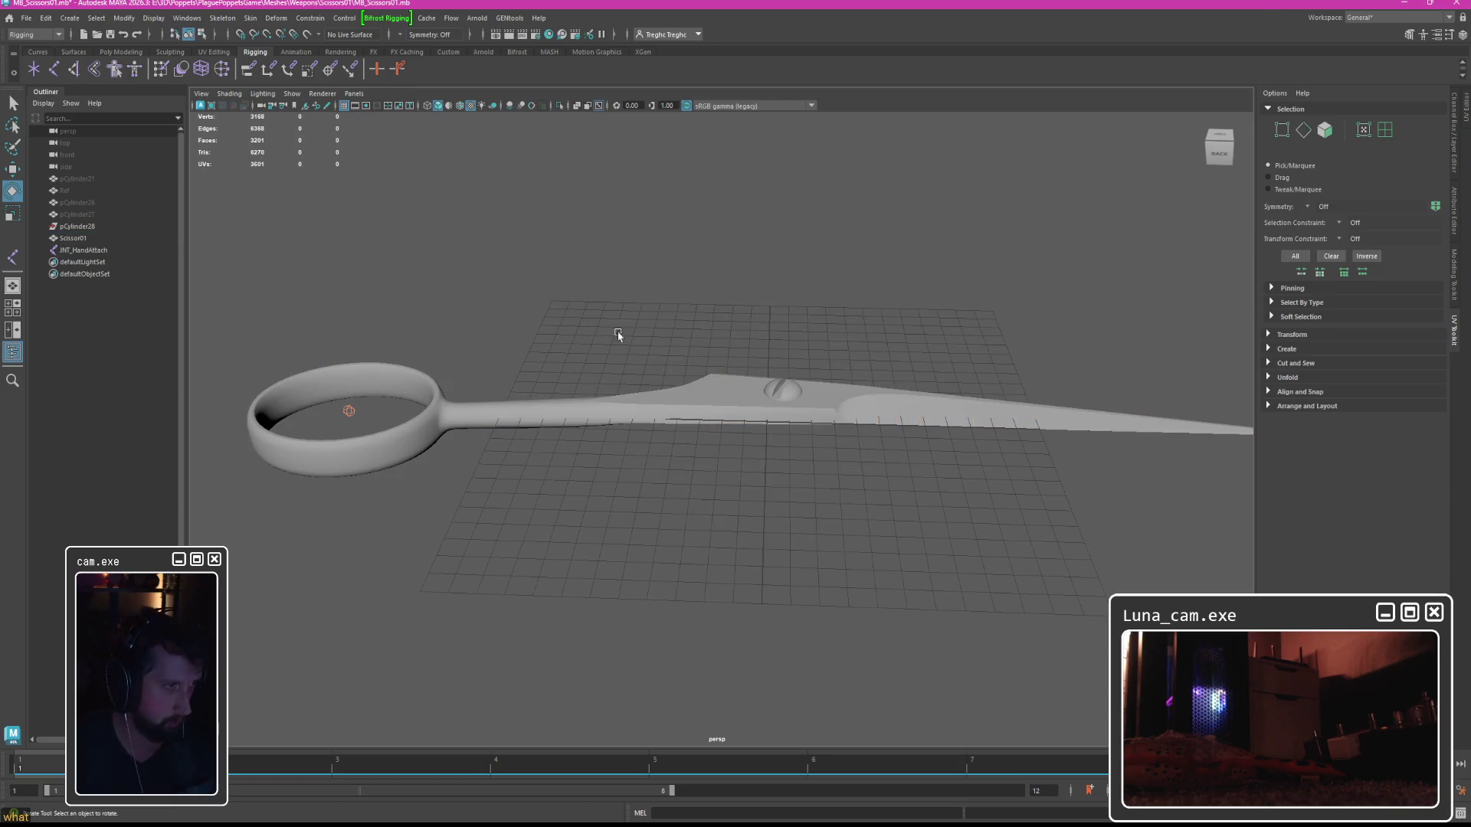
# Select JNT_HandAttach with the scissors and inspect the skinning commands without binding.
pyautogui.click(367, 412)
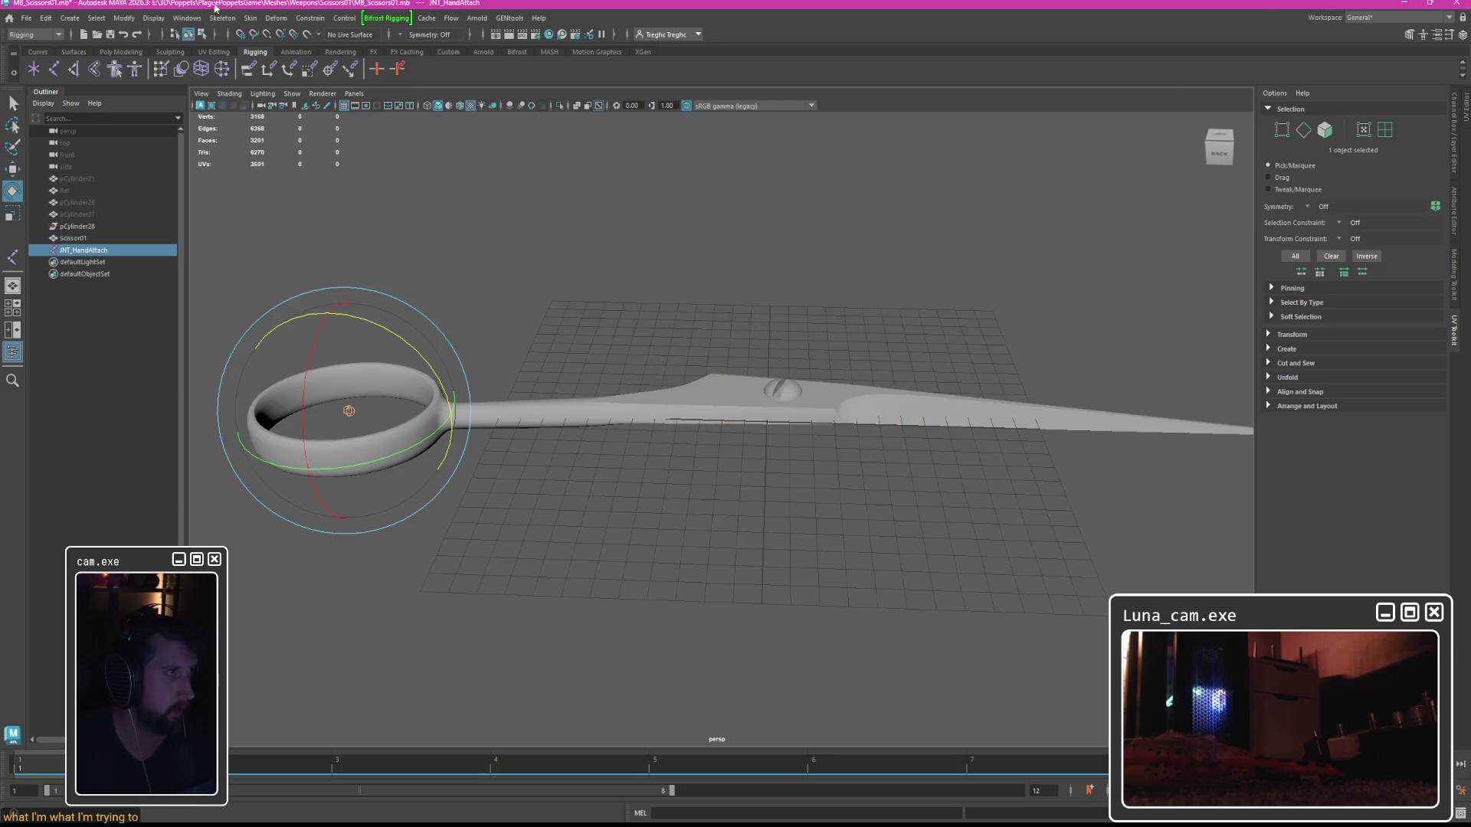
pyautogui.click(250, 17)
pyautogui.click(732, 240)
pyautogui.click(828, 406)
pyautogui.press('w')
pyautogui.click(552, 325)
pyautogui.click(357, 406)
pyautogui.keyDown('shift'); pyautogui.click(475, 403); pyautogui.keyUp('shift')
pyautogui.click(250, 17)
pyautogui.click(729, 224)
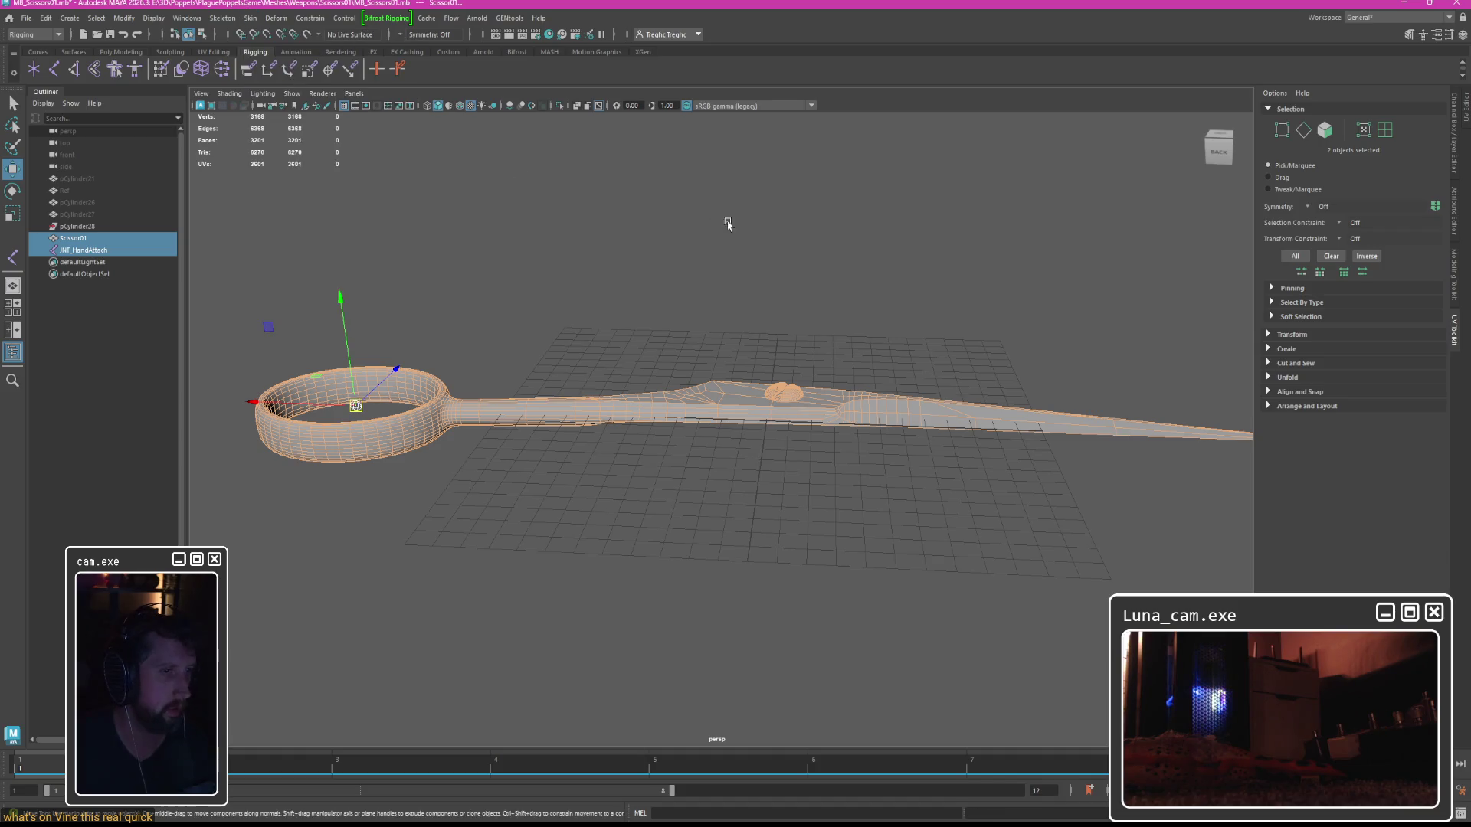
pyautogui.click(739, 388)
# Test-rotate the scissors, then undo the rotation.
pyautogui.press('e')
pyautogui.moveTo(753, 379)
pyautogui.mouseDown()
pyautogui.moveTo(801, 416)
pyautogui.moveTo(834, 417)
pyautogui.moveTo(742, 446)
pyautogui.moveTo(773, 429)
pyautogui.moveTo(749, 403)
pyautogui.moveTo(880, 394)
pyautogui.moveTo(735, 413)
pyautogui.moveTo(756, 430)
pyautogui.moveTo(740, 391)
pyautogui.moveTo(703, 373)
pyautogui.moveTo(715, 319)
pyautogui.moveTo(919, 492)
pyautogui.moveTo(913, 449)
pyautogui.moveTo(620, 269)
pyautogui.moveTo(771, 379)
pyautogui.moveTo(667, 379)
pyautogui.moveTo(736, 329)
pyautogui.moveTo(634, 407)
pyautogui.moveTo(748, 322)
pyautogui.moveTo(623, 394)
pyautogui.moveTo(735, 332)
pyautogui.moveTo(648, 373)
pyautogui.moveTo(663, 351)
pyautogui.moveTo(766, 321)
pyautogui.moveTo(637, 381)
pyautogui.moveTo(721, 348)
pyautogui.moveTo(634, 411)
pyautogui.moveTo(674, 375)
pyautogui.moveTo(850, 320)
pyautogui.moveTo(565, 470)
pyautogui.moveTo(831, 337)
pyautogui.moveTo(772, 362)
pyautogui.moveTo(804, 337)
pyautogui.moveTo(765, 355)
pyautogui.moveTo(797, 367)
pyautogui.moveTo(774, 400)
pyautogui.moveTo(974, 373)
pyautogui.mouseUp()
pyautogui.press('q')
pyautogui.press('e')
pyautogui.hotkey('ctrl', 'z')
pyautogui.hotkey('ctrl', 'z')
pyautogui.press('w')
pyautogui.hotkey('ctrl', 'z')
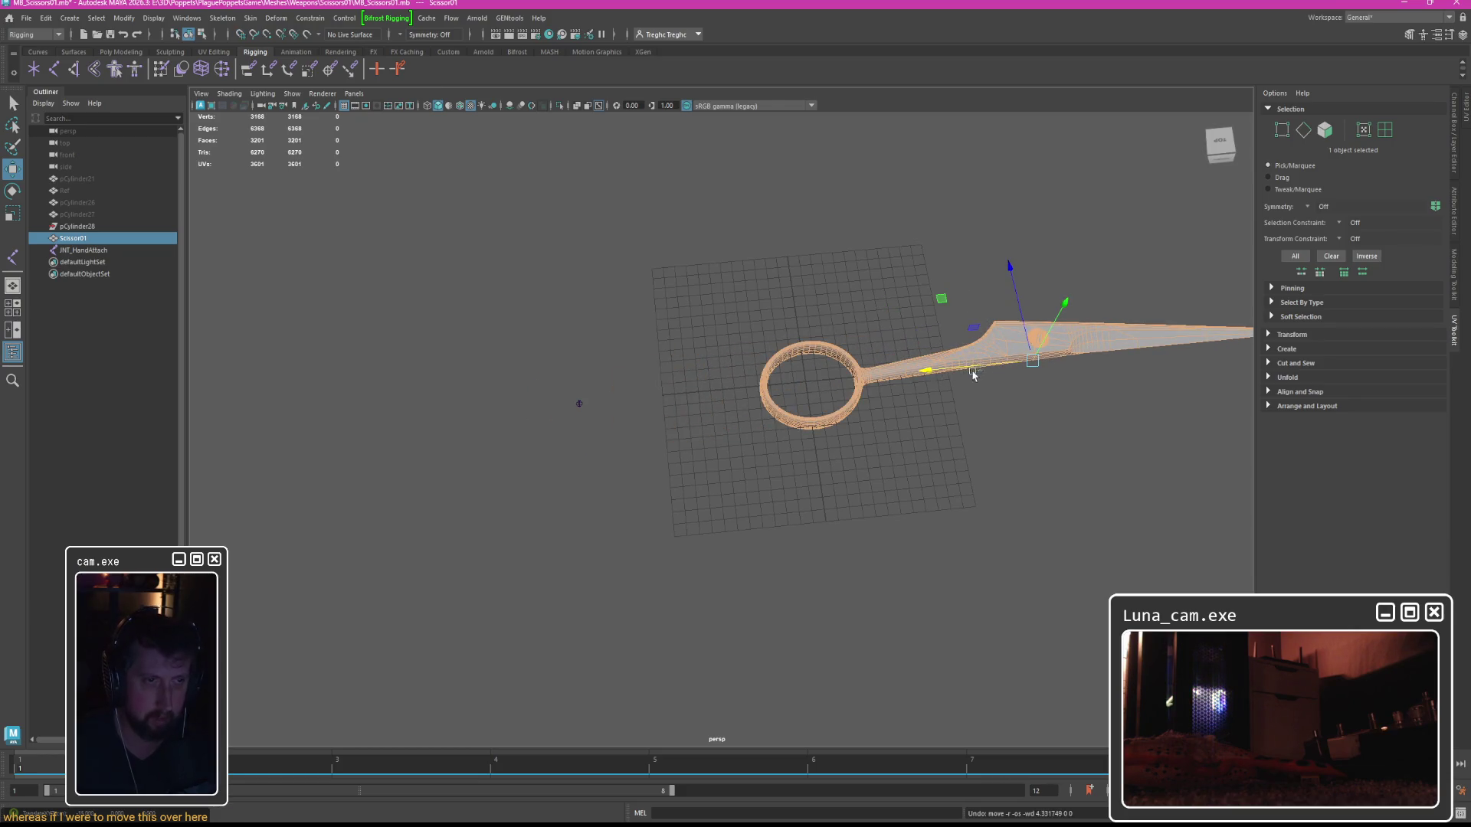
# Snap the scissors pivot to the handle ring centre, test rotations, then undo them.
pyautogui.press('d')
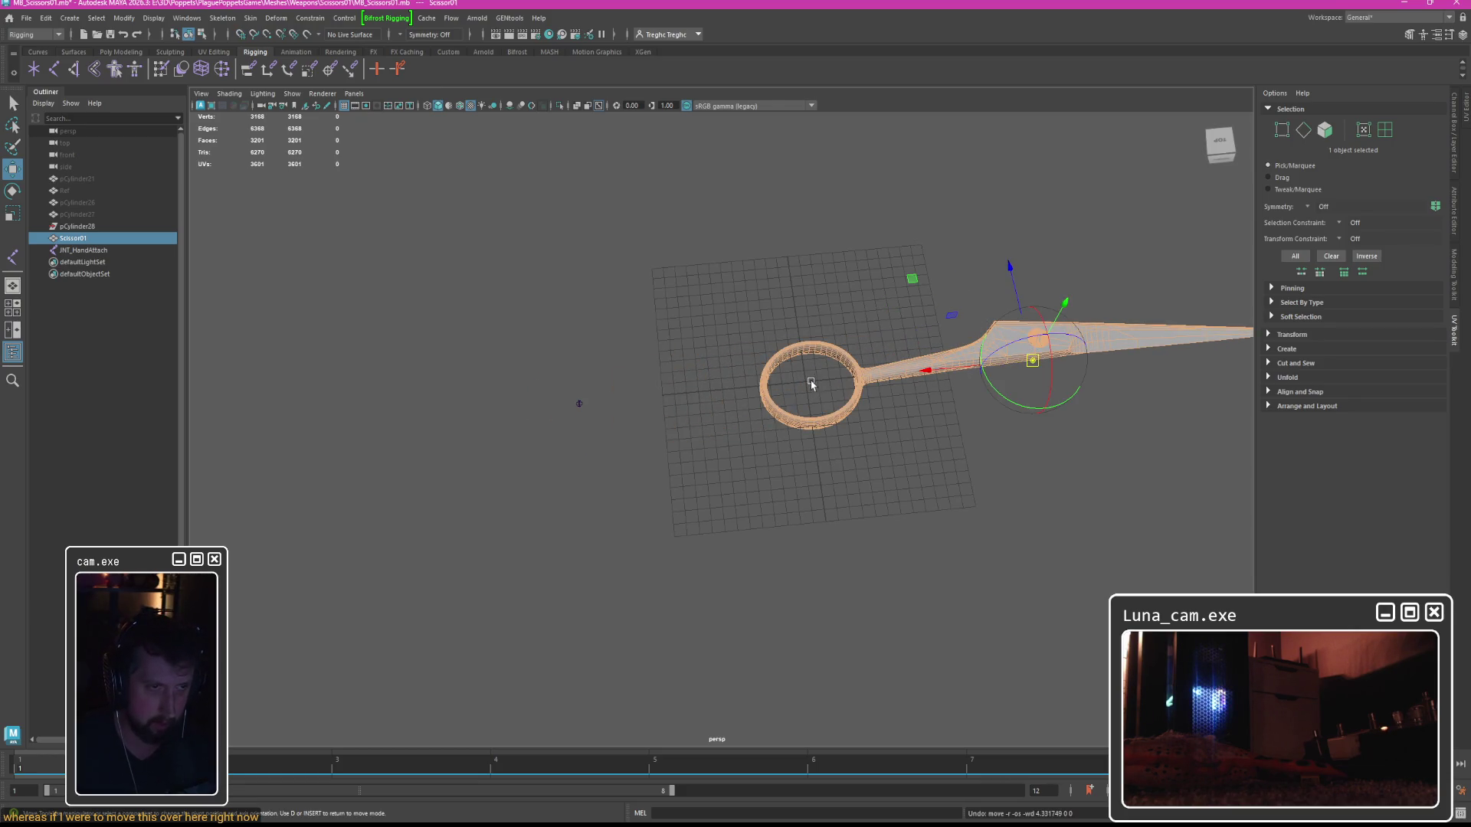
pyautogui.click(811, 383)
pyautogui.press('f')
pyautogui.press('e')
pyautogui.moveTo(753, 368)
pyautogui.mouseDown()
pyautogui.moveTo(725, 367)
pyautogui.moveTo(712, 345)
pyautogui.moveTo(542, 371)
pyautogui.moveTo(902, 398)
pyautogui.moveTo(789, 367)
pyautogui.moveTo(741, 381)
pyautogui.moveTo(601, 360)
pyautogui.moveTo(919, 433)
pyautogui.moveTo(485, 388)
pyautogui.moveTo(1097, 430)
pyautogui.moveTo(485, 427)
pyautogui.moveTo(799, 416)
pyautogui.mouseUp()
pyautogui.moveTo(734, 531)
pyautogui.mouseDown()
pyautogui.moveTo(854, 475)
pyautogui.moveTo(634, 453)
pyautogui.moveTo(824, 486)
pyautogui.moveTo(632, 474)
pyautogui.moveTo(752, 374)
pyautogui.moveTo(782, 489)
pyautogui.moveTo(594, 411)
pyautogui.moveTo(876, 438)
pyautogui.moveTo(634, 532)
pyautogui.moveTo(768, 418)
pyautogui.moveTo(680, 499)
pyautogui.moveTo(729, 418)
pyautogui.moveTo(772, 421)
pyautogui.moveTo(728, 407)
pyautogui.moveTo(723, 439)
pyautogui.mouseUp()
pyautogui.hotkey('ctrl', 'z')
pyautogui.hotkey('ctrl', 'z')
pyautogui.hotkey('ctrl', 'z')
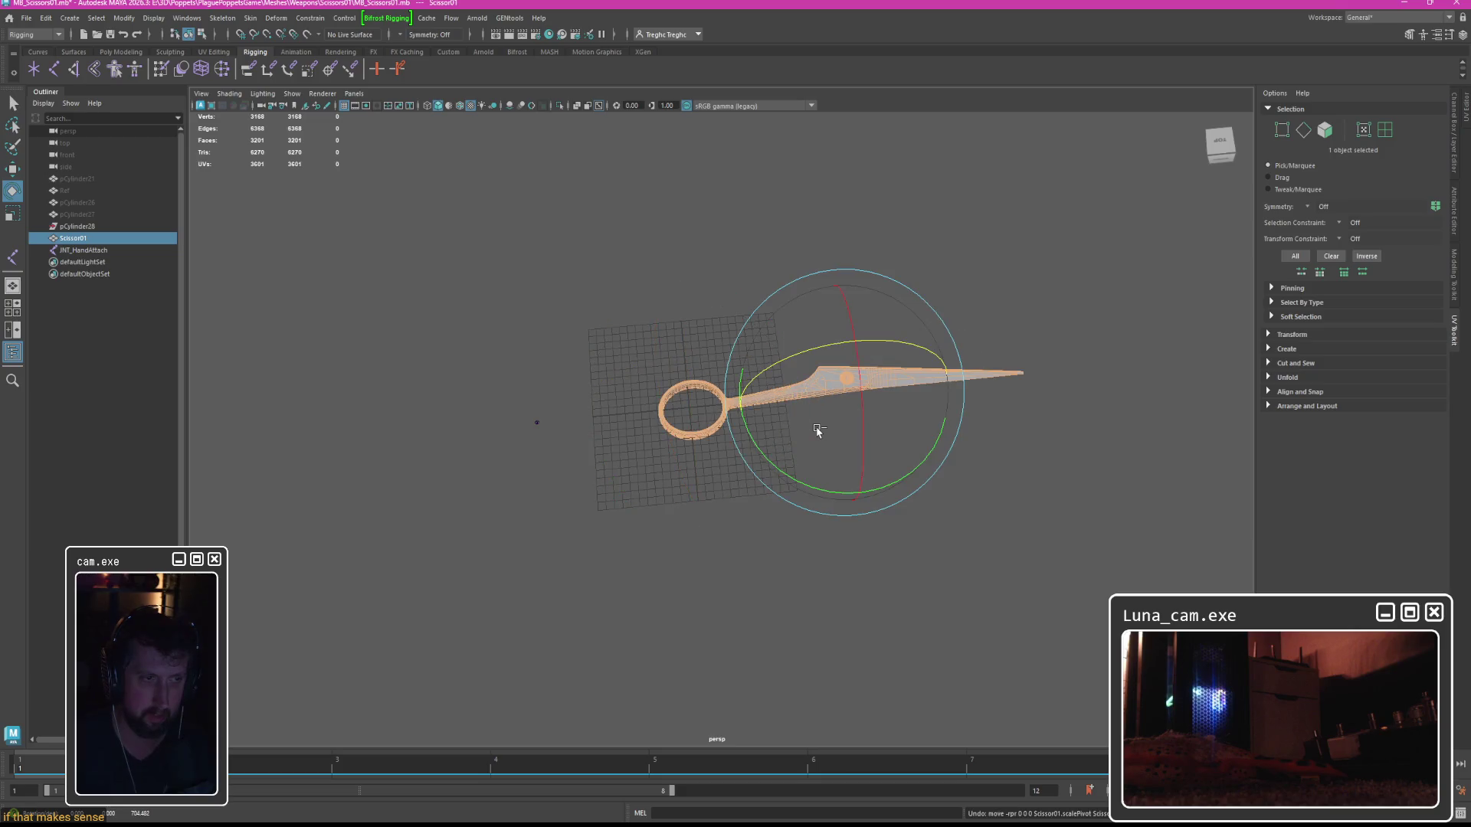
pyautogui.hotkey('ctrl', 'z')
pyautogui.hotkey('ctrl', 'z')
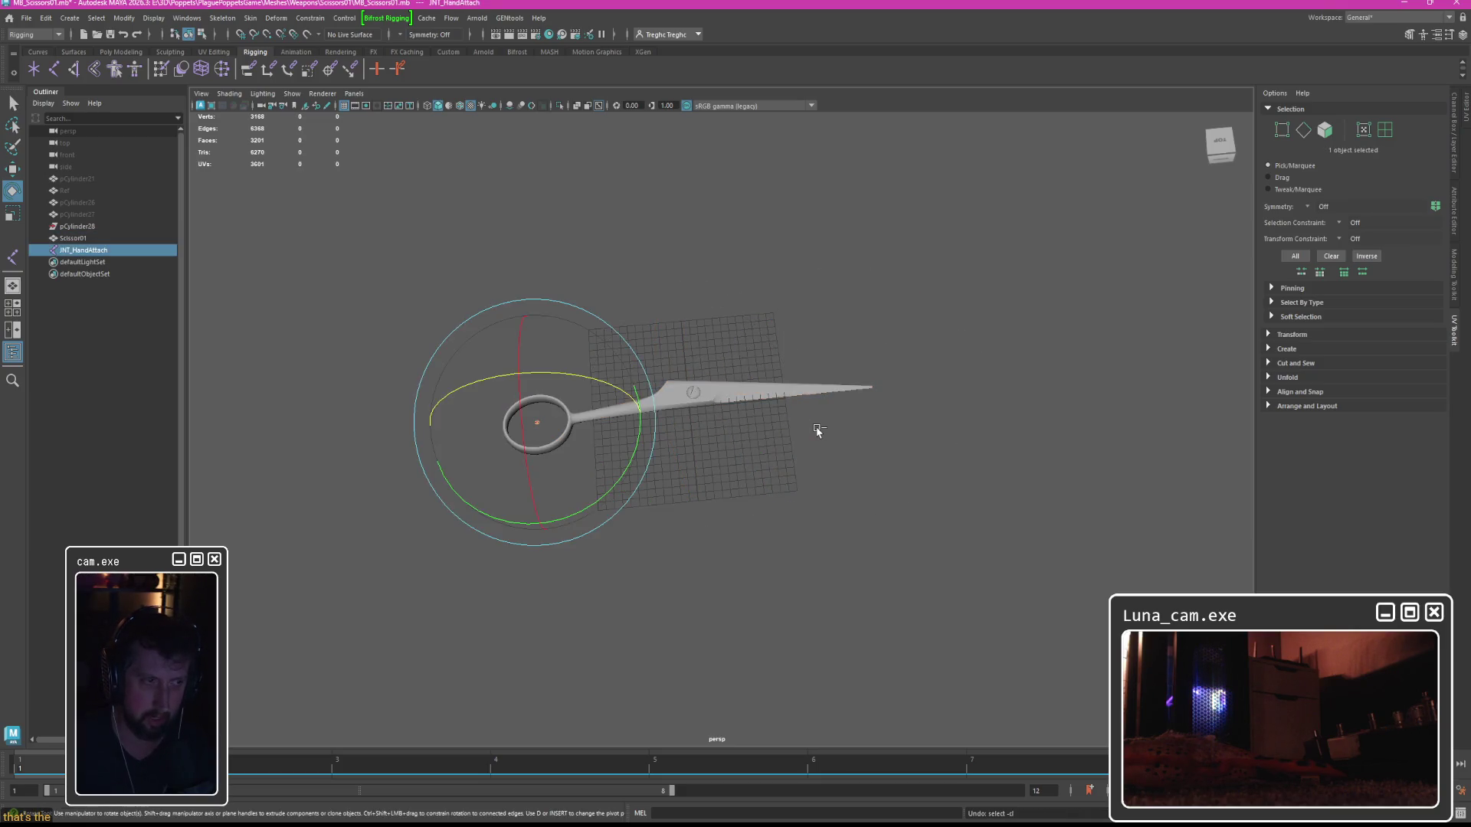
# Clear the selection, zoom the view, and bring up the polygon modelling tools.
pyautogui.click(837, 452)
pyautogui.press('q')
pyautogui.scroll(5, 723, 421)
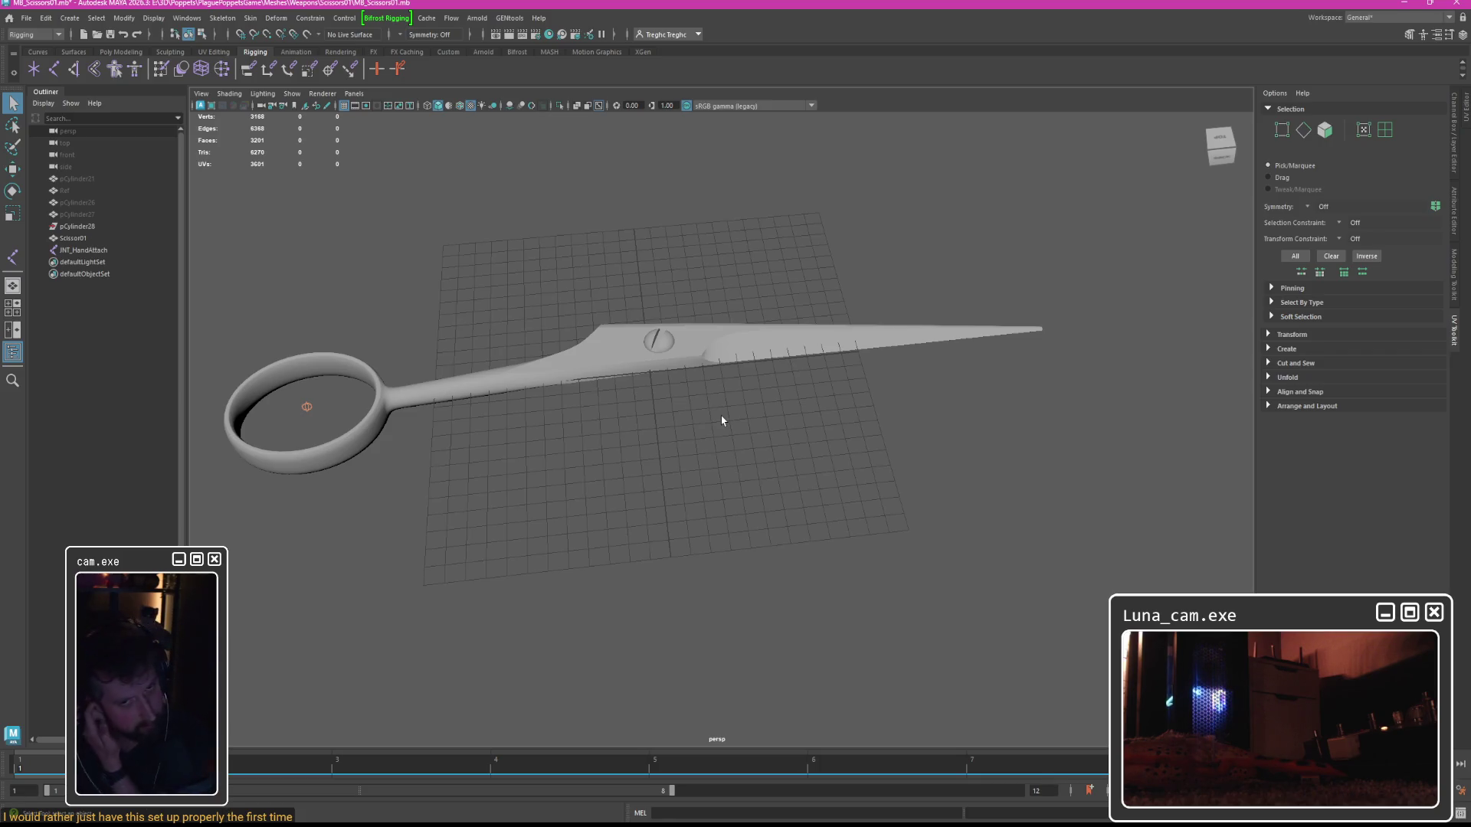
pyautogui.scroll(-3, 723, 421)
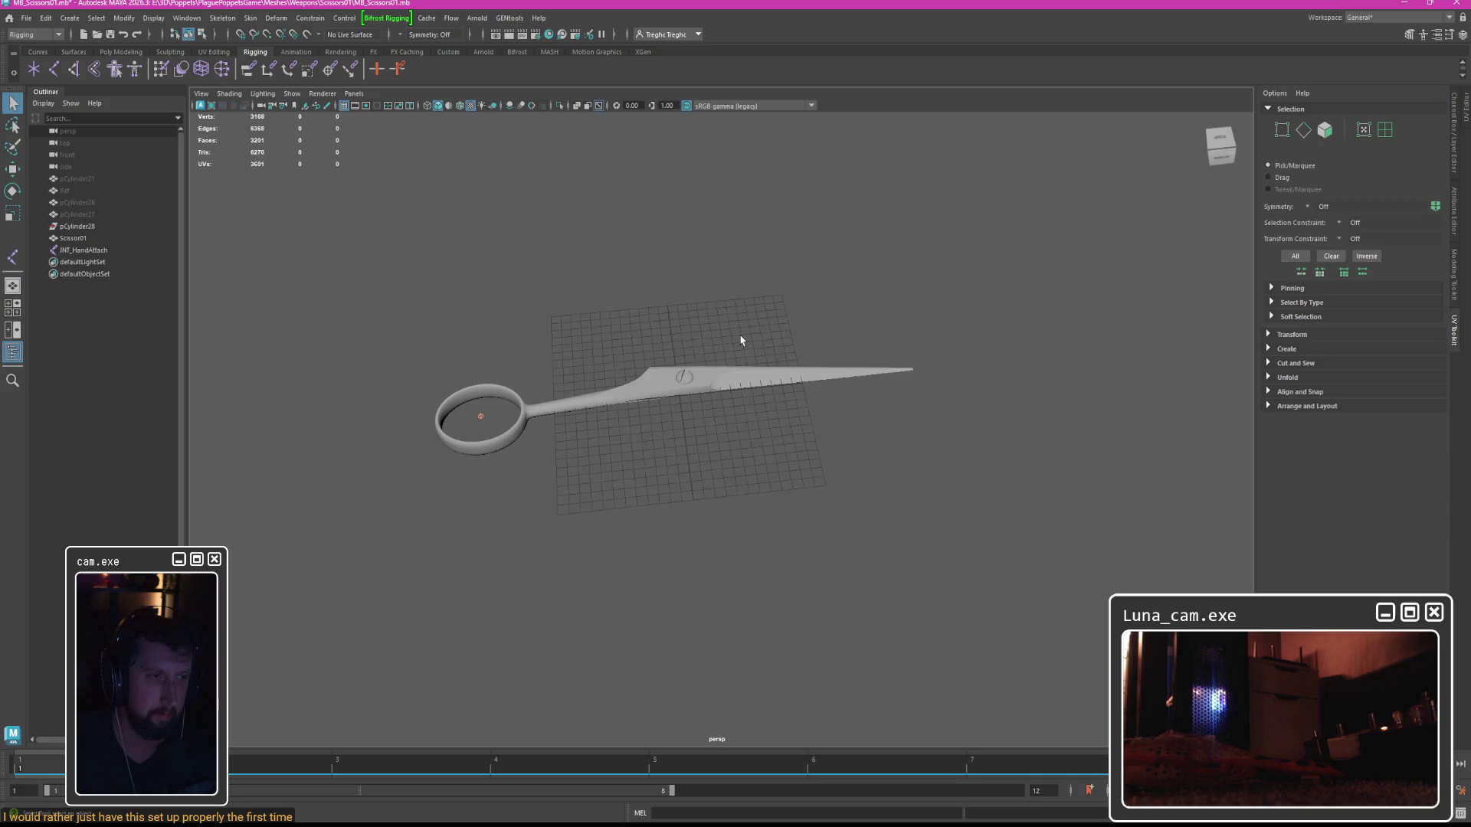
pyautogui.click(123, 56)
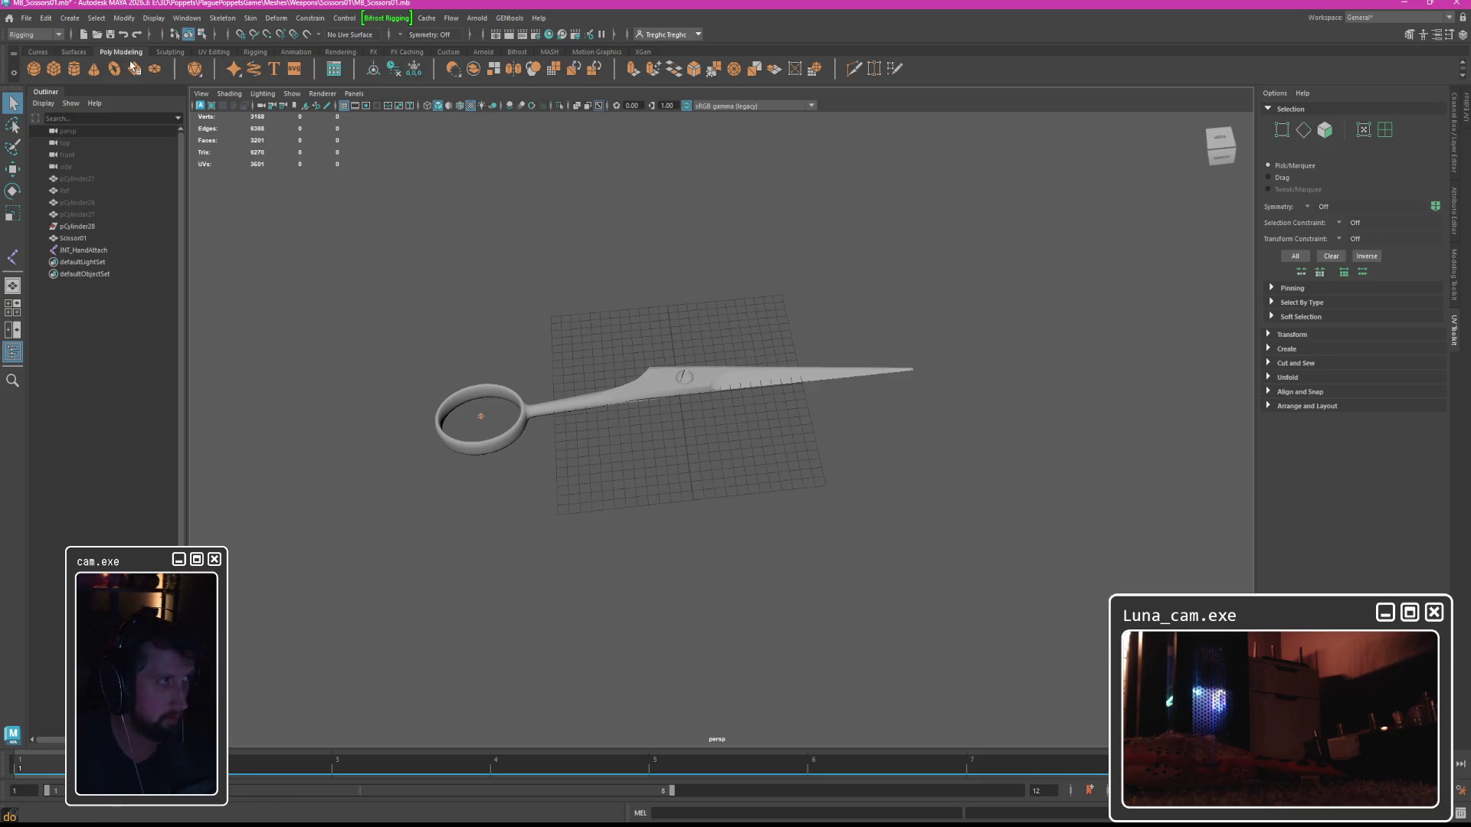
# Create a polygon cube, scale it to a medium box and lift it off the scissors.
pyautogui.click(74, 69)
pyautogui.click(54, 68)
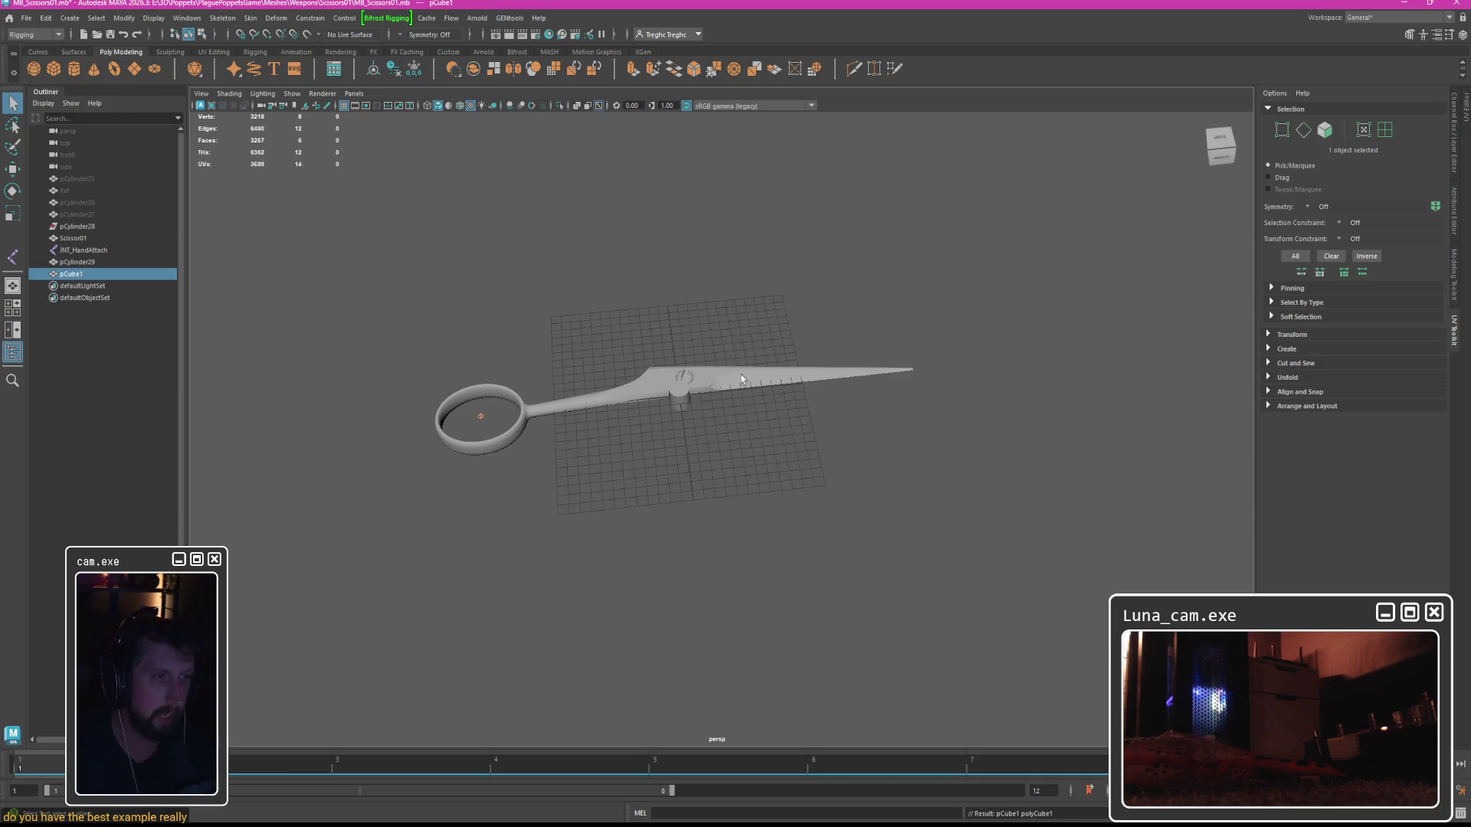
pyautogui.click(699, 409)
pyautogui.press('Delete')
pyautogui.click(681, 398)
pyautogui.press('r')
pyautogui.moveTo(681, 399)
pyautogui.mouseDown()
pyautogui.moveTo(935, 328)
pyautogui.moveTo(698, 404)
pyautogui.moveTo(667, 360)
pyautogui.moveTo(687, 351)
pyautogui.moveTo(694, 179)
pyautogui.mouseUp()
pyautogui.press('w')
pyautogui.moveTo(675, 230)
pyautogui.mouseDown()
pyautogui.moveTo(635, 306)
pyautogui.moveTo(345, 404)
pyautogui.mouseUp()
# Duplicate the cube into a flat second box and slide it right along X.
pyautogui.hotkey('ctrl', 'd')
pyautogui.press('r')
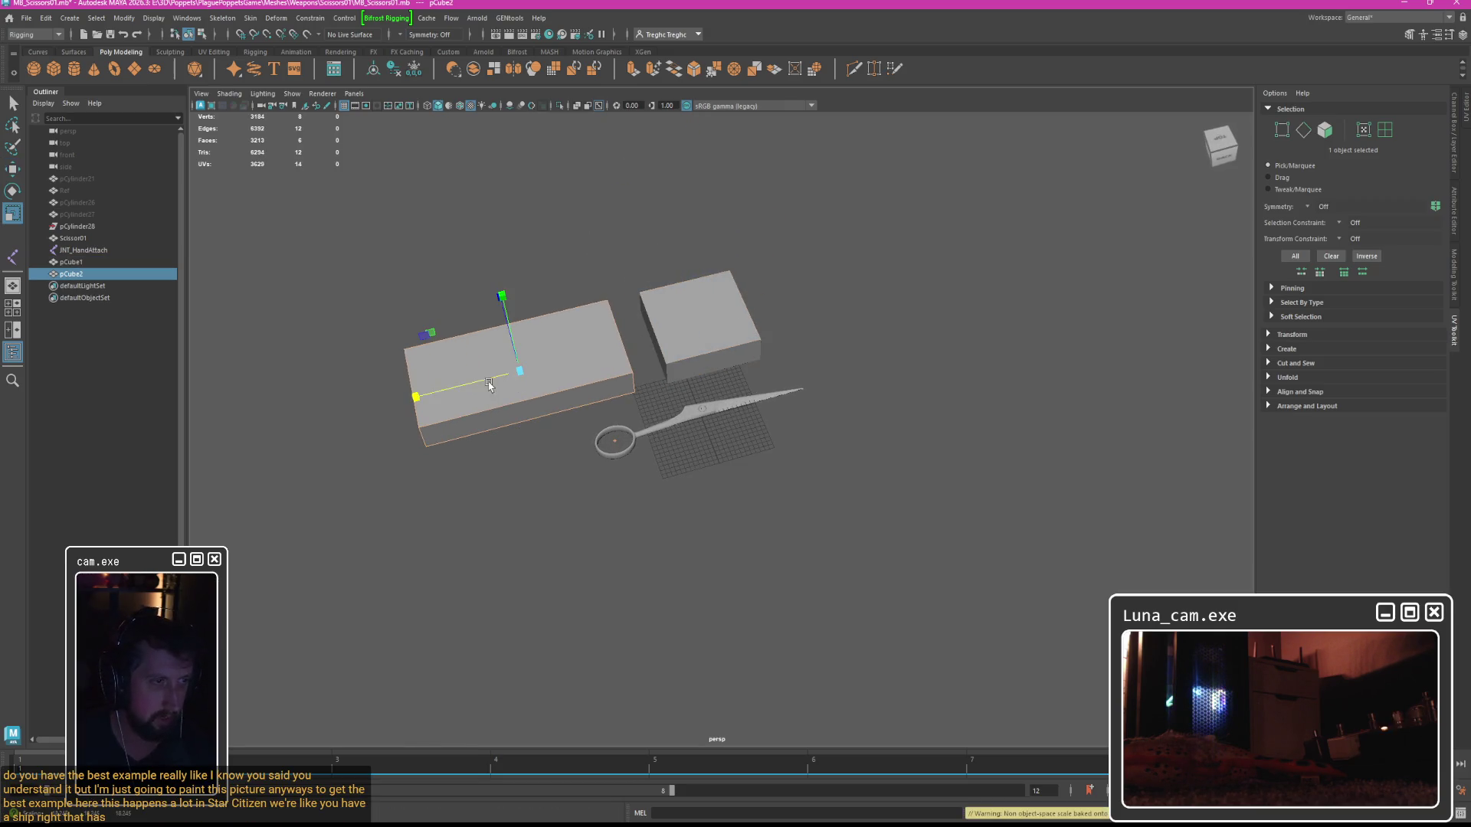
pyautogui.press('f')
pyautogui.moveTo(475, 352)
pyautogui.keyDown('alt'); pyautogui.mouseDown()
pyautogui.moveTo(536, 444)
pyautogui.moveTo(382, 427)
pyautogui.moveTo(559, 400)
pyautogui.mouseUp(); pyautogui.keyUp('alt')
pyautogui.press('w')
pyautogui.moveTo(421, 342); pyautogui.dragTo(444, 342)
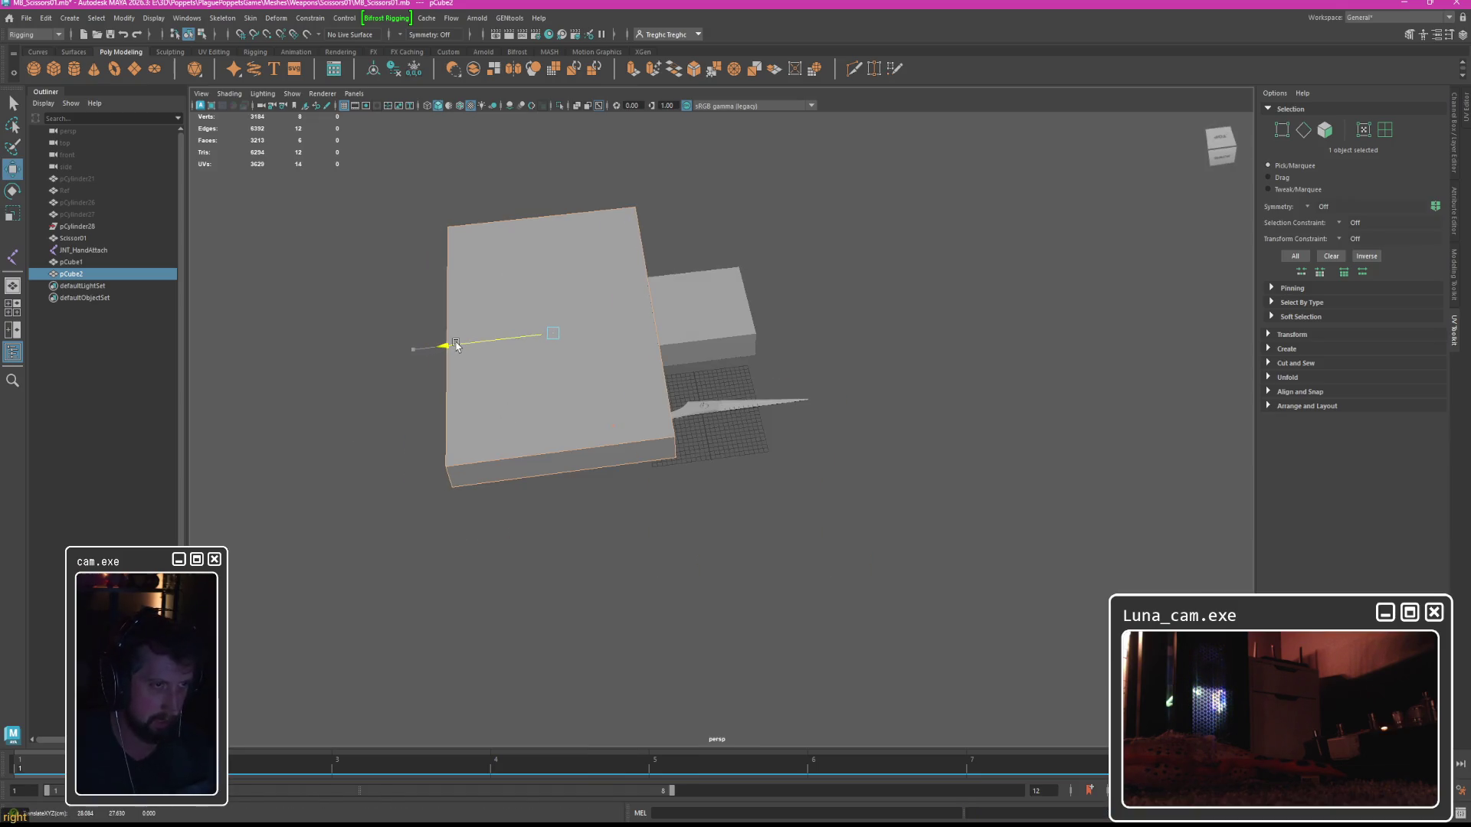
# Select both proxy boxes and group them with Ctrl+G.
pyautogui.click(718, 300)
pyautogui.press('q')
pyautogui.moveTo(657, 302); pyautogui.dragTo(536, 196)
pyautogui.moveTo(756, 269)
pyautogui.keyDown('alt'); pyautogui.mouseDown()
pyautogui.moveTo(590, 233)
pyautogui.moveTo(835, 302)
pyautogui.moveTo(805, 306)
pyautogui.mouseUp(); pyautogui.keyUp('alt')
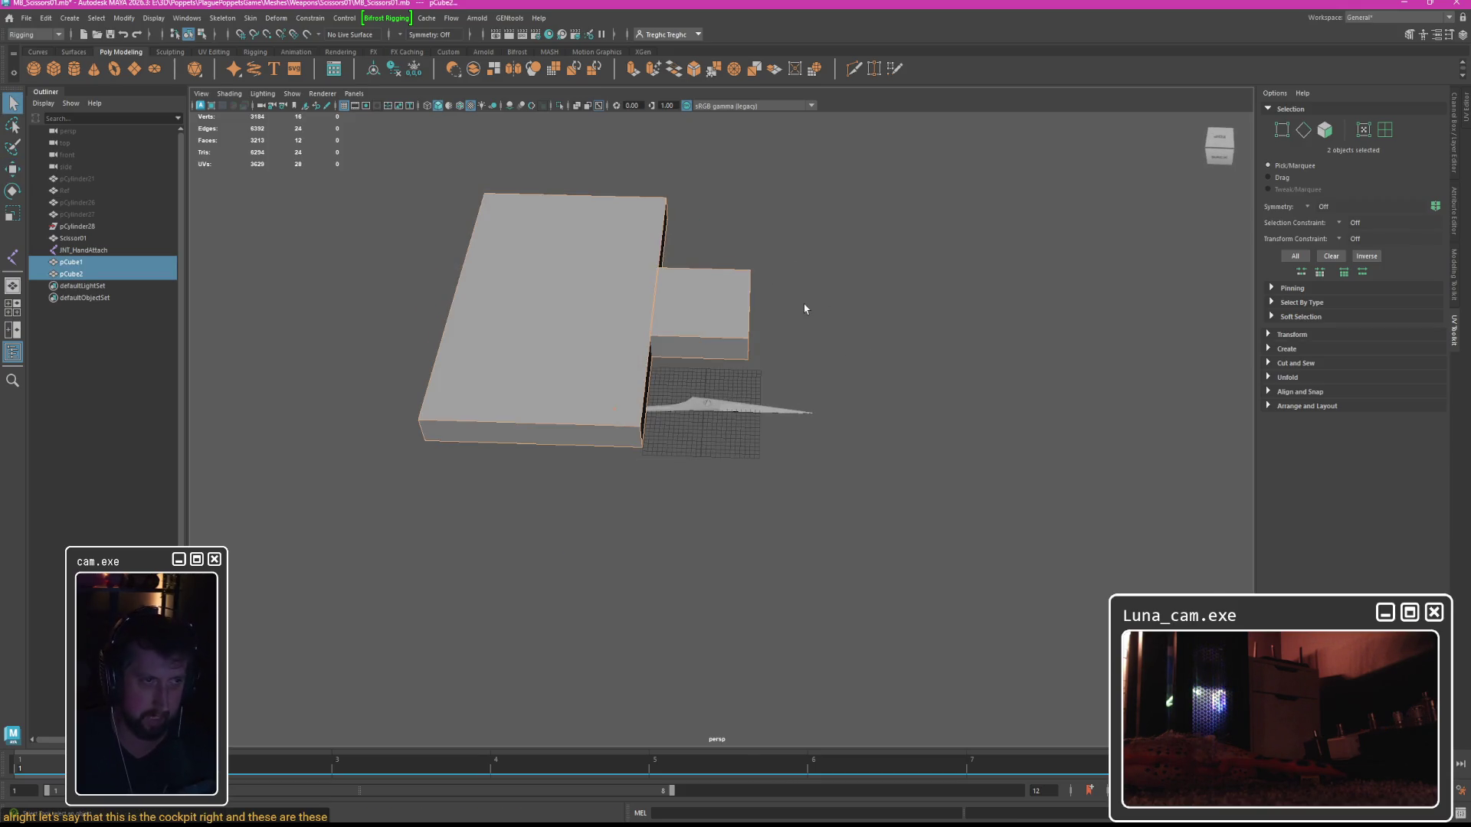
pyautogui.click(686, 288)
pyautogui.keyDown('alt'); pyautogui.moveTo(718, 289); pyautogui.dragTo(725, 348); pyautogui.keyUp('alt')
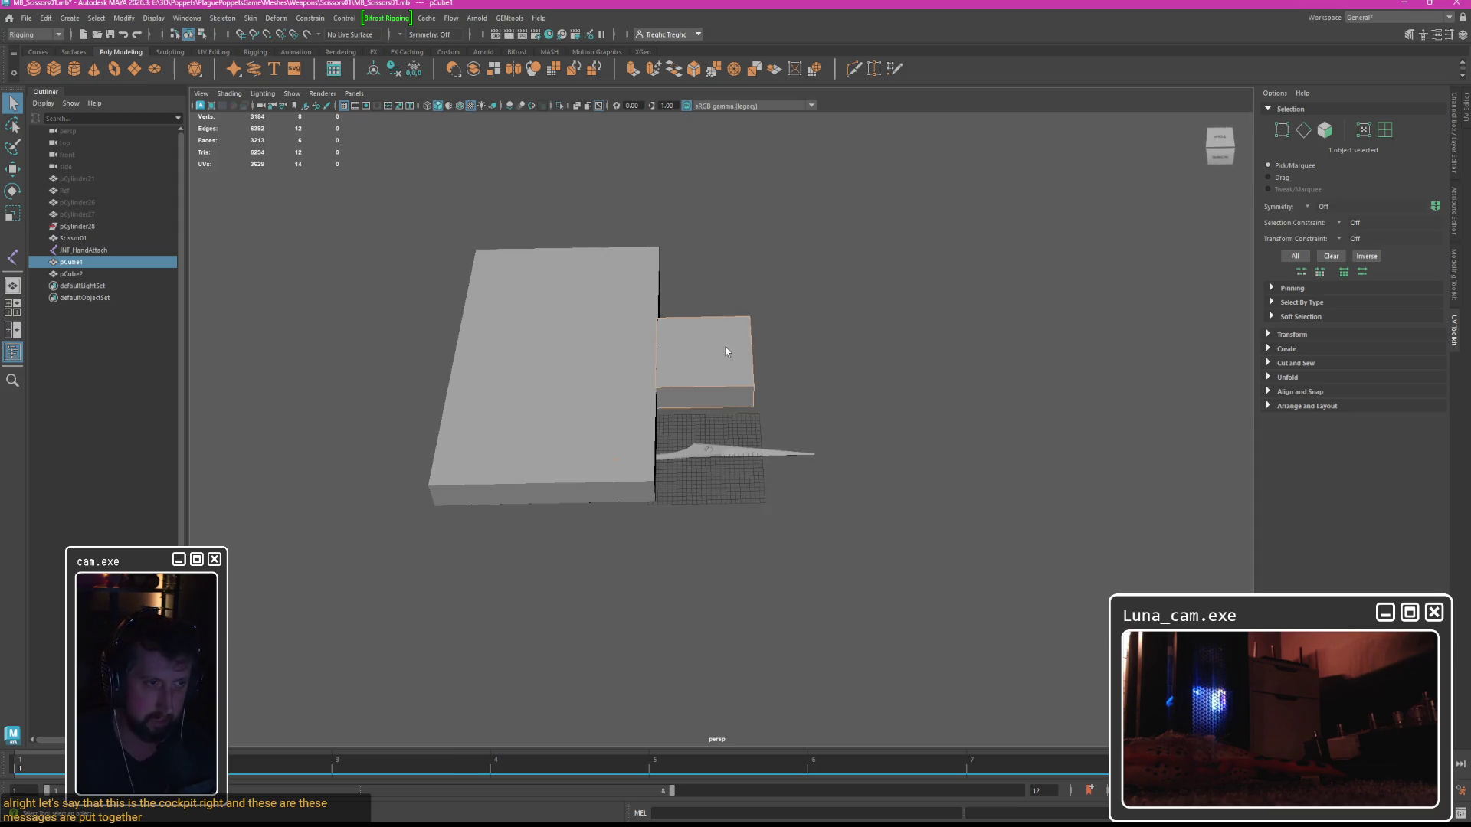
pyautogui.click(539, 345)
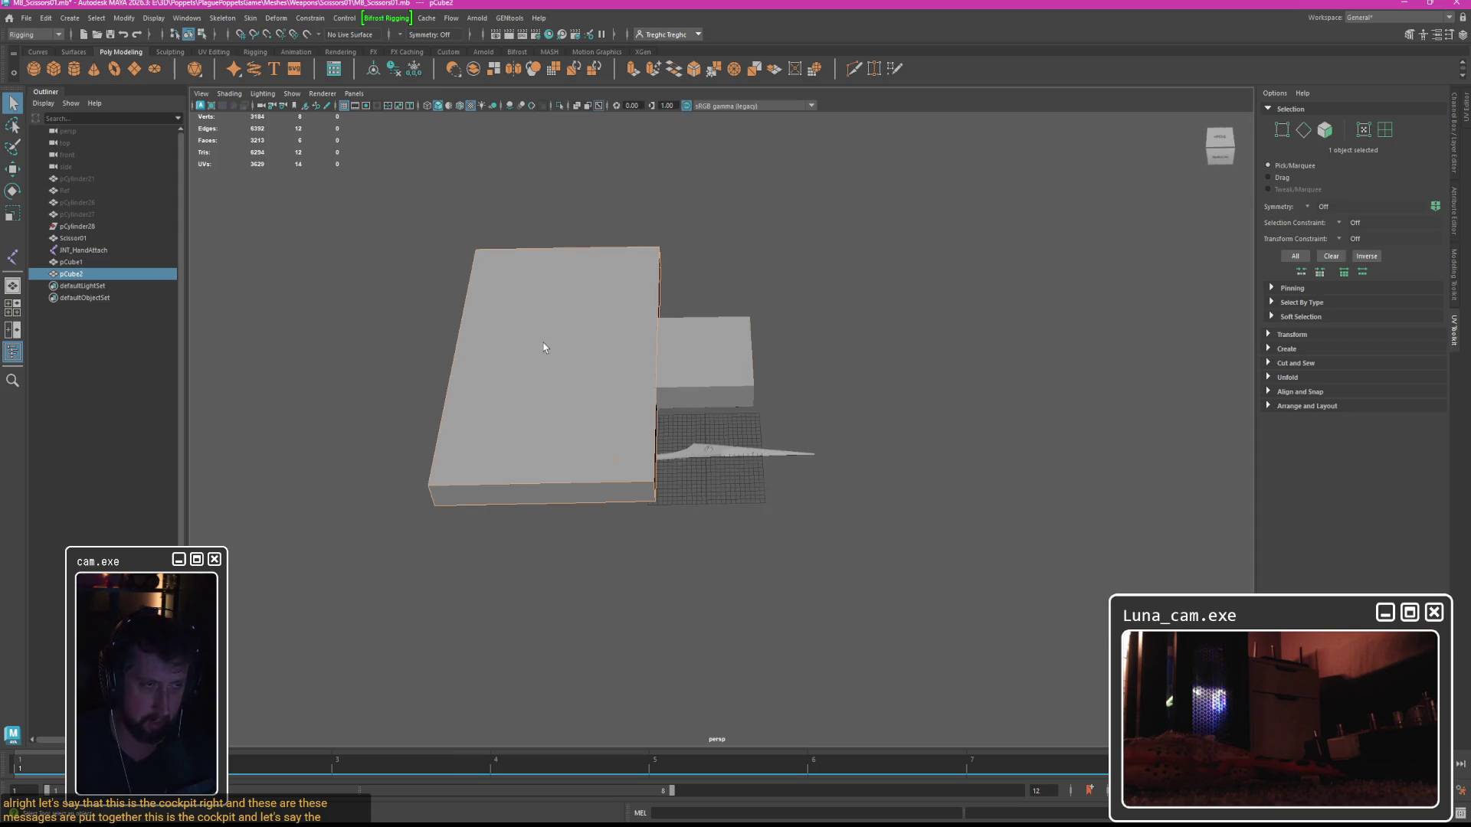
pyautogui.keyDown('alt'); pyautogui.moveTo(561, 347); pyautogui.dragTo(630, 349); pyautogui.keyUp('alt')
pyautogui.keyDown('shift'); pyautogui.click(749, 357); pyautogui.keyUp('shift')
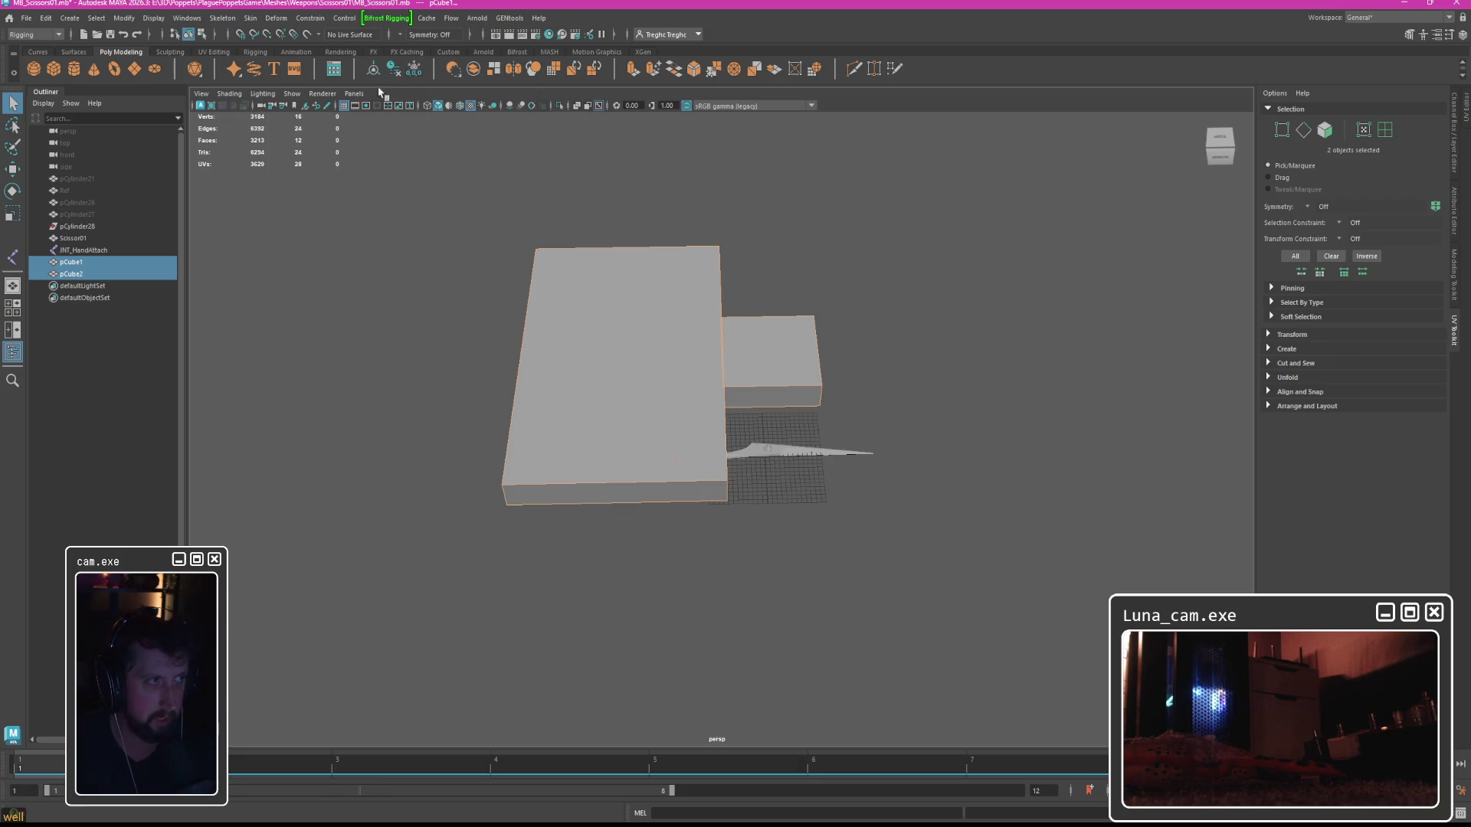
pyautogui.hotkey('ctrl', 'g')
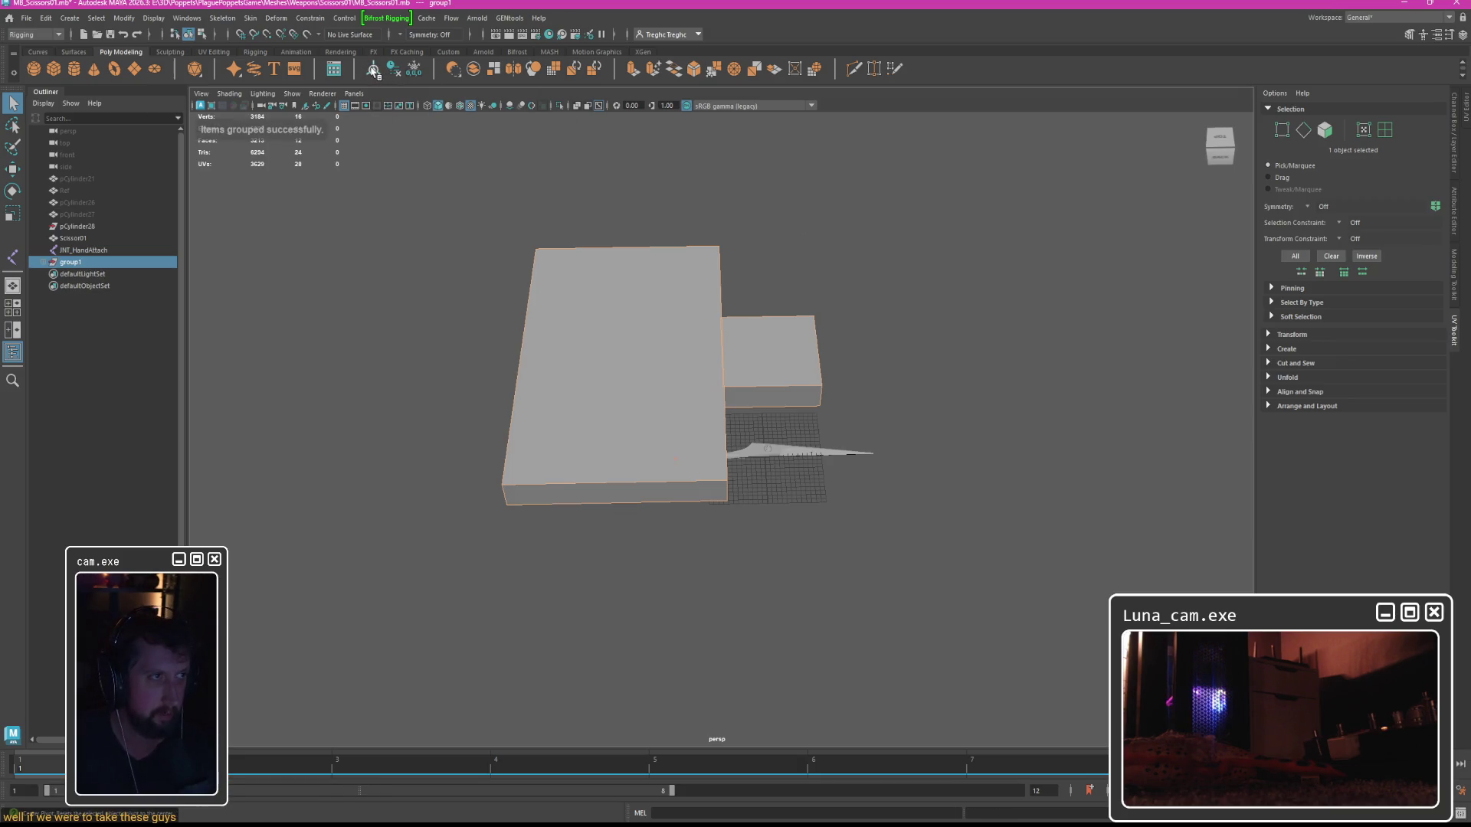
# From the top view, move the box's pivot from the blade to the scissors' handle ring.
pyautogui.press('w')
pyautogui.click(763, 294)
pyautogui.click(671, 340)
pyautogui.click(99, 262)
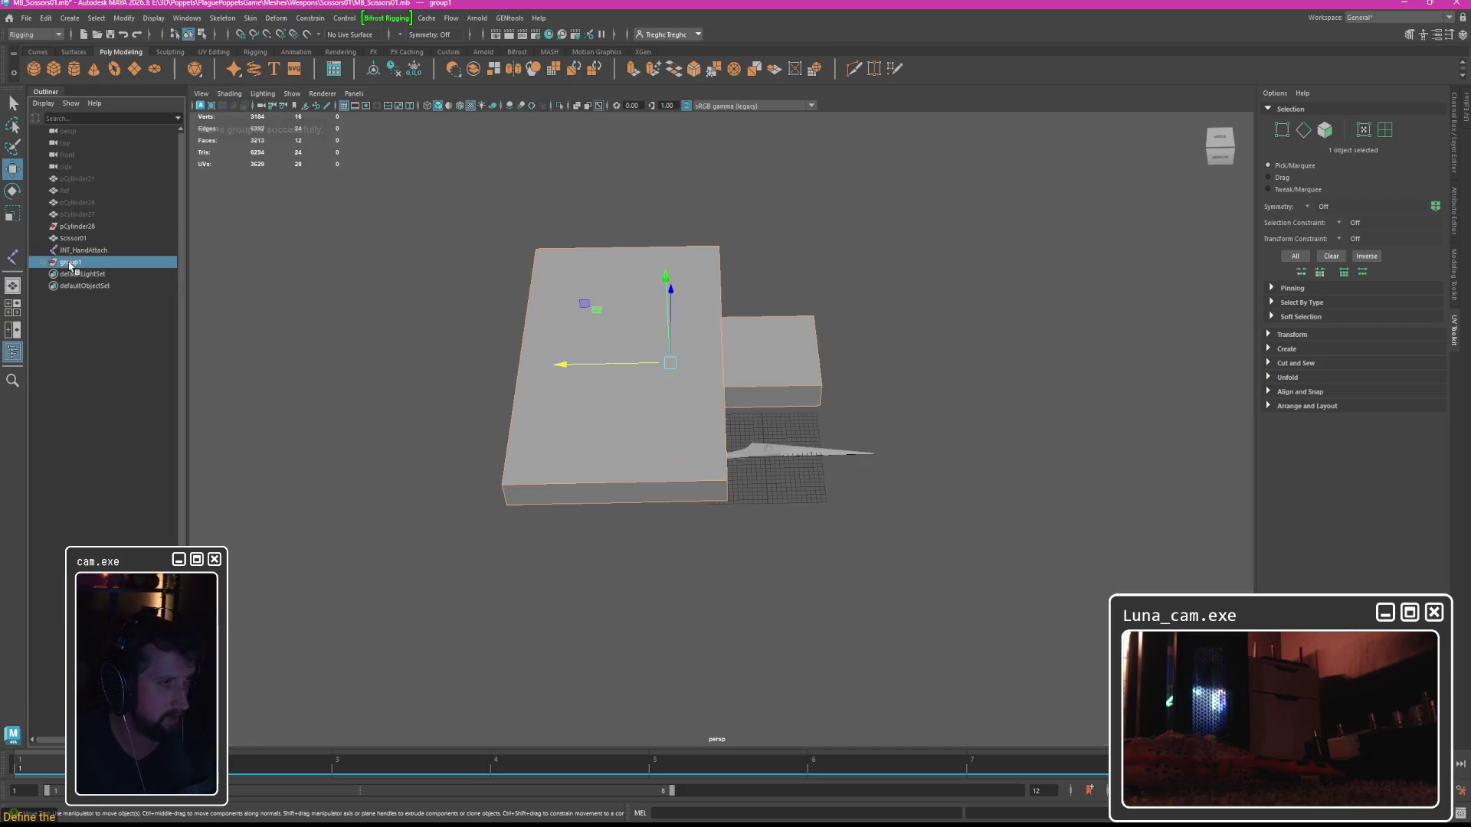
pyautogui.moveTo(768, 274)
pyautogui.mouseDown()
pyautogui.moveTo(670, 304)
pyautogui.moveTo(651, 294)
pyautogui.mouseUp()
pyautogui.scroll(5, 642, 291)
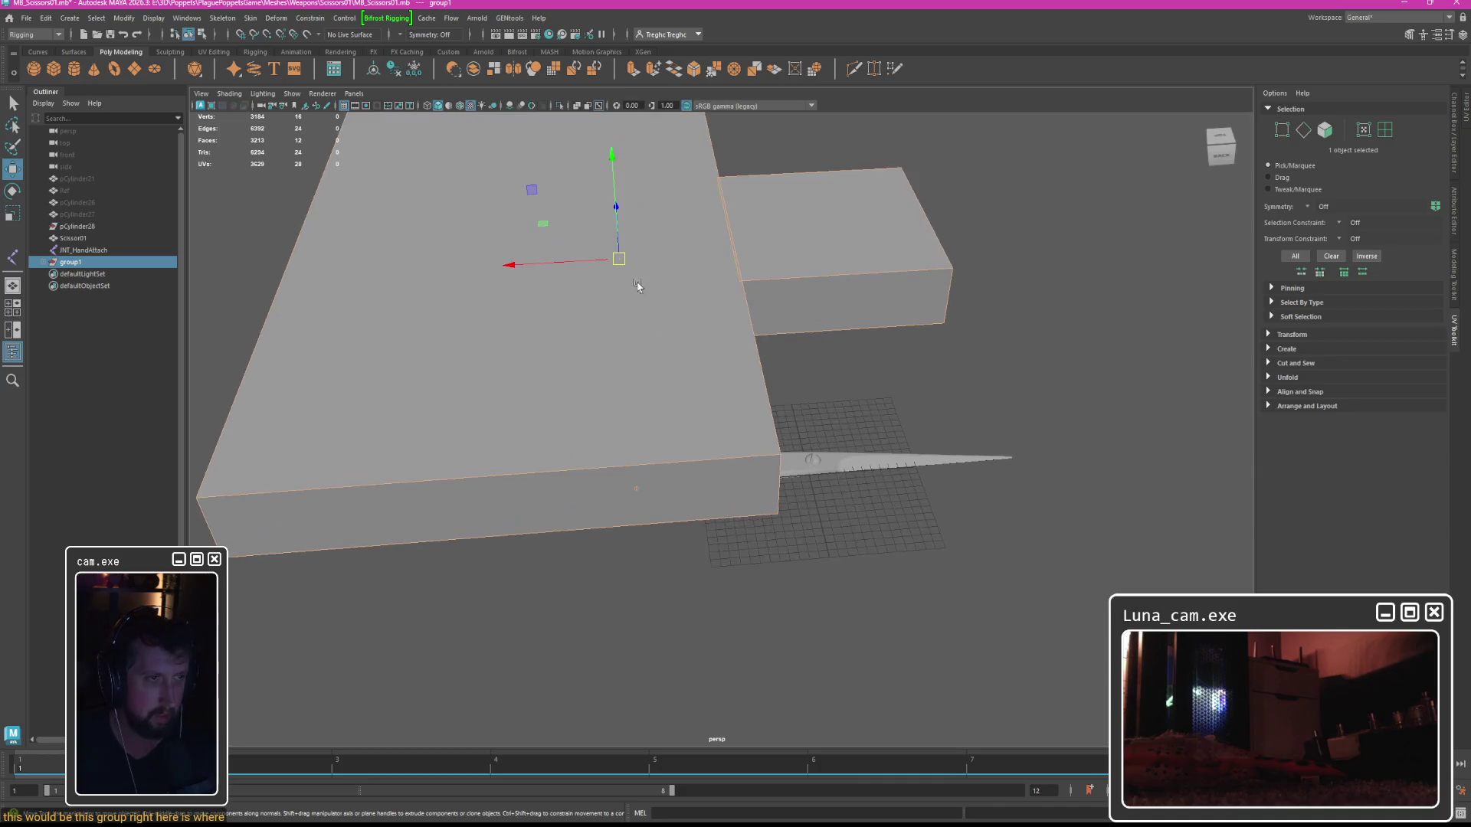
pyautogui.press('space')
pyautogui.press('space')
pyautogui.scroll(2, 731, 438)
pyautogui.scroll(1, 720, 431)
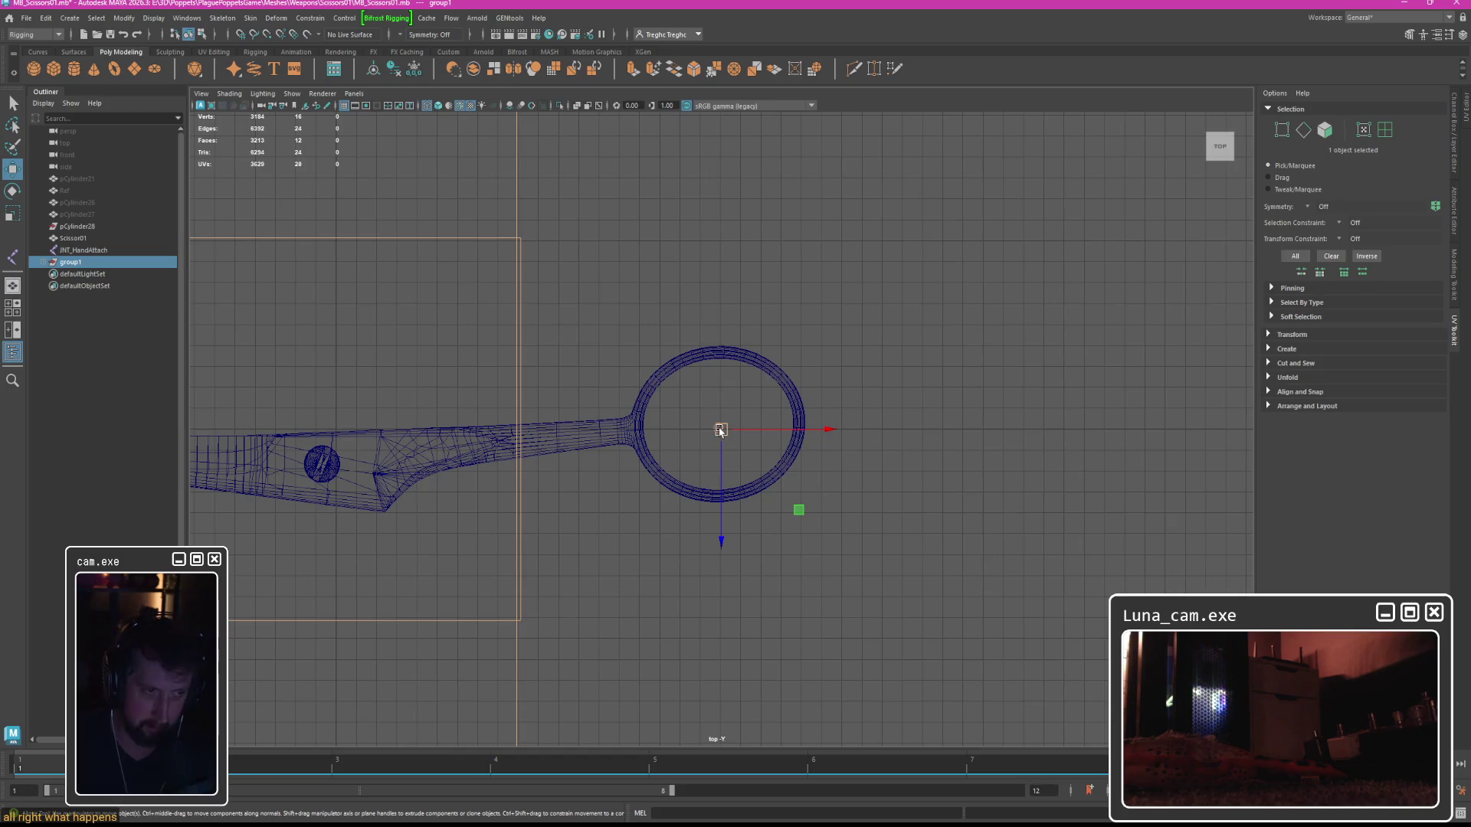
pyautogui.scroll(-5, 720, 429)
pyautogui.click(515, 328)
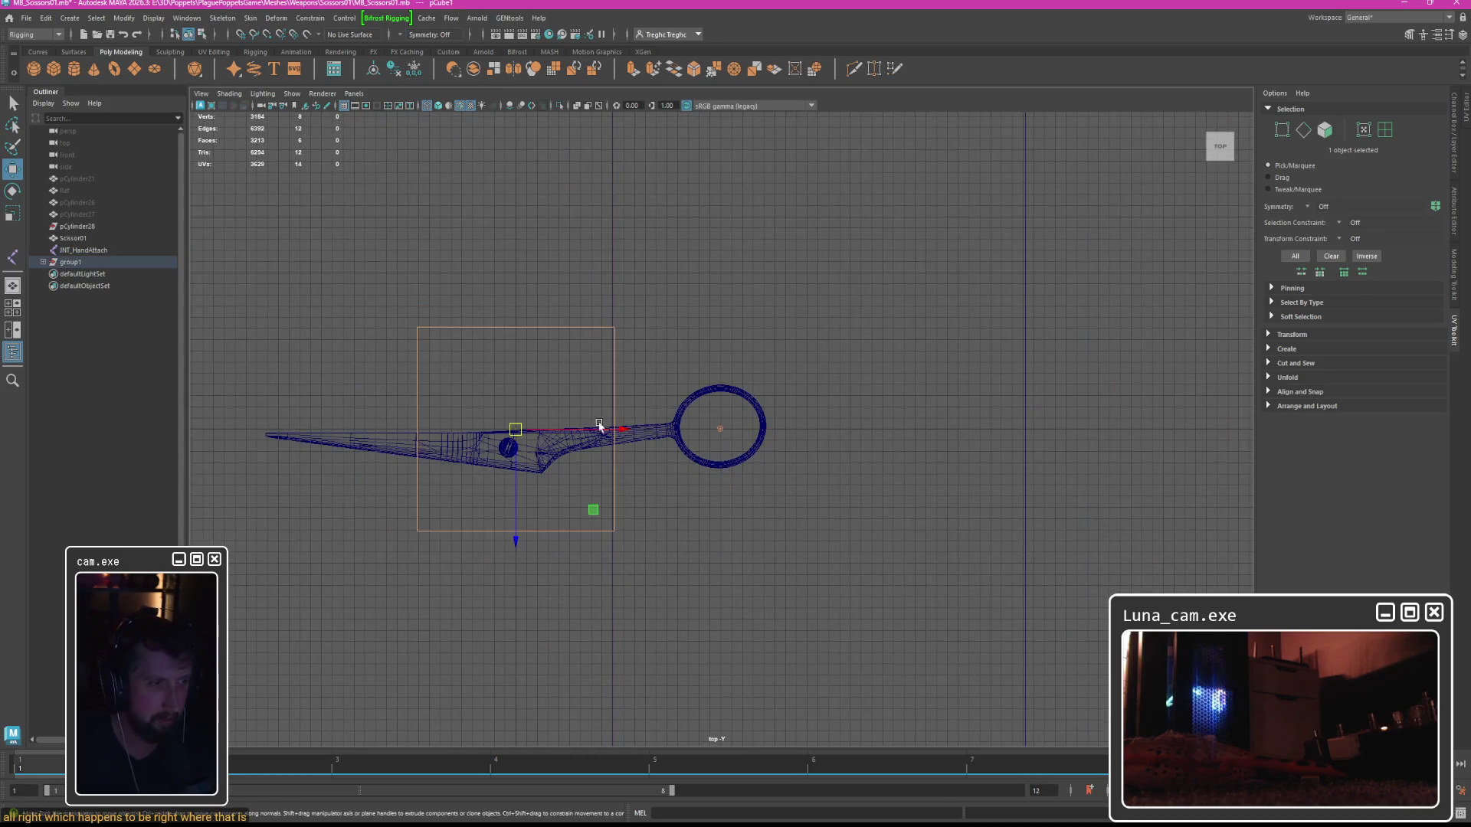
pyautogui.press('d')
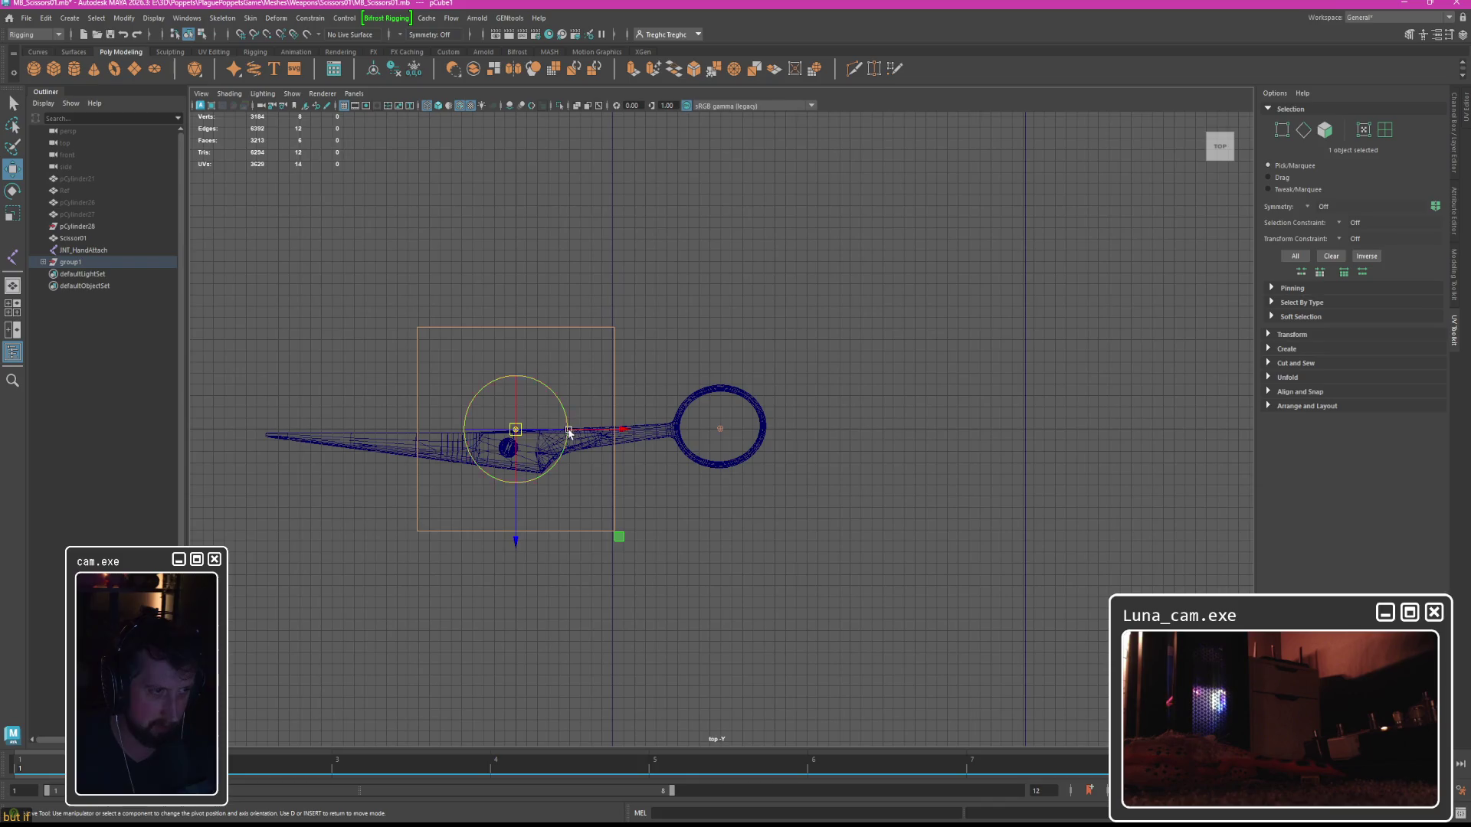
pyautogui.moveTo(576, 433); pyautogui.dragTo(718, 429)
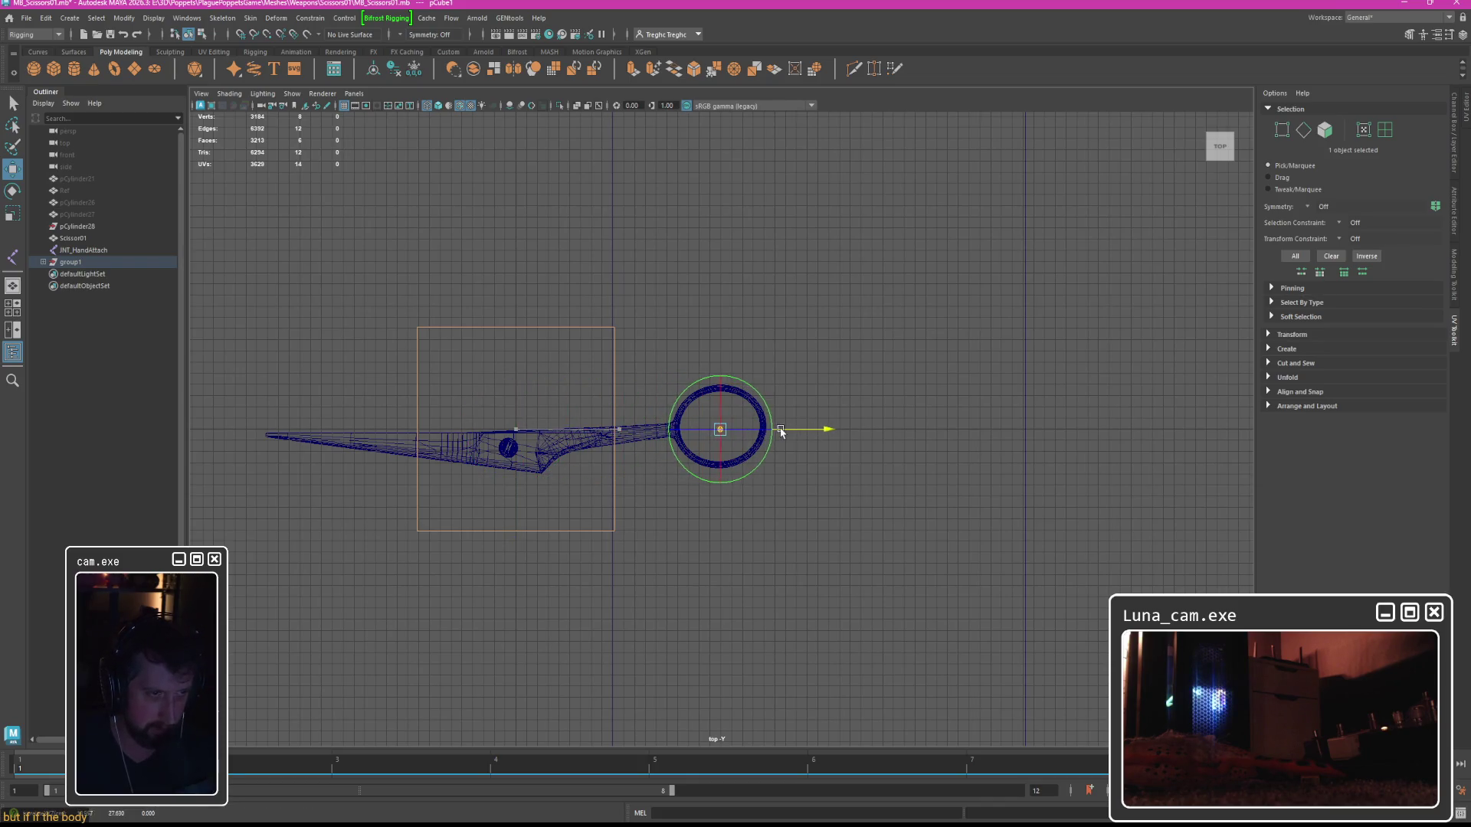
# Test-rotate the small box around the new pivot, then undo the rotations.
pyautogui.press('space')
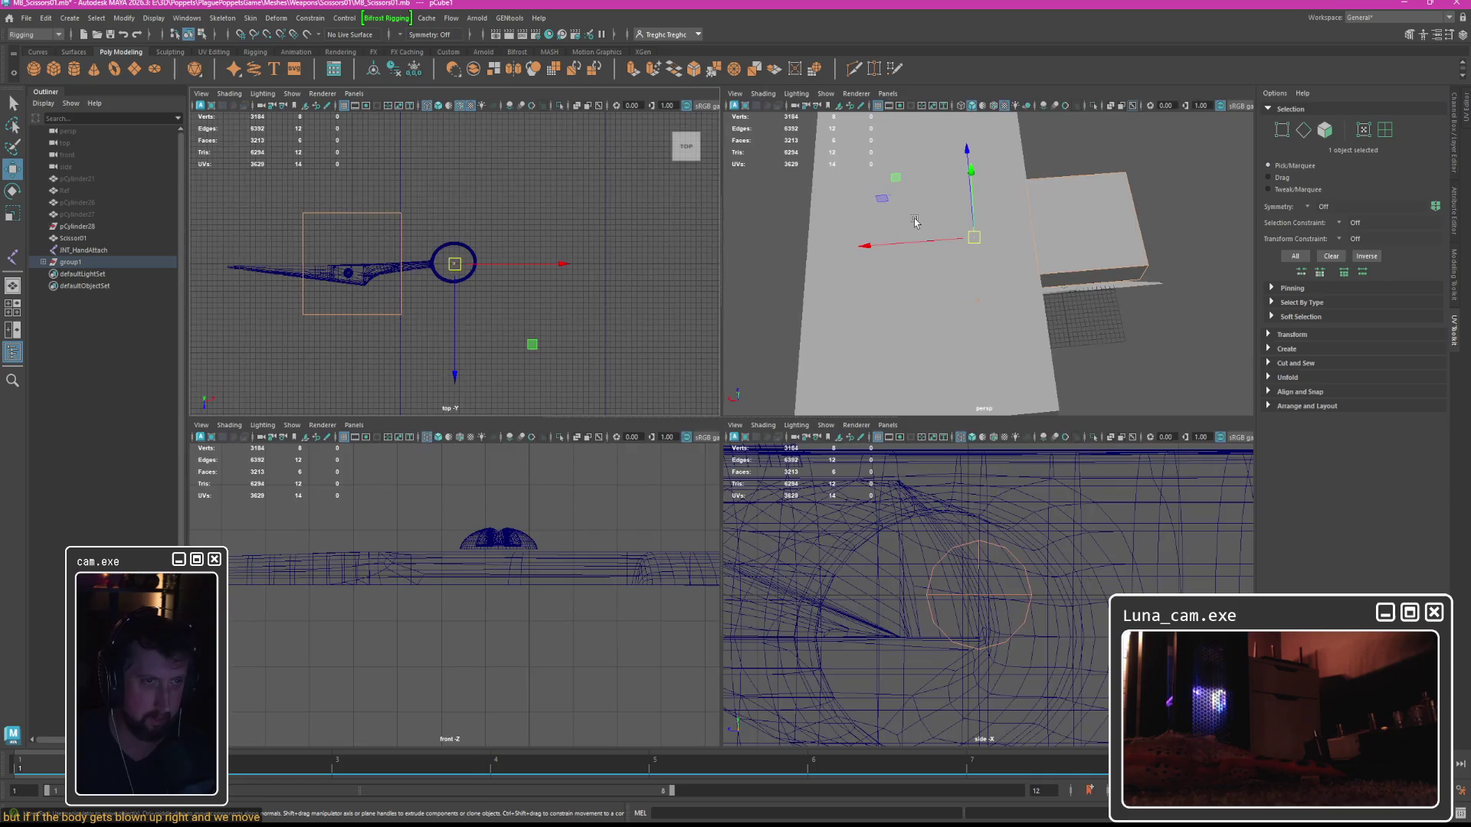
pyautogui.moveTo(932, 261); pyautogui.dragTo(942, 278)
pyautogui.press('space')
pyautogui.moveTo(861, 302)
pyautogui.mouseDown()
pyautogui.moveTo(848, 324)
pyautogui.moveTo(773, 334)
pyautogui.moveTo(778, 319)
pyautogui.mouseUp()
pyautogui.press('e')
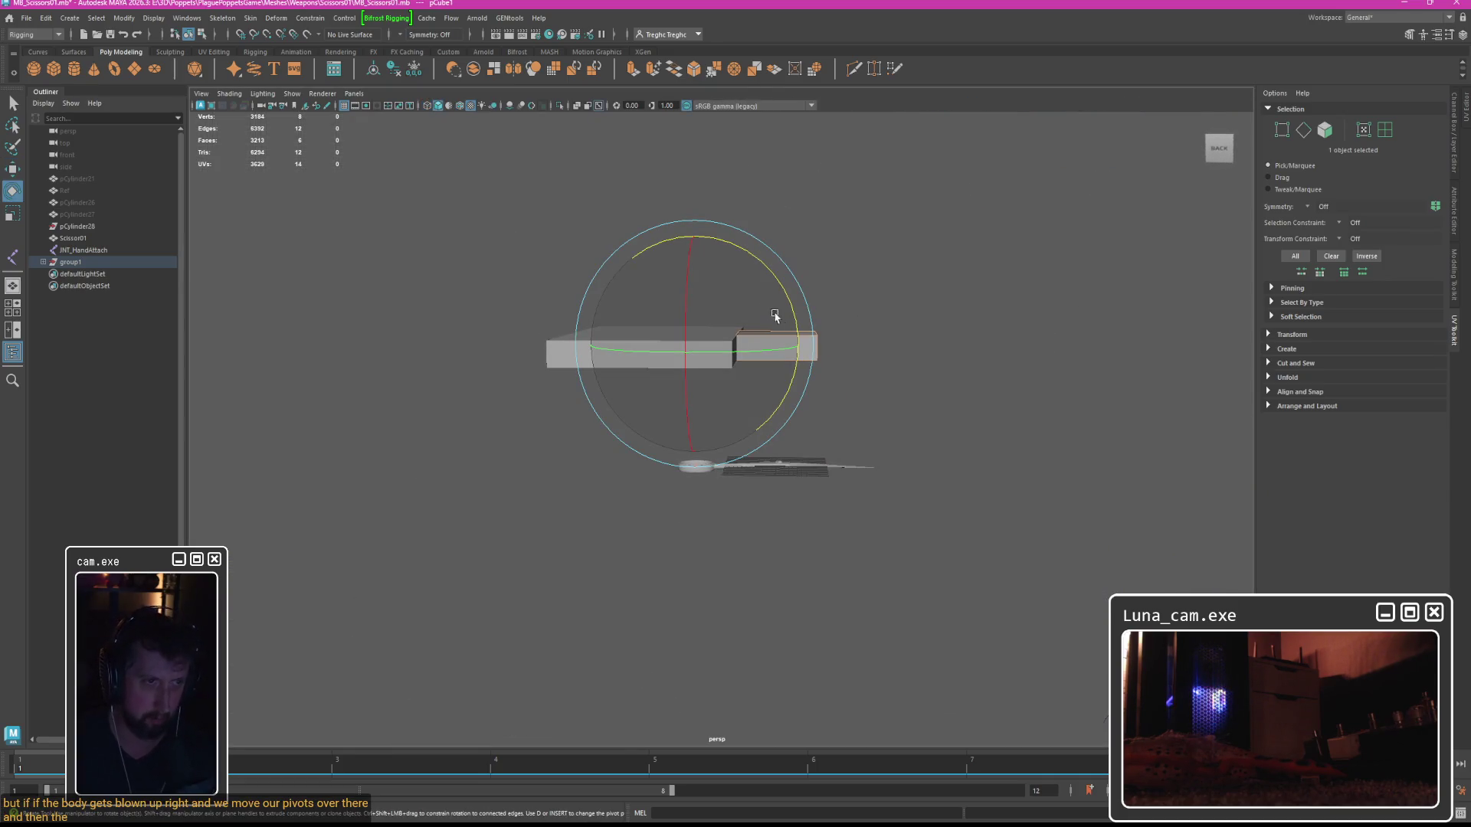
pyautogui.moveTo(732, 257); pyautogui.dragTo(750, 261)
pyautogui.moveTo(762, 368)
pyautogui.mouseDown()
pyautogui.moveTo(735, 245)
pyautogui.moveTo(775, 338)
pyautogui.moveTo(728, 252)
pyautogui.moveTo(771, 335)
pyautogui.moveTo(644, 384)
pyautogui.moveTo(748, 361)
pyautogui.moveTo(669, 401)
pyautogui.moveTo(710, 322)
pyautogui.mouseUp()
pyautogui.moveTo(713, 401); pyautogui.dragTo(684, 302)
pyautogui.moveTo(752, 389)
pyautogui.mouseDown()
pyautogui.moveTo(656, 319)
pyautogui.moveTo(770, 363)
pyautogui.mouseUp()
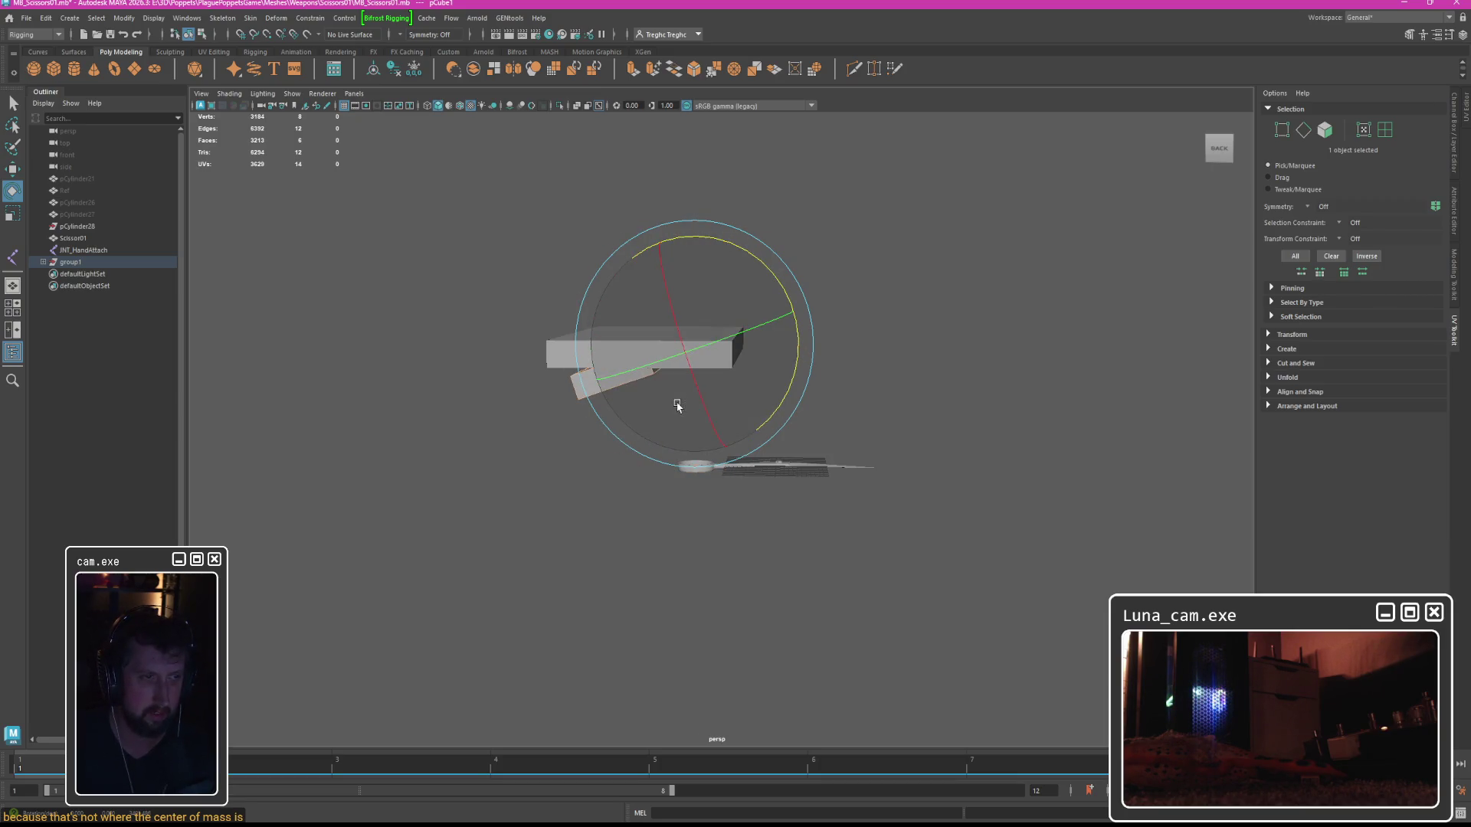
pyautogui.hotkey('ctrl', 'z')
pyautogui.hotkey('ctrl', 'z')
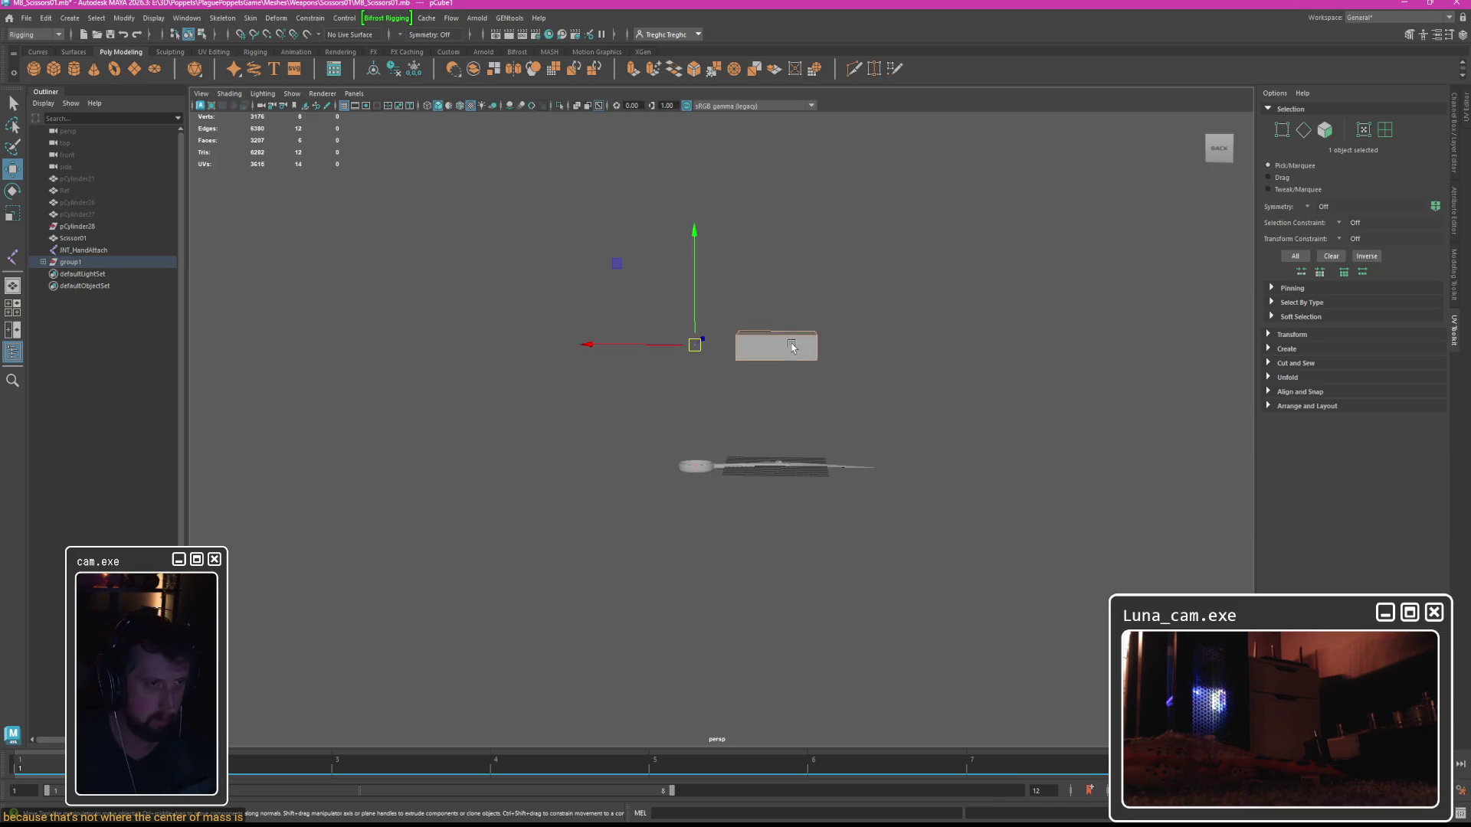
pyautogui.moveTo(768, 227)
pyautogui.mouseDown()
pyautogui.moveTo(697, 217)
pyautogui.moveTo(772, 368)
pyautogui.moveTo(752, 380)
pyautogui.moveTo(719, 350)
pyautogui.mouseUp()
pyautogui.hotkey('ctrl', 'z')
pyautogui.moveTo(719, 273)
pyautogui.mouseDown()
pyautogui.moveTo(575, 577)
pyautogui.moveTo(747, 278)
pyautogui.moveTo(585, 401)
pyautogui.moveTo(791, 371)
pyautogui.moveTo(585, 299)
pyautogui.moveTo(813, 412)
pyautogui.moveTo(706, 286)
pyautogui.moveTo(620, 367)
pyautogui.moveTo(831, 187)
pyautogui.moveTo(781, 558)
pyautogui.moveTo(696, 223)
pyautogui.moveTo(784, 525)
pyautogui.moveTo(858, 283)
pyautogui.moveTo(760, 346)
pyautogui.mouseUp()
pyautogui.hotkey('ctrl', 'z')
# Delete the proxy box and return to the Unreal blueprint editor.
pyautogui.press('q')
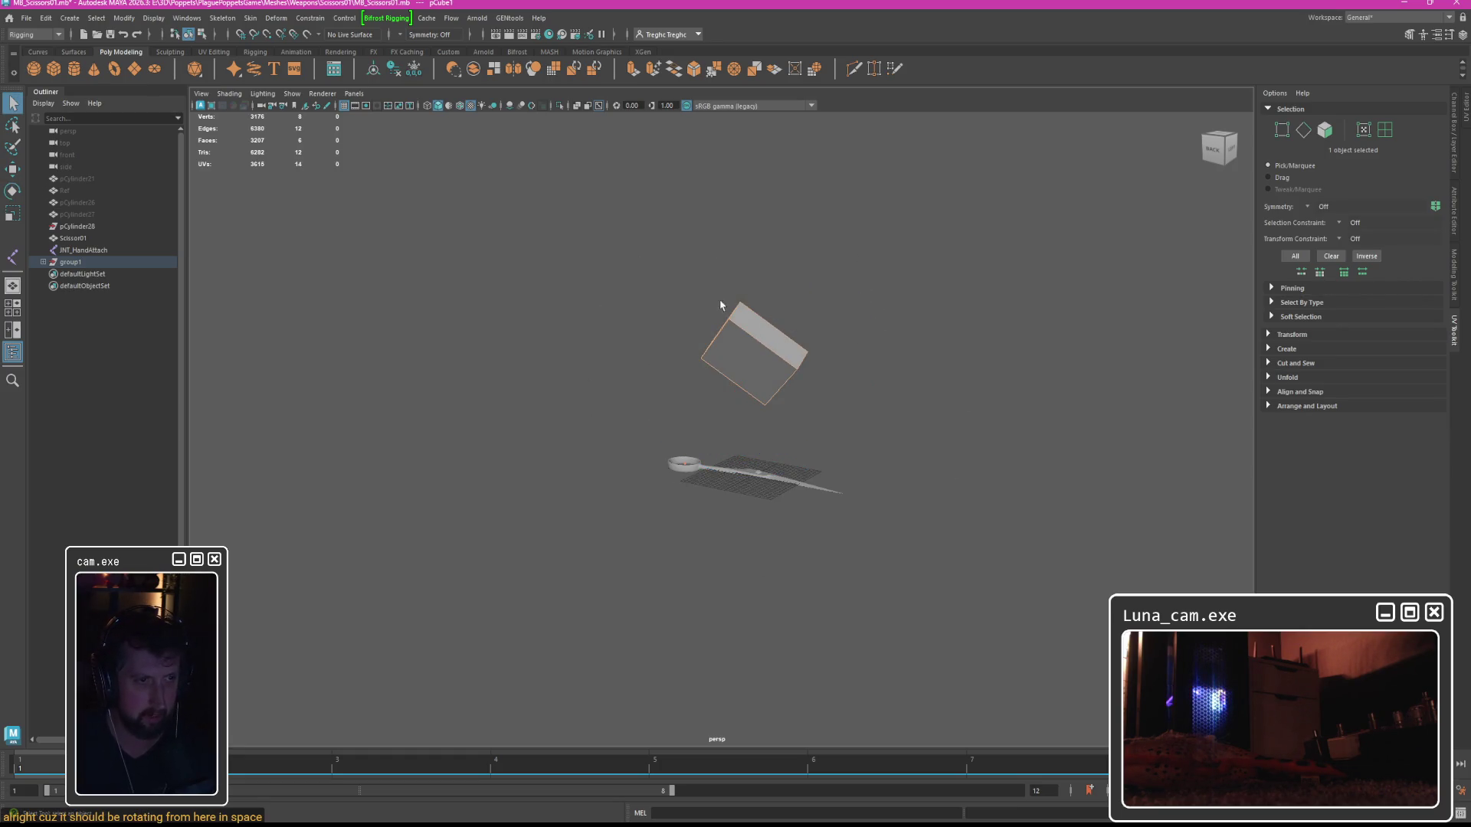
pyautogui.press('Delete')
pyautogui.click(1404, 3)
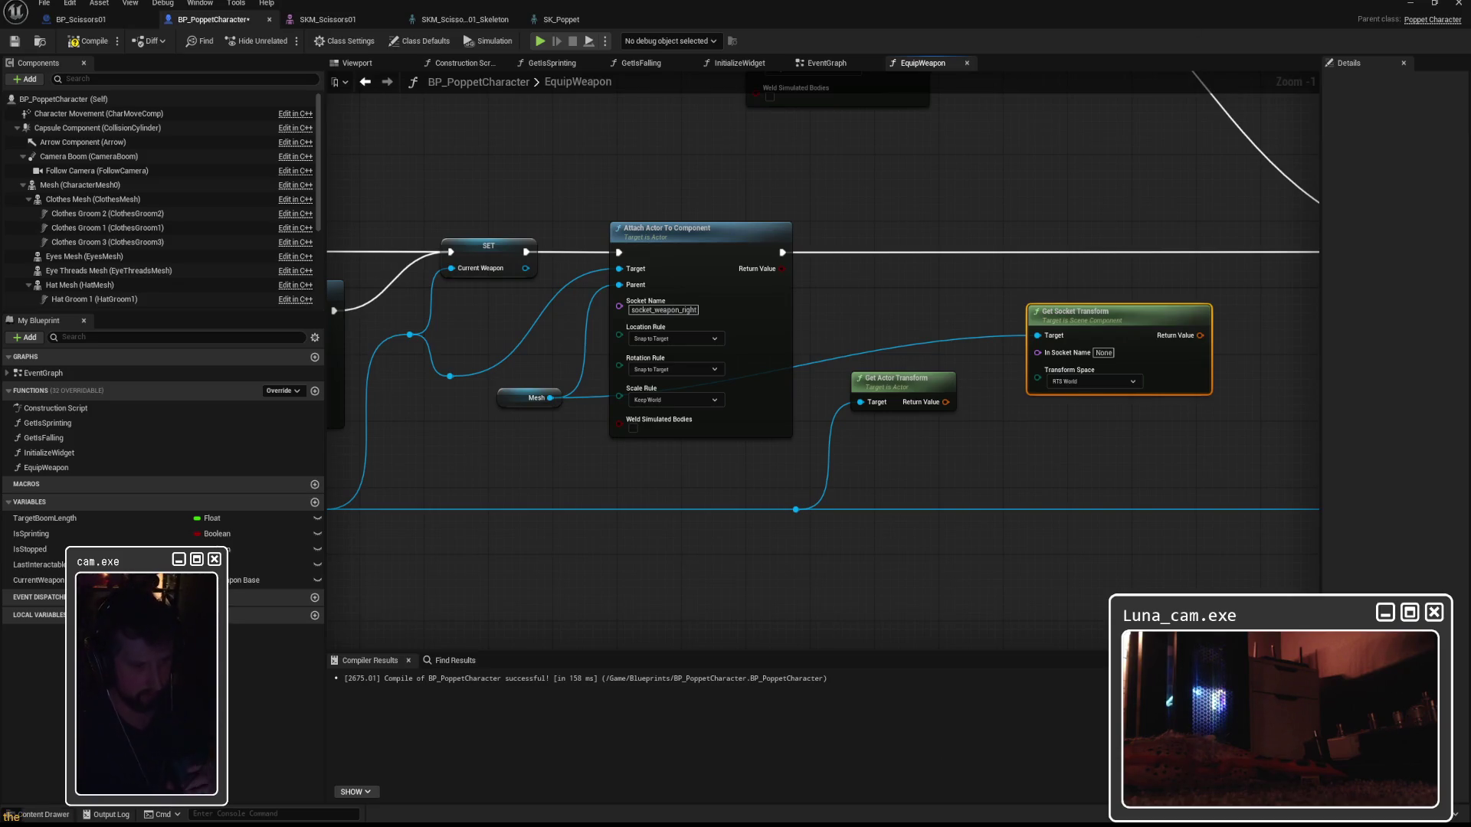
pyautogui.hotkey('alt', 'Tab')
pyautogui.moveTo(822, 528)
pyautogui.mouseDown()
pyautogui.moveTo(749, 443)
pyautogui.moveTo(677, 411)
pyautogui.mouseUp()
pyautogui.click(674, 429)
pyautogui.click(766, 449)
pyautogui.click(649, 466)
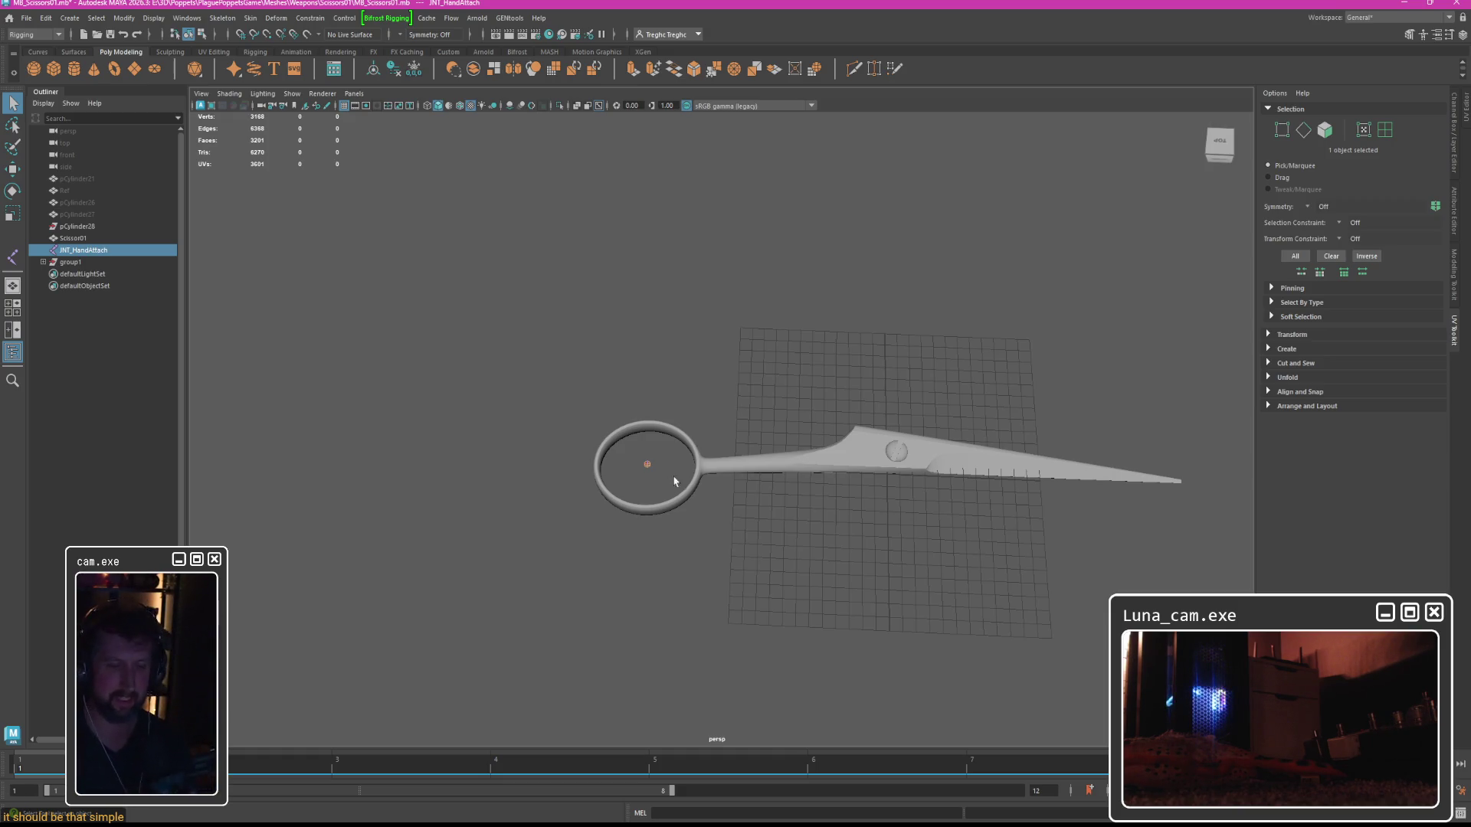
pyautogui.moveTo(928, 817)
pyautogui.click(879, 774)
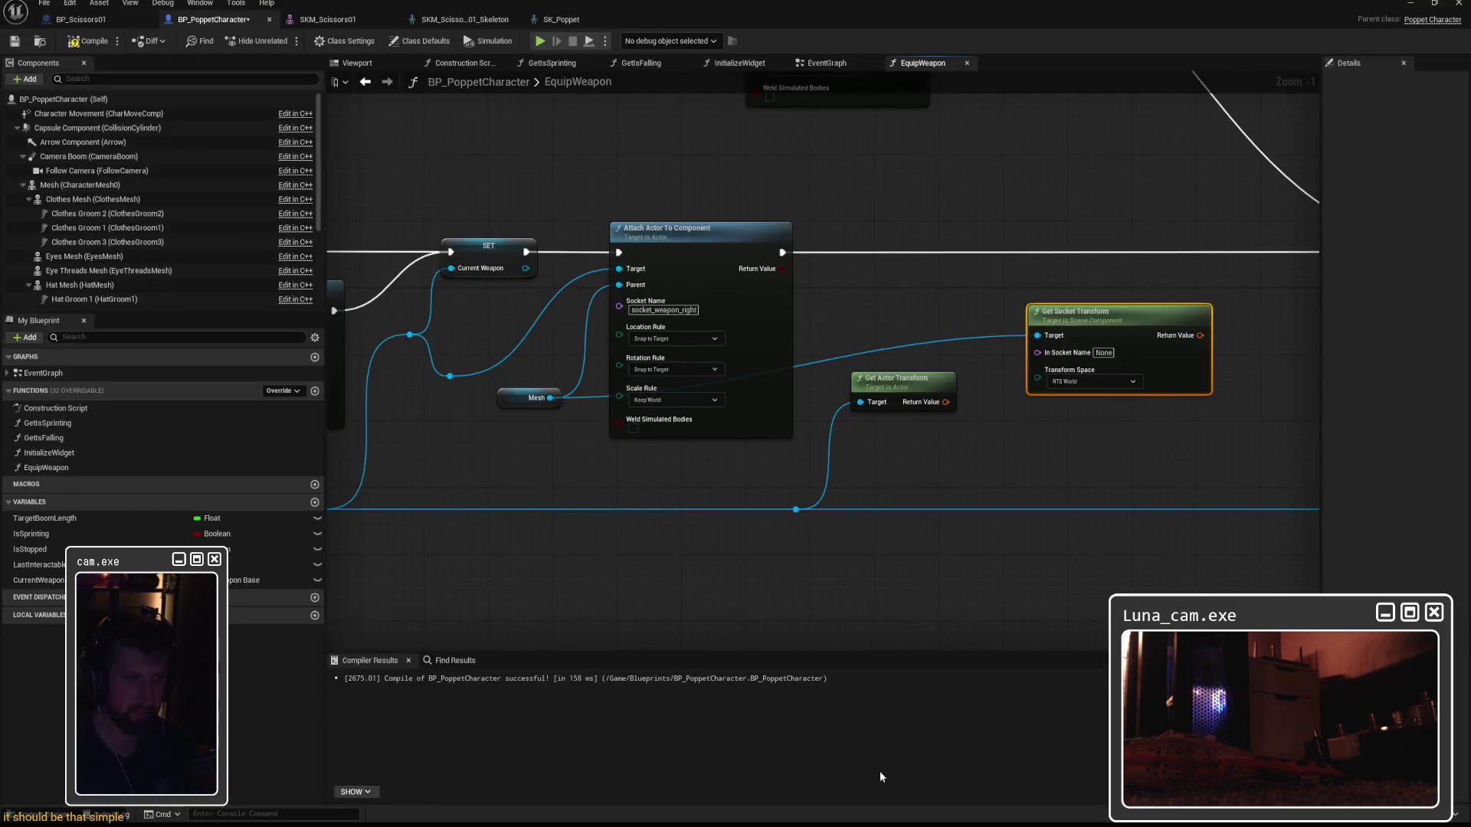
# Confirm the socket_weapon_right socket name, then bring up the level editor and start Play.
pyautogui.moveTo(1069, 452); pyautogui.dragTo(950, 458)
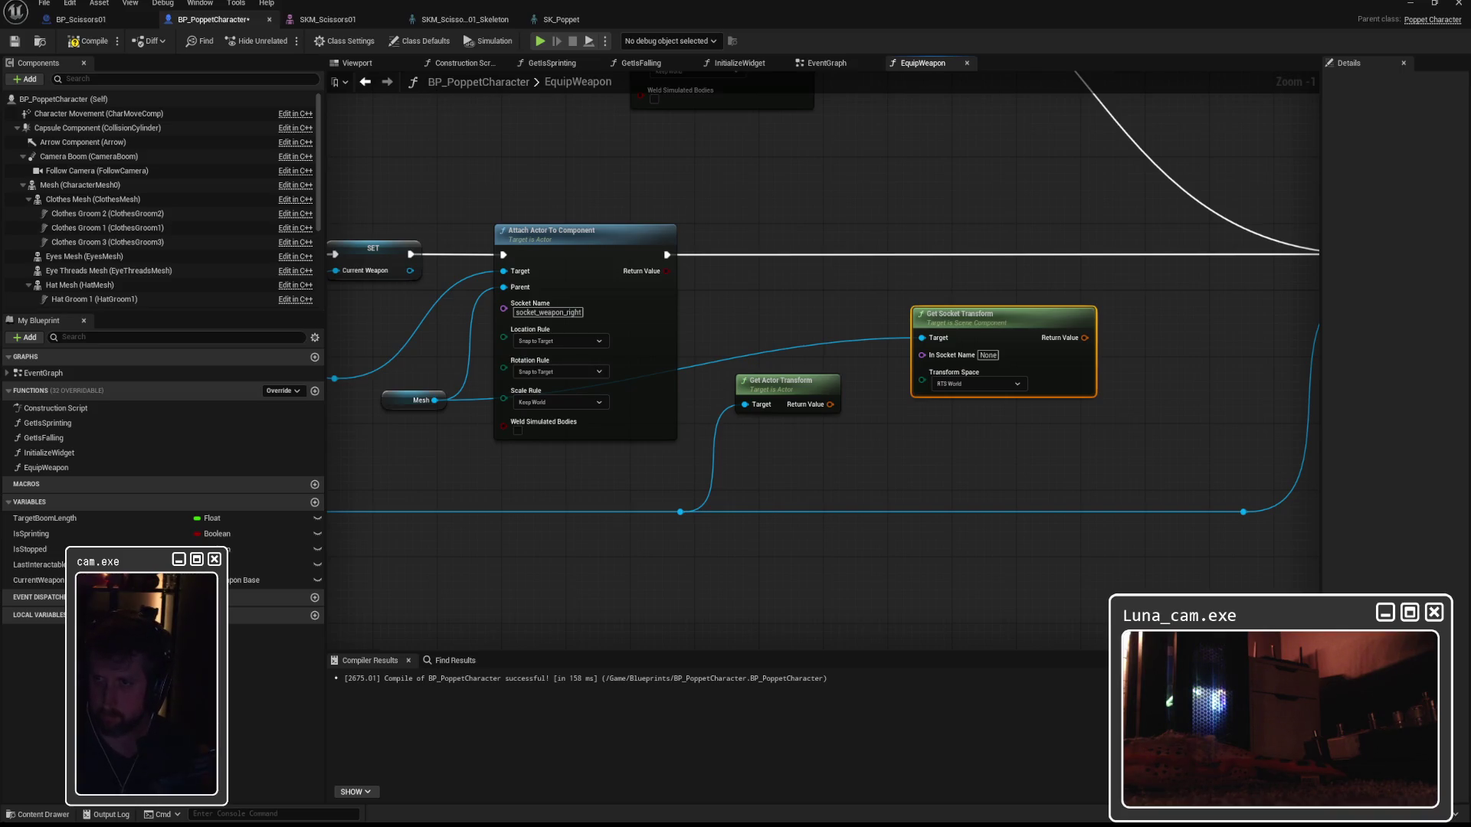
pyautogui.click(564, 314)
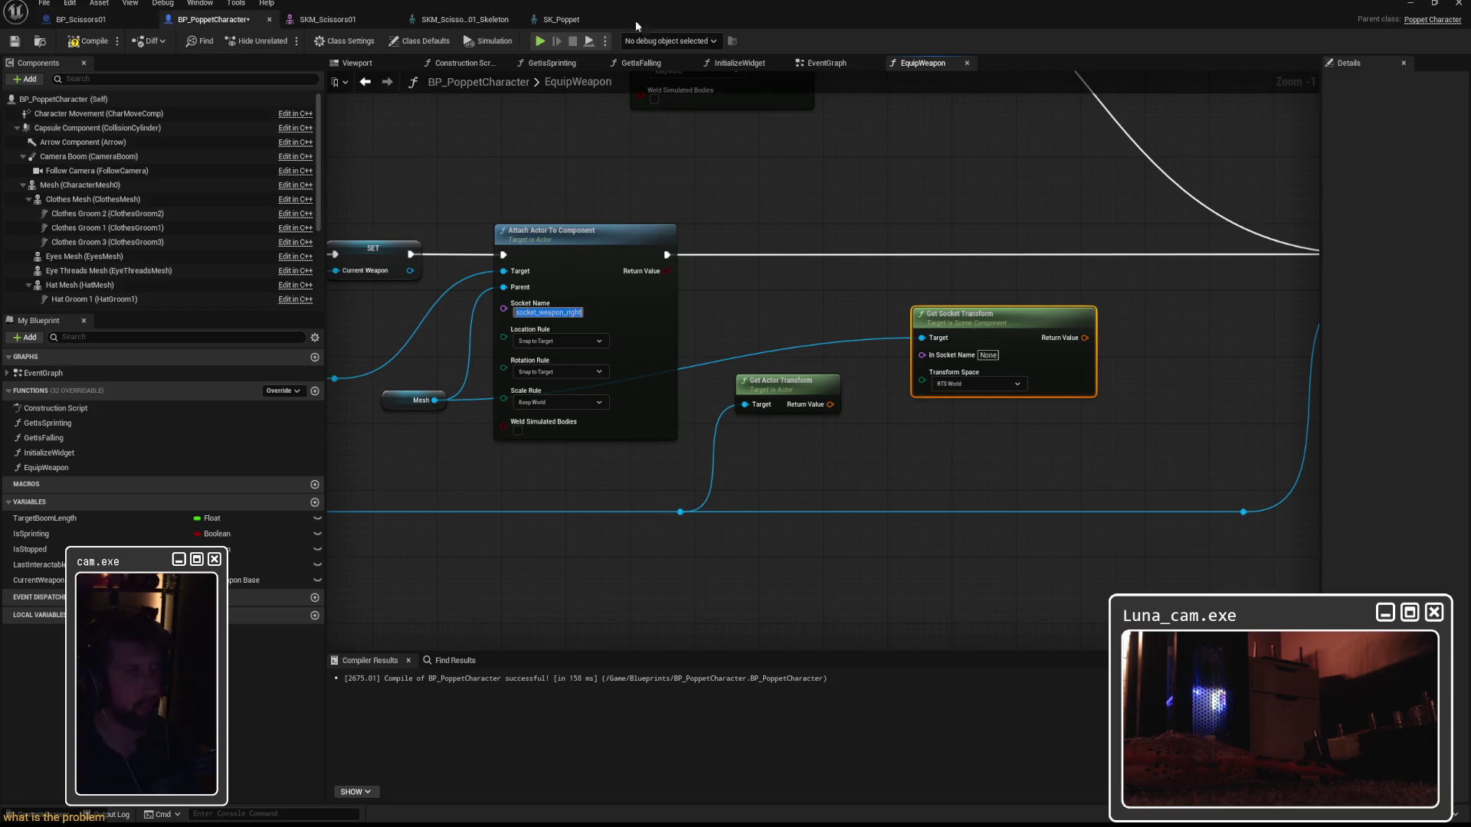
pyautogui.moveTo(1008, 203); pyautogui.dragTo(895, 196)
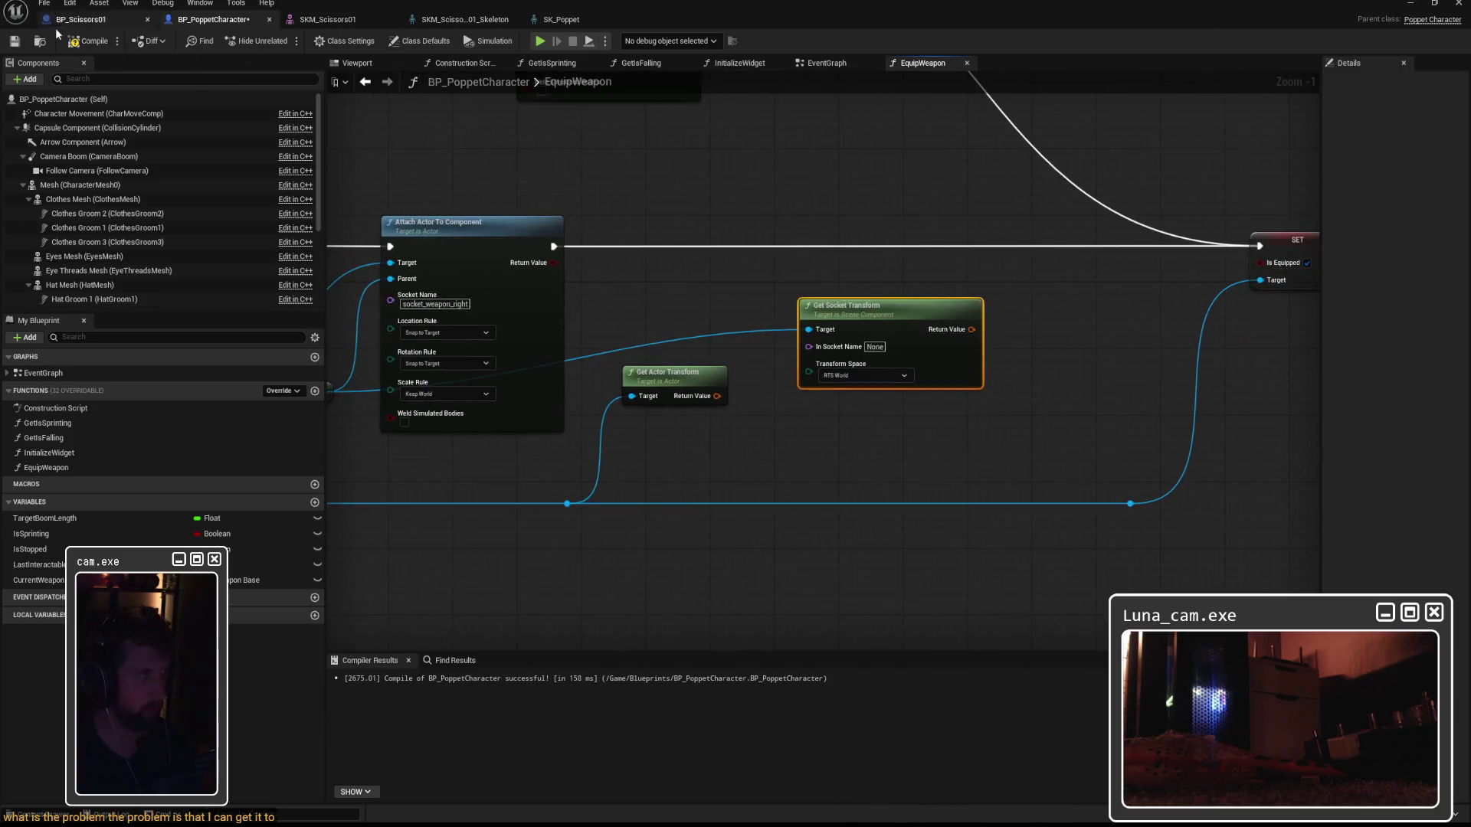
pyautogui.doubleClick(1343, 7)
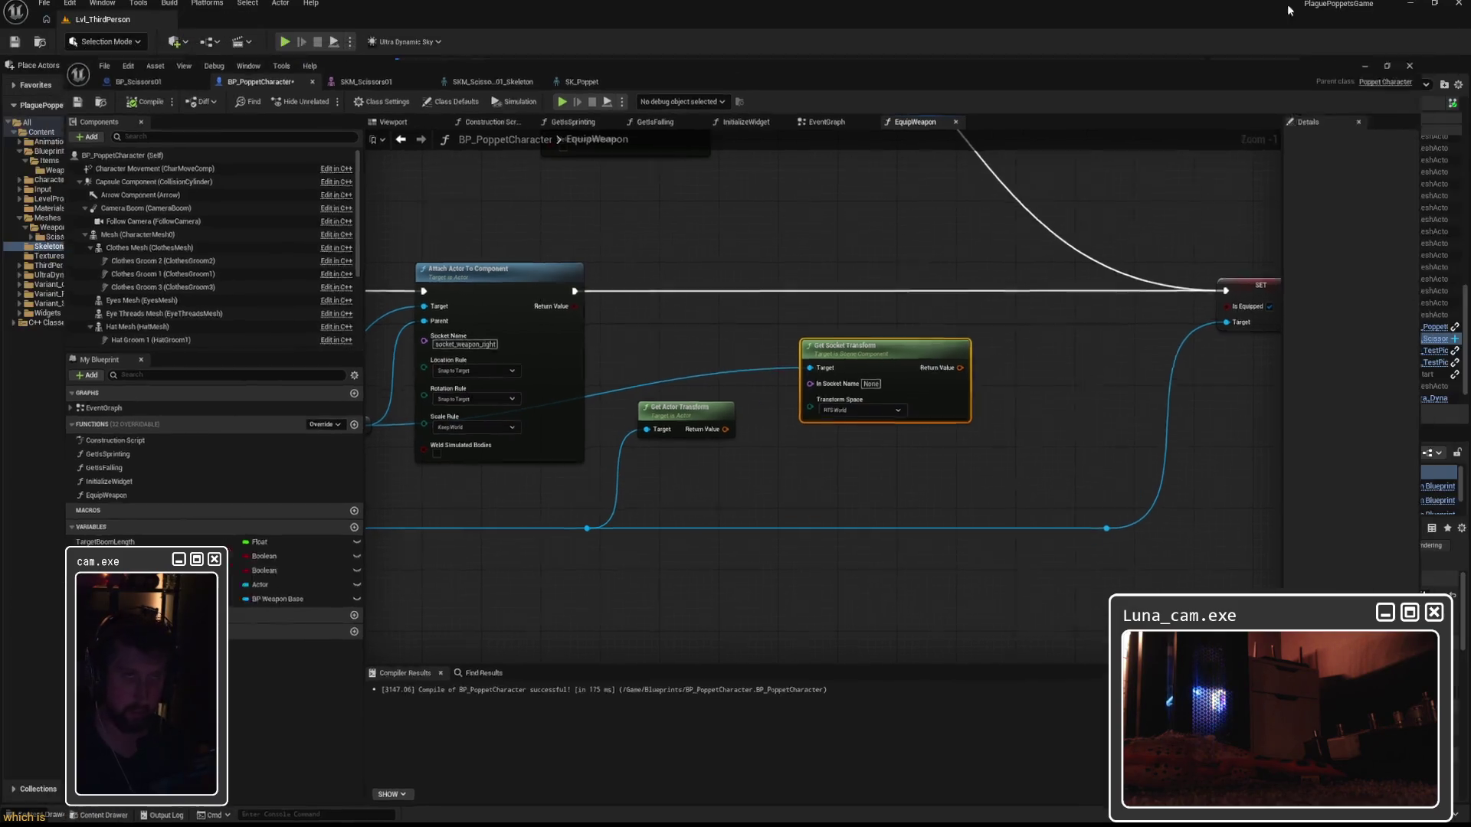
pyautogui.click(1343, 8)
pyautogui.click(284, 42)
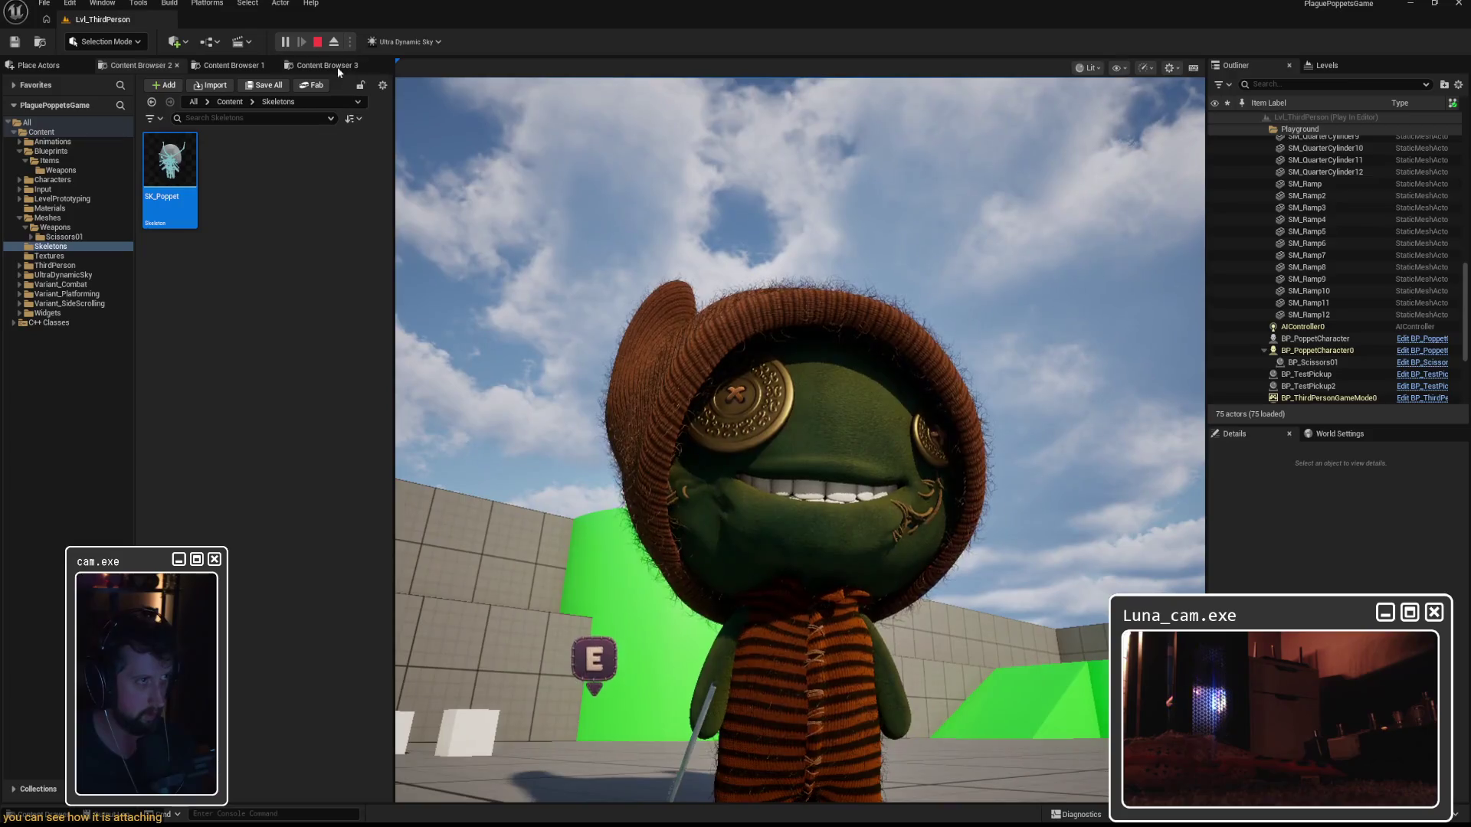
# Eject from the poppet, focus BP_Scissors01, nudge it down about 19 cm and stop play.
pyautogui.click(333, 41)
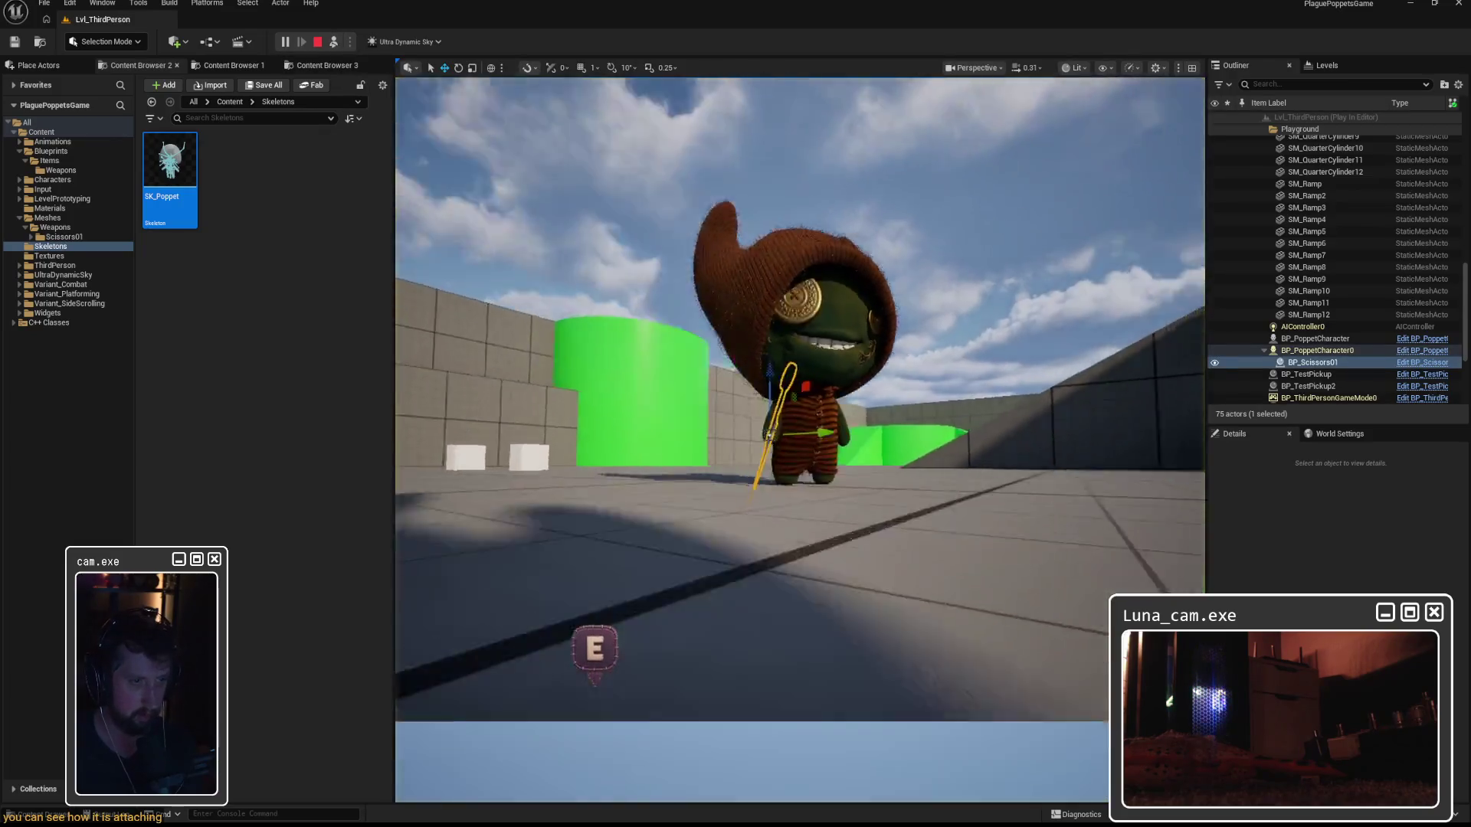
pyautogui.press('f')
pyautogui.moveTo(735, 339); pyautogui.dragTo(733, 483)
pyautogui.moveTo(765, 558); pyautogui.dragTo(765, 559)
pyautogui.moveTo(850, 637)
pyautogui.mouseDown()
pyautogui.moveTo(835, 646)
pyautogui.moveTo(938, 614)
pyautogui.mouseUp()
pyautogui.moveTo(817, 667)
pyautogui.mouseDown()
pyautogui.moveTo(850, 669)
pyautogui.moveTo(866, 641)
pyautogui.moveTo(858, 595)
pyautogui.moveTo(799, 563)
pyautogui.mouseUp()
pyautogui.press('e')
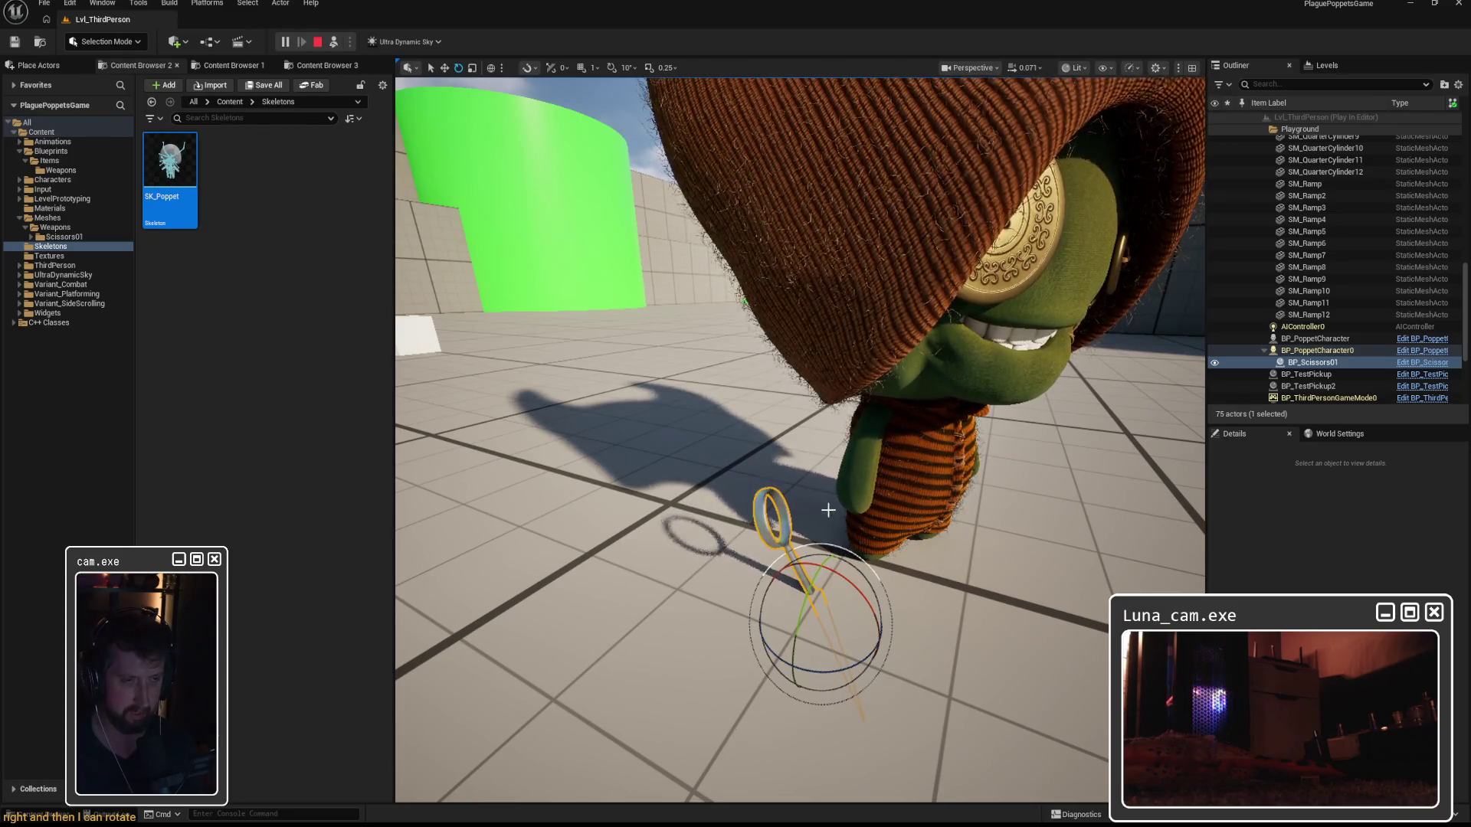
pyautogui.press('Escape')
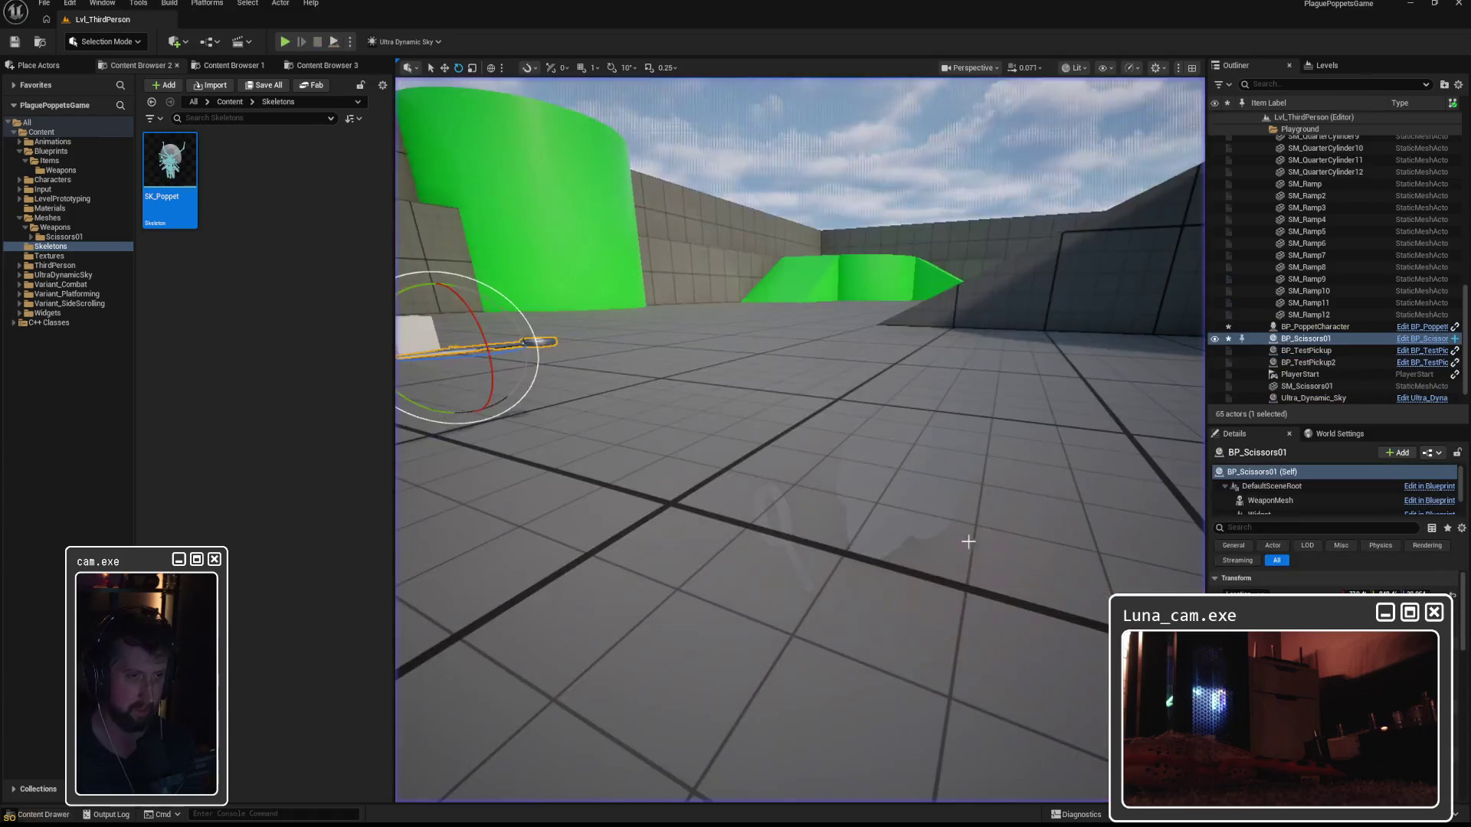
# Check the scissors mesh origin in Maya, then return to the Unreal level editor.
pyautogui.moveTo(801, 441)
pyautogui.mouseDown()
pyautogui.moveTo(755, 440)
pyautogui.moveTo(789, 429)
pyautogui.moveTo(672, 351)
pyautogui.mouseUp()
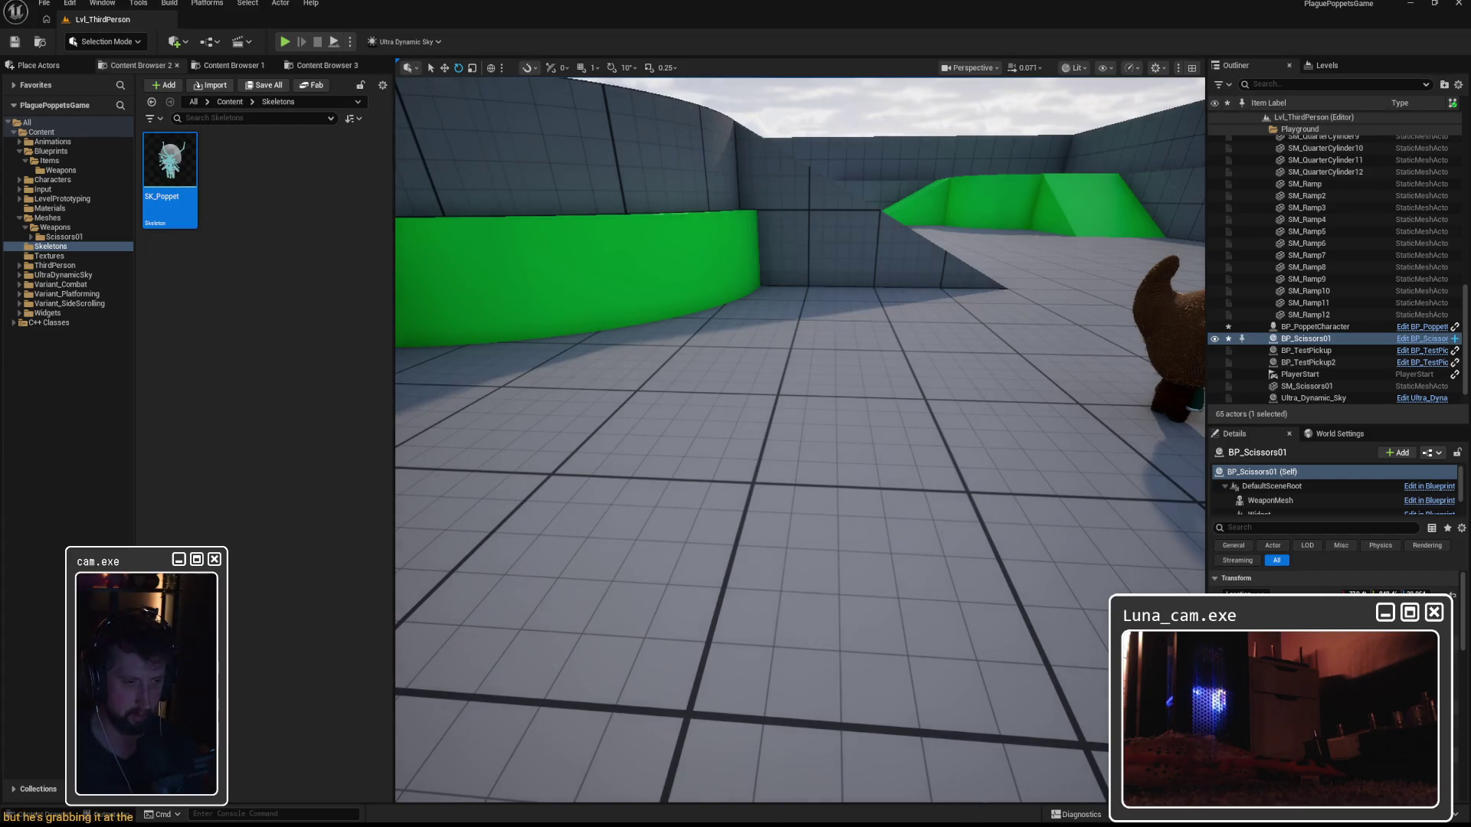
pyautogui.hotkey('alt', 'Tab')
pyautogui.click(889, 450)
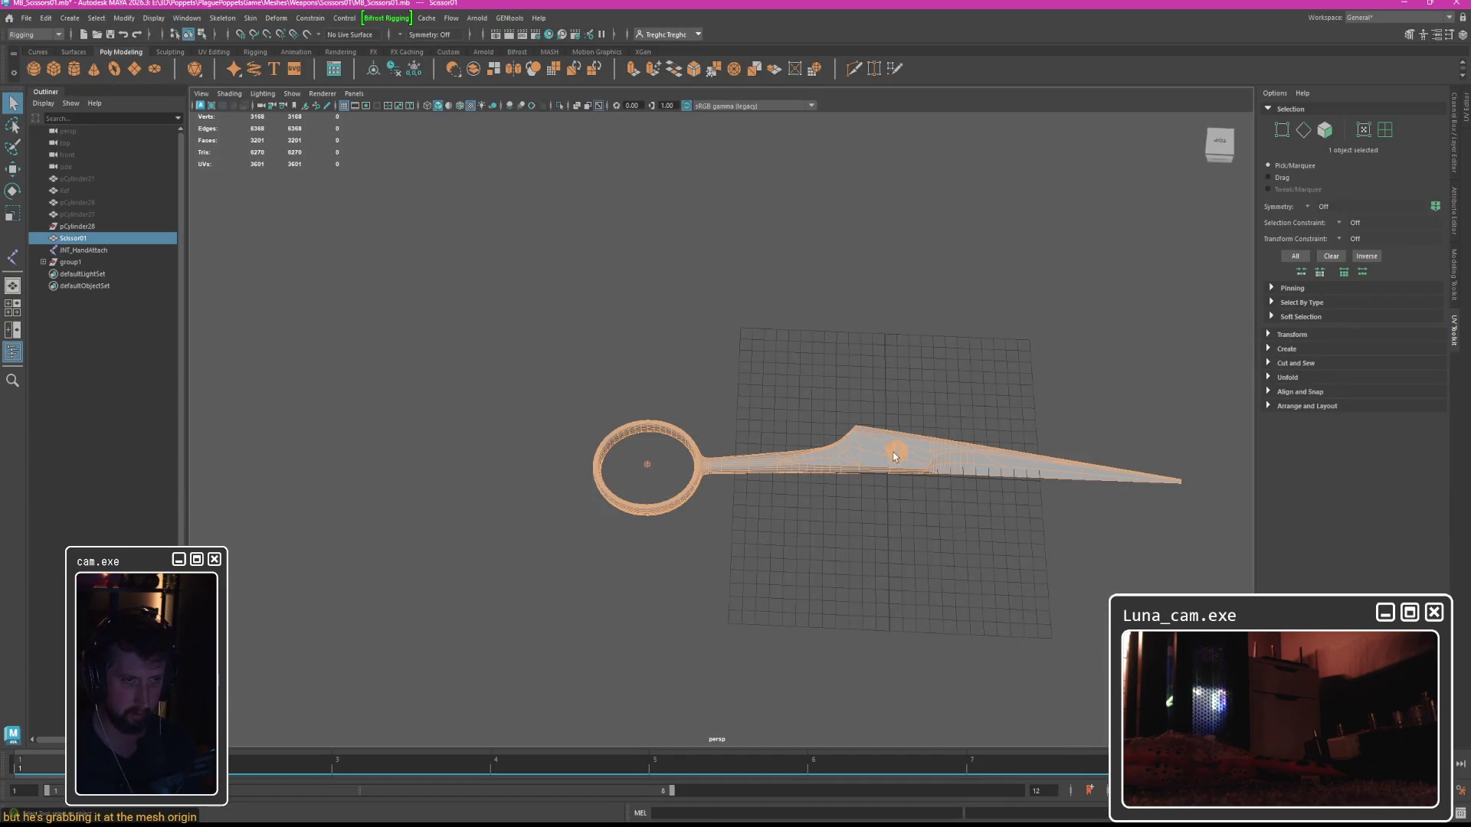
pyautogui.hotkey('alt', 'Tab')
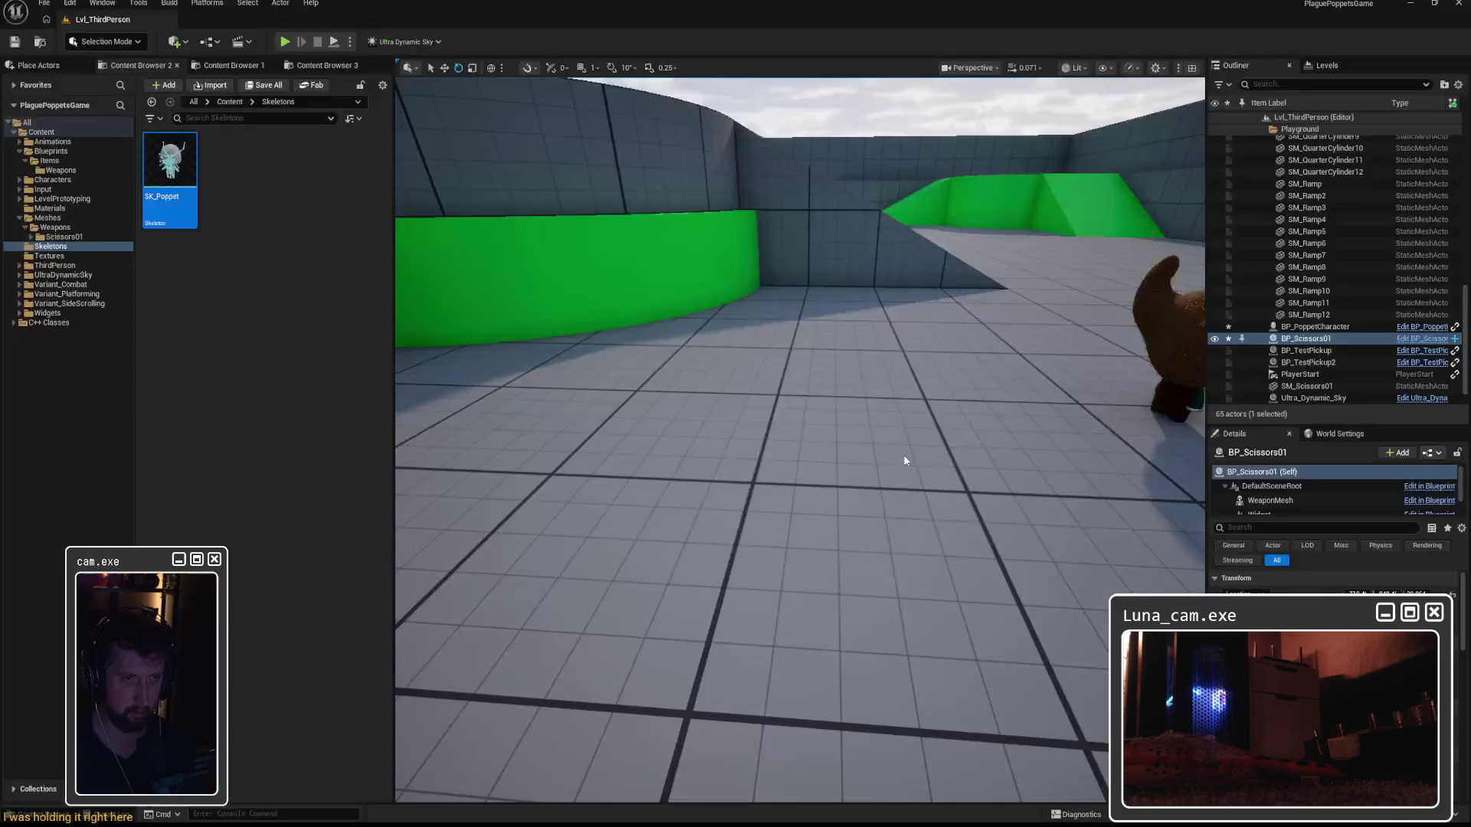
# Replay the level, detach, and fly in to inspect the scissors in the poppet's hand before stopping.
pyautogui.click(284, 42)
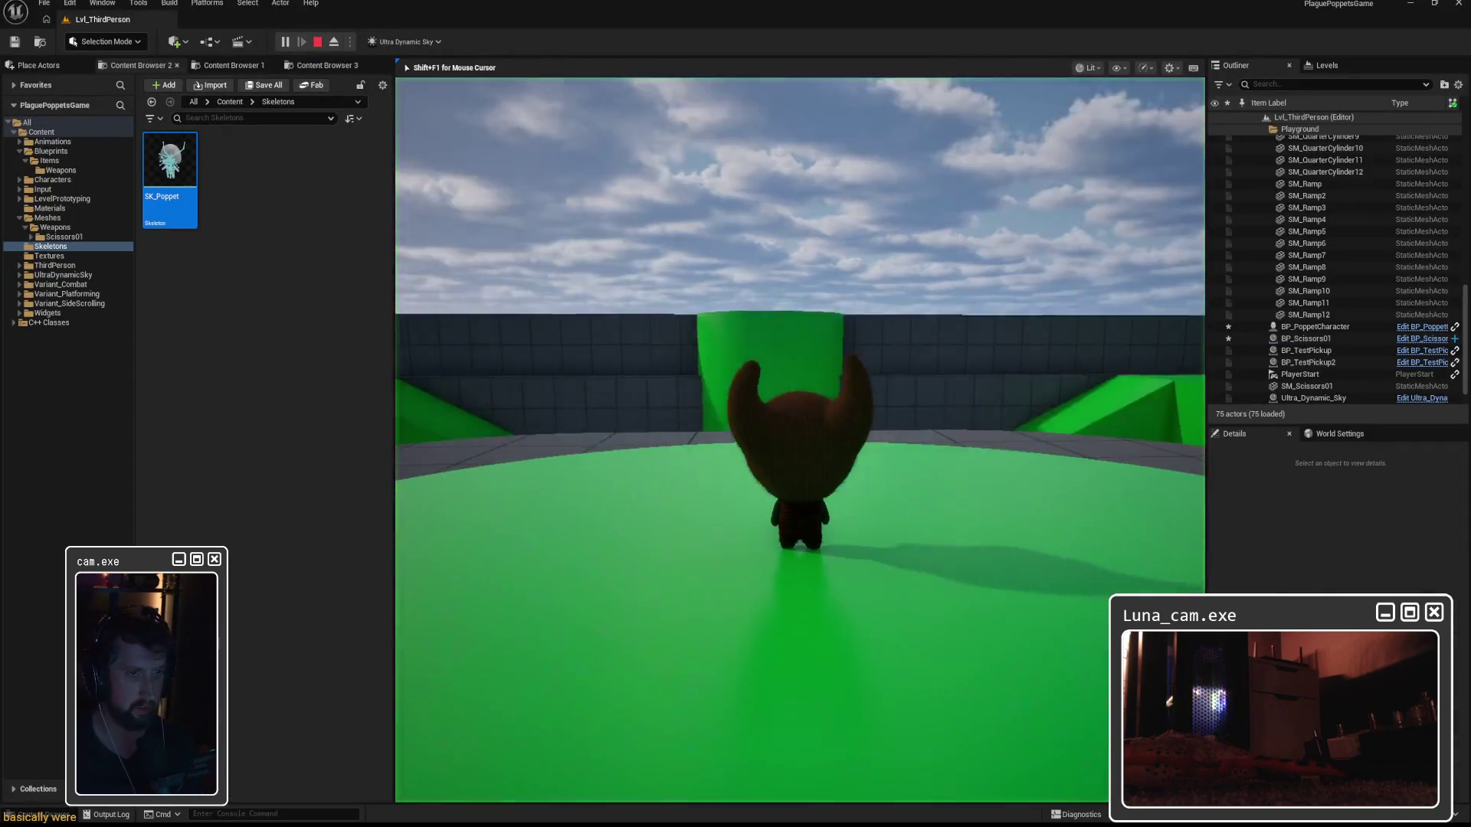
pyautogui.press('w')
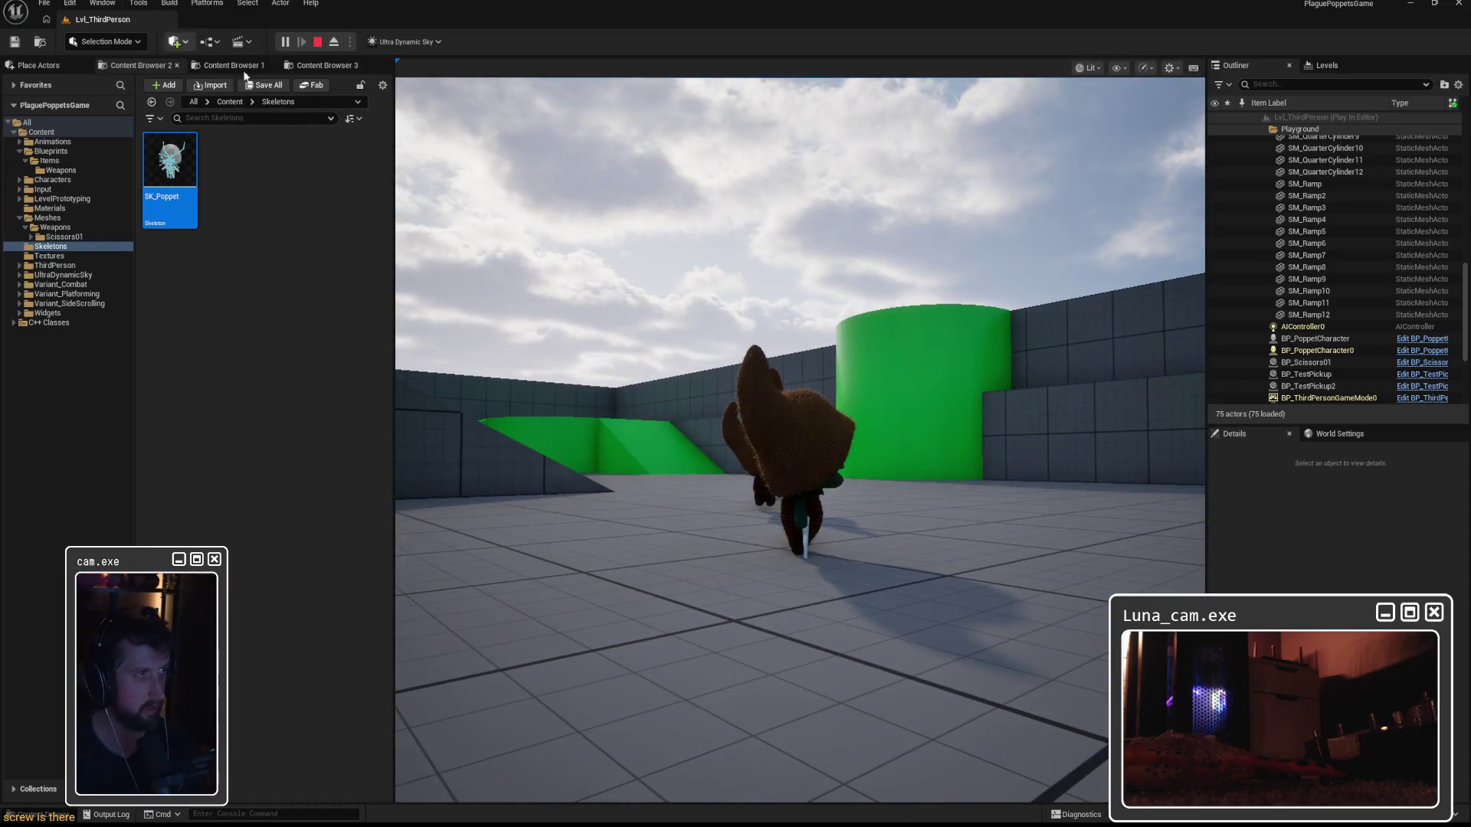
pyautogui.hotkey('shift', 'F1')
pyautogui.click(334, 42)
pyautogui.press('w')
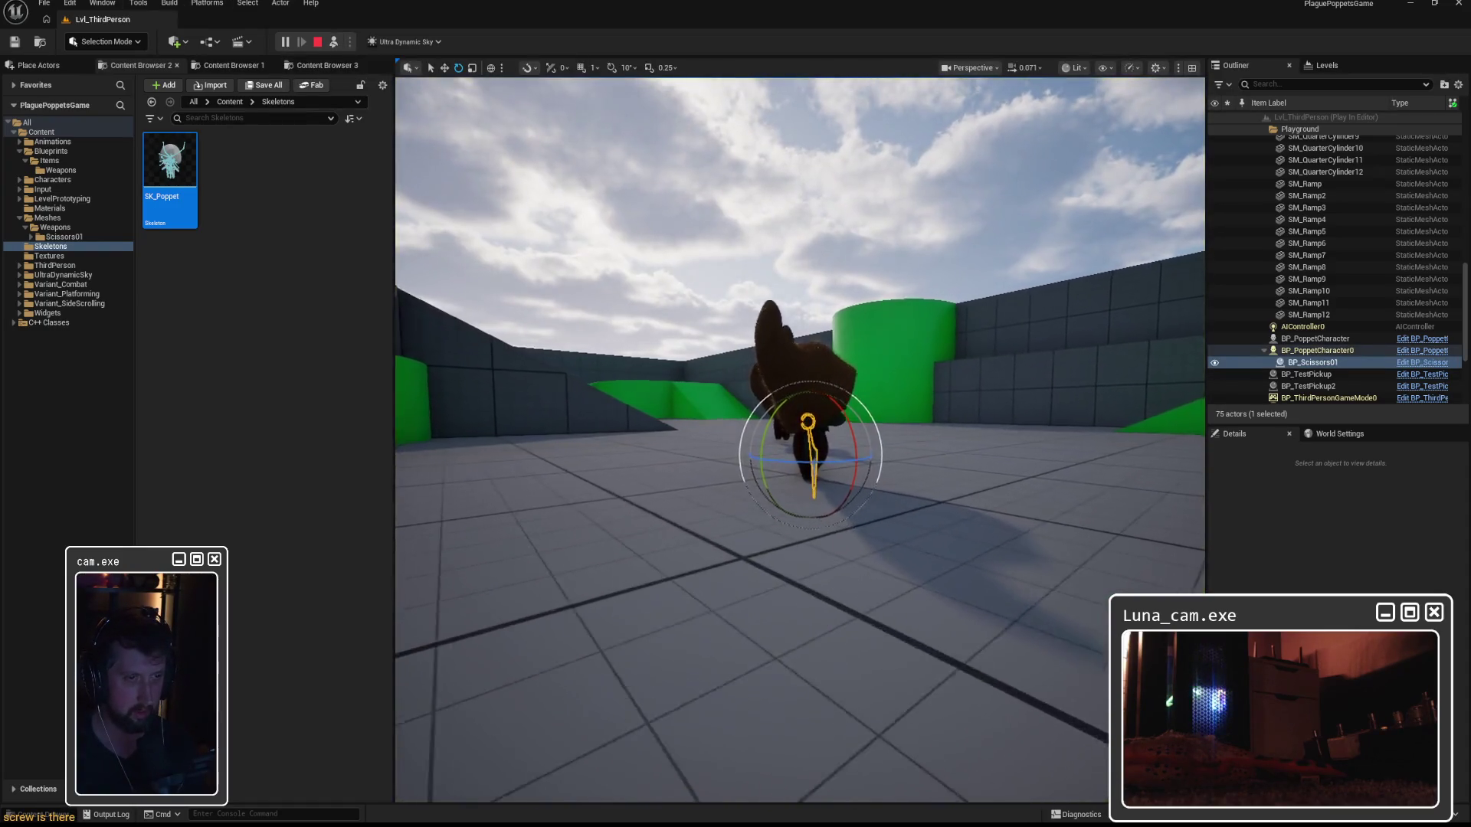
pyautogui.press('w')
pyautogui.scroll(-3, 800, 440)
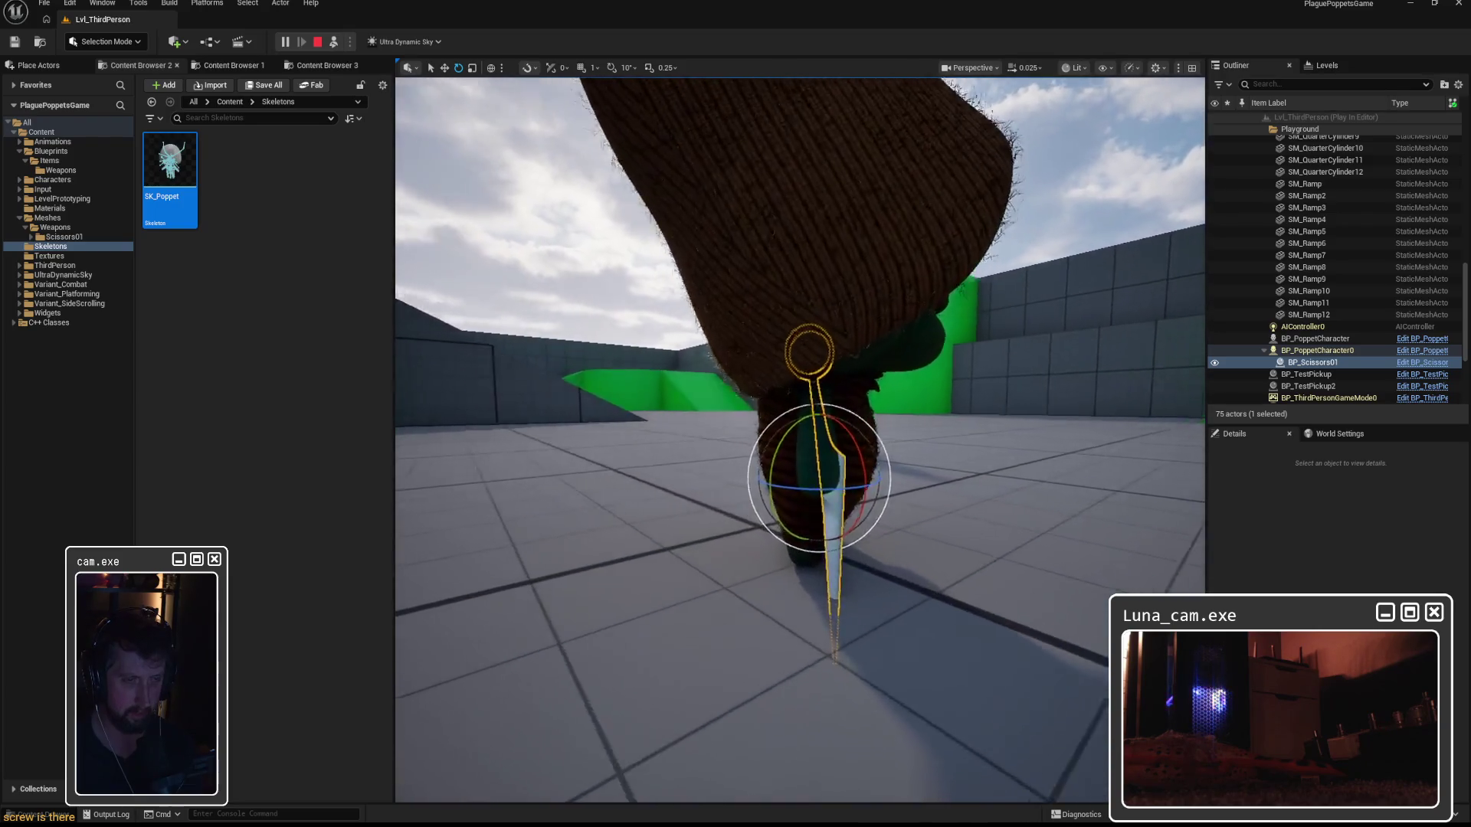
pyautogui.press('w')
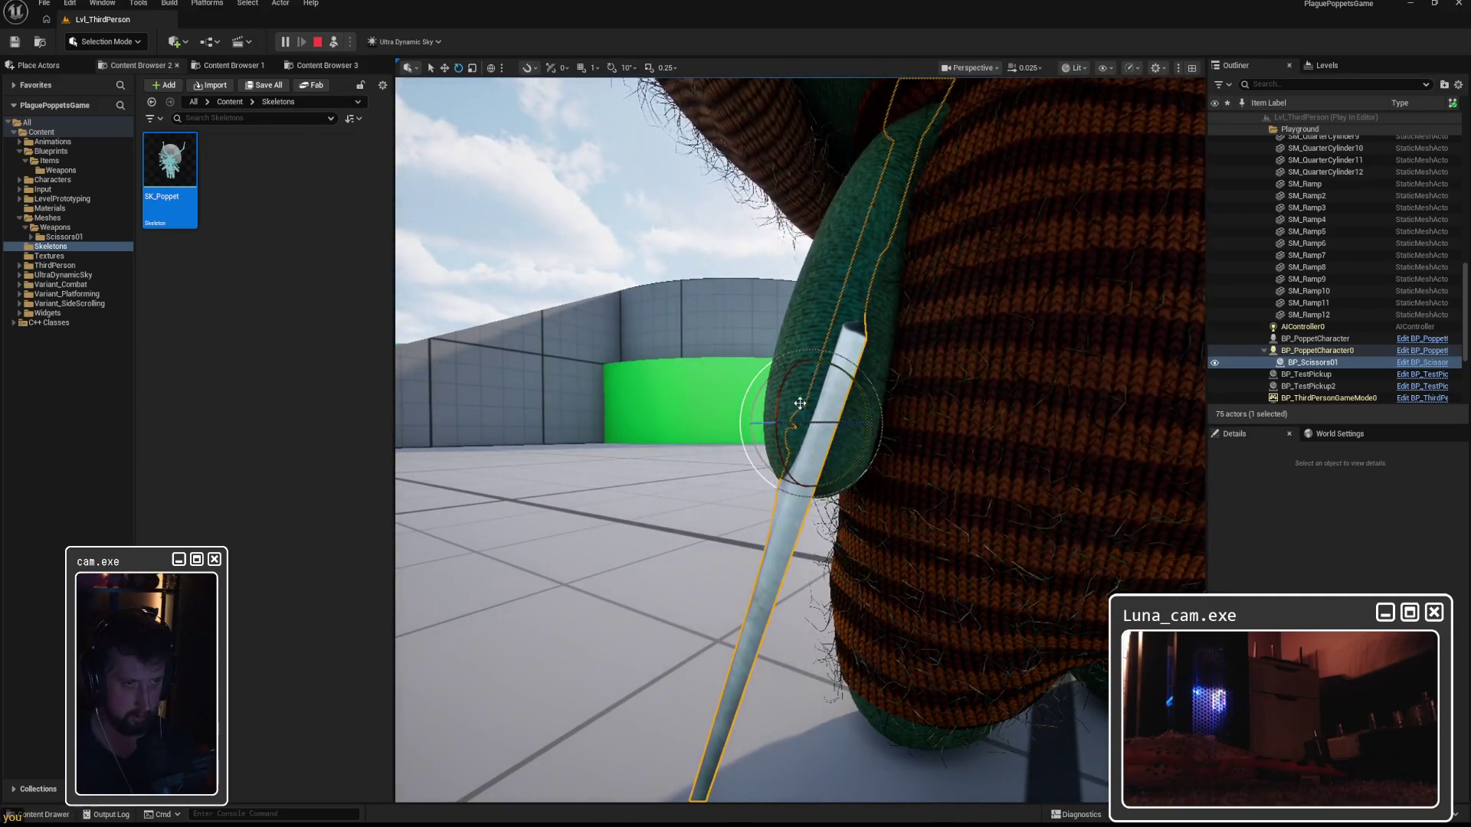
pyautogui.press('s')
pyautogui.press('Escape')
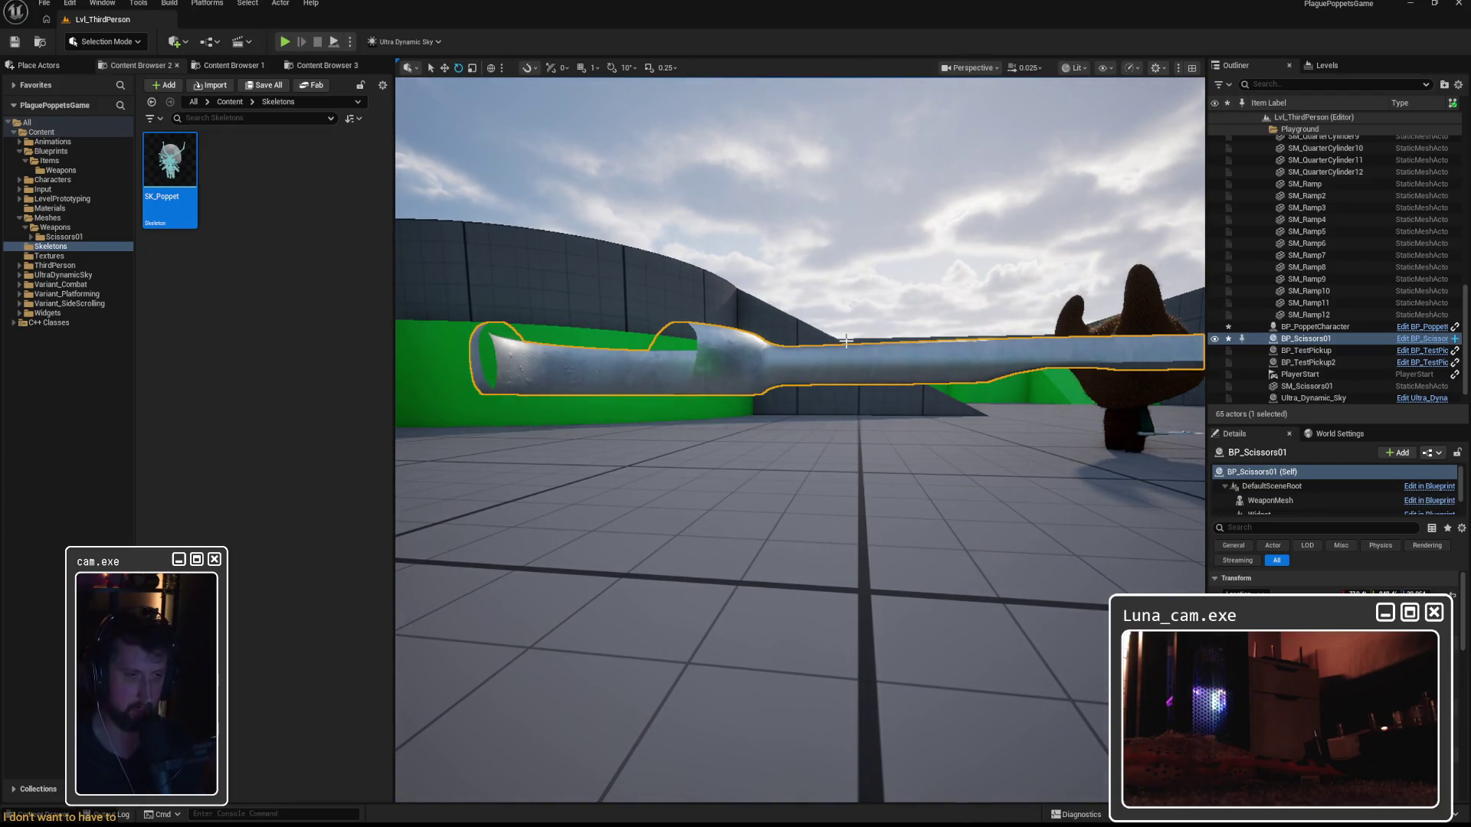
# Frame the dropped scissors, then bring up BP_PoppetCharacter's EquipWeapon graph.
pyautogui.press('f')
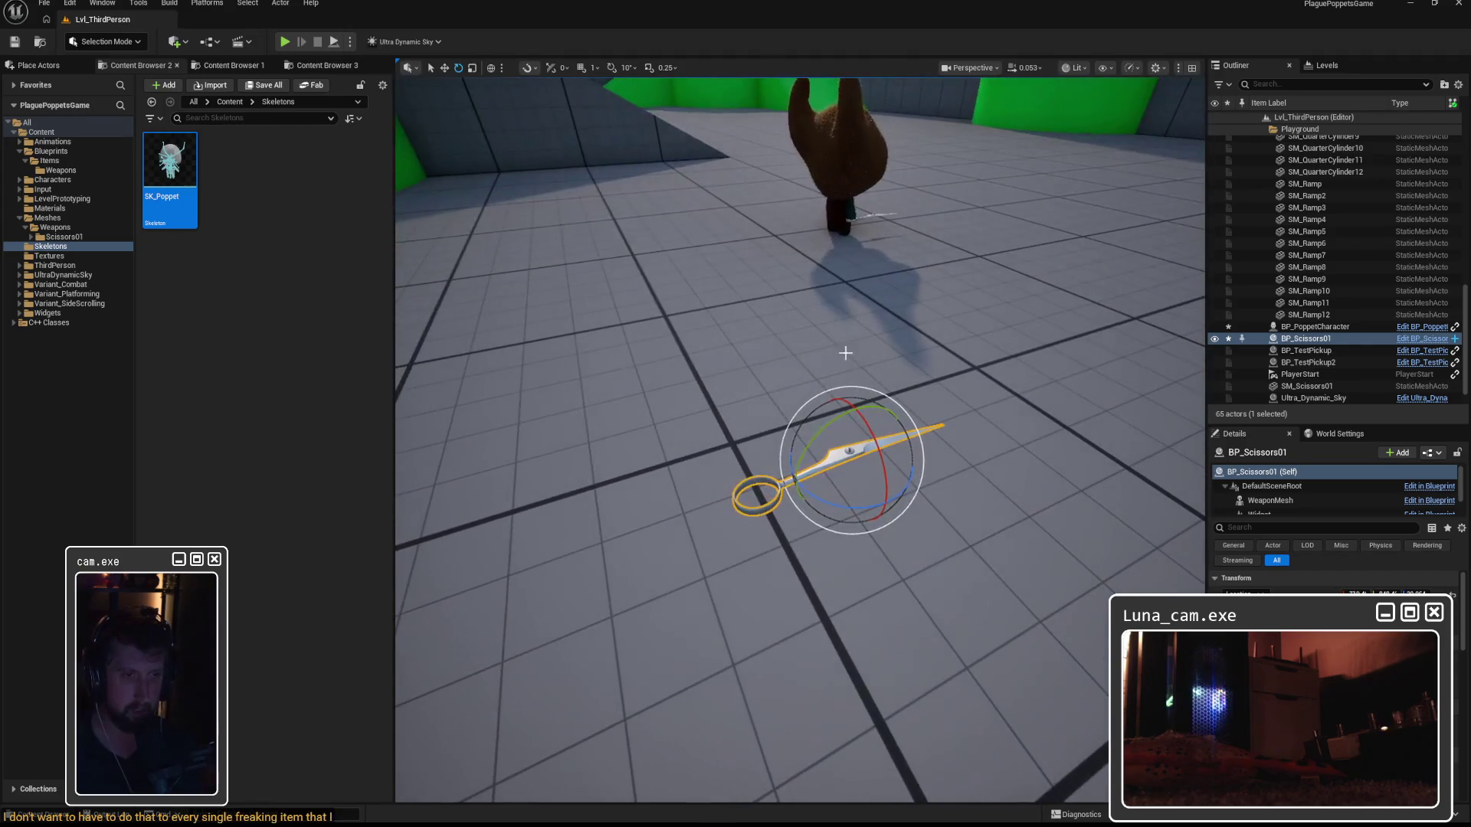
pyautogui.press('q')
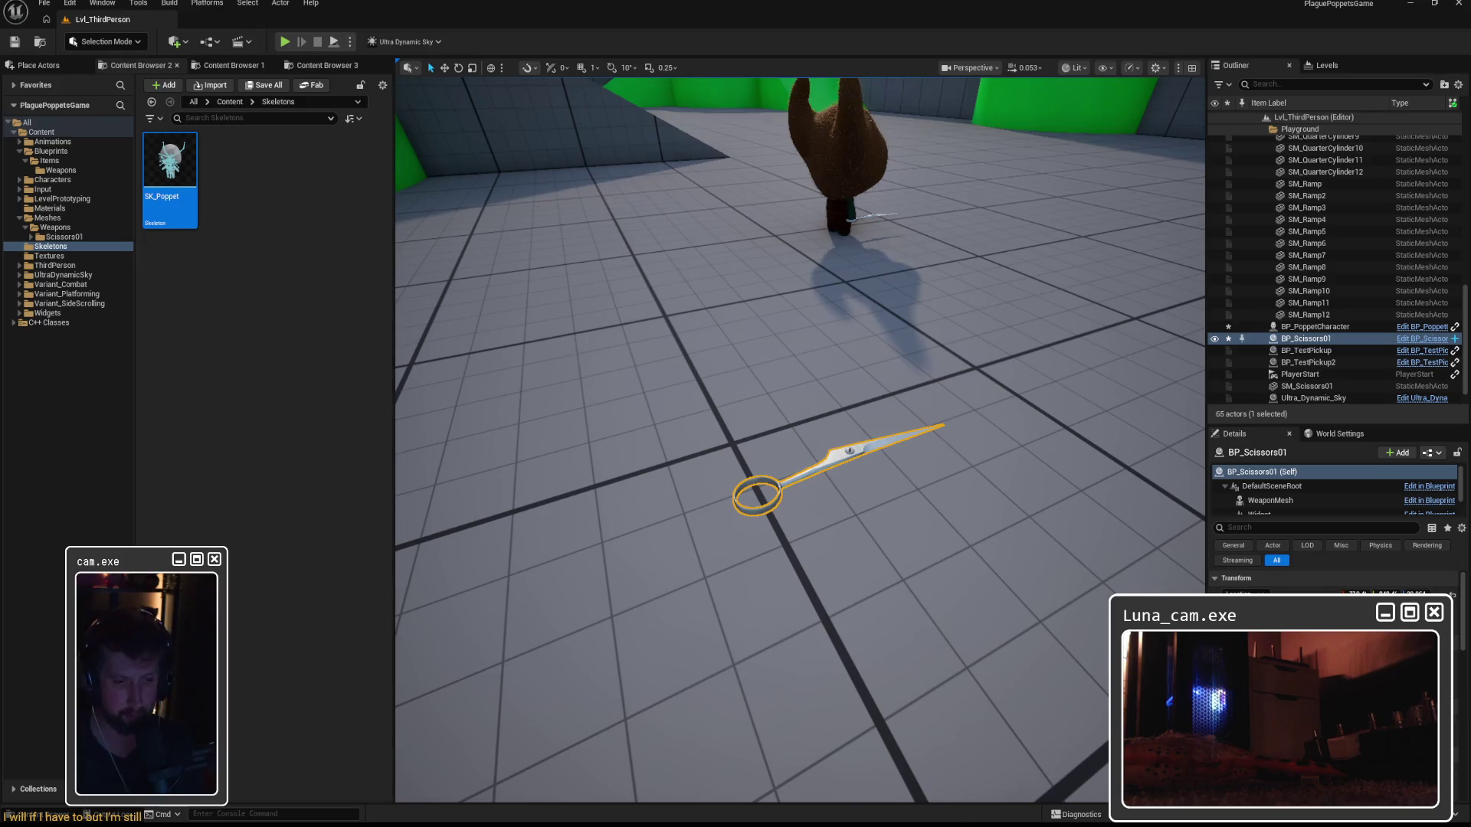
pyautogui.click(996, 766)
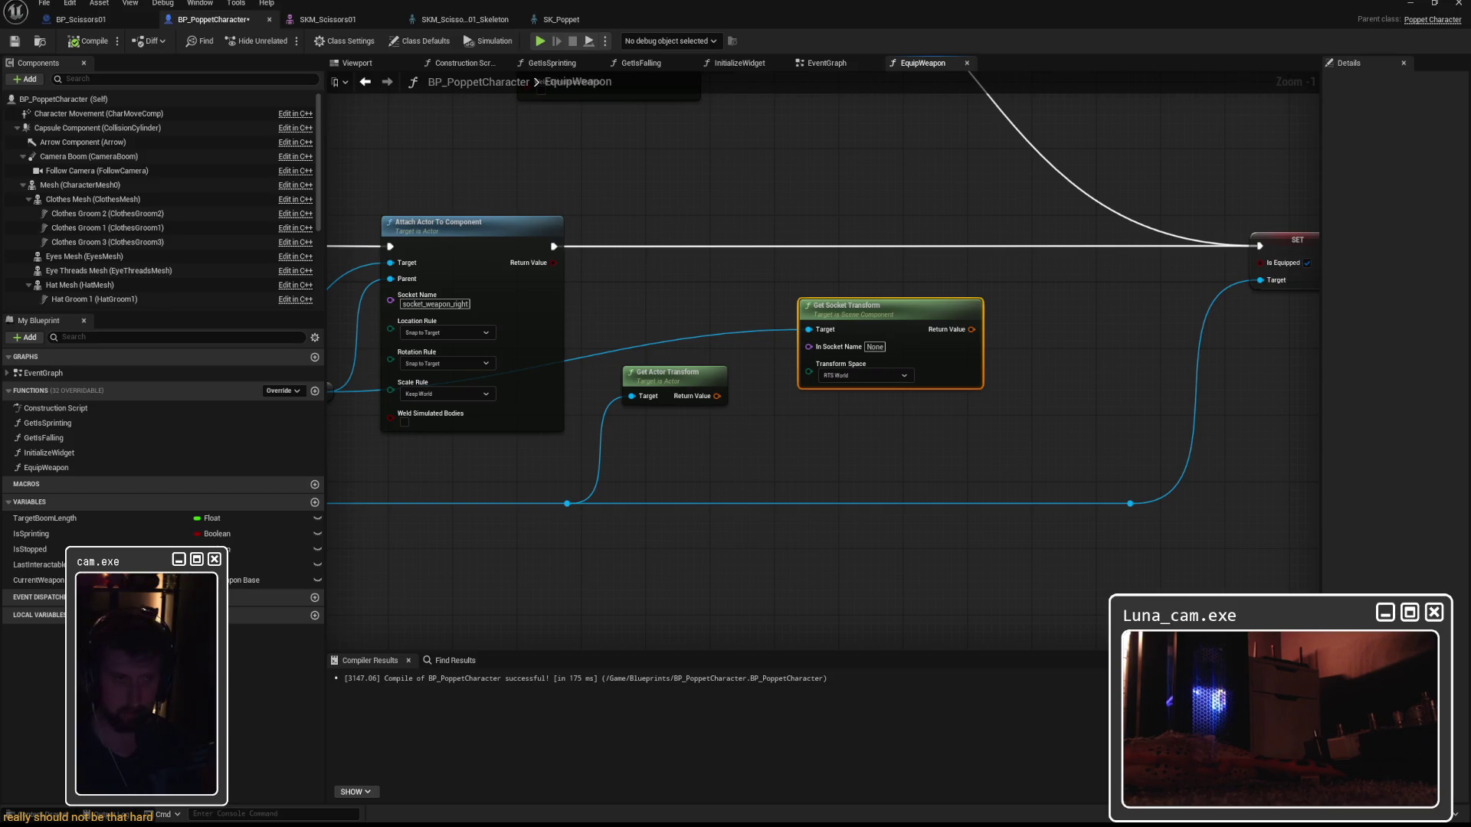
# Swap Attach Actor To Component for Attach Component To Component, run after SET with Mesh as Target.
pyautogui.moveTo(979, 327)
pyautogui.mouseDown()
pyautogui.moveTo(823, 360)
pyautogui.moveTo(744, 344)
pyautogui.mouseUp()
pyautogui.click(747, 368)
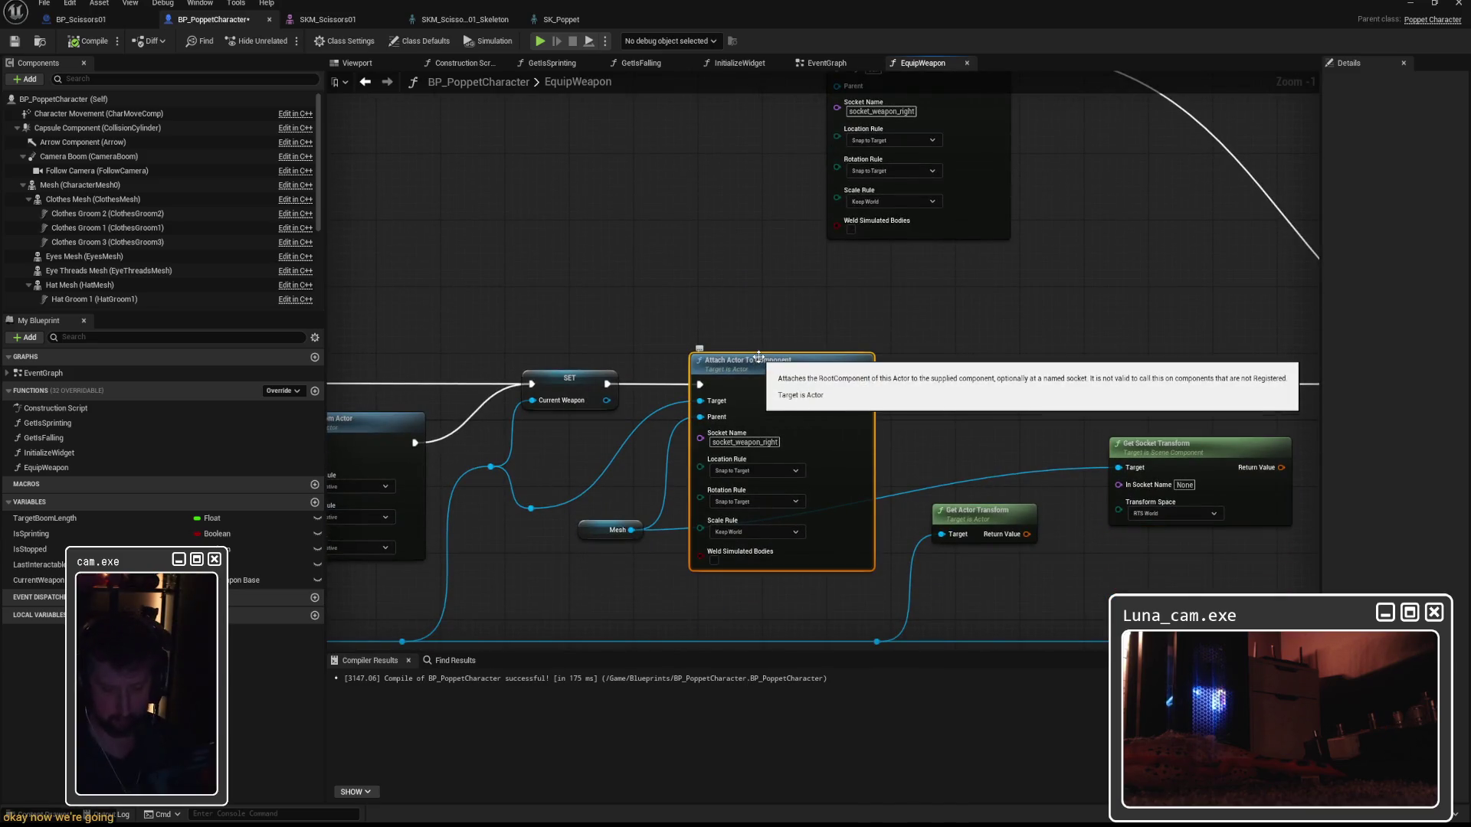
pyautogui.press('Delete')
pyautogui.click(881, 314)
pyautogui.moveTo(935, 263); pyautogui.dragTo(840, 513)
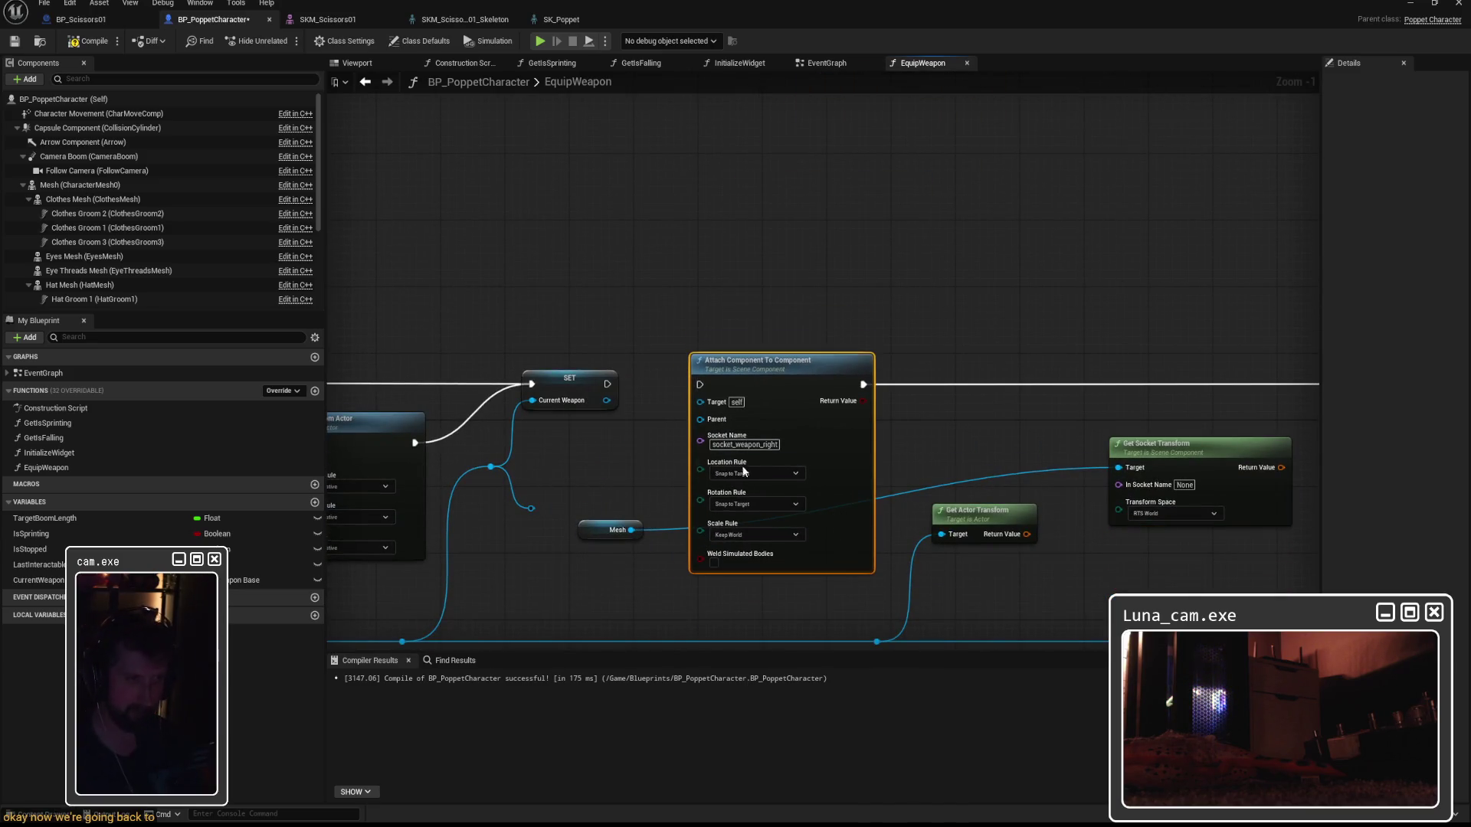
pyautogui.moveTo(607, 384); pyautogui.dragTo(700, 384)
pyautogui.moveTo(631, 529); pyautogui.dragTo(699, 402)
pyautogui.moveTo(769, 361); pyautogui.dragTo(859, 362)
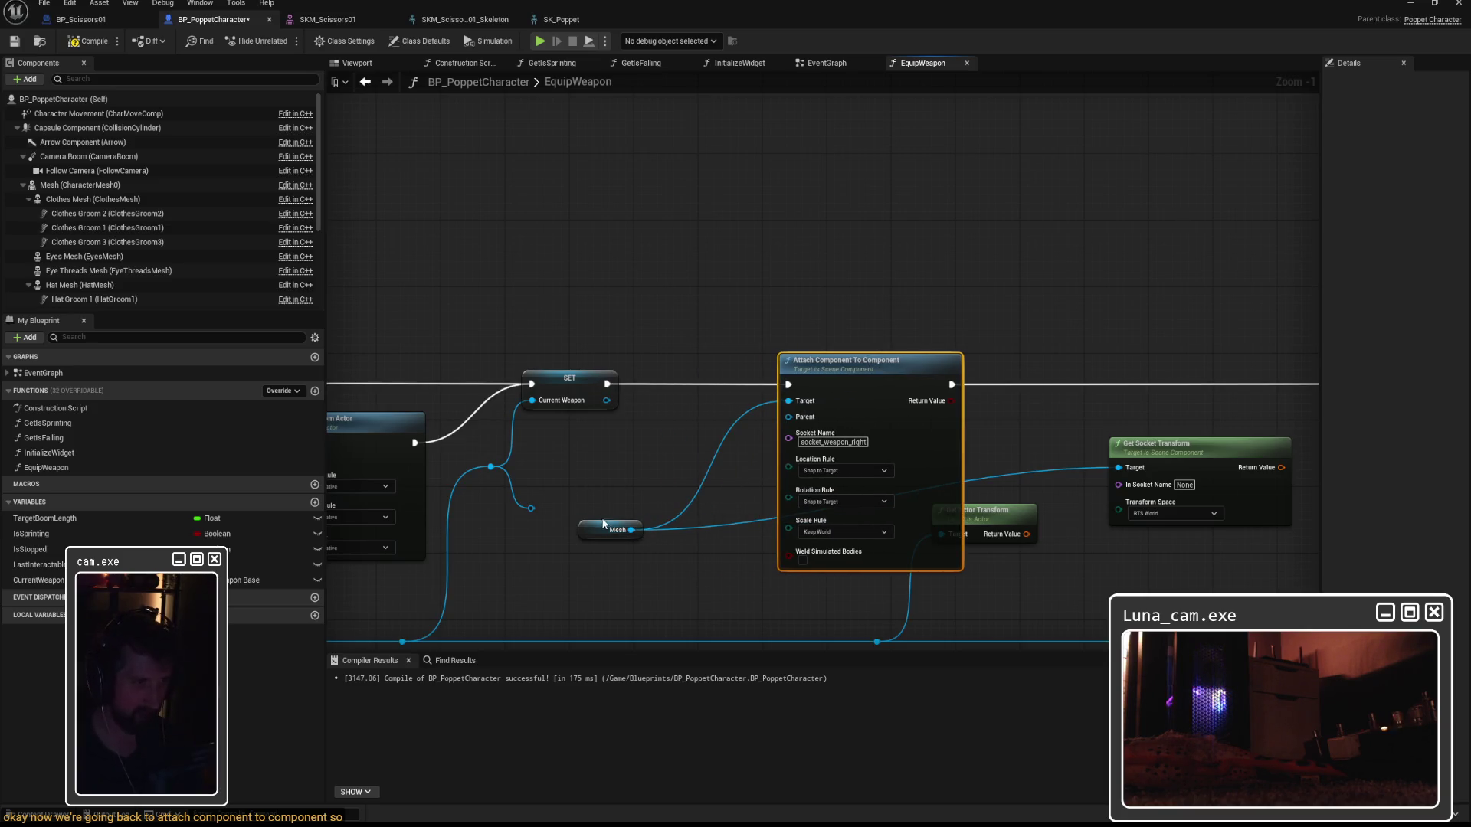
pyautogui.moveTo(613, 529); pyautogui.dragTo(690, 535)
# Drag a new wire from the graph and search for 'get component'.
pyautogui.moveTo(531, 508); pyautogui.dragTo(602, 490)
pyautogui.write('get component')
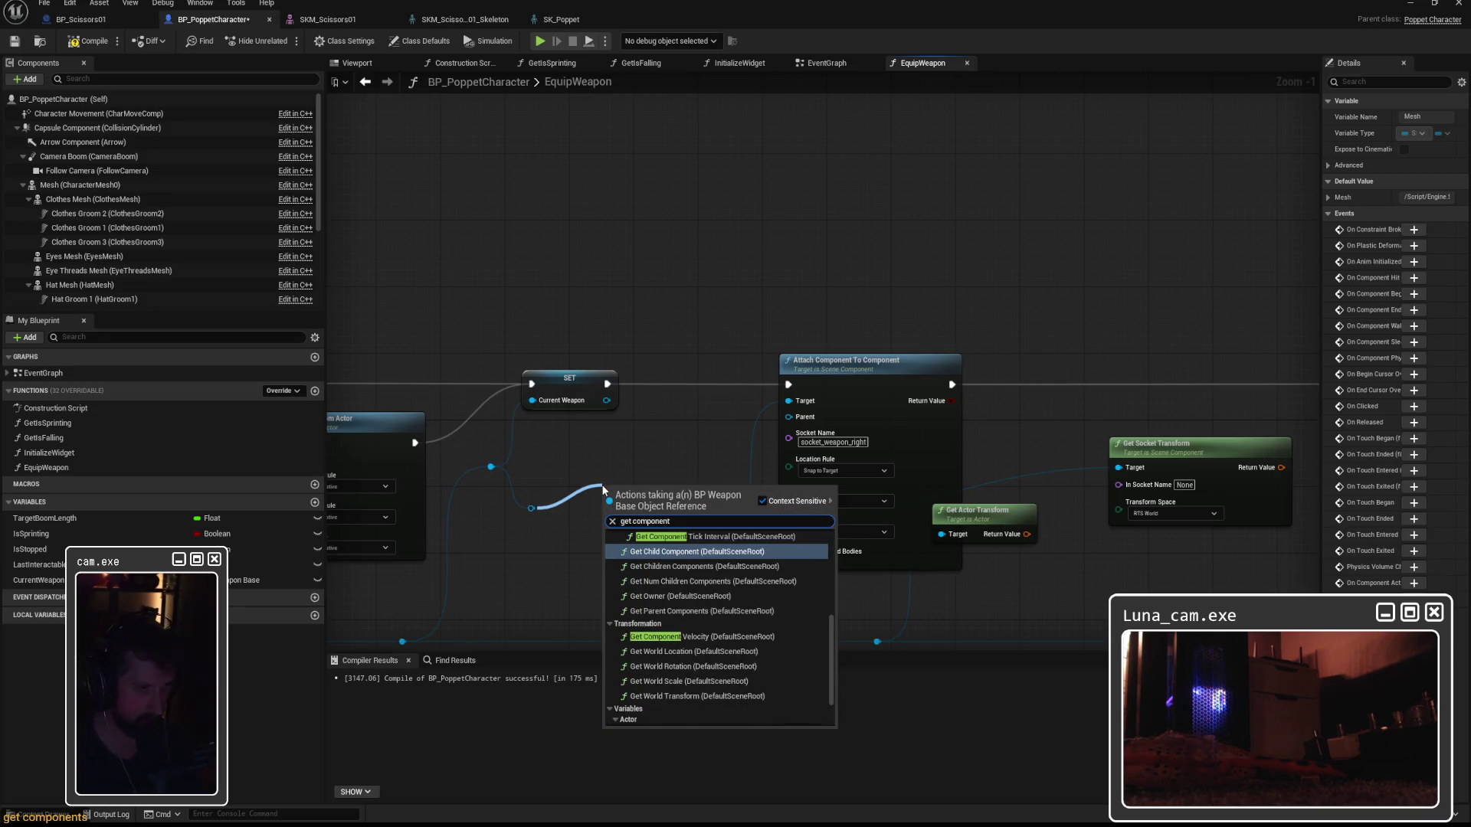
pyautogui.scroll(5, 765, 655)
pyautogui.scroll(2, 762, 653)
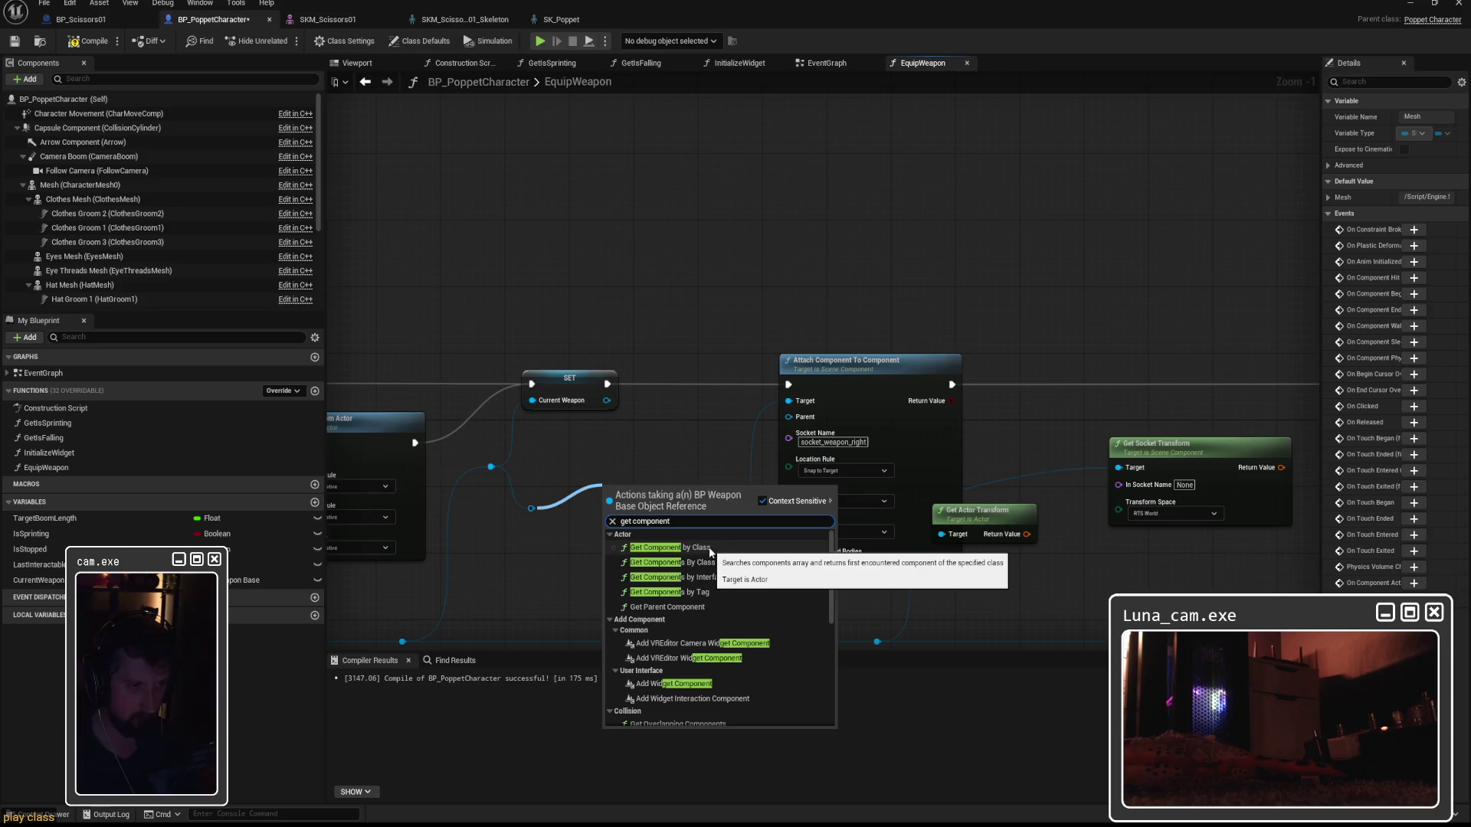
# Add a Get Component by Class node set to Skeletal Mesh Component and wire it into the attach node.
pyautogui.click(710, 552)
pyautogui.click(616, 534)
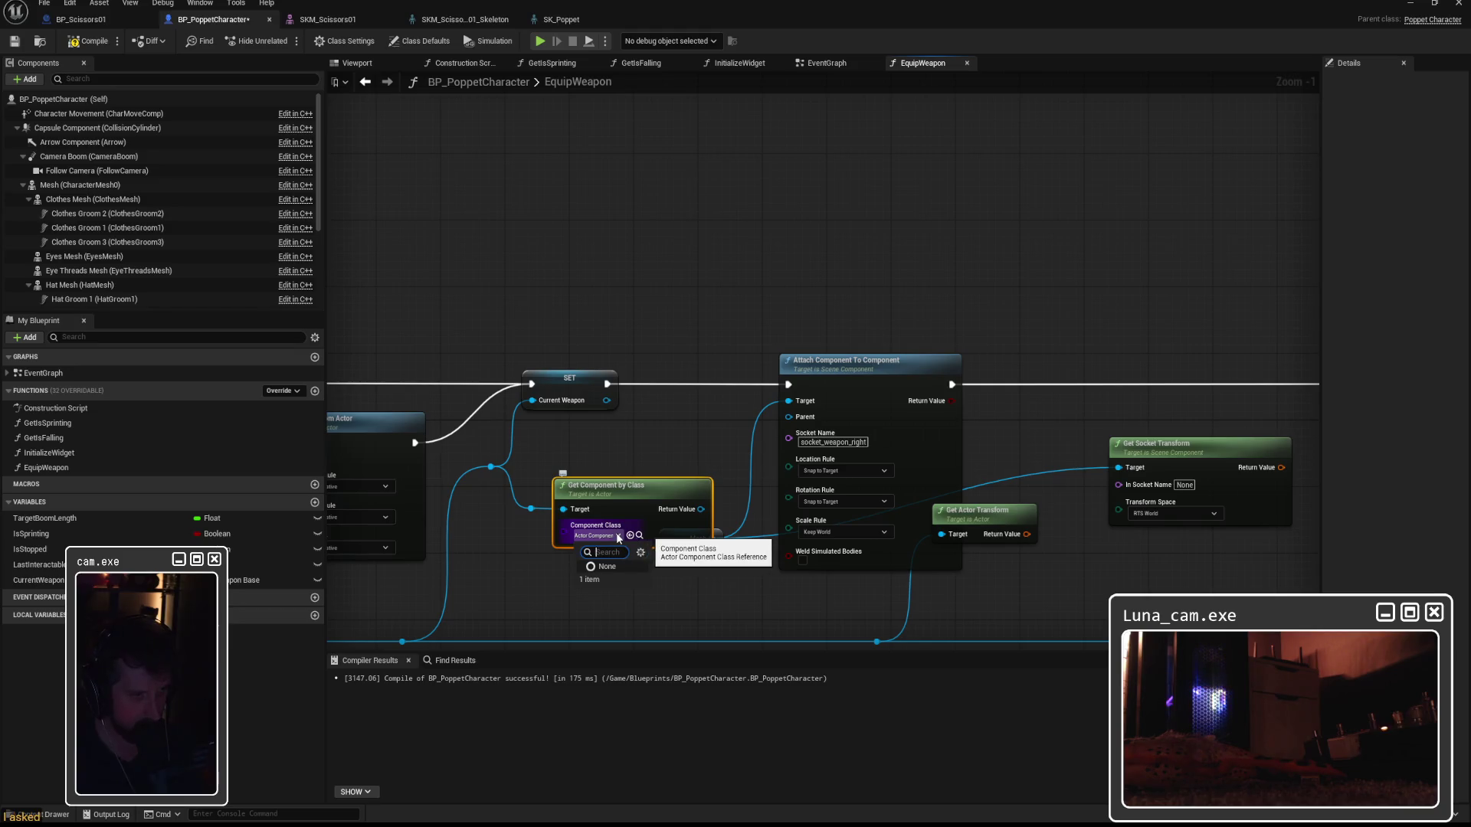
pyautogui.write('sockskelet')
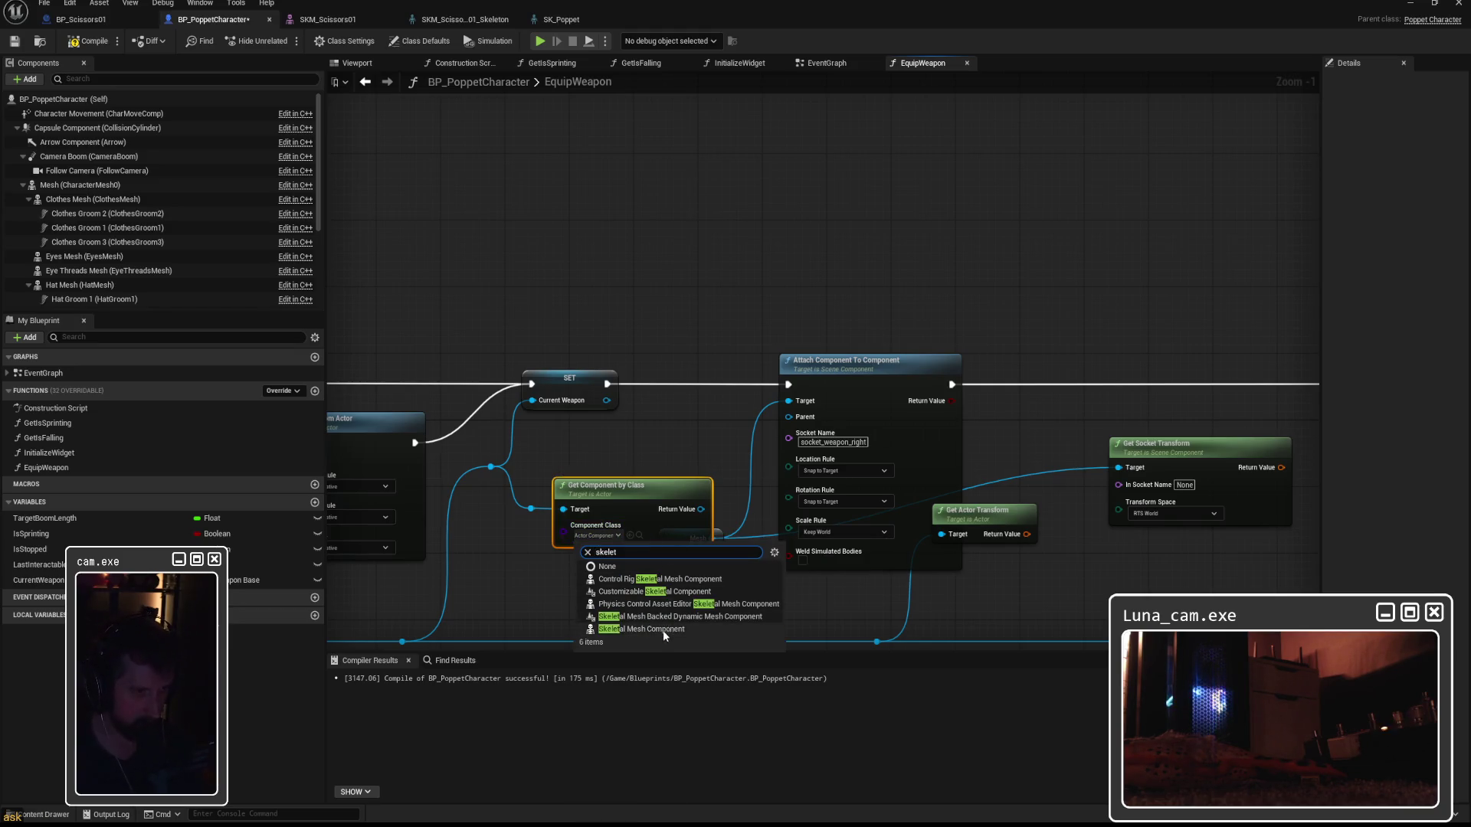
pyautogui.click(664, 630)
pyautogui.moveTo(701, 508)
pyautogui.mouseDown()
pyautogui.moveTo(788, 401)
pyautogui.moveTo(719, 543)
pyautogui.mouseUp()
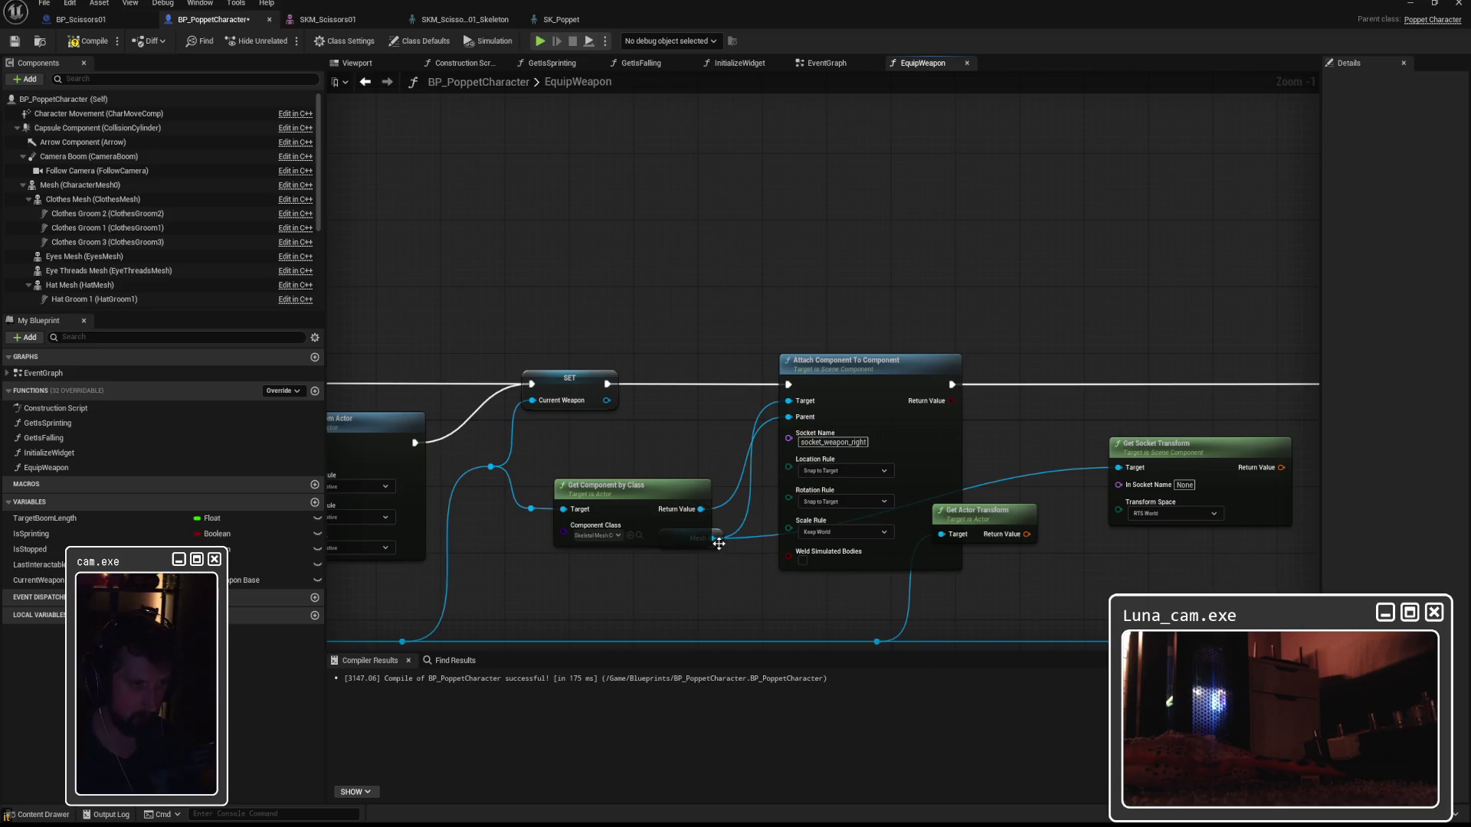
pyautogui.moveTo(669, 493); pyautogui.dragTo(677, 443)
pyautogui.moveTo(671, 537); pyautogui.dragTo(662, 603)
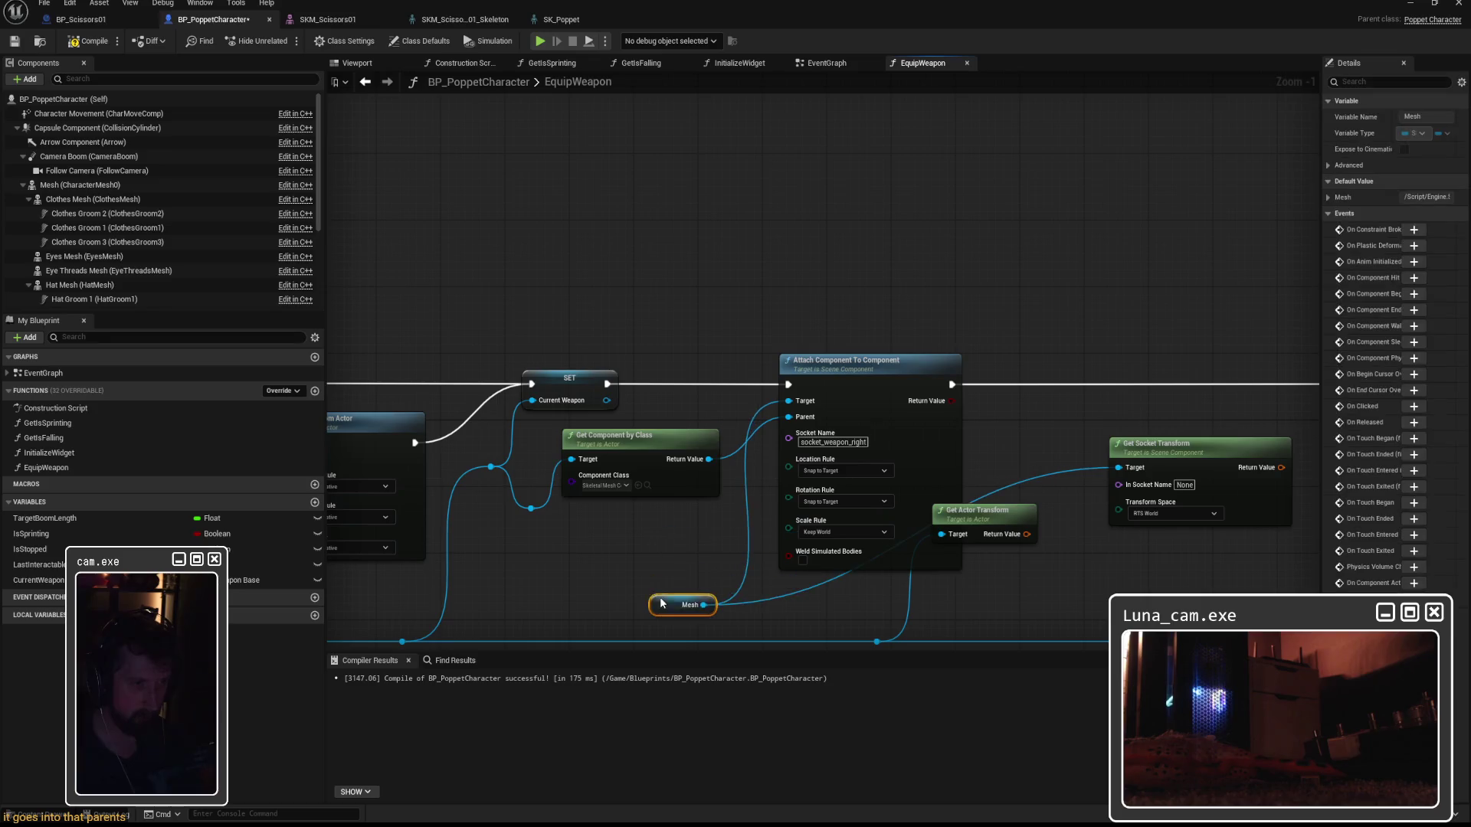
pyautogui.moveTo(653, 438); pyautogui.dragTo(650, 490)
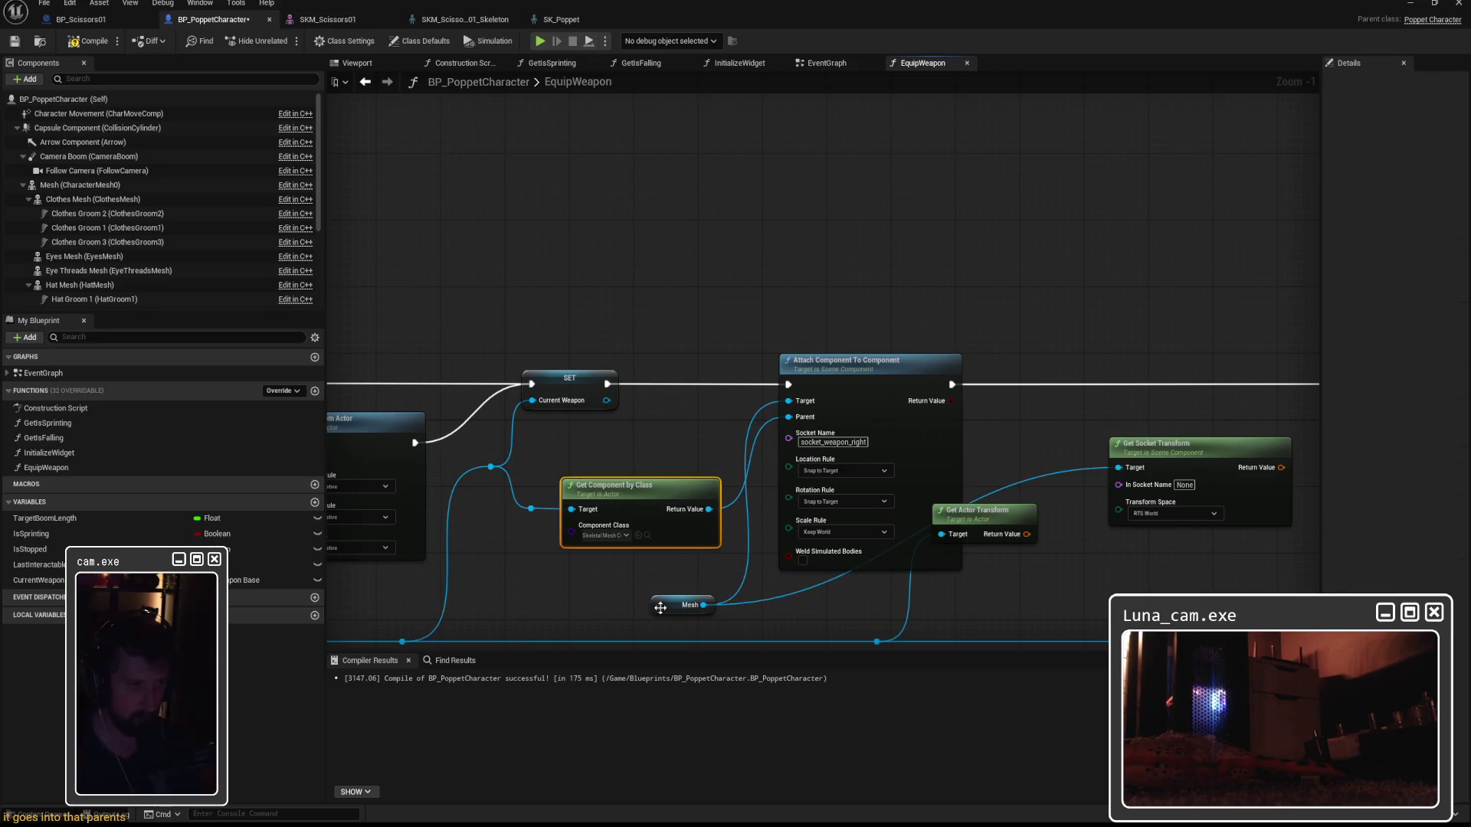
pyautogui.moveTo(667, 608); pyautogui.dragTo(644, 600)
# Delete Get Actor Transform, disconnect Mesh, and feed the component into Get Socket Transform's Target.
pyautogui.moveTo(1089, 351); pyautogui.dragTo(899, 243)
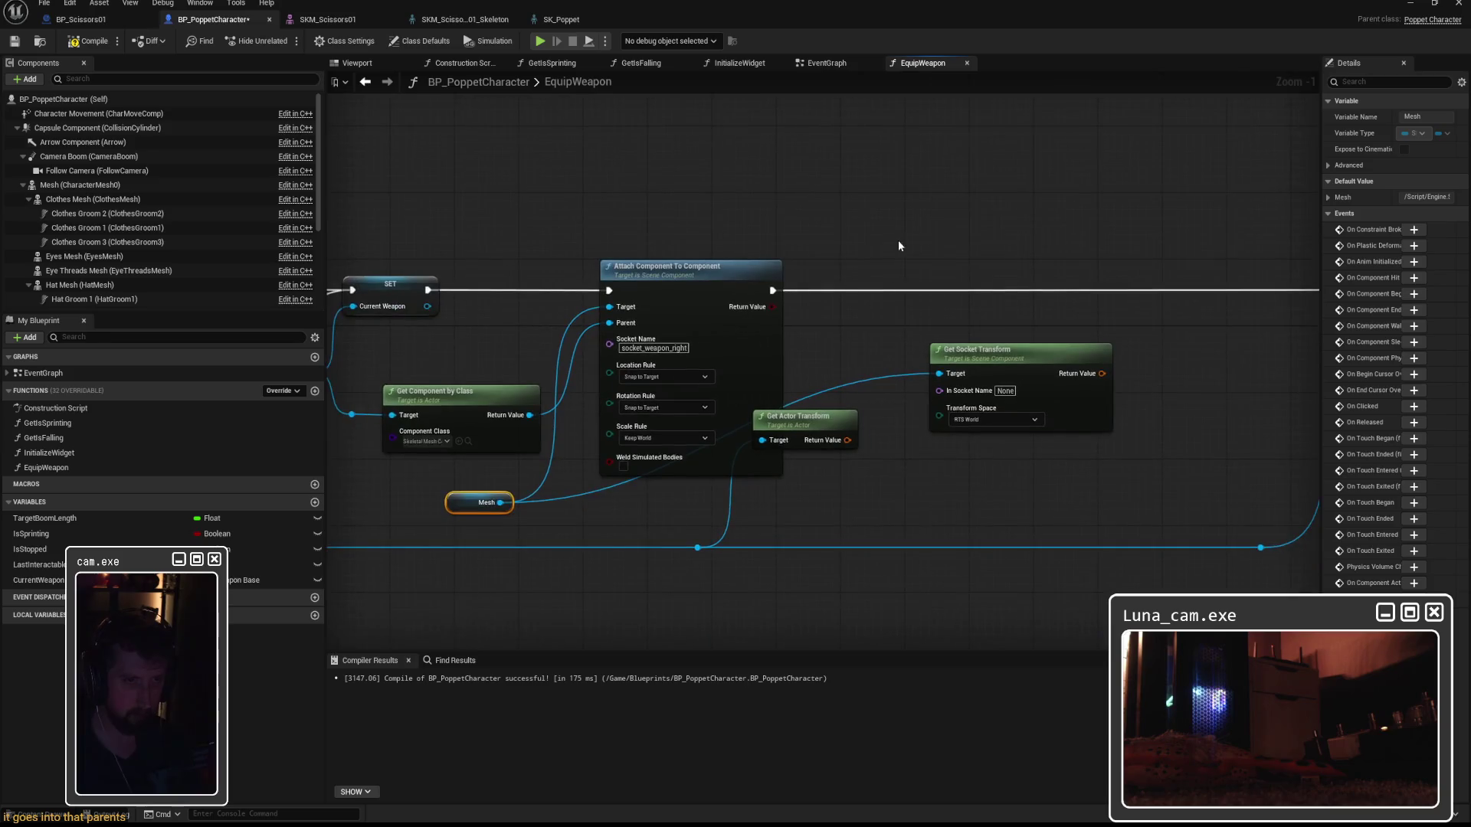
pyautogui.moveTo(790, 418); pyautogui.dragTo(908, 475)
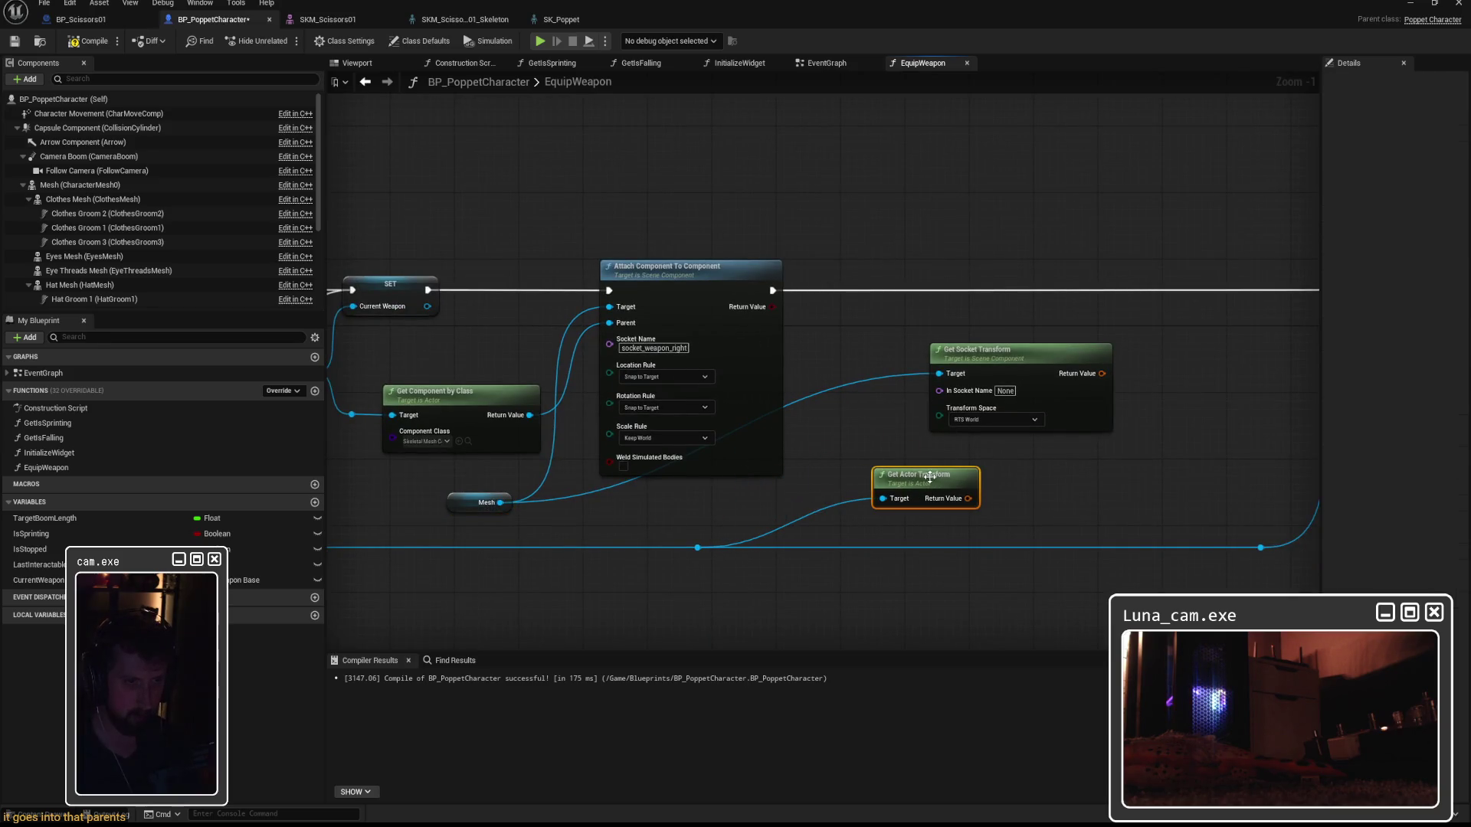
pyautogui.press('Delete')
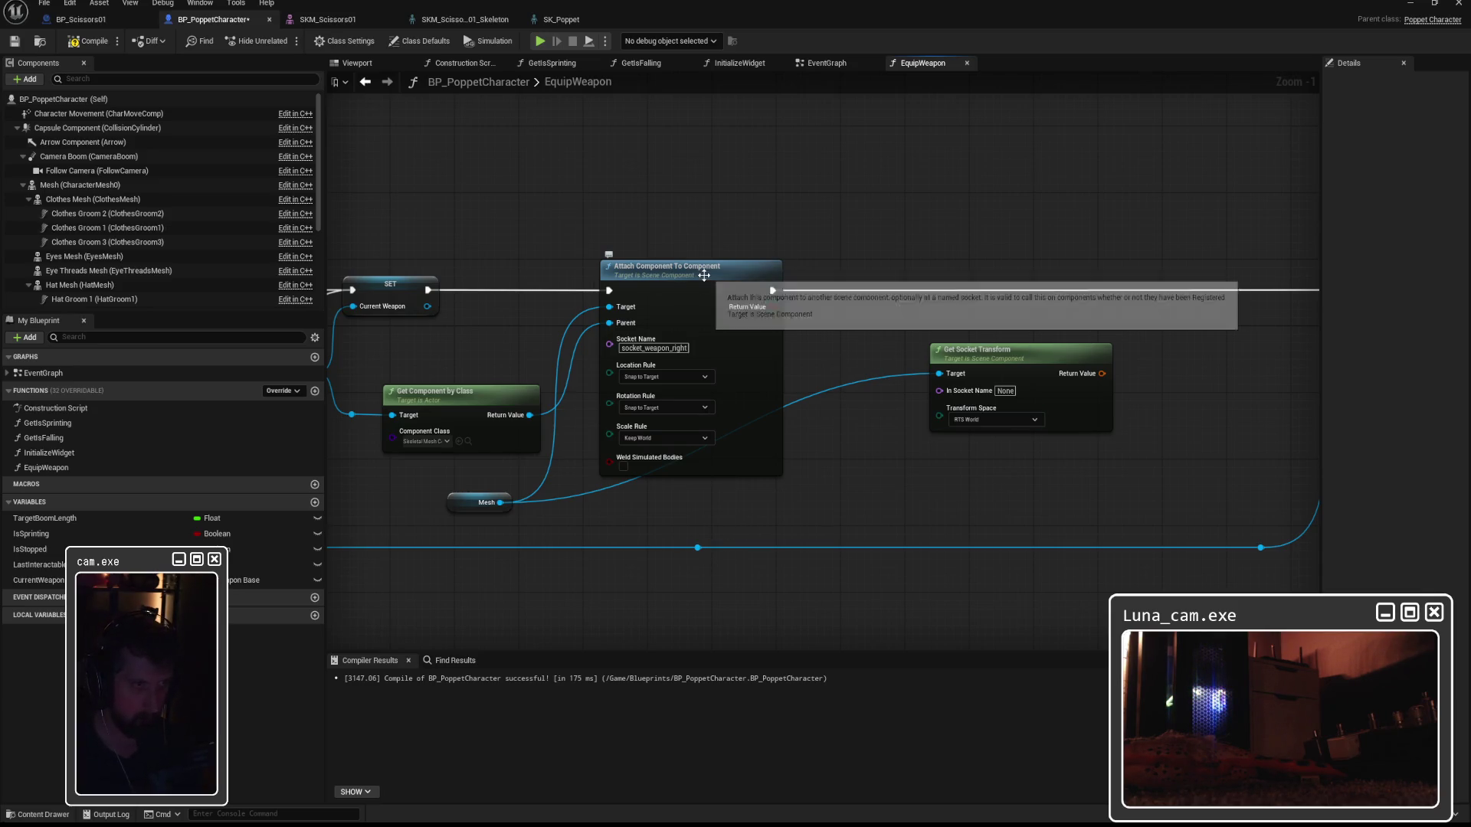
pyautogui.moveTo(694, 274); pyautogui.dragTo(831, 272)
pyautogui.moveTo(1005, 363)
pyautogui.mouseDown()
pyautogui.moveTo(658, 171)
pyautogui.moveTo(610, 162)
pyautogui.moveTo(666, 169)
pyautogui.mouseUp()
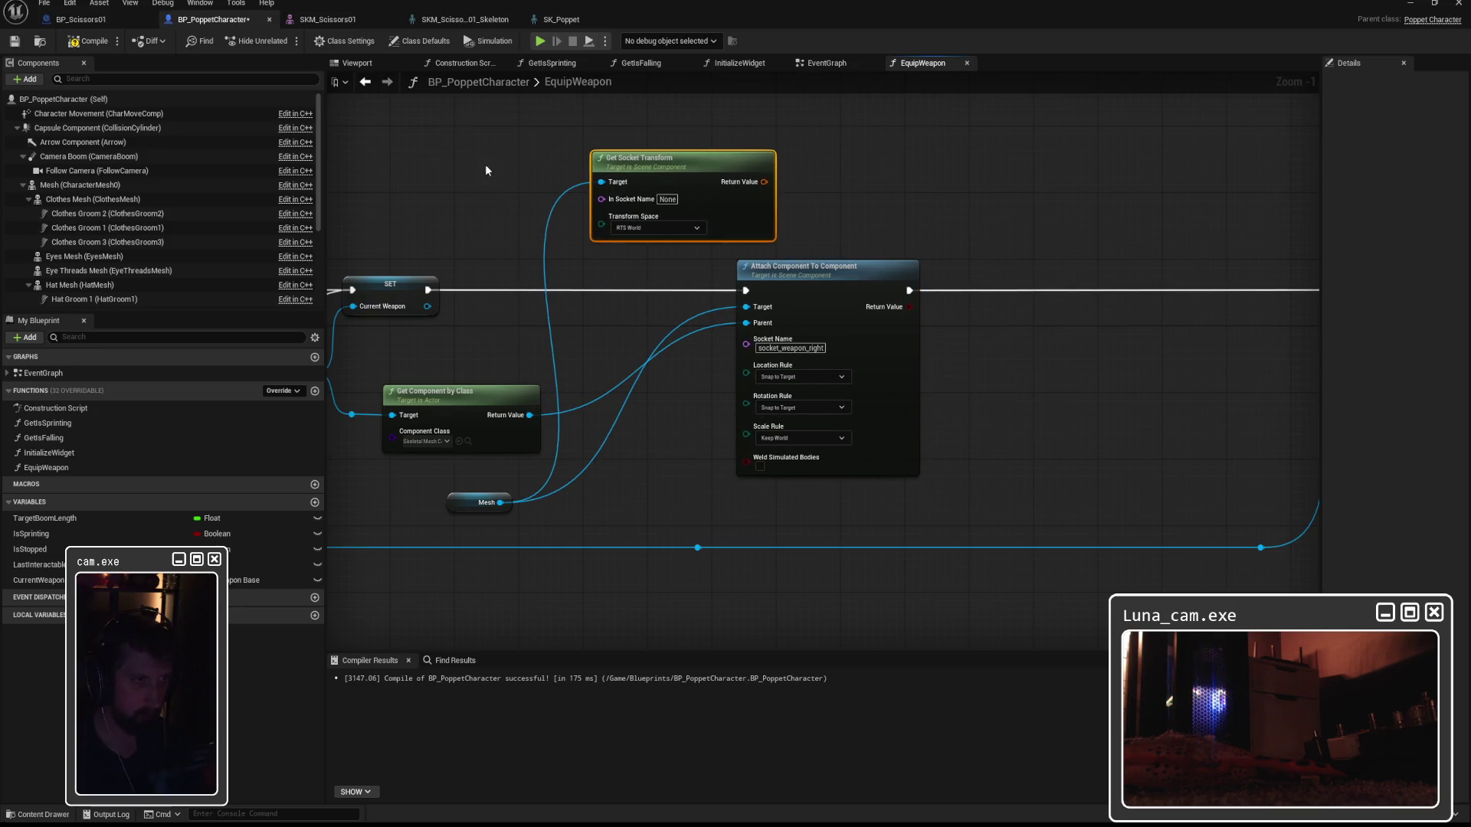
pyautogui.moveTo(485, 164); pyautogui.dragTo(657, 181)
pyautogui.keyDown('alt'); pyautogui.click(665, 518); pyautogui.keyUp('alt')
pyautogui.moveTo(693, 430); pyautogui.dragTo(765, 197)
pyautogui.moveTo(938, 282); pyautogui.dragTo(1096, 282)
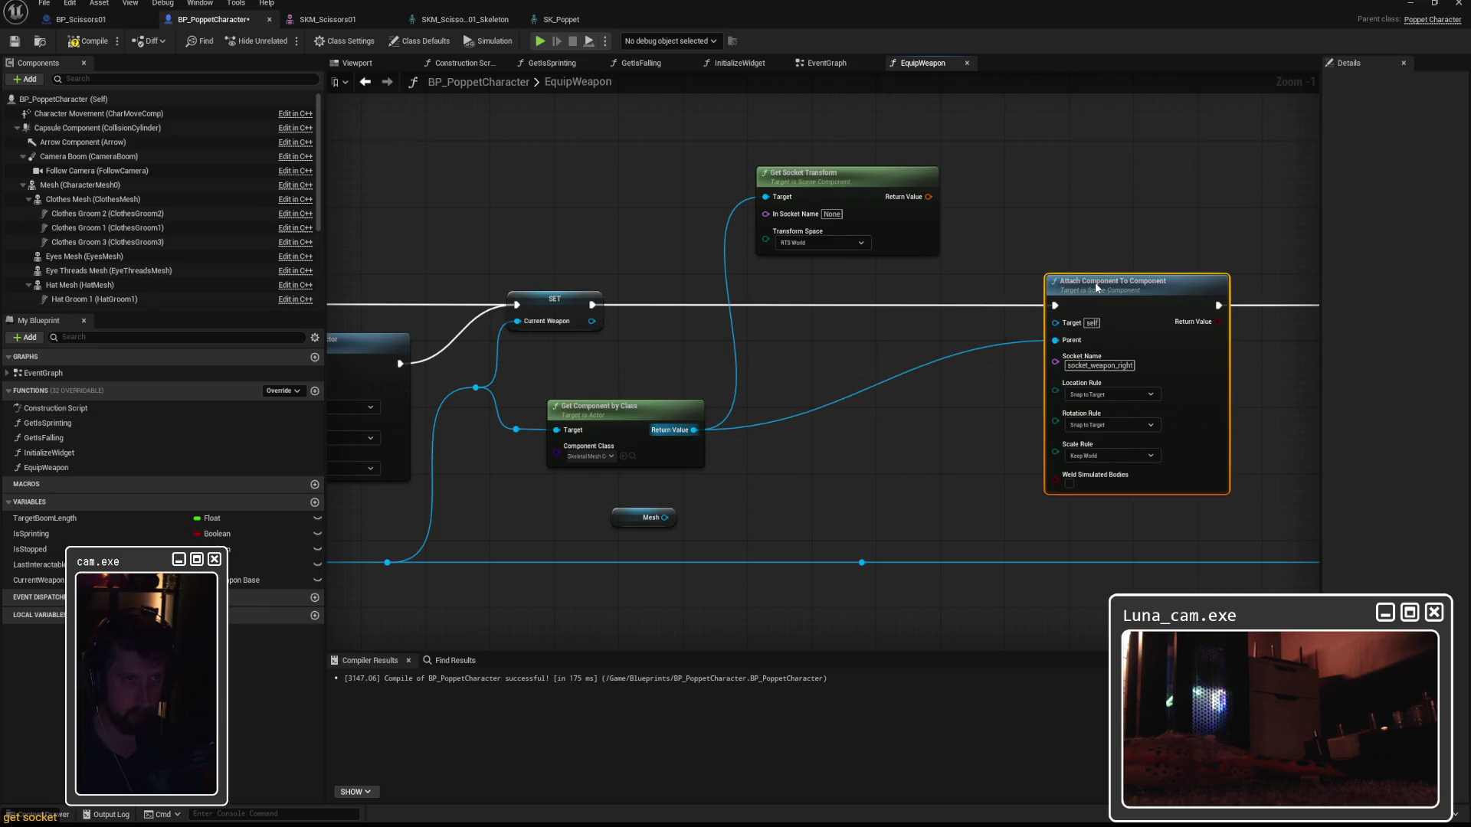
pyautogui.moveTo(841, 184); pyautogui.dragTo(800, 185)
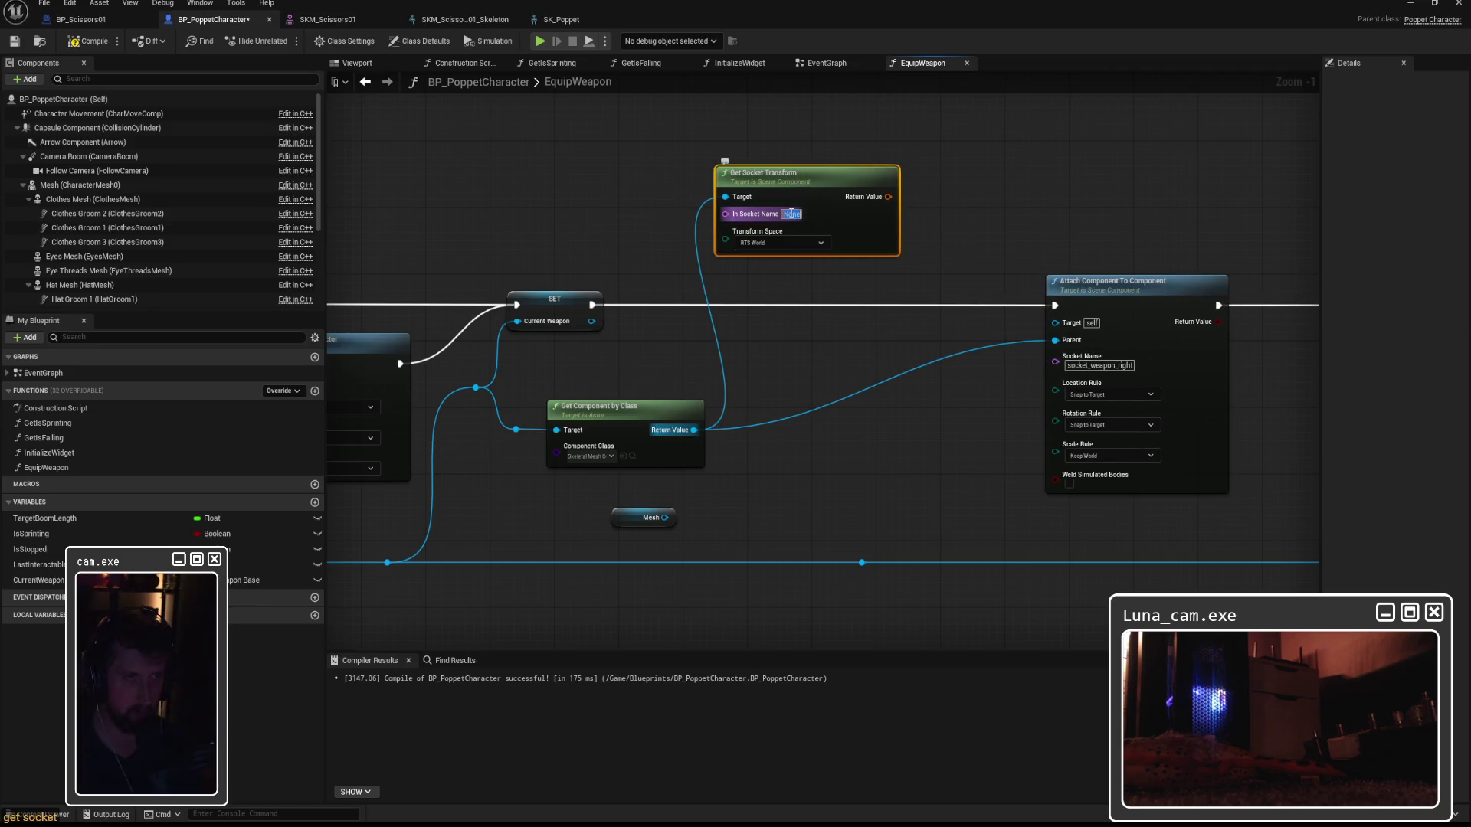
pyautogui.click(792, 214)
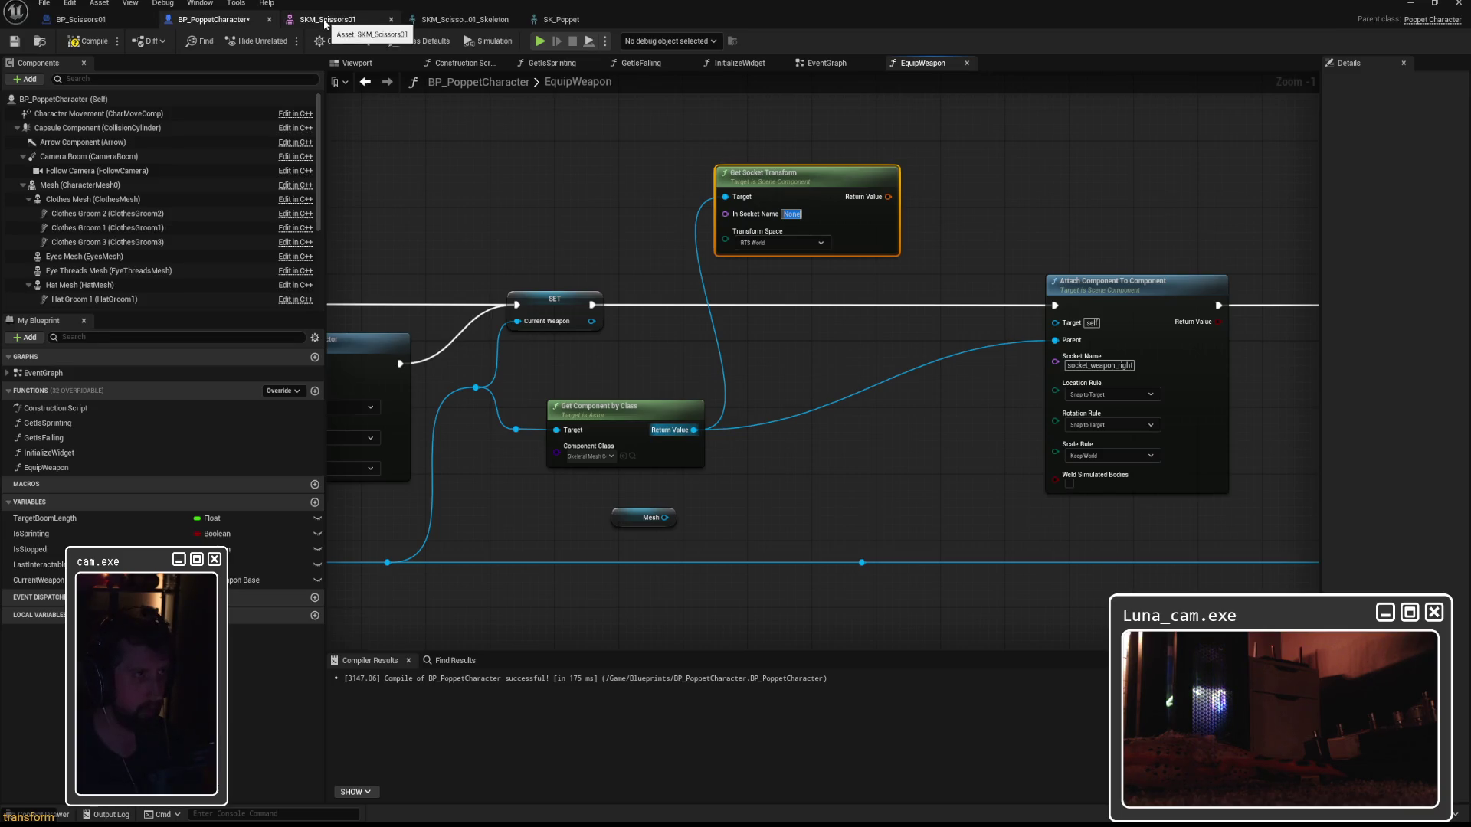
# Set Get Socket Transform's In Socket Name to socket_grip, as in the SKM_Scissors01 skeleton.
pyautogui.click(465, 19)
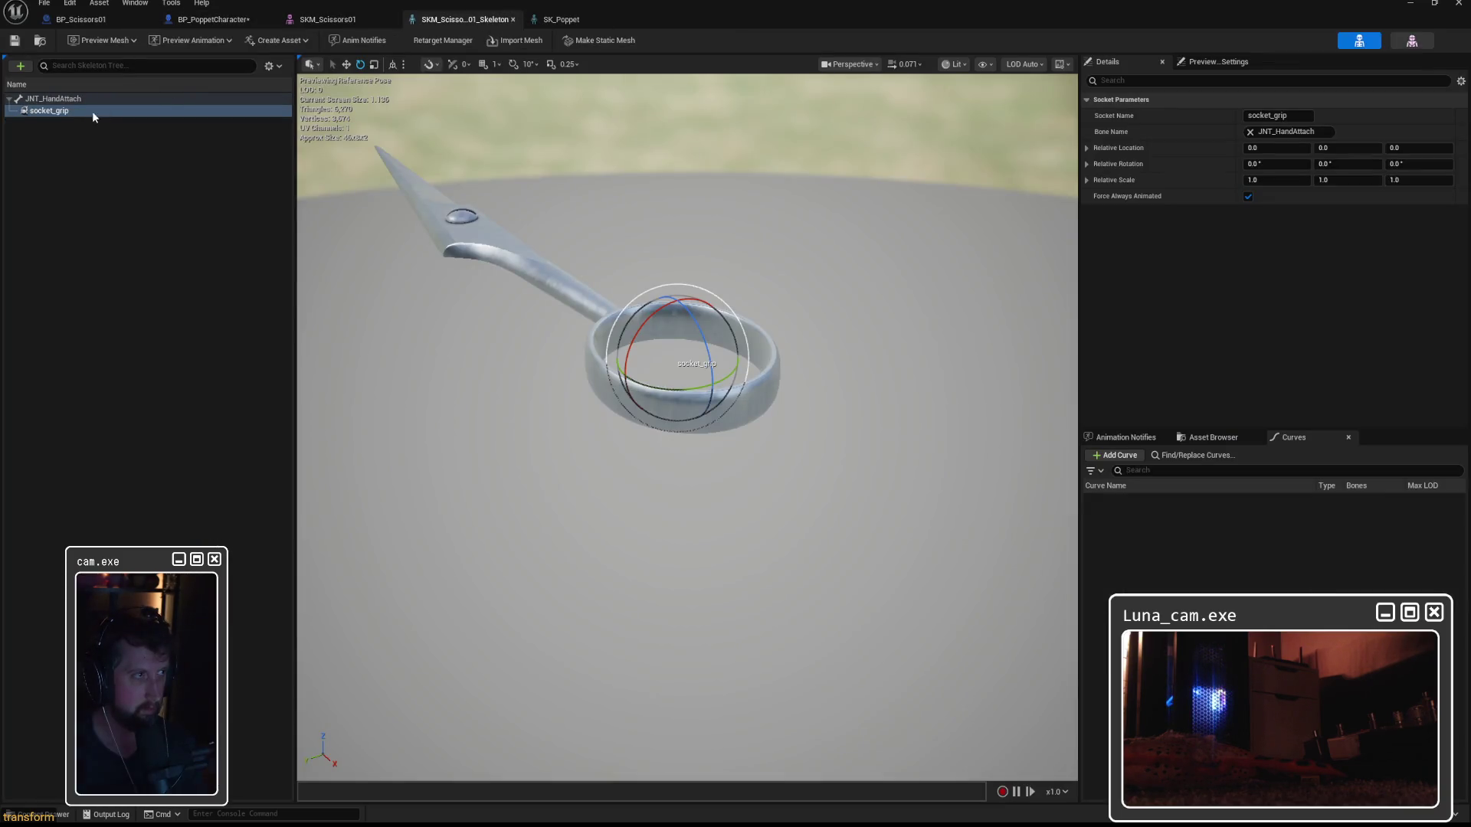
pyautogui.click(207, 19)
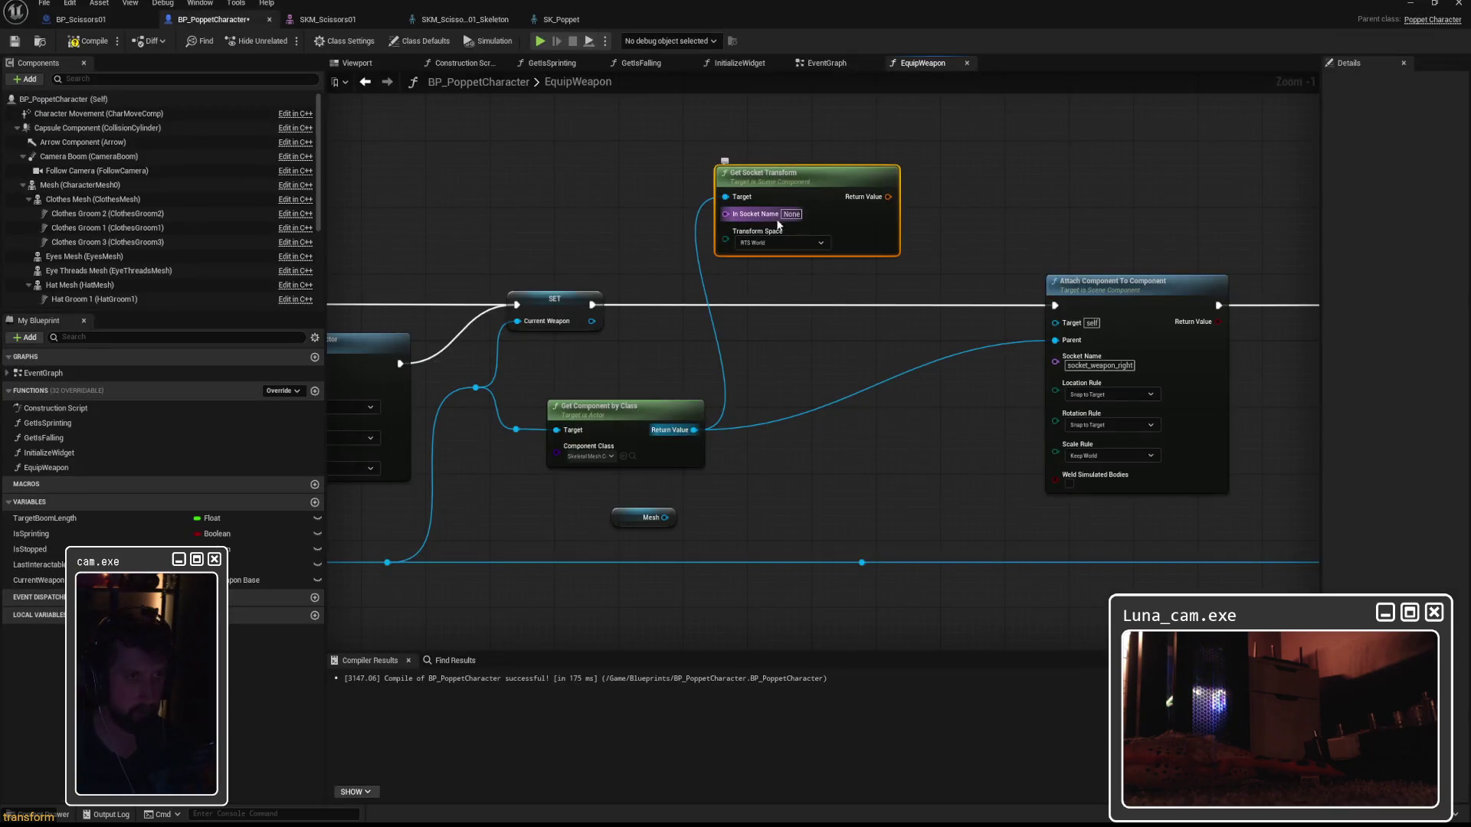
pyautogui.write('socket_grip')
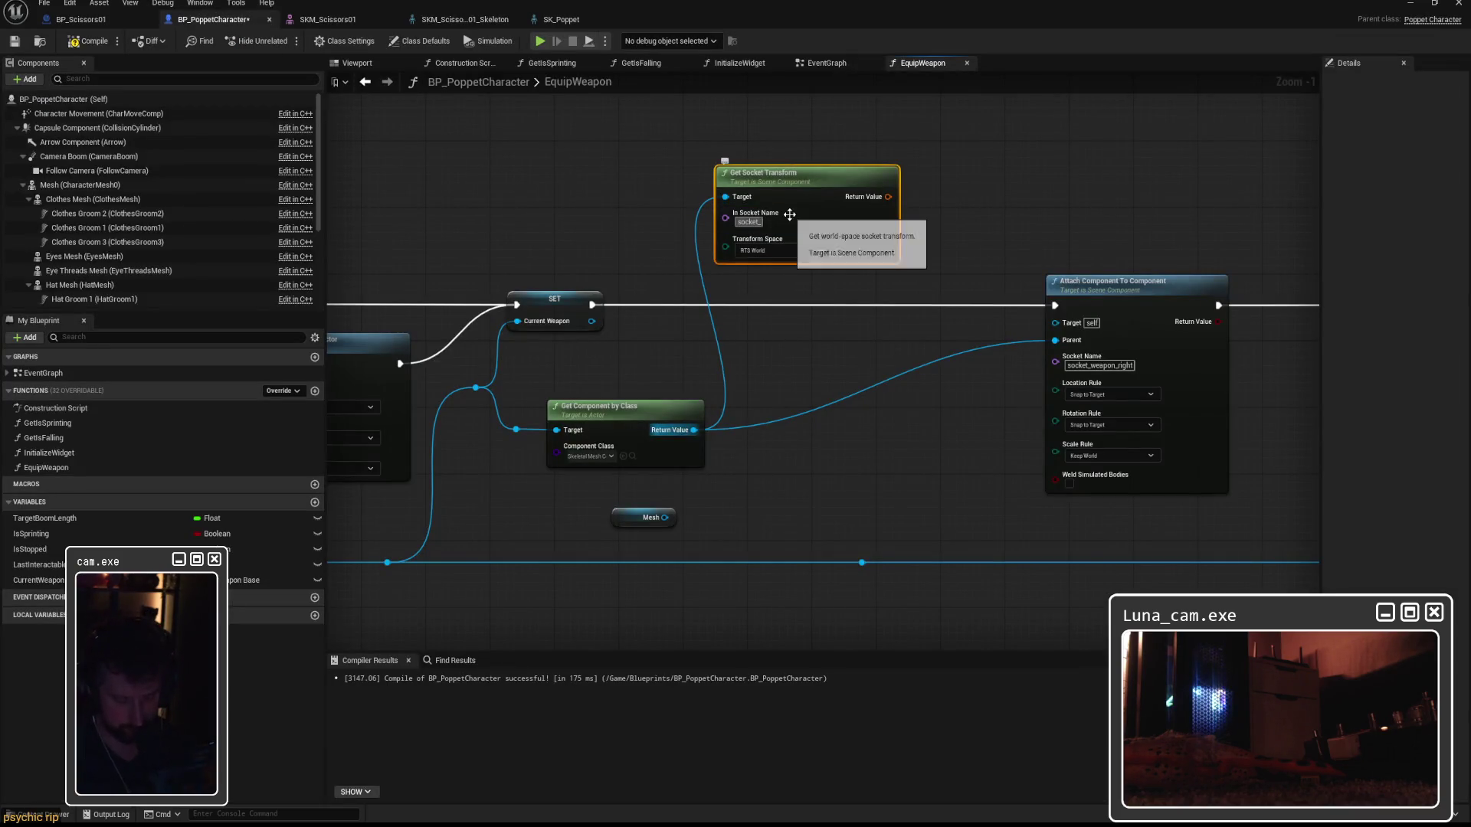
pyautogui.click(952, 218)
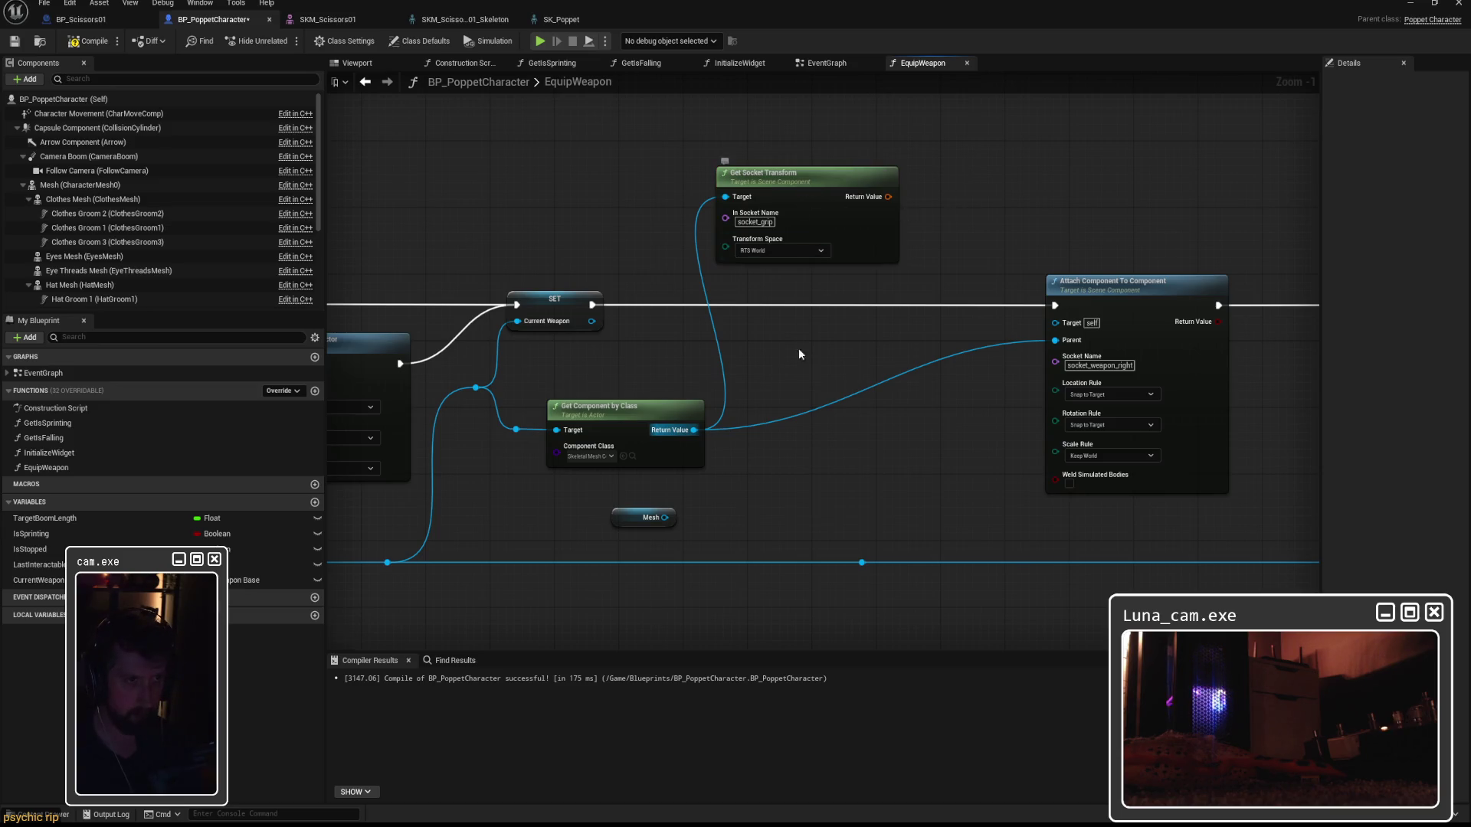
# Add a Set Transform node from the socket transform result, rearrange nodes, then delete it.
pyautogui.moveTo(857, 185)
pyautogui.mouseDown()
pyautogui.moveTo(800, 219)
pyautogui.moveTo(862, 229)
pyautogui.moveTo(878, 207)
pyautogui.mouseUp()
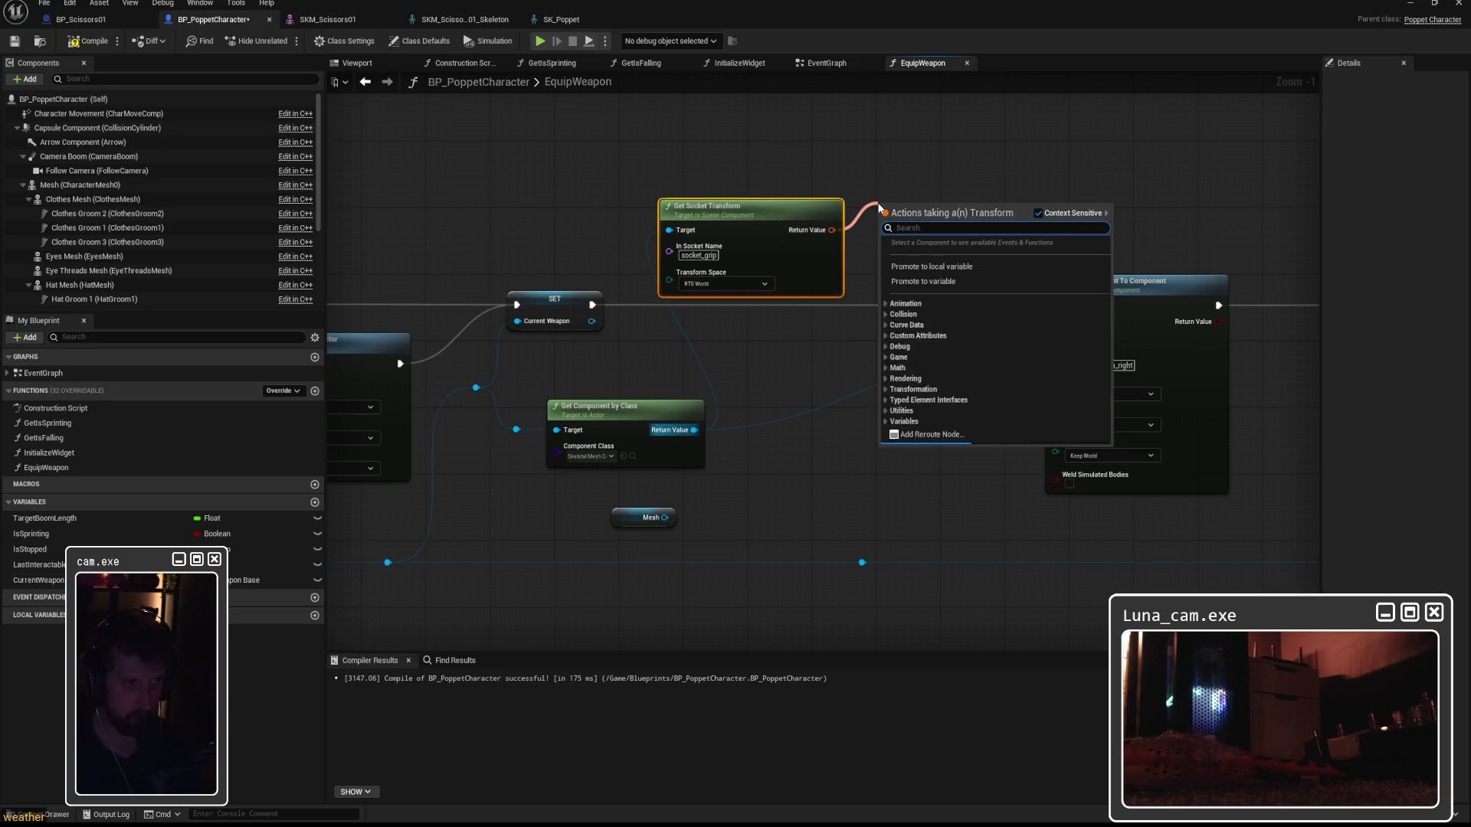
pyautogui.write('set')
pyautogui.press('Return')
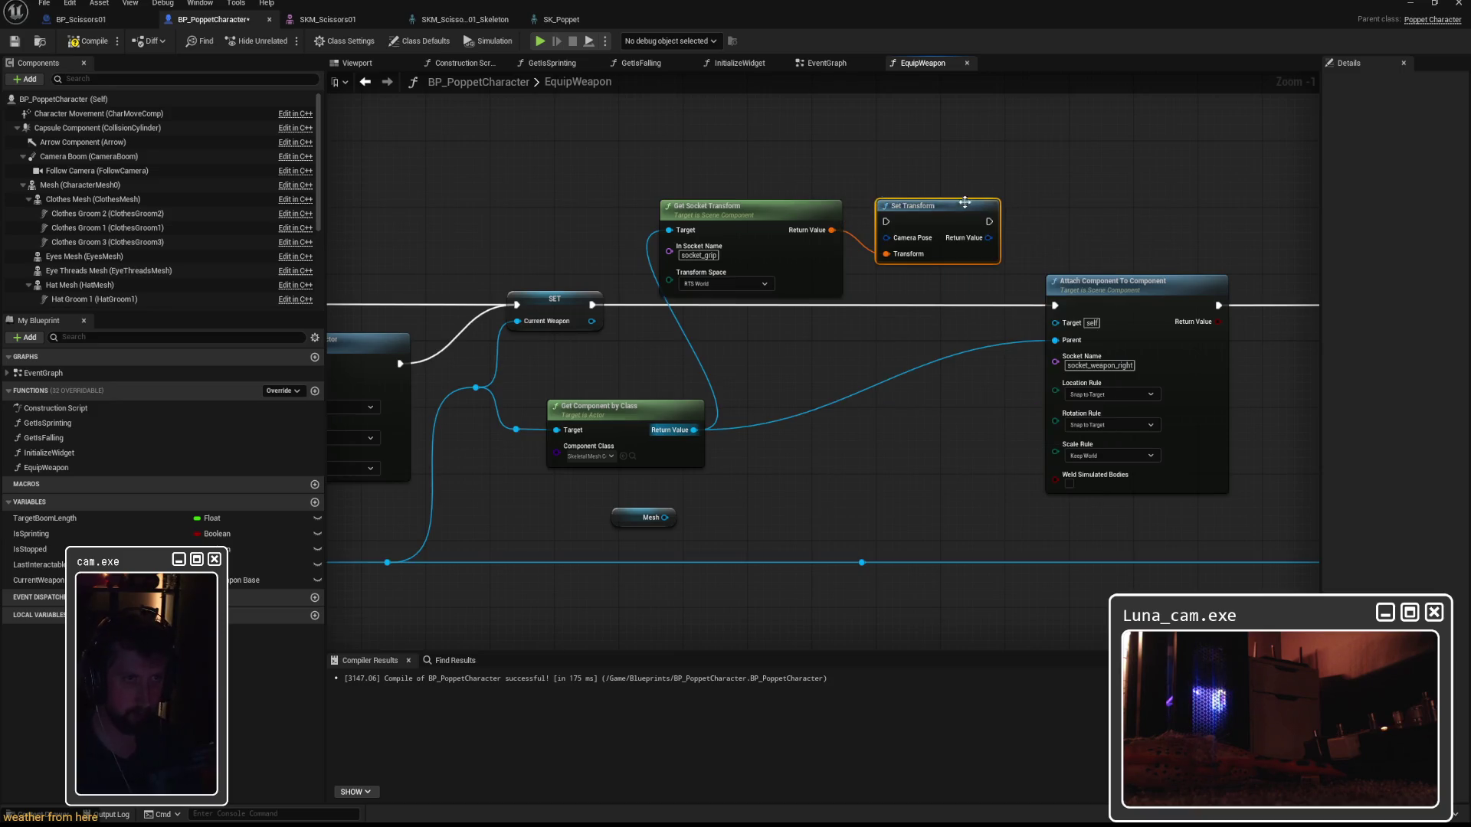
pyautogui.moveTo(756, 229); pyautogui.dragTo(818, 388)
pyautogui.moveTo(914, 215)
pyautogui.mouseDown()
pyautogui.moveTo(944, 289)
pyautogui.moveTo(932, 297)
pyautogui.mouseUp()
pyautogui.moveTo(1087, 285); pyautogui.dragTo(1134, 285)
pyautogui.click(957, 300)
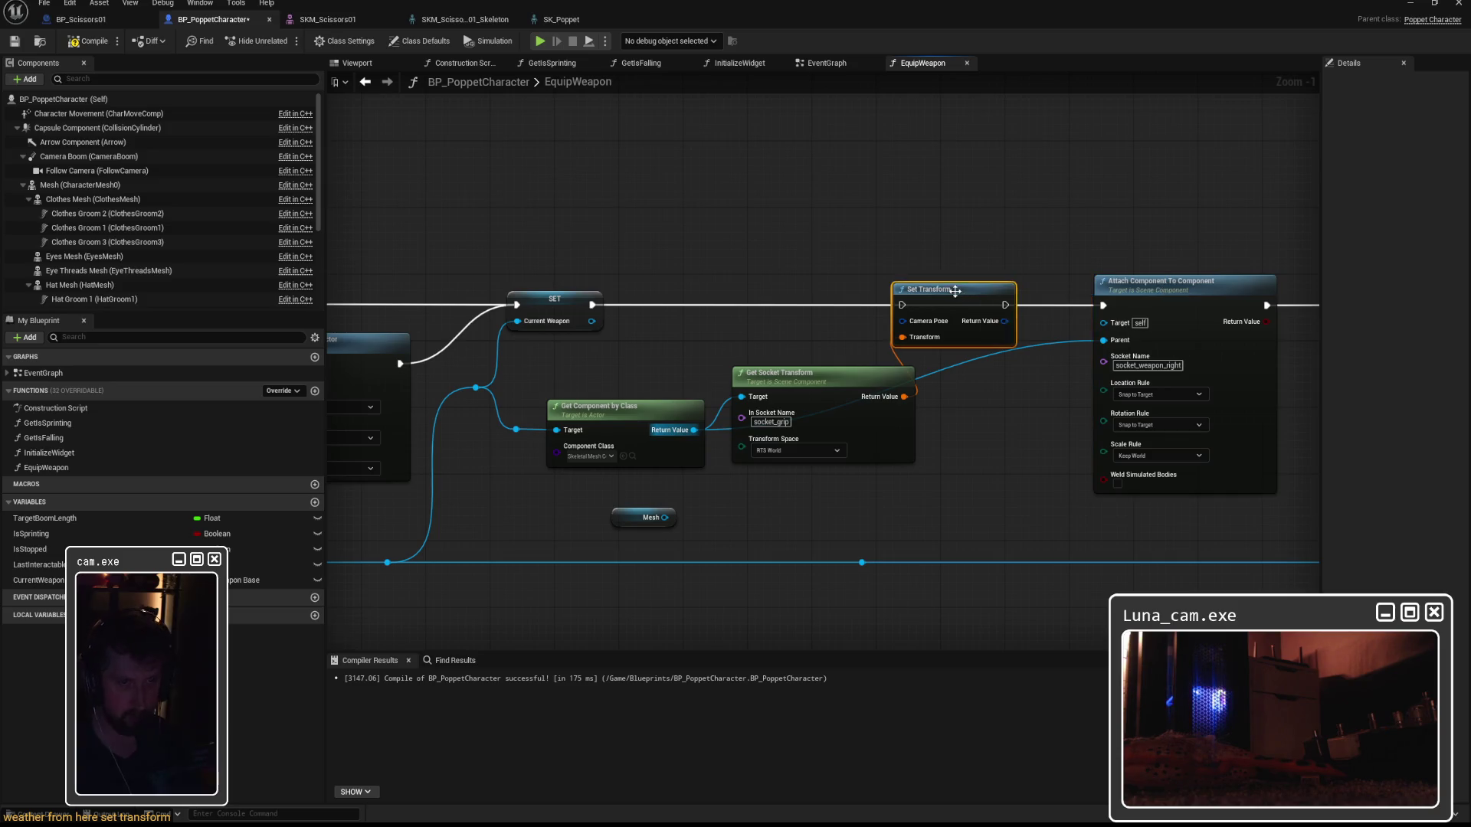
pyautogui.press('Delete')
pyautogui.moveTo(904, 395); pyautogui.dragTo(928, 263)
# Abandon a first 'set tran' search and spread out the Get Socket Transform and Attach nodes.
pyautogui.write('set tran')
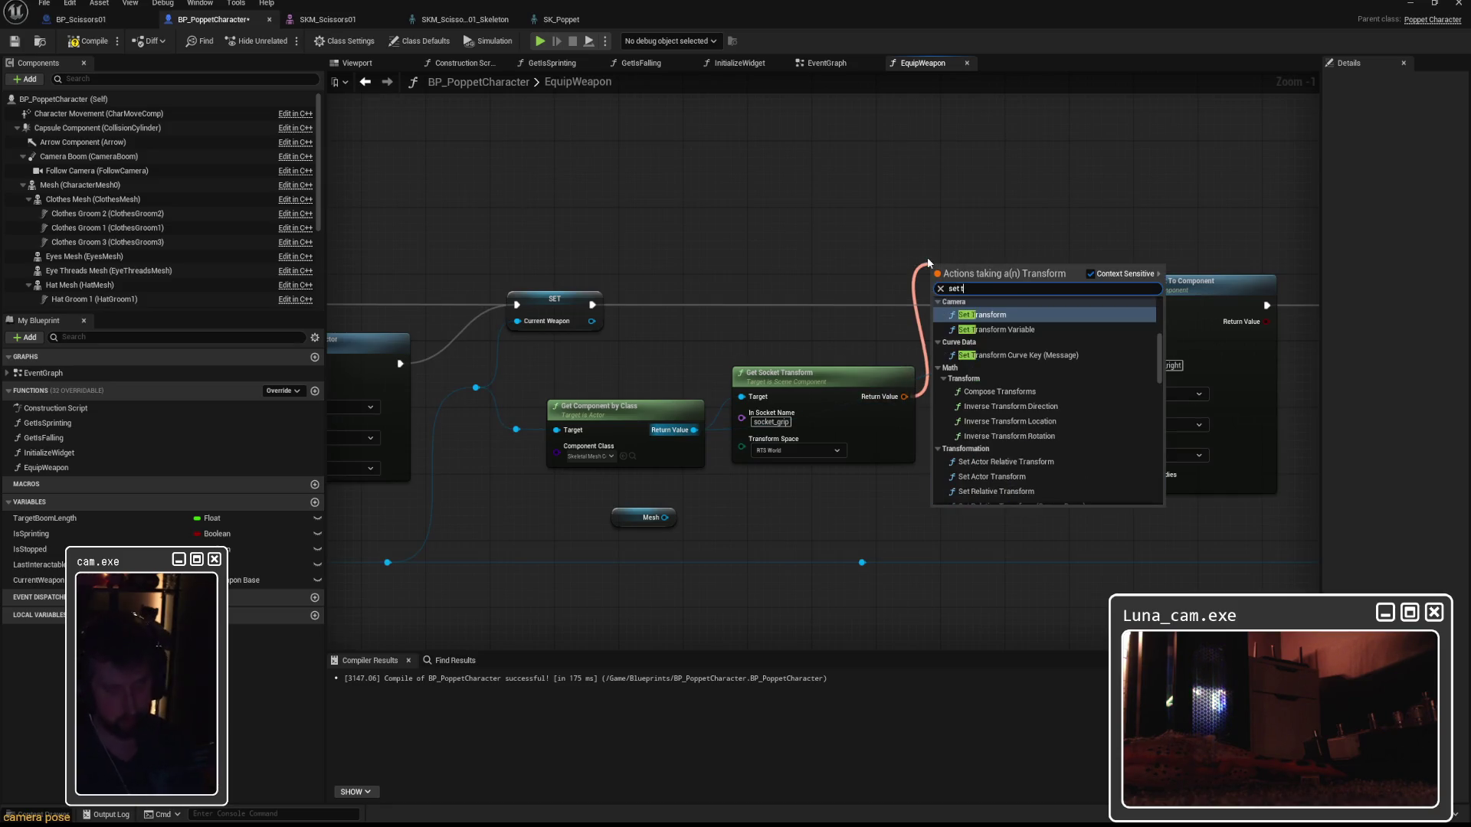
pyautogui.scroll(-8, 1048, 380)
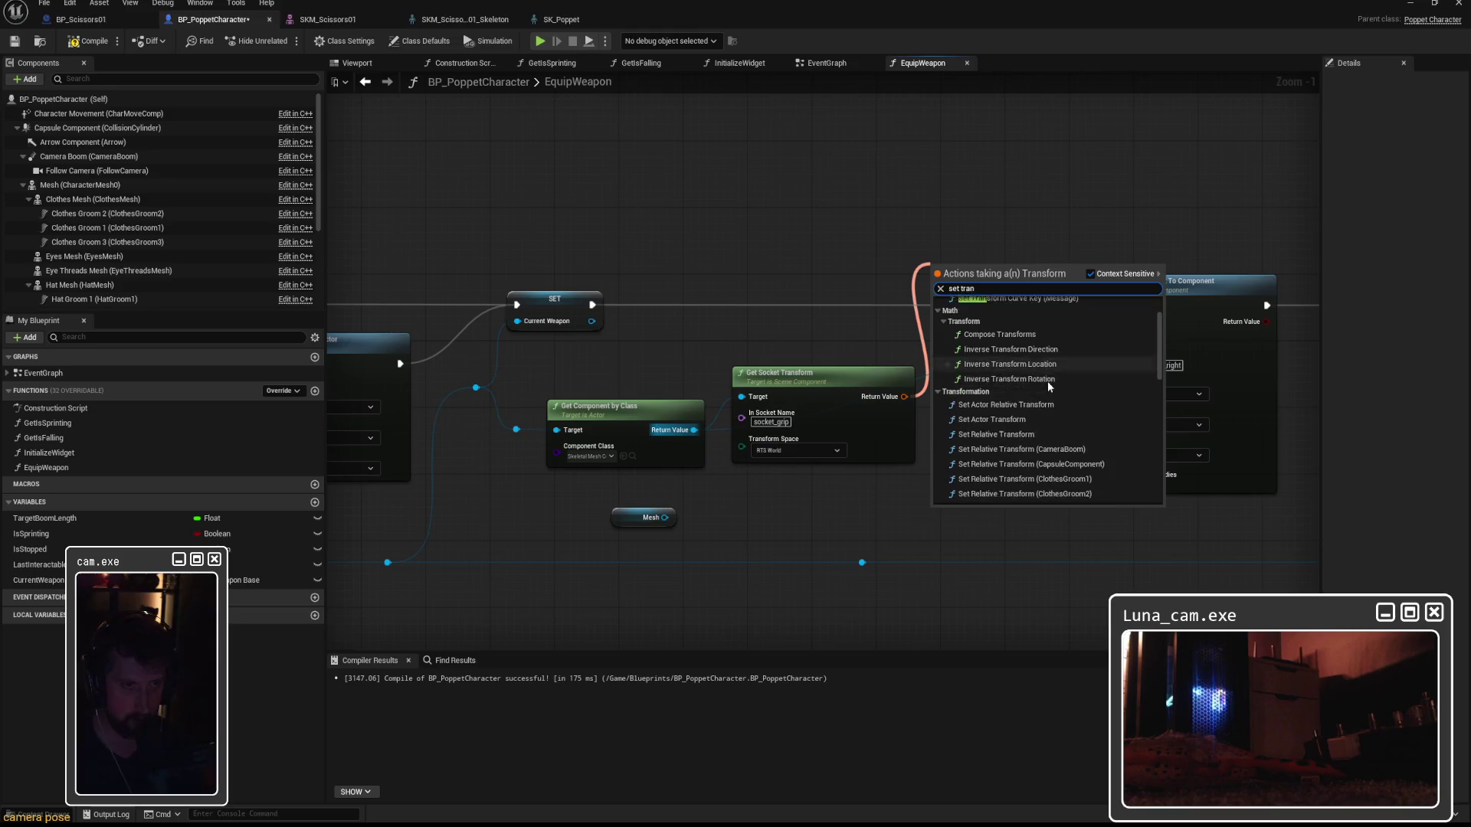
pyautogui.click(822, 251)
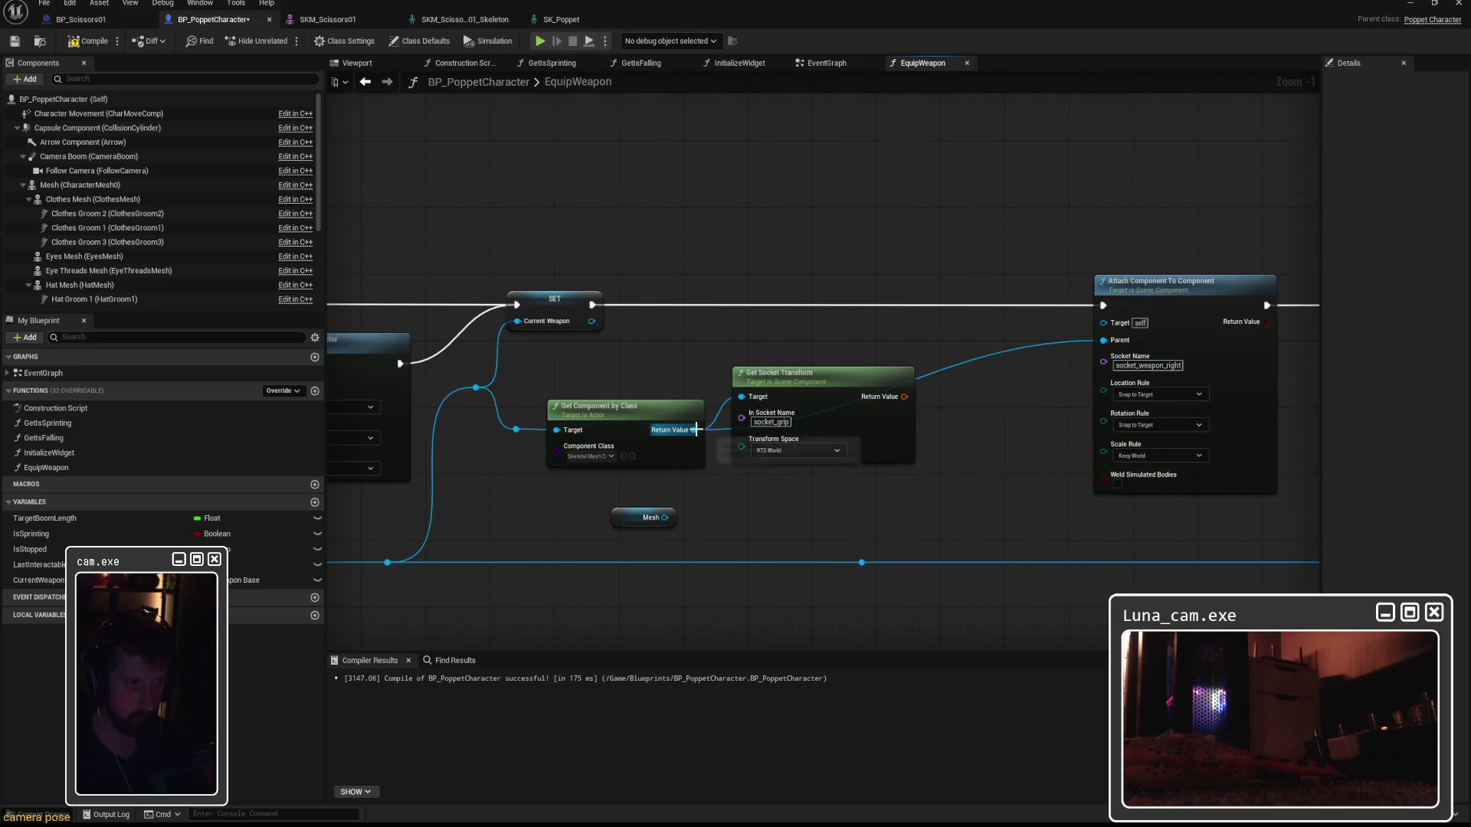
pyautogui.moveTo(887, 374); pyautogui.dragTo(911, 425)
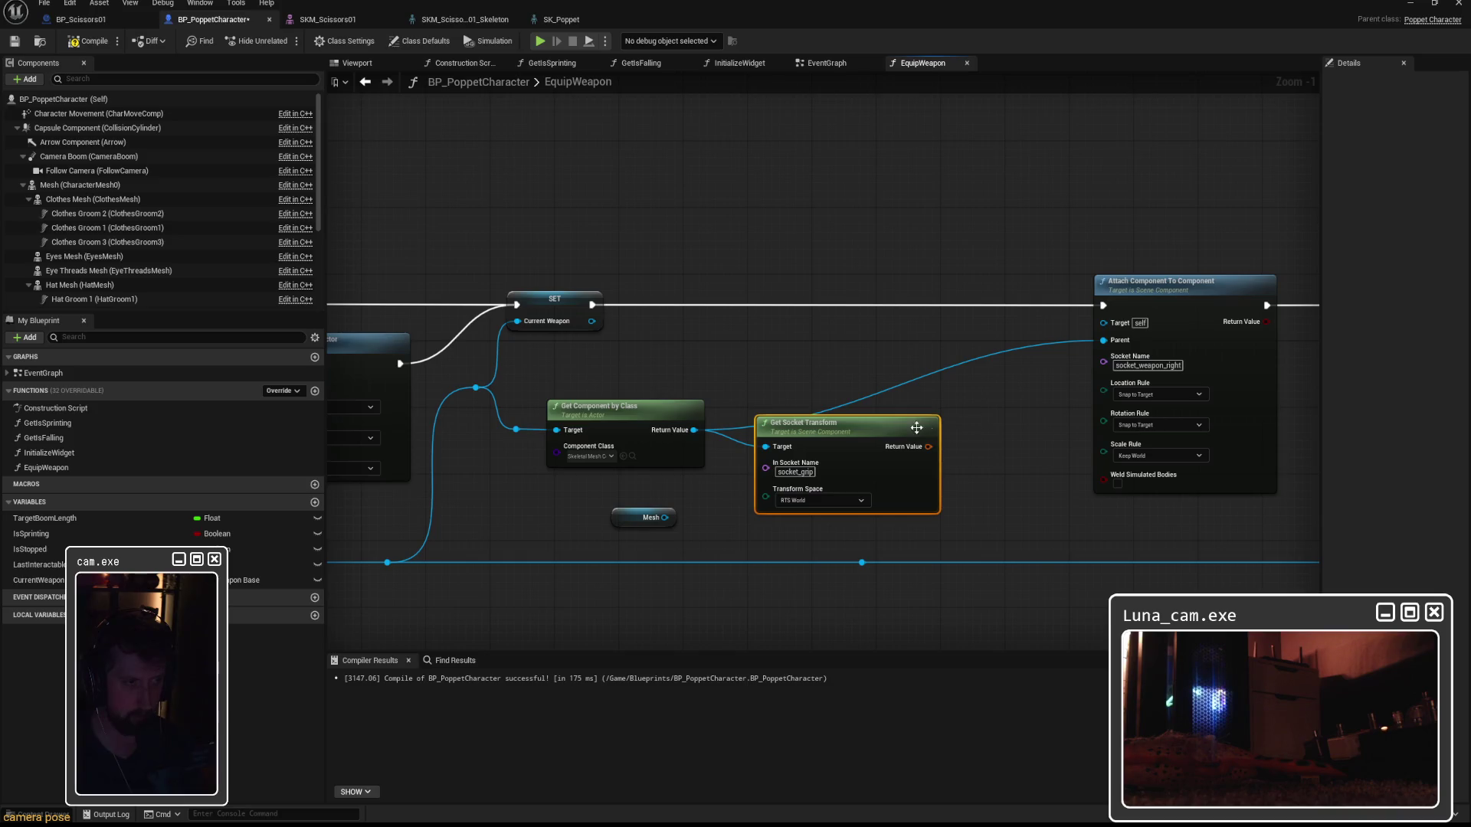
pyautogui.moveTo(1174, 290); pyautogui.dragTo(1230, 290)
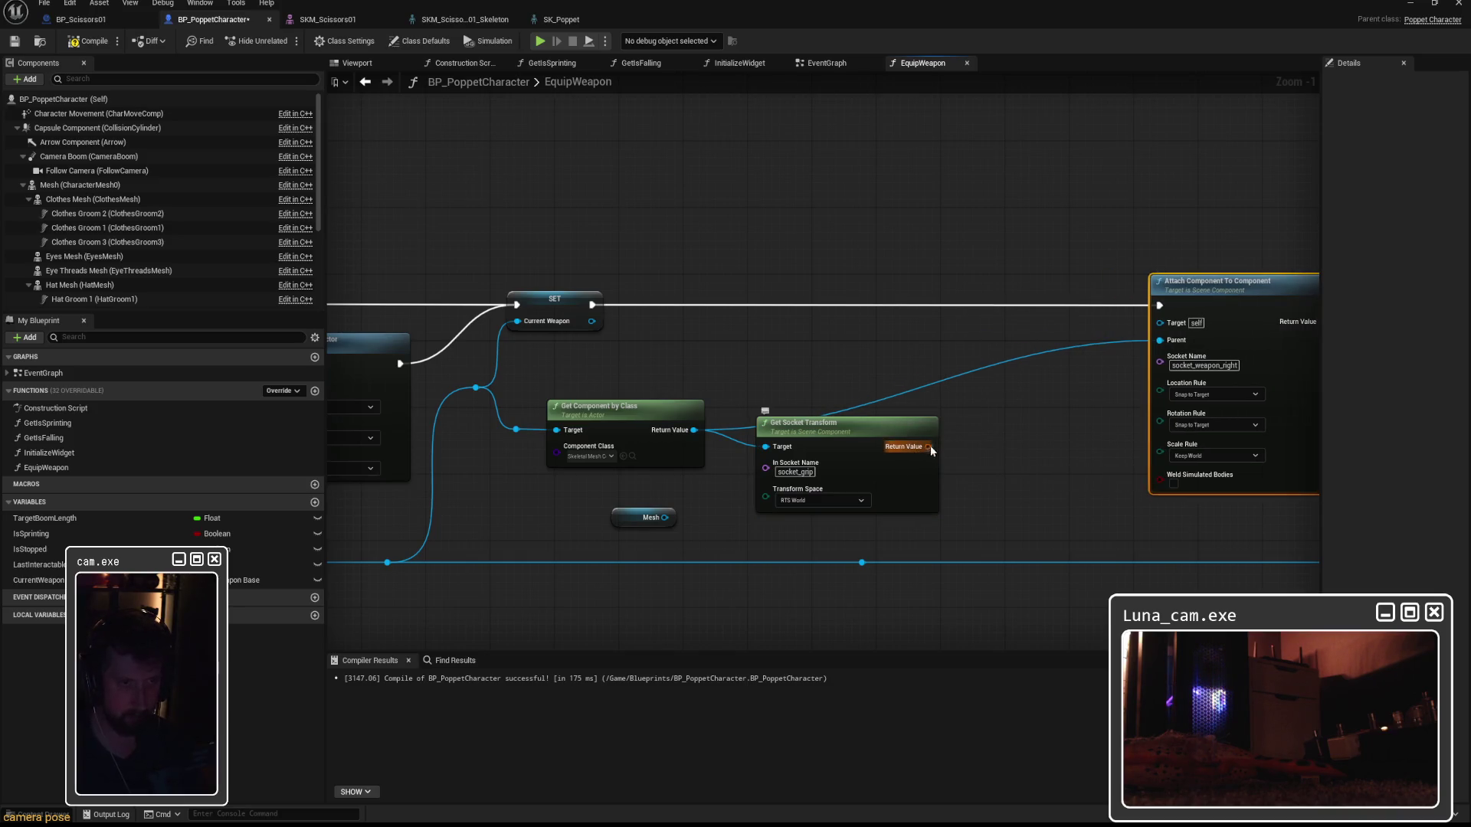
# Add Set Actor Relative Transform from Get Socket Transform's Return Value via a 'set transform' search.
pyautogui.moveTo(929, 446); pyautogui.dragTo(971, 349)
pyautogui.write('set transform')
pyautogui.scroll(-2, 1127, 529)
pyautogui.scroll(-3, 1130, 537)
pyautogui.scroll(-2, 1133, 540)
pyautogui.scroll(2, 1134, 535)
pyautogui.scroll(8, 1136, 538)
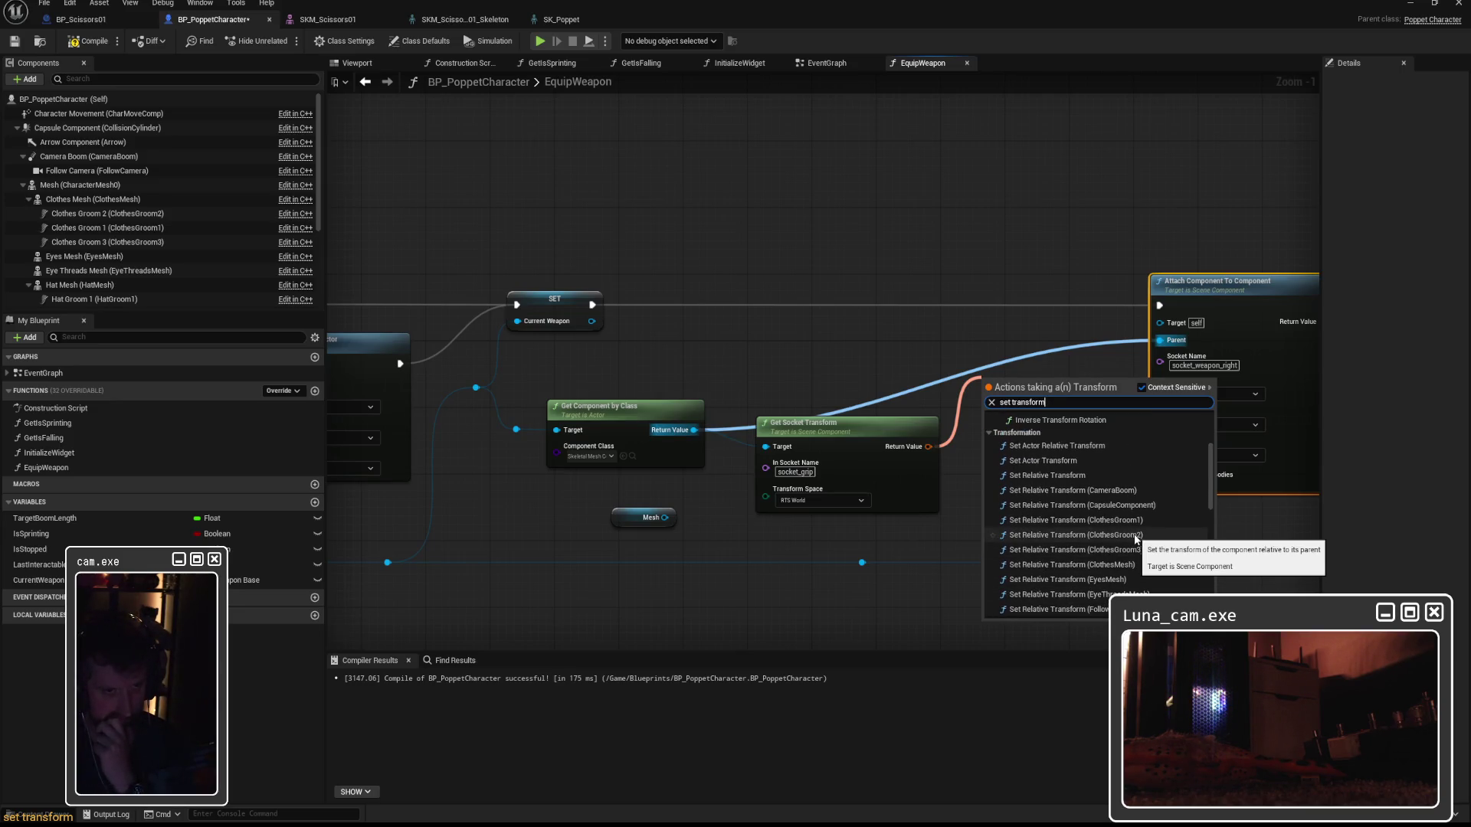
pyautogui.click(1070, 447)
pyautogui.moveTo(1041, 384); pyautogui.dragTo(1018, 364)
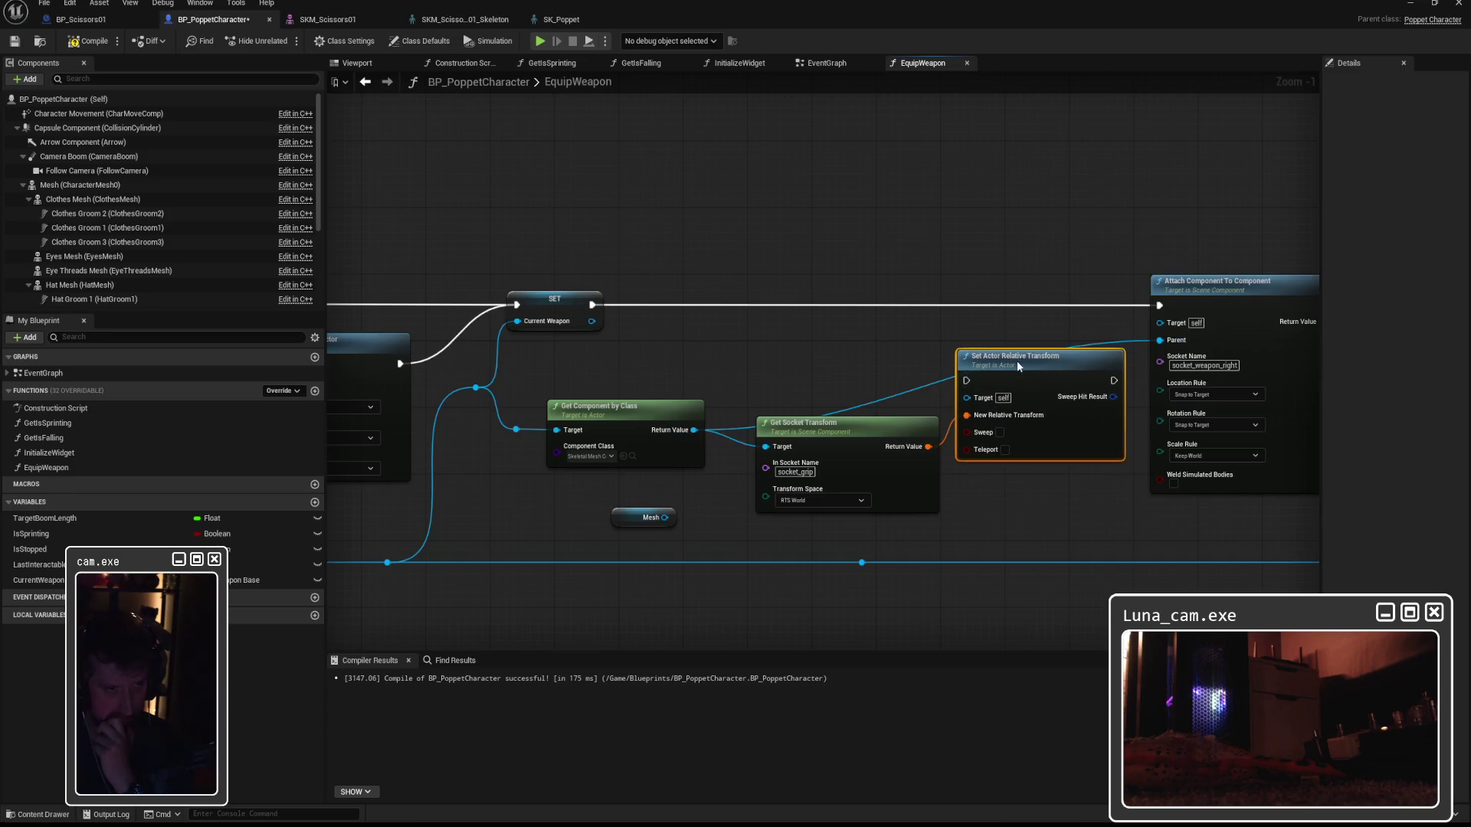
# Wire Mesh to the relative-transform Target, SET's exec into it, and Mesh to Attach's Target.
pyautogui.moveTo(622, 521); pyautogui.dragTo(783, 371)
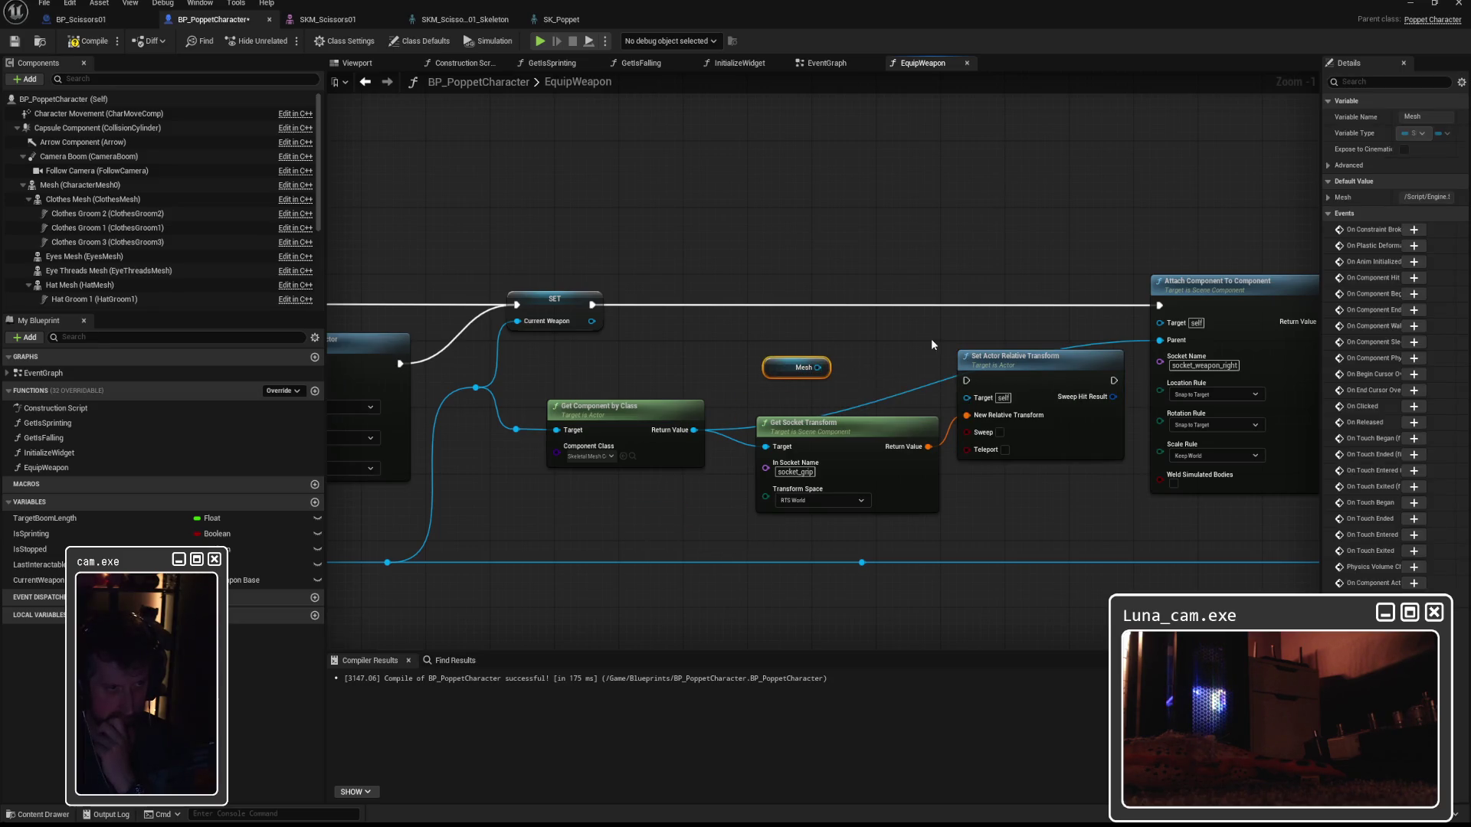
pyautogui.moveTo(862, 561); pyautogui.dragTo(967, 400)
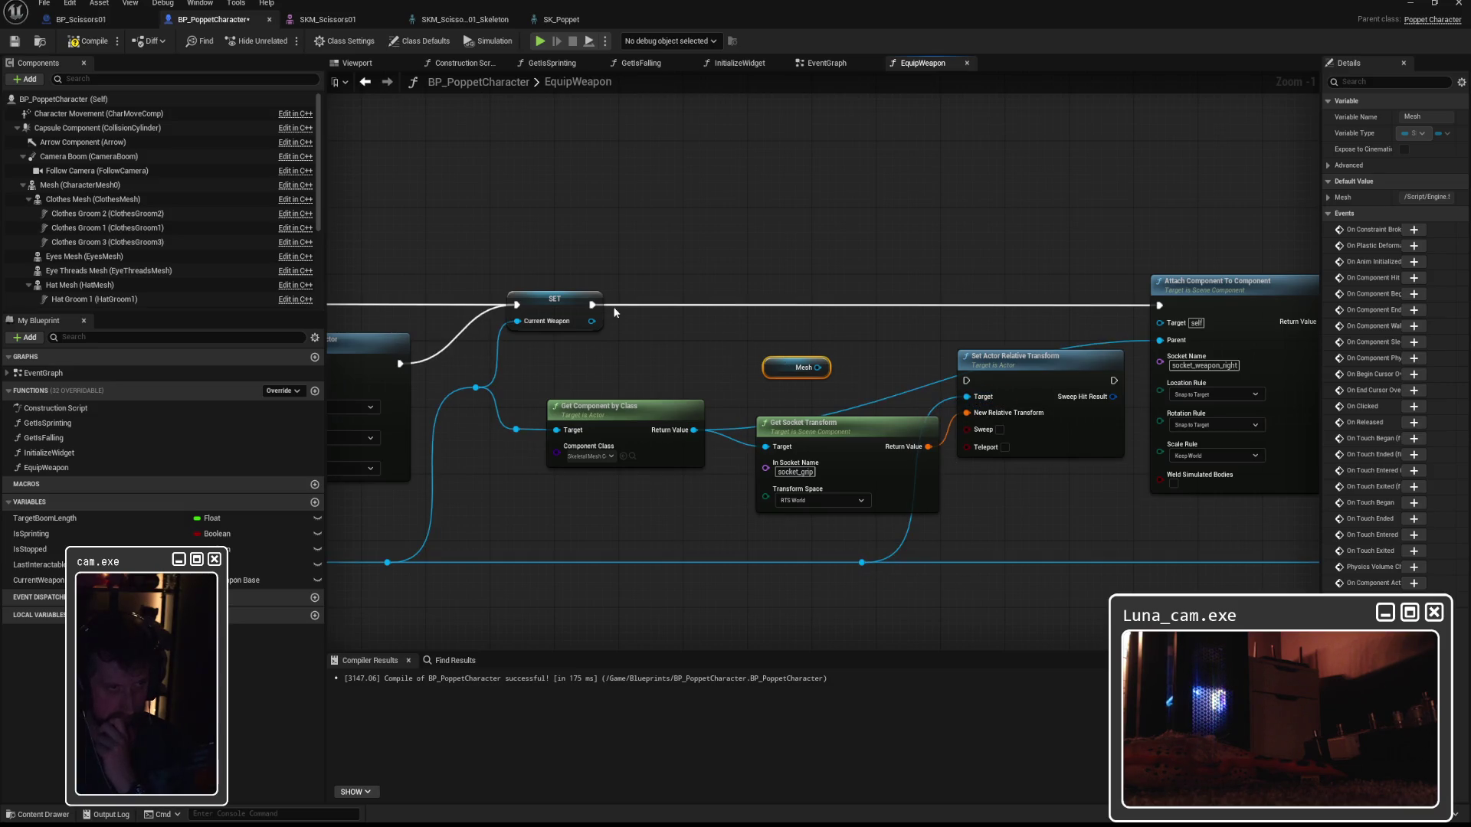
pyautogui.moveTo(595, 308)
pyautogui.mouseDown()
pyautogui.moveTo(958, 383)
pyautogui.moveTo(1028, 325)
pyautogui.moveTo(992, 314)
pyautogui.moveTo(1014, 286)
pyautogui.moveTo(1159, 305)
pyautogui.mouseUp()
pyautogui.moveTo(818, 368); pyautogui.dragTo(1159, 322)
# Tidy the node layout and set Get Socket Transform's Transform Space to RTS Parent Bone Space.
pyautogui.moveTo(769, 367); pyautogui.dragTo(1046, 417)
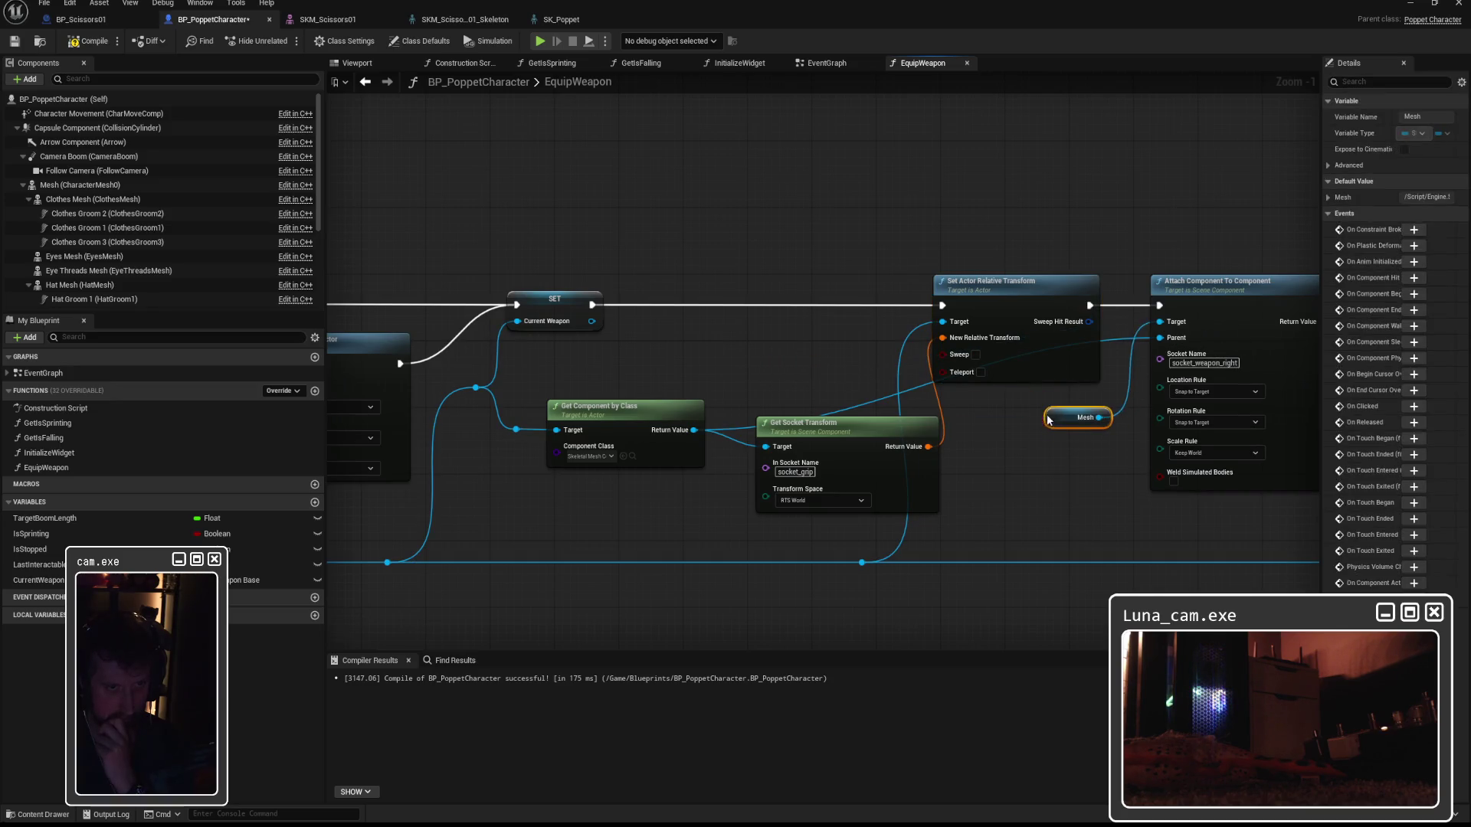
pyautogui.moveTo(861, 262); pyautogui.dragTo(969, 262)
pyautogui.moveTo(665, 262); pyautogui.dragTo(760, 260)
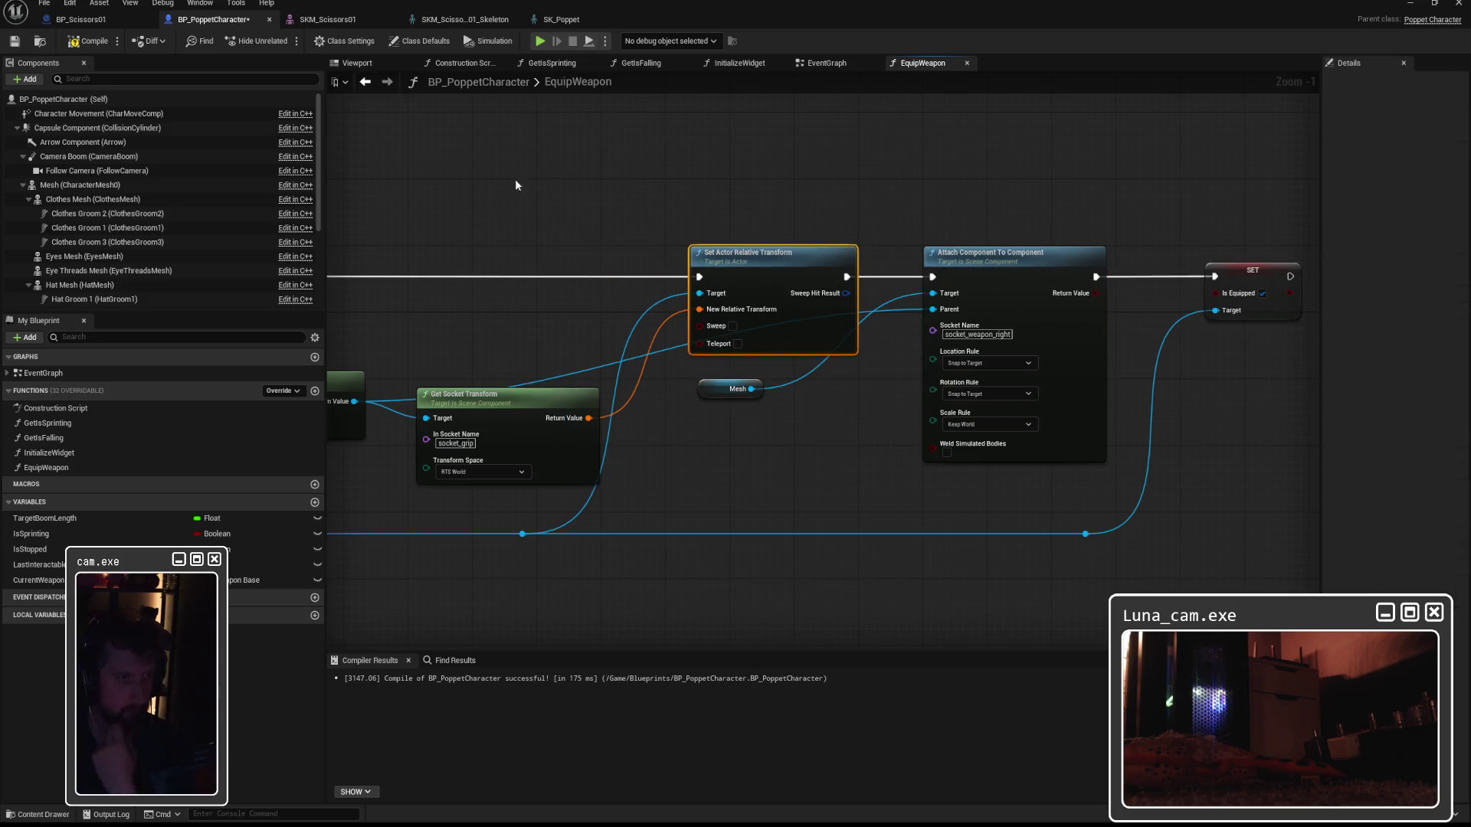
pyautogui.moveTo(486, 406); pyautogui.dragTo(476, 297)
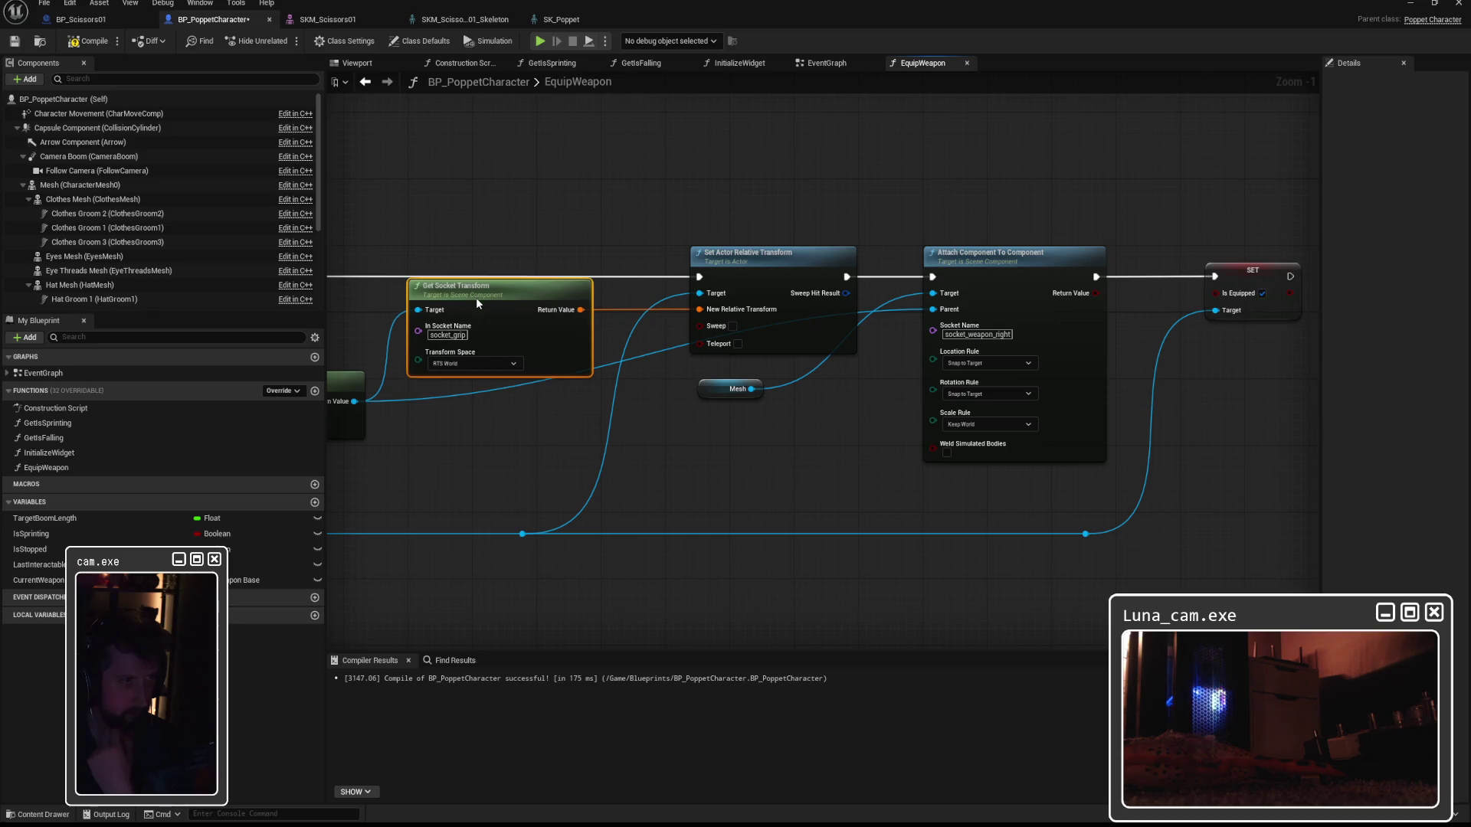
pyautogui.click(509, 364)
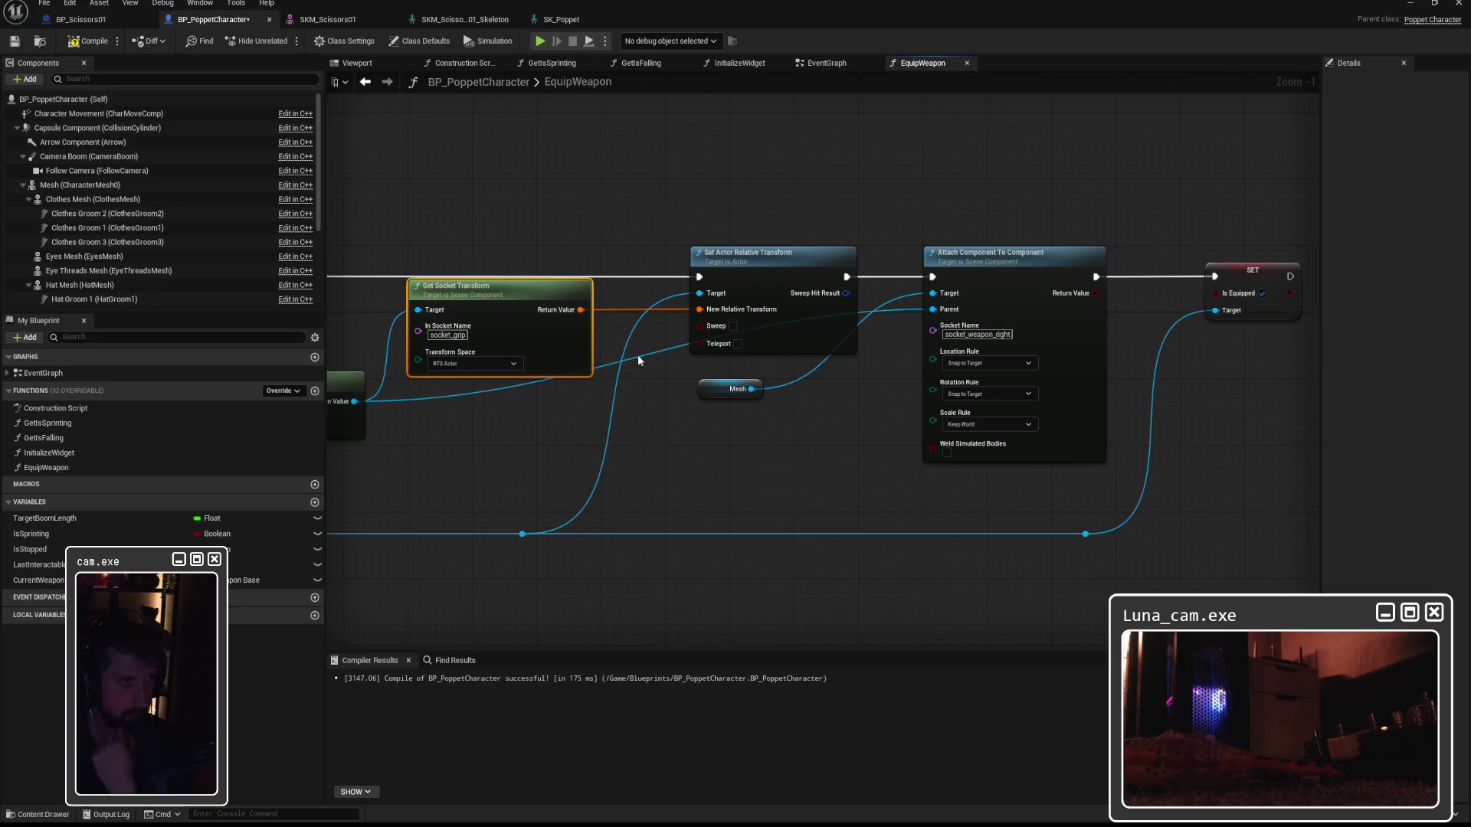
pyautogui.click(487, 364)
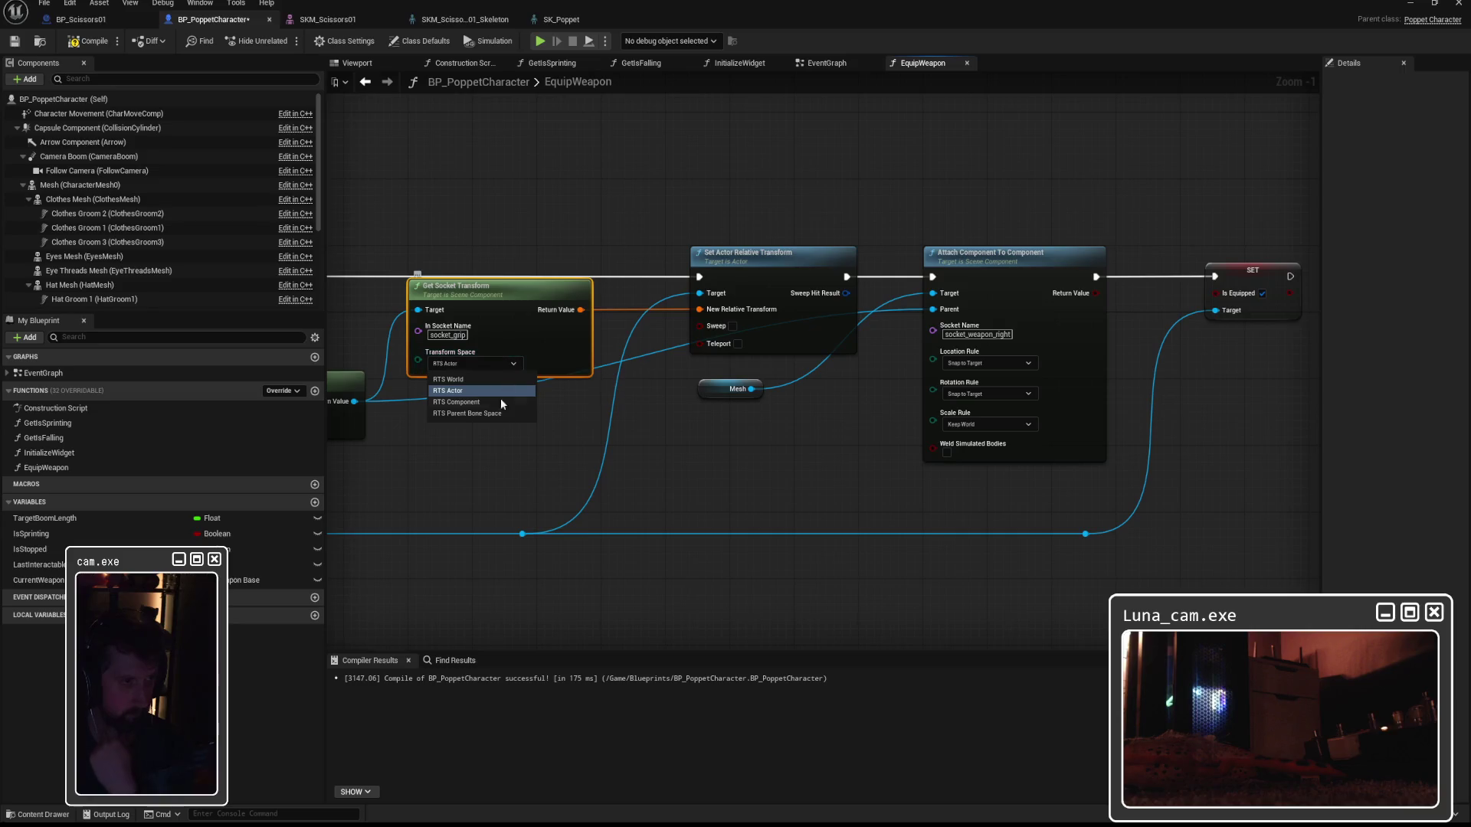
pyautogui.click(493, 414)
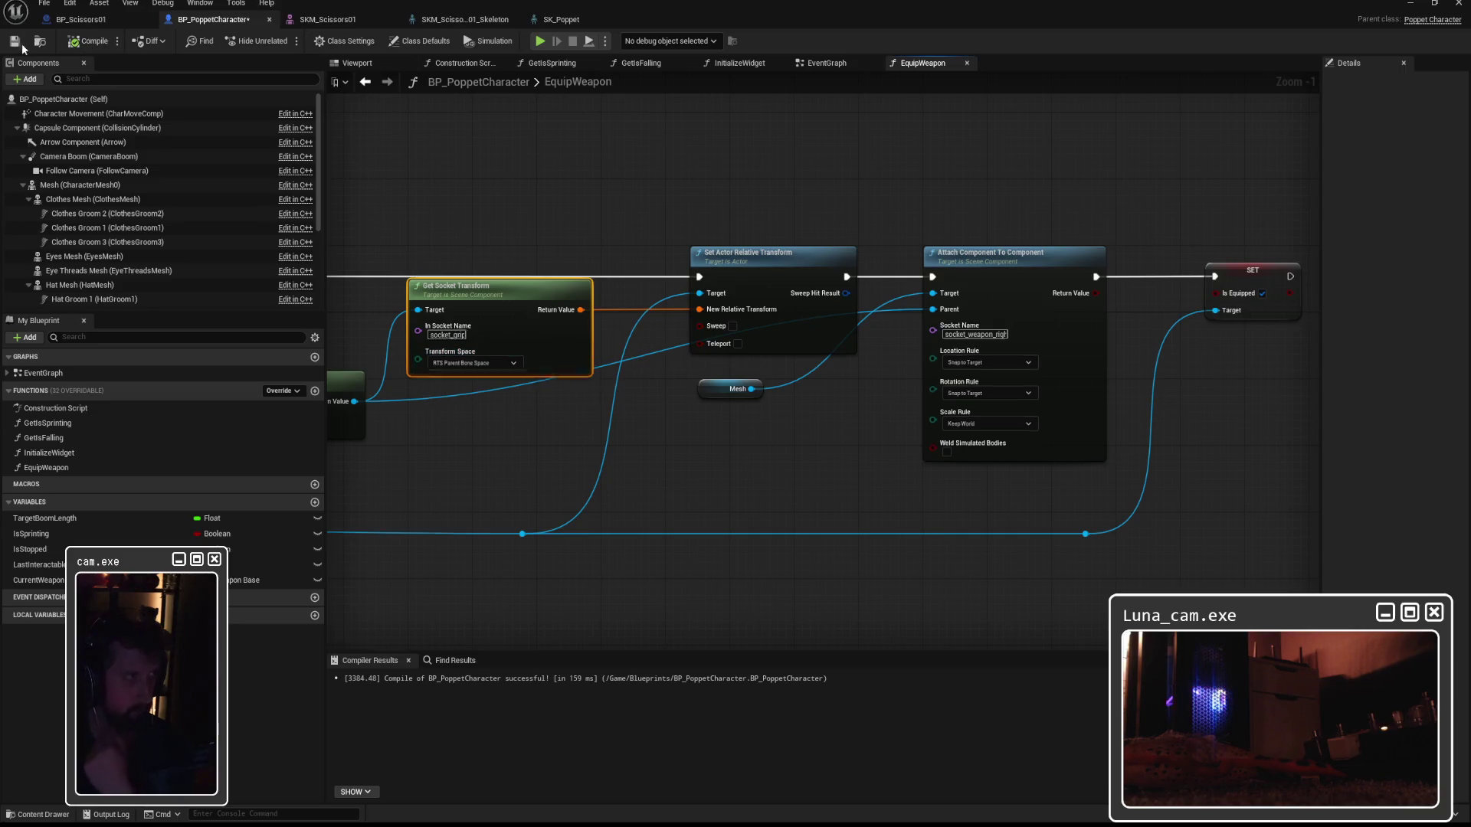
pyautogui.hotkey('alt', 'Tab')
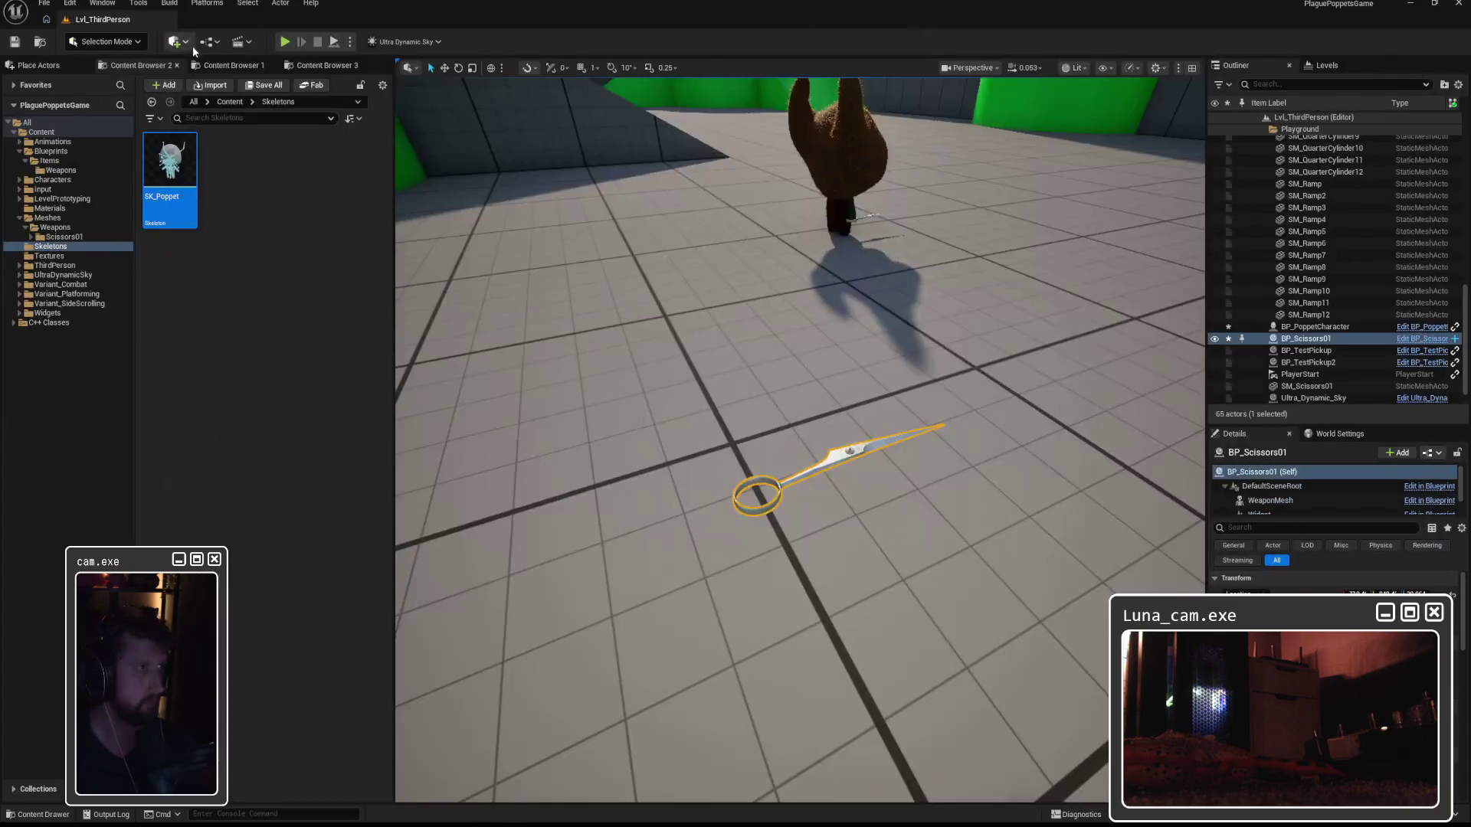
pyautogui.click(285, 42)
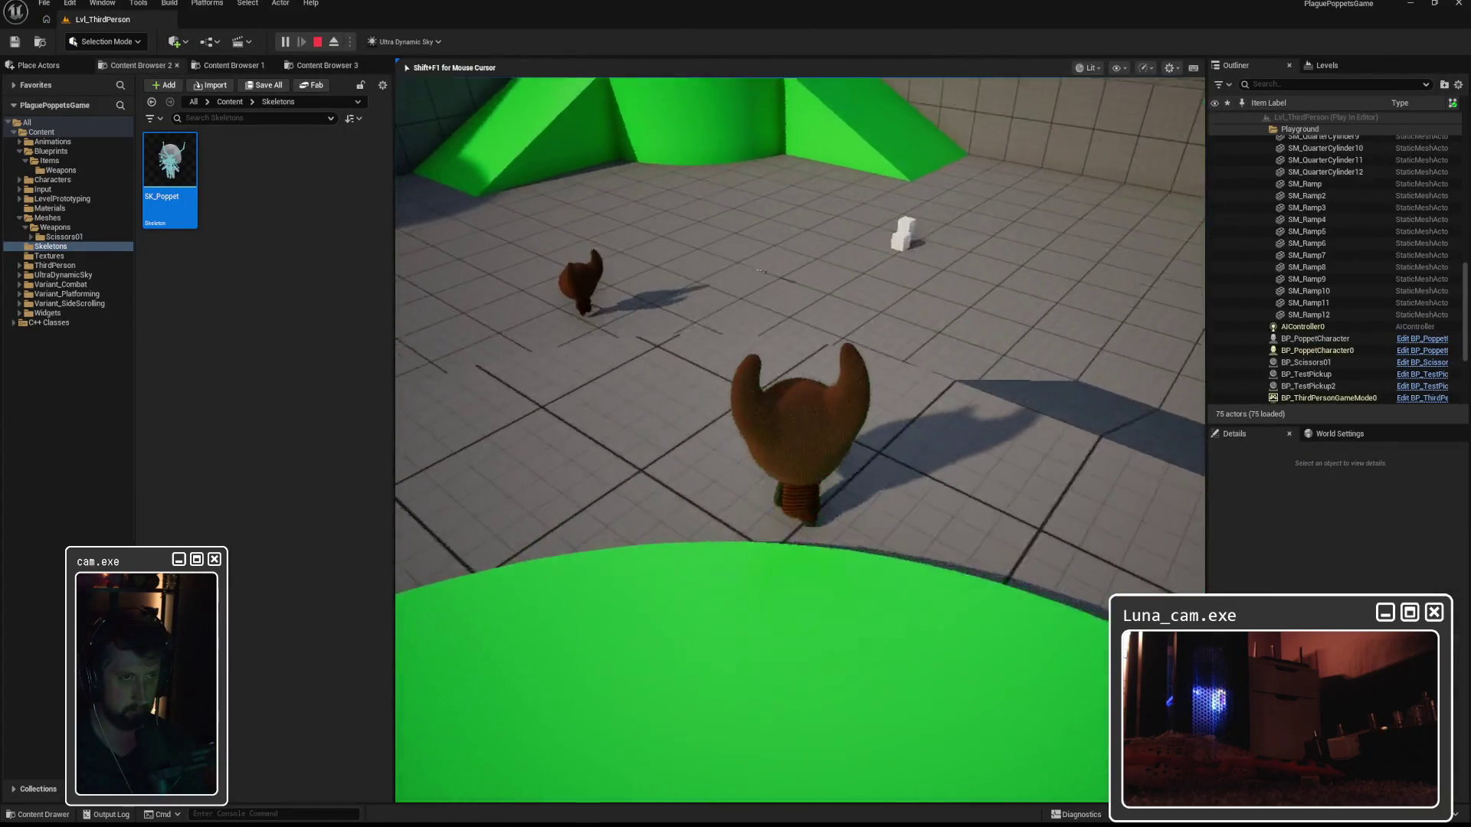
pyautogui.press('w')
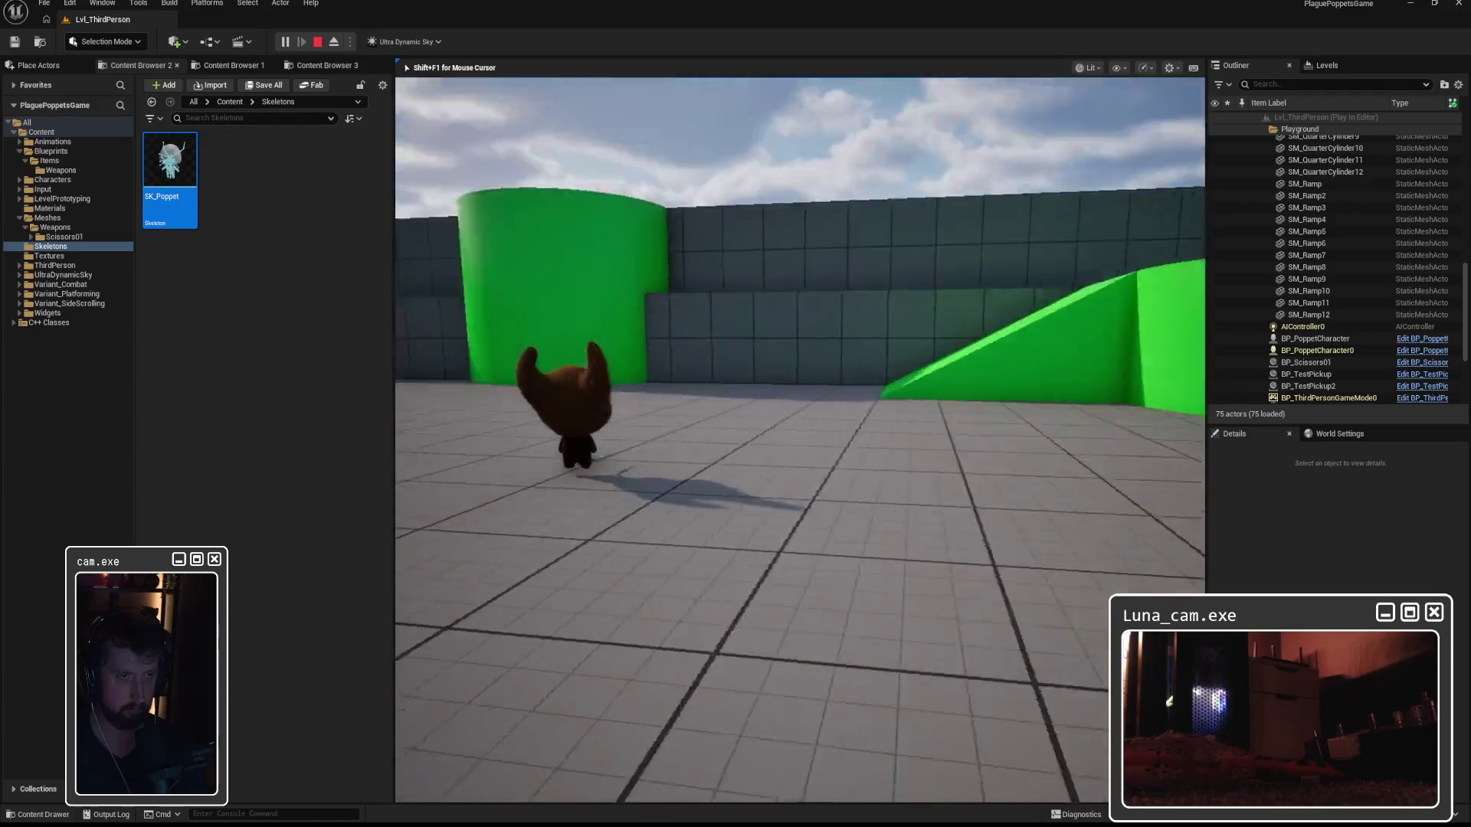
pyautogui.press('w')
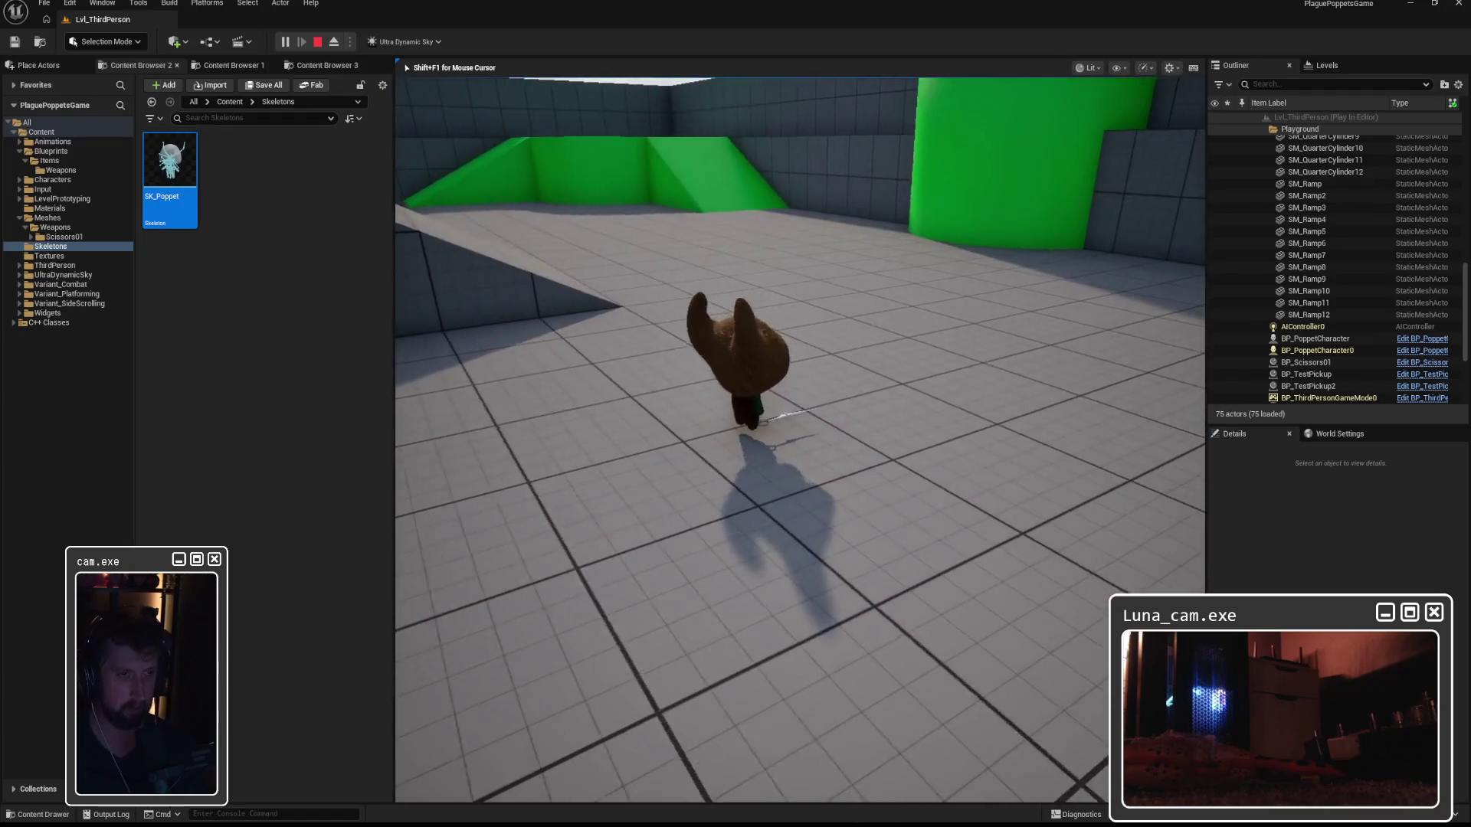
pyautogui.press('Escape')
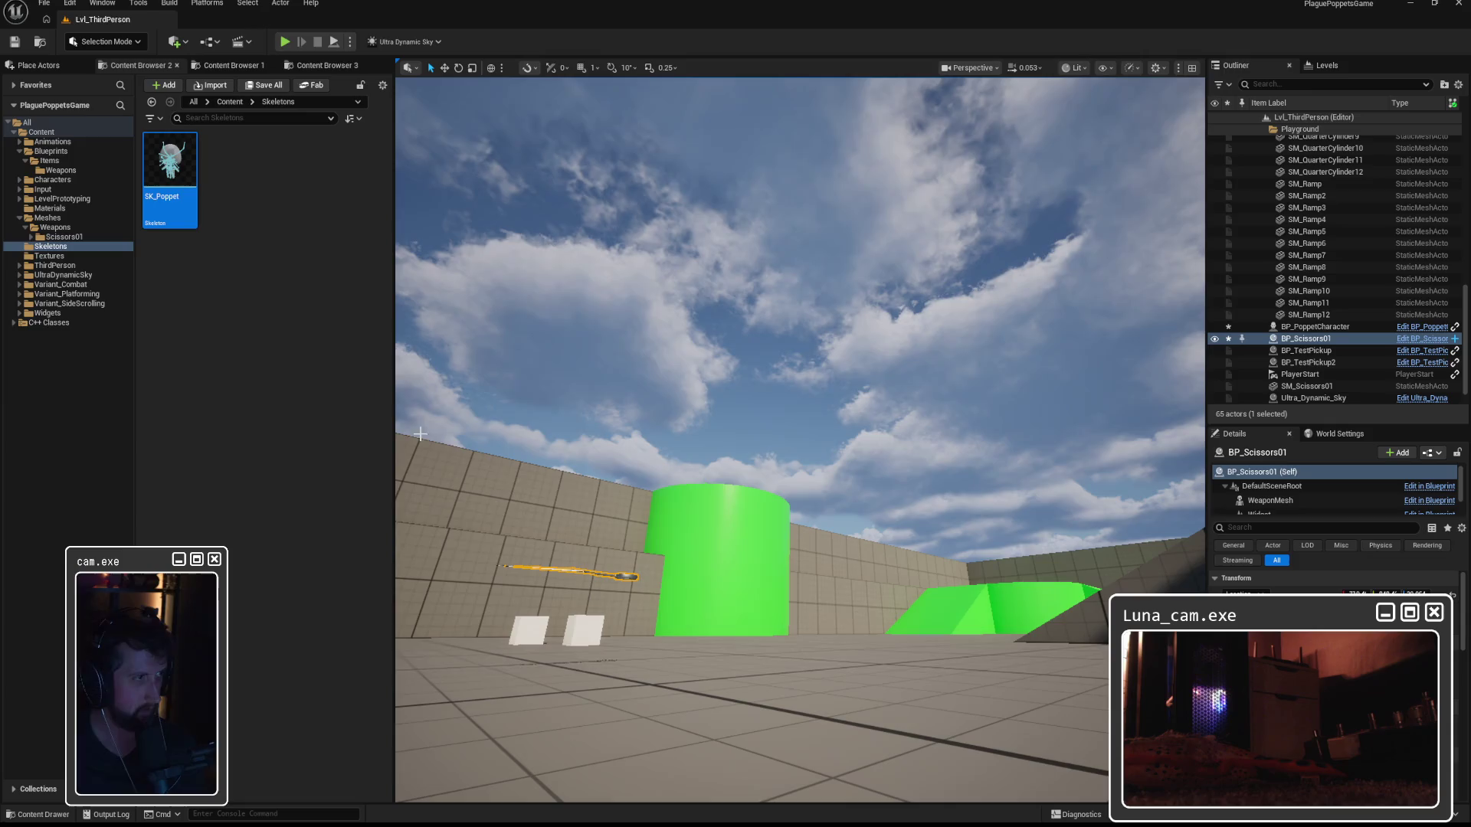
pyautogui.click(1008, 768)
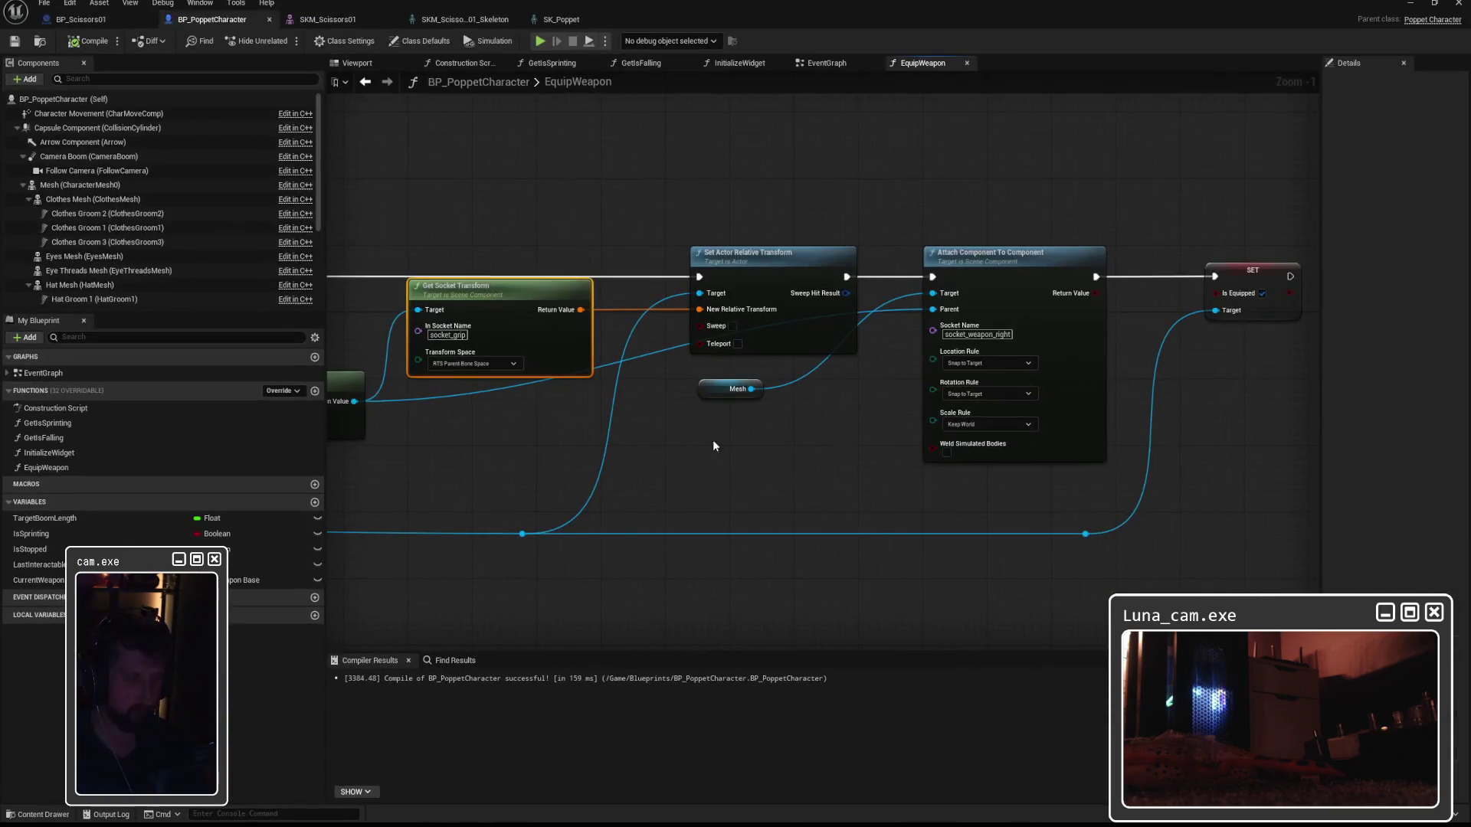
# Connect SET's Current Weapon pin to Set Actor Relative Transform's Target, replacing the Mesh connection.
pyautogui.moveTo(752, 257)
pyautogui.mouseDown()
pyautogui.moveTo(752, 232)
pyautogui.moveTo(741, 296)
pyautogui.moveTo(1264, 284)
pyautogui.mouseUp()
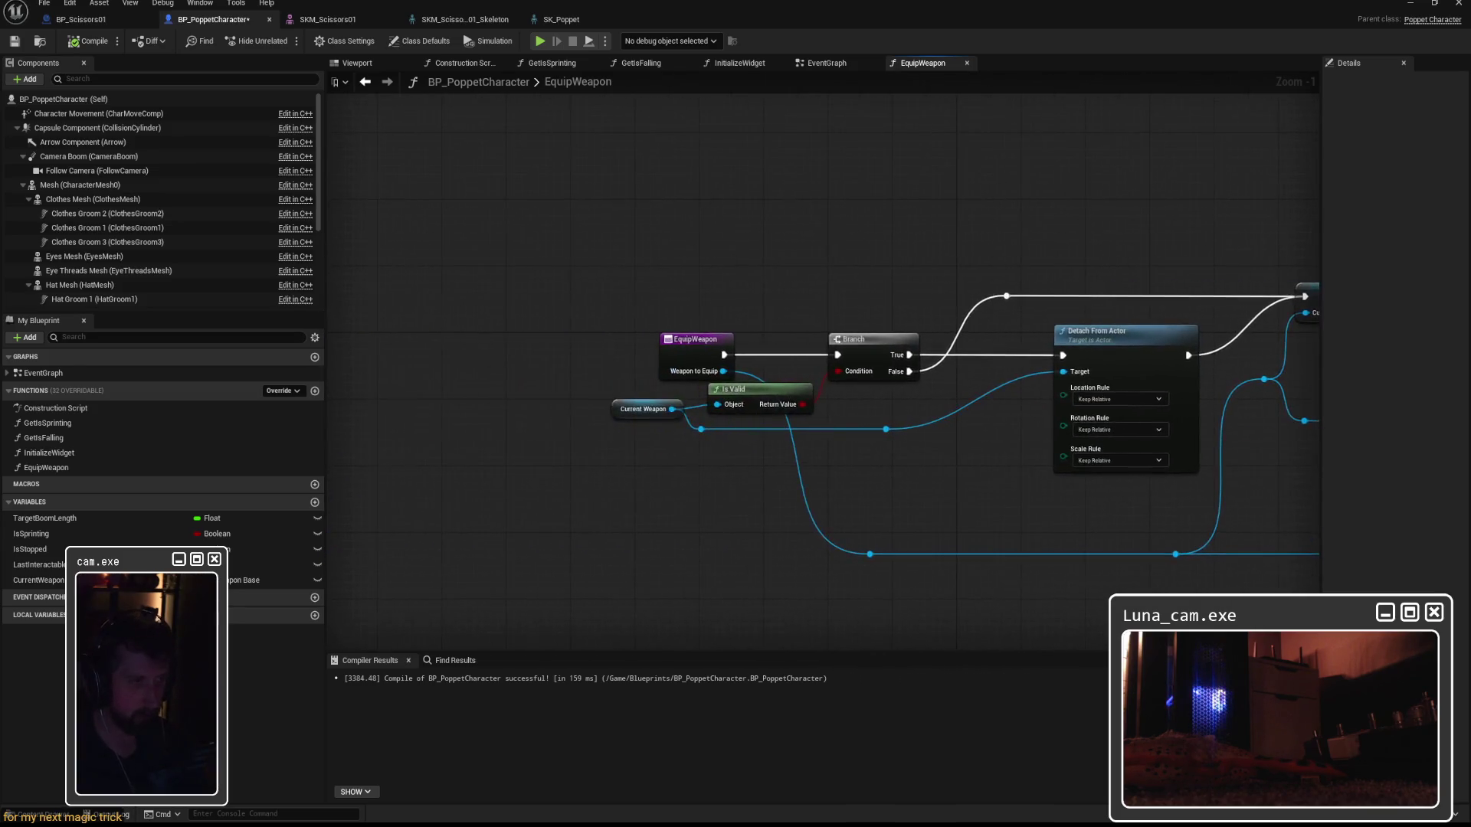
pyautogui.moveTo(1302, 368); pyautogui.dragTo(824, 346)
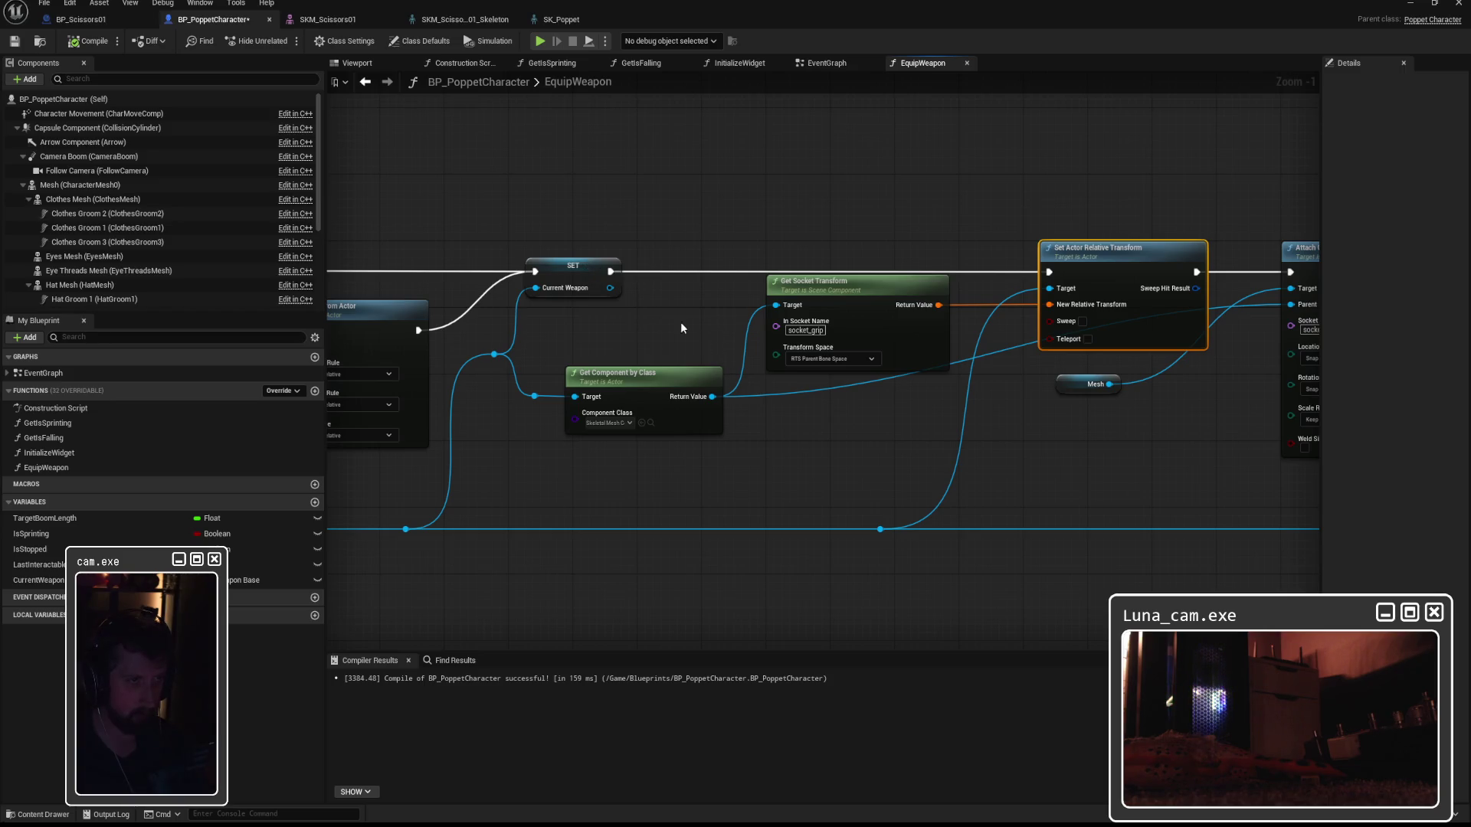
pyautogui.moveTo(609, 288)
pyautogui.mouseDown()
pyautogui.moveTo(770, 328)
pyautogui.moveTo(700, 327)
pyautogui.moveTo(682, 345)
pyautogui.mouseUp()
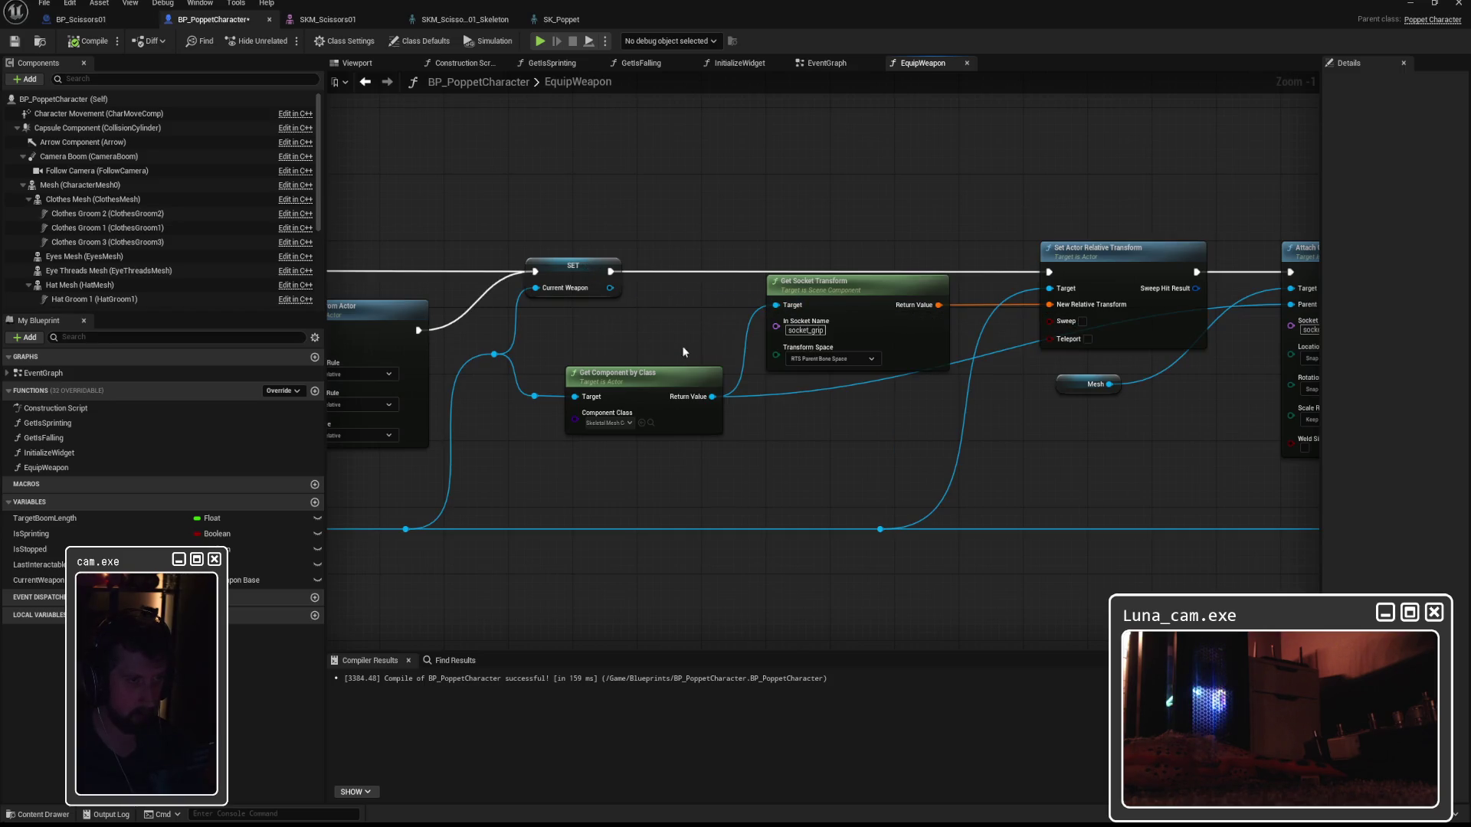
pyautogui.moveTo(889, 295)
pyautogui.mouseDown()
pyautogui.moveTo(895, 310)
pyautogui.moveTo(640, 313)
pyautogui.moveTo(745, 328)
pyautogui.mouseUp()
pyautogui.moveTo(458, 305); pyautogui.dragTo(907, 307)
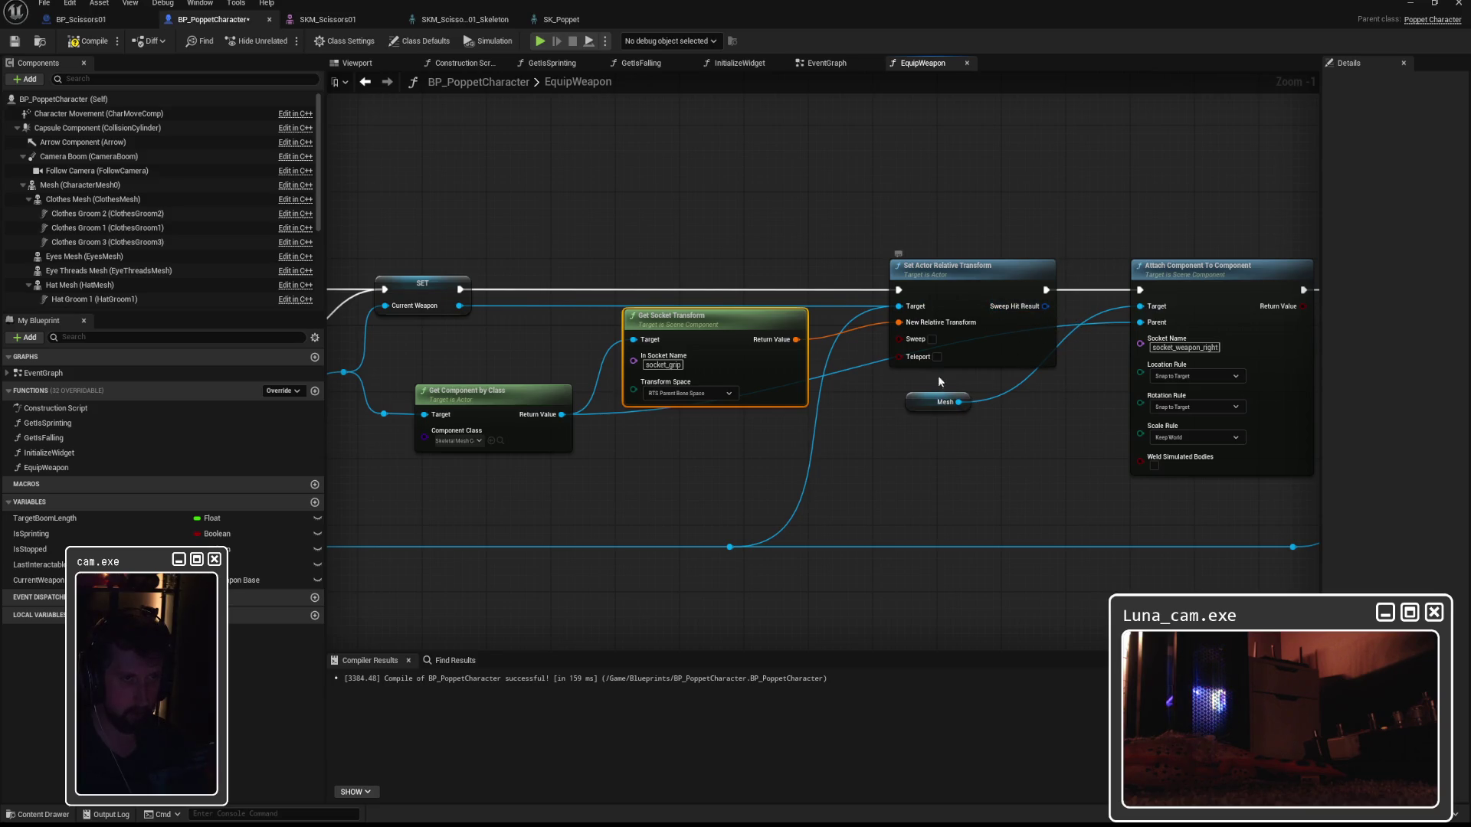
pyautogui.moveTo(459, 306); pyautogui.dragTo(907, 307)
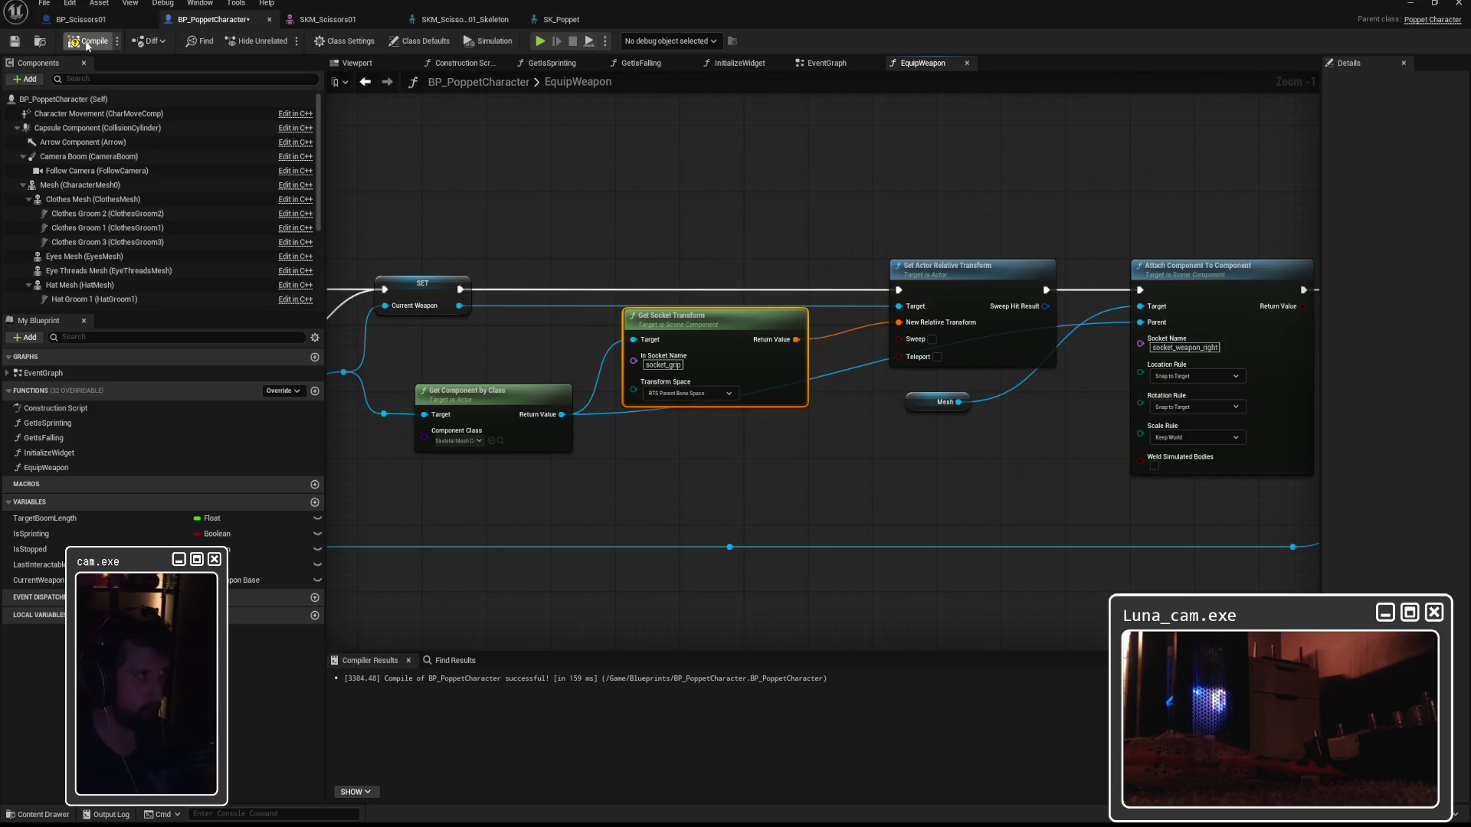
pyautogui.click(1410, 3)
# Play-test the level walking the poppet to the scissors, then return to the EquipWeapon graph.
pyautogui.hotkey('alt', 'p')
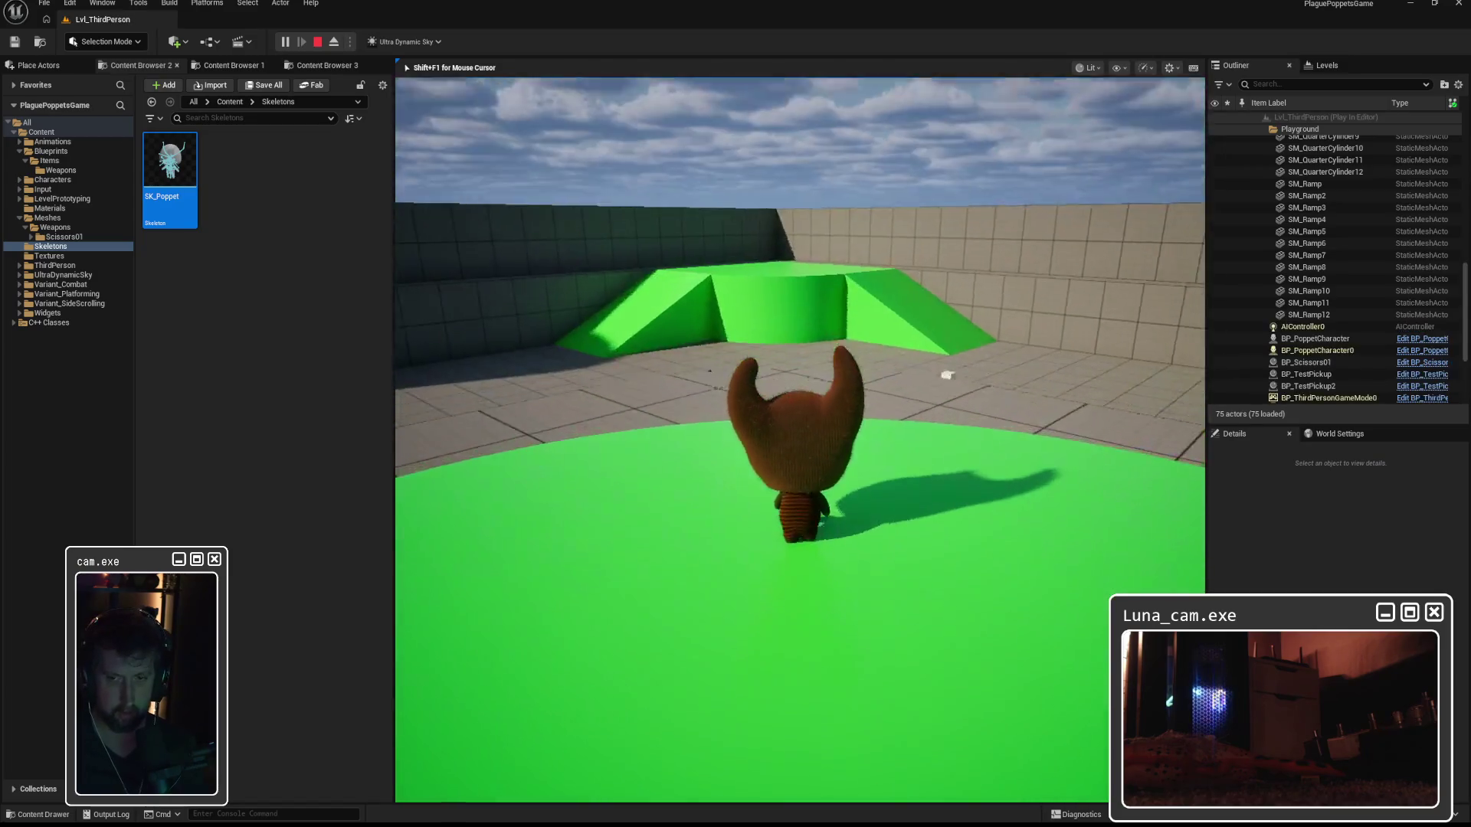
pyautogui.press('w')
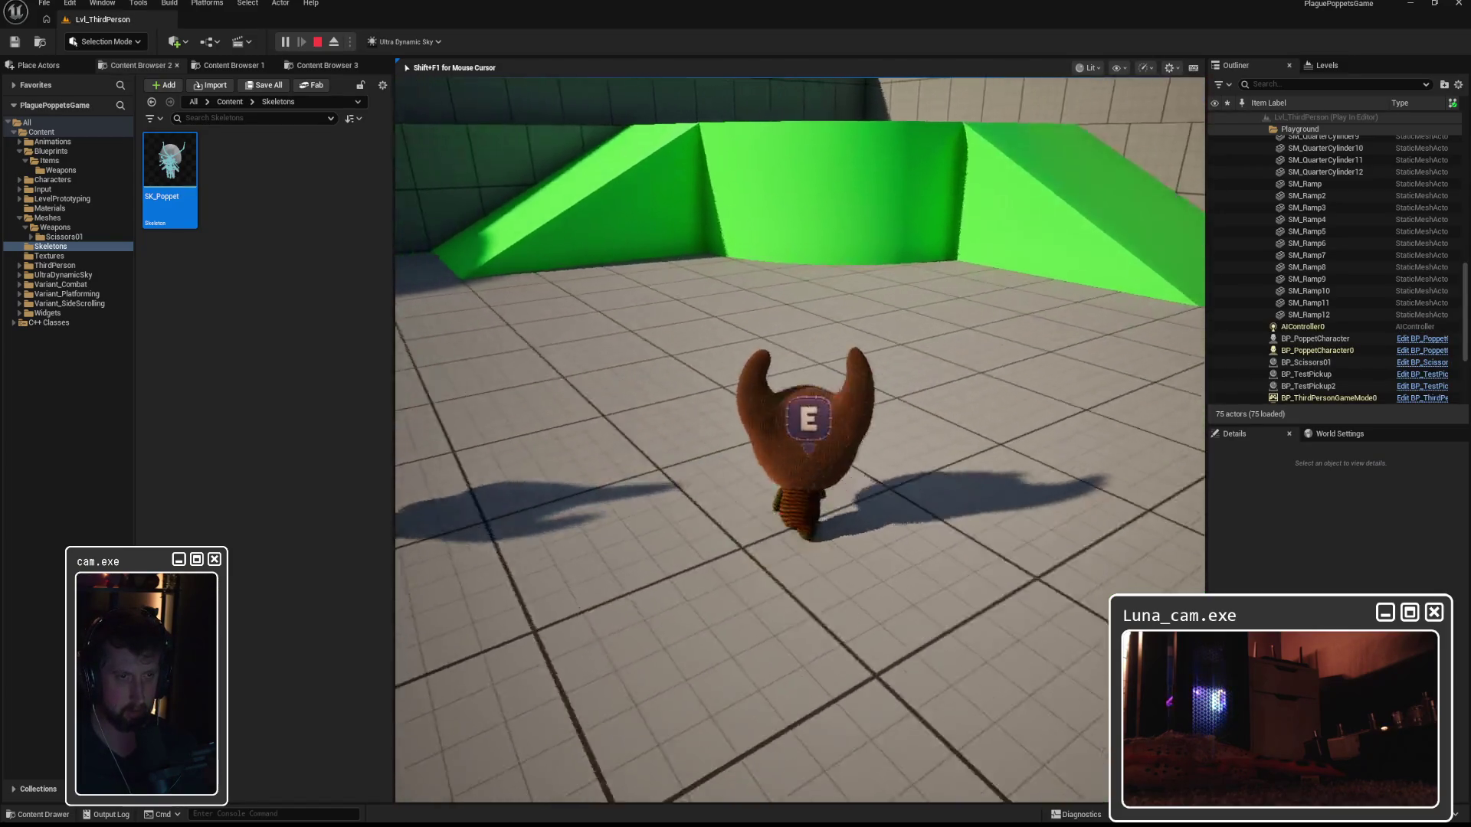
pyautogui.press('Escape')
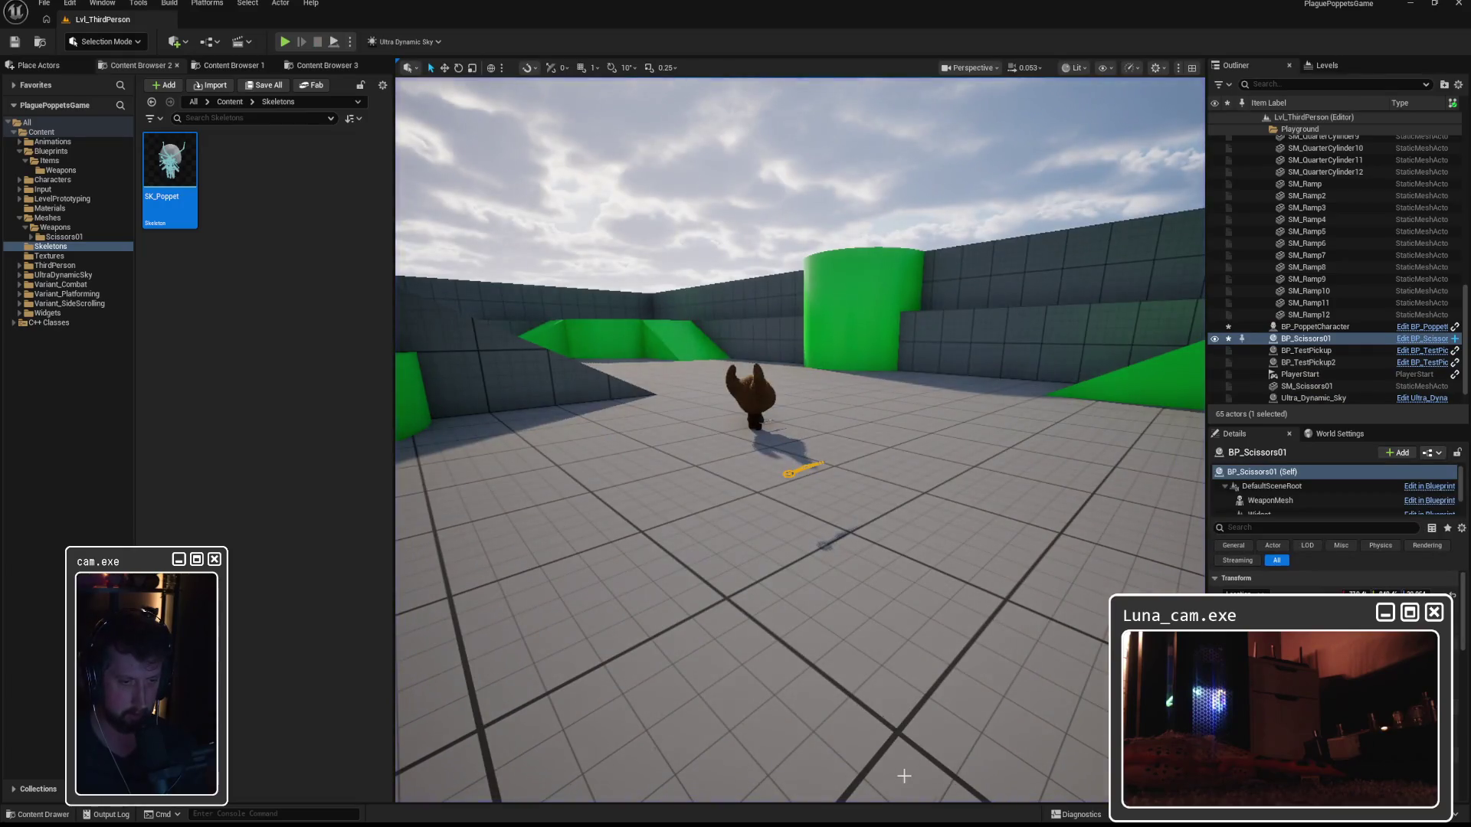
pyautogui.hotkey('alt', 'Tab')
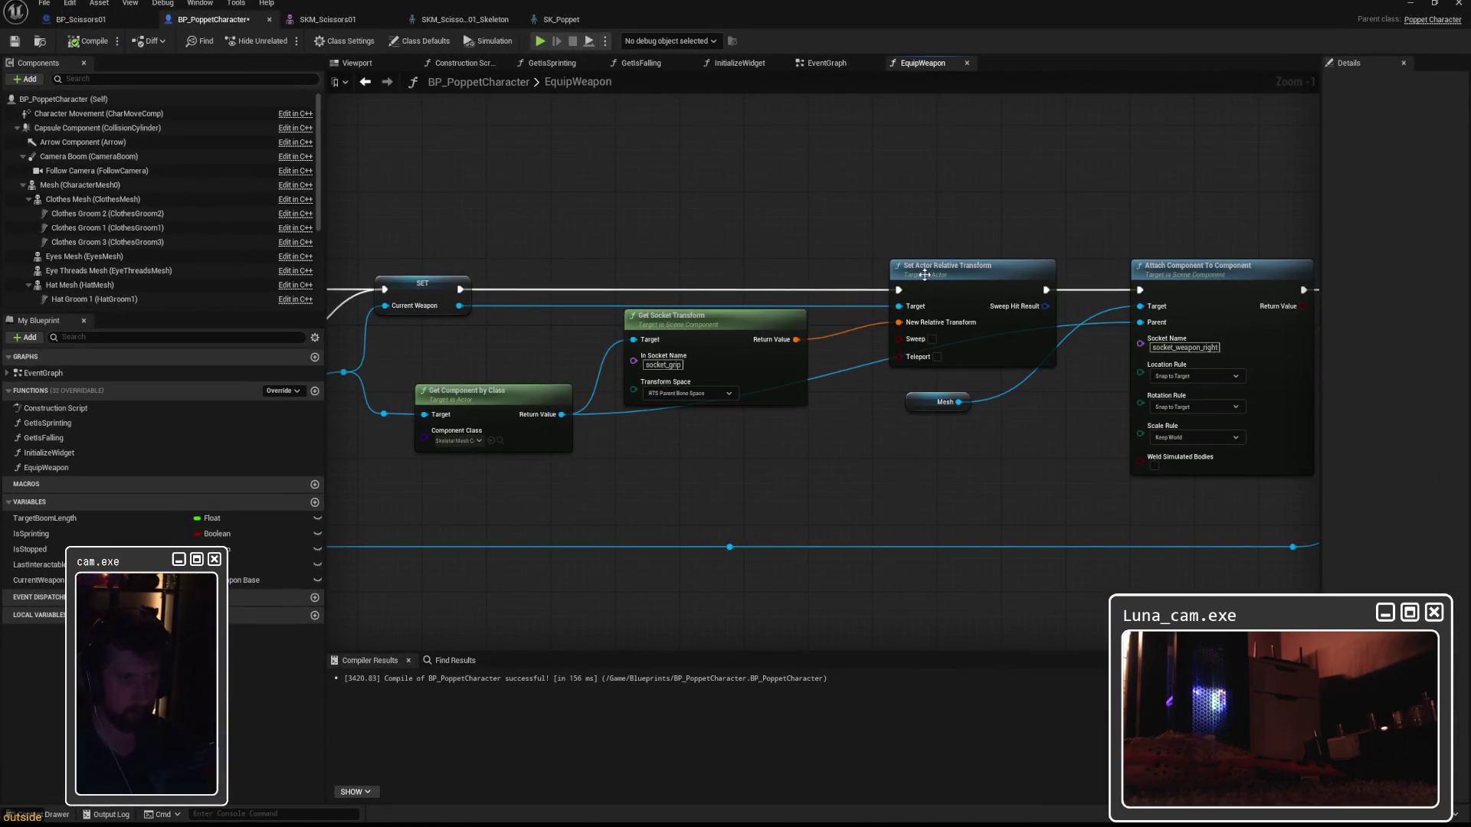
# Delete Set Actor Relative Transform and Get Socket Transform, wiring SET's exec straight into Attach Component To Component.
pyautogui.press('Delete')
pyautogui.moveTo(460, 289); pyautogui.dragTo(1140, 289)
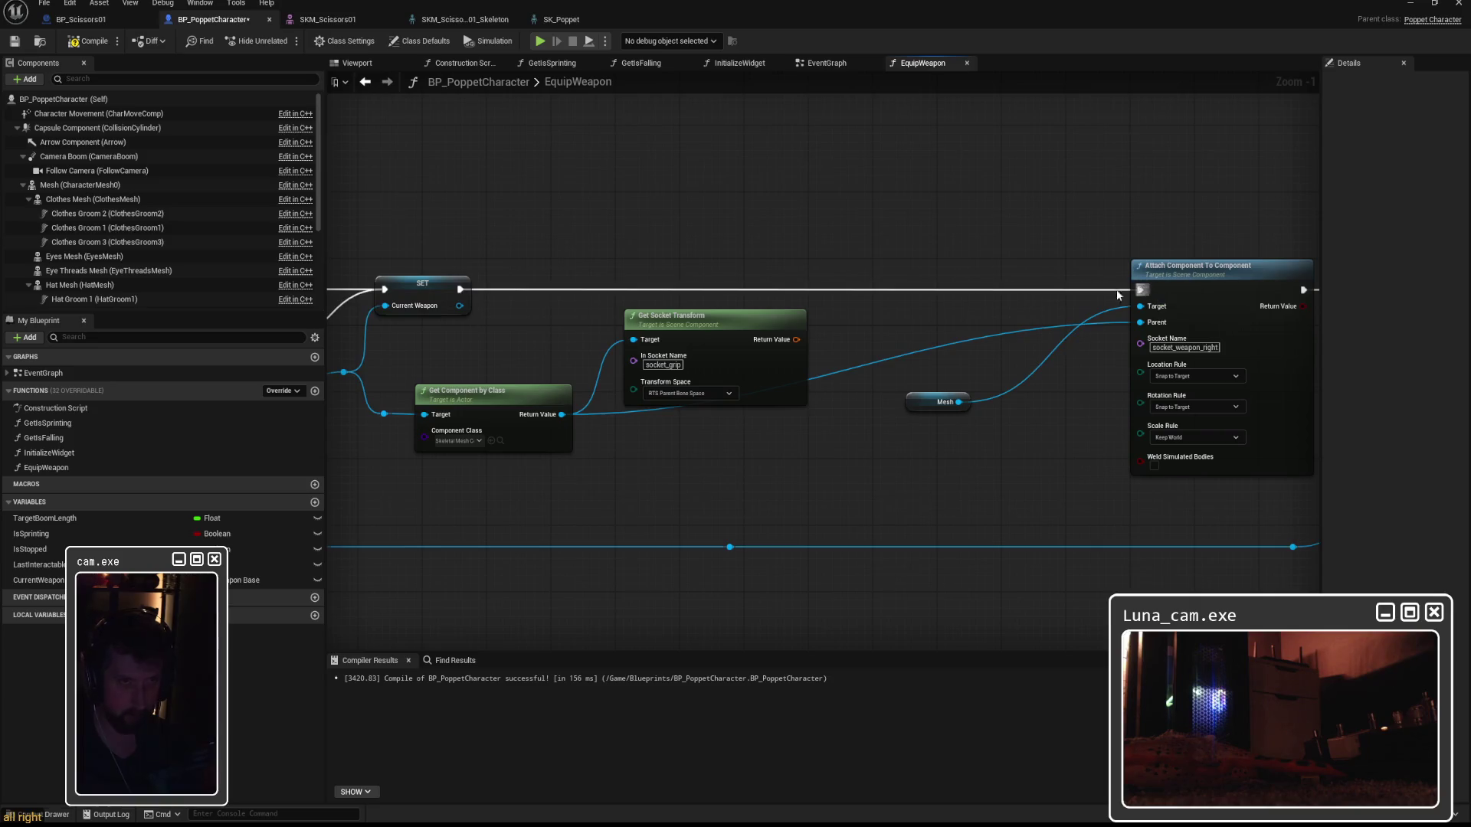
pyautogui.click(690, 320)
pyautogui.press('Delete')
# Tidy the Mesh and Attach nodes, then frame the Scissors01 mesh in Maya.
pyautogui.moveTo(904, 181); pyautogui.dragTo(1147, 412)
pyautogui.moveTo(1220, 270)
pyautogui.mouseDown()
pyautogui.moveTo(939, 259)
pyautogui.moveTo(946, 270)
pyautogui.mouseUp()
pyautogui.click(834, 245)
pyautogui.moveTo(633, 403); pyautogui.dragTo(664, 313)
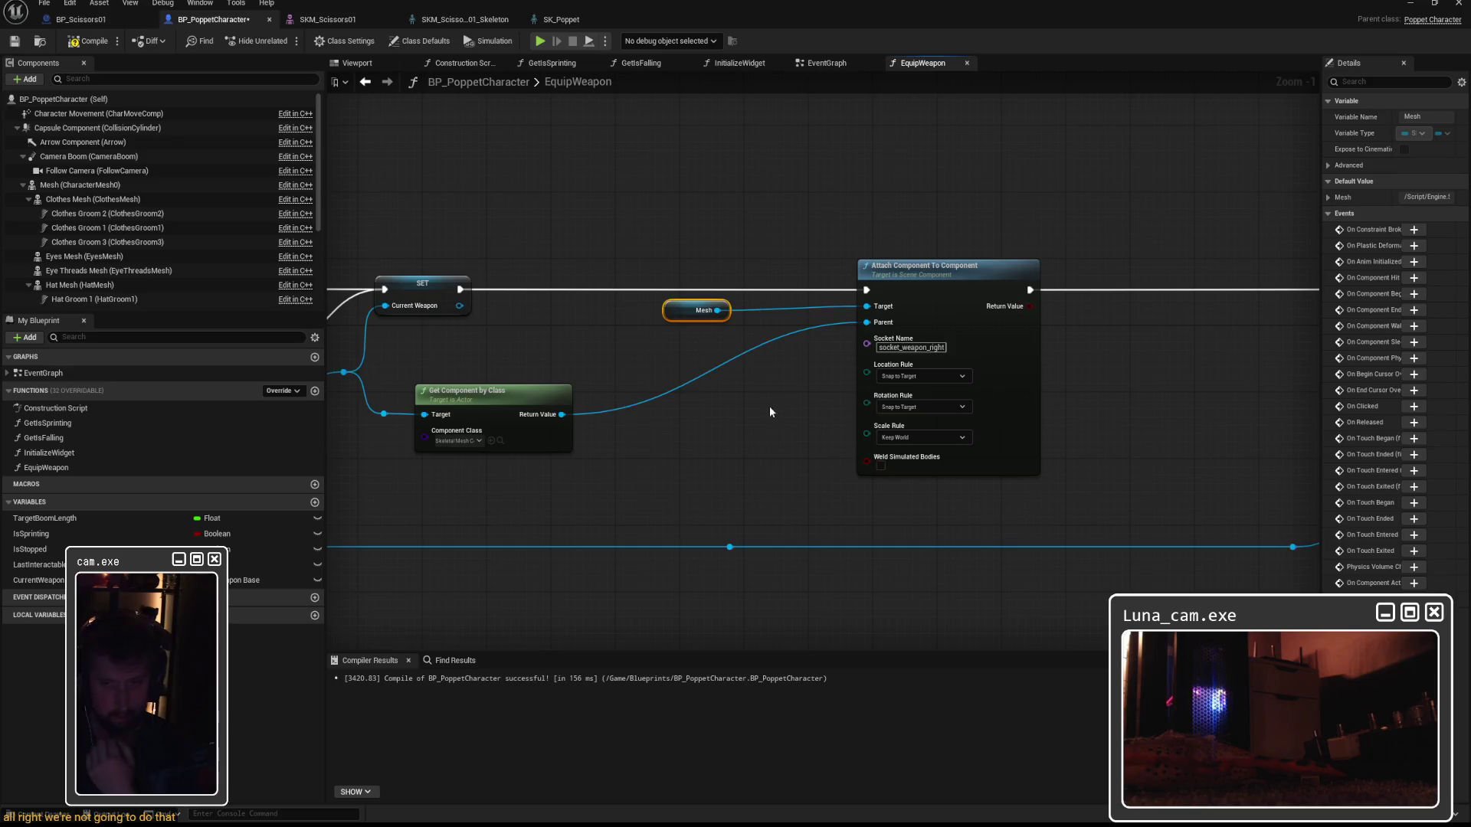
pyautogui.click(746, 426)
pyautogui.moveTo(699, 311); pyautogui.dragTo(578, 310)
pyautogui.moveTo(946, 276); pyautogui.dragTo(842, 275)
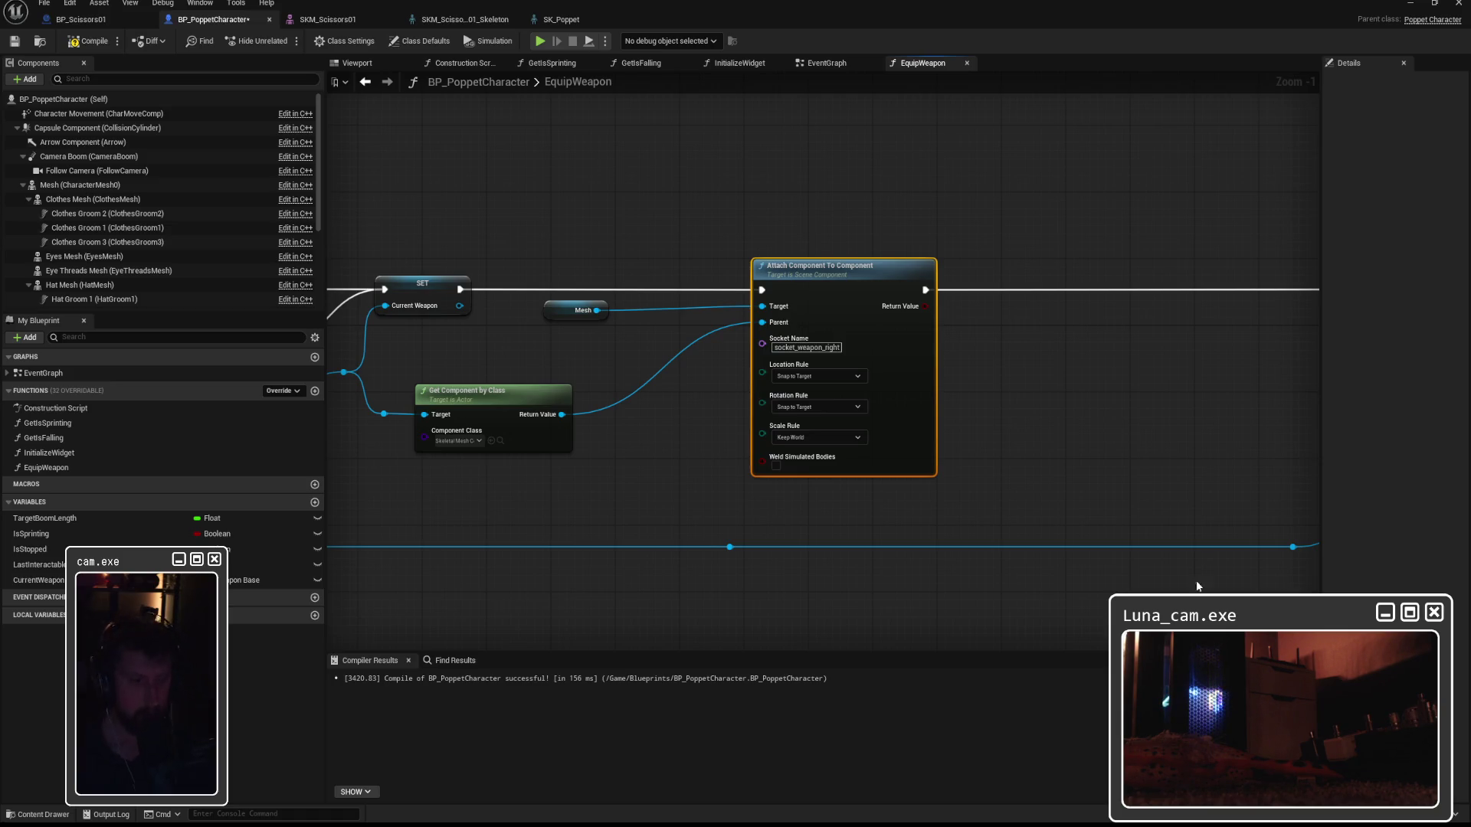
pyautogui.hotkey('alt', 'Tab')
pyautogui.press('f')
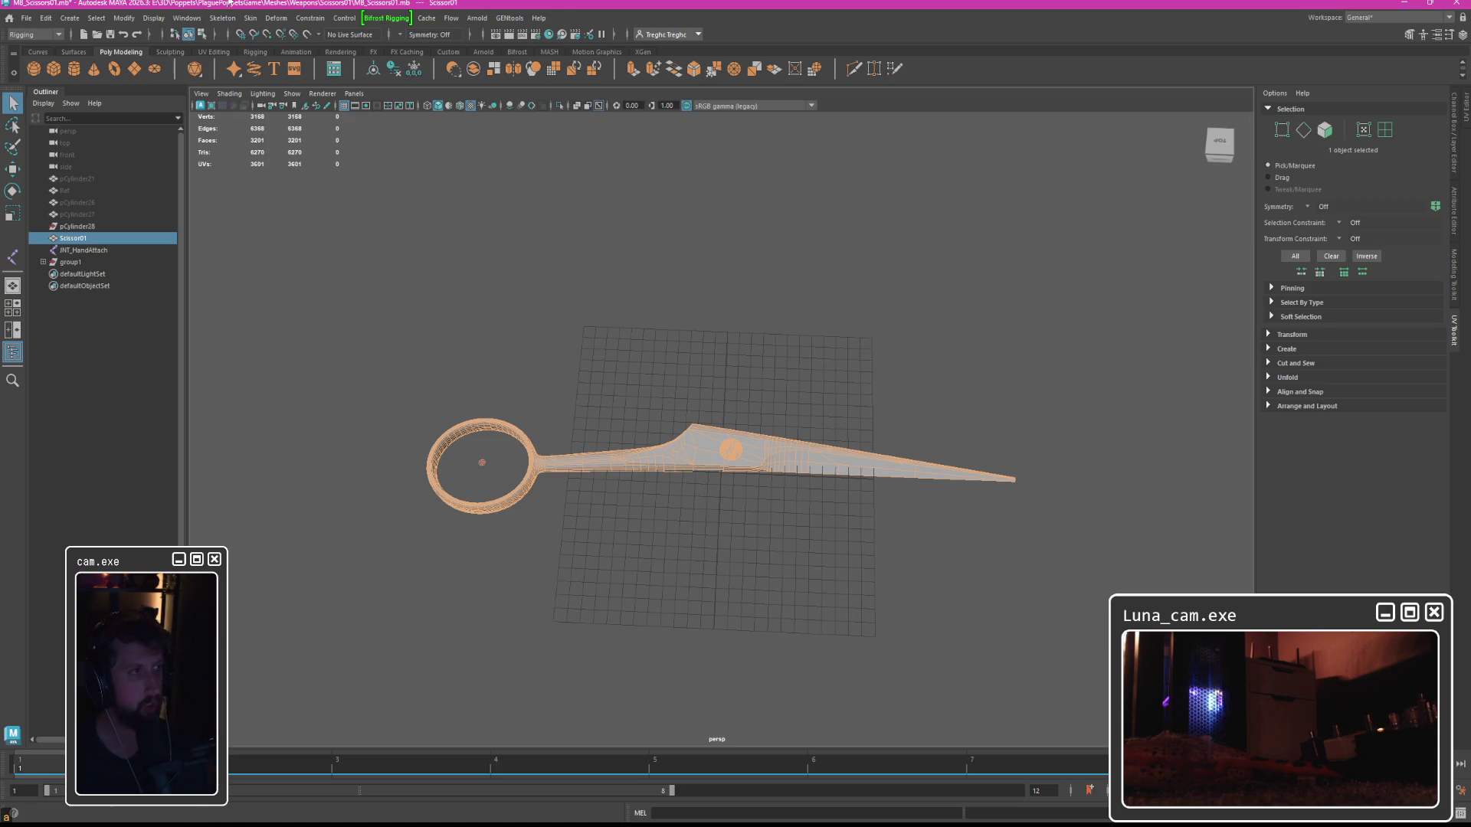
# Unbind the scissors' skin, select Scissor01 with JNT_HandAttach, and move them along X.
pyautogui.click(251, 17)
pyautogui.click(647, 345)
pyautogui.moveTo(647, 344); pyautogui.dragTo(740, 427)
pyautogui.keyDown('shift'); pyautogui.click(478, 466); pyautogui.keyUp('shift')
pyautogui.press('w')
pyautogui.moveTo(426, 466); pyautogui.dragTo(661, 475)
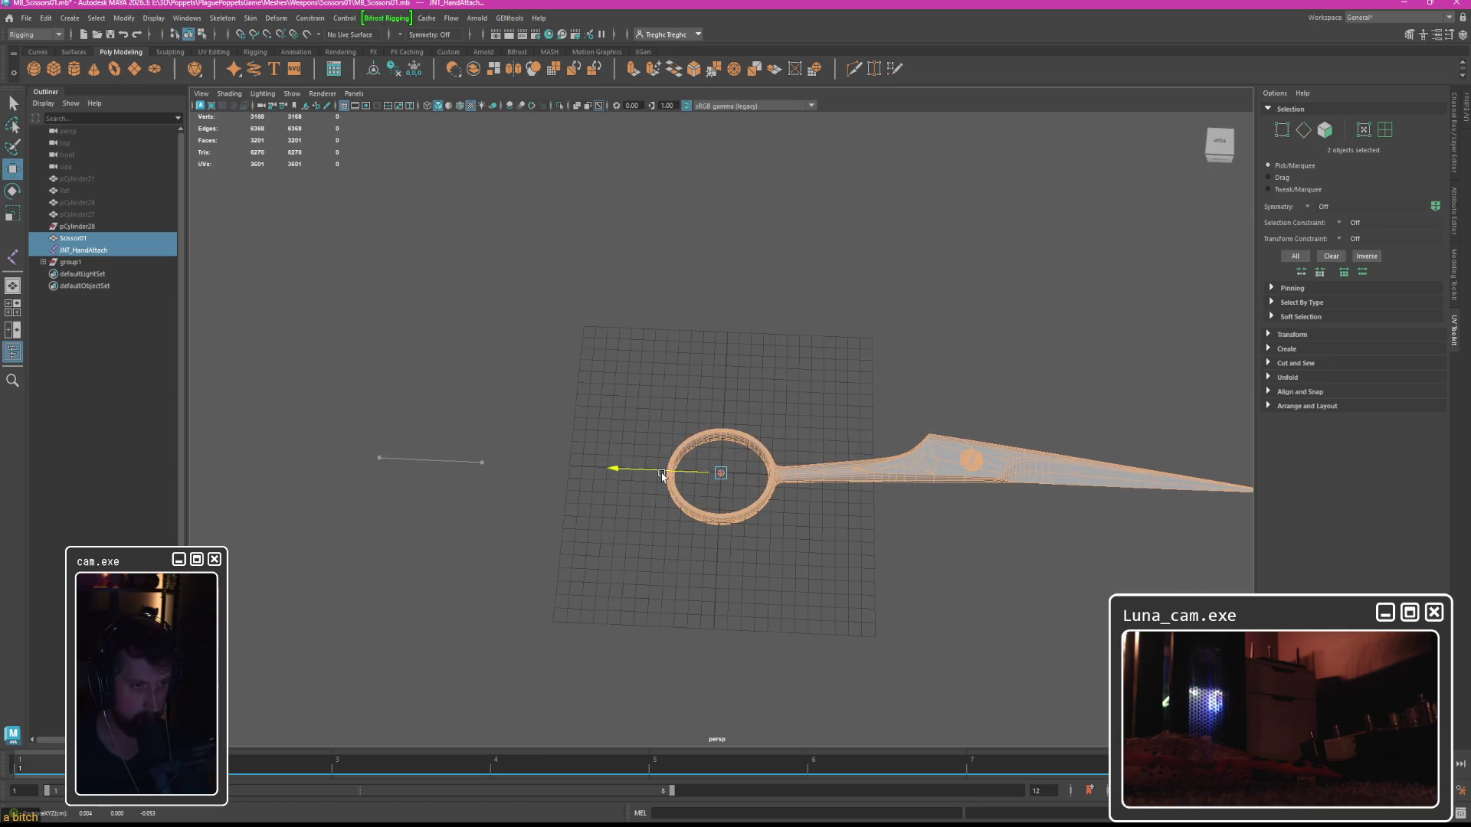
# Orbit to check the ring sits around the joint, then reselect only the scissors mesh.
pyautogui.rightClick(668, 476)
pyautogui.click(709, 459)
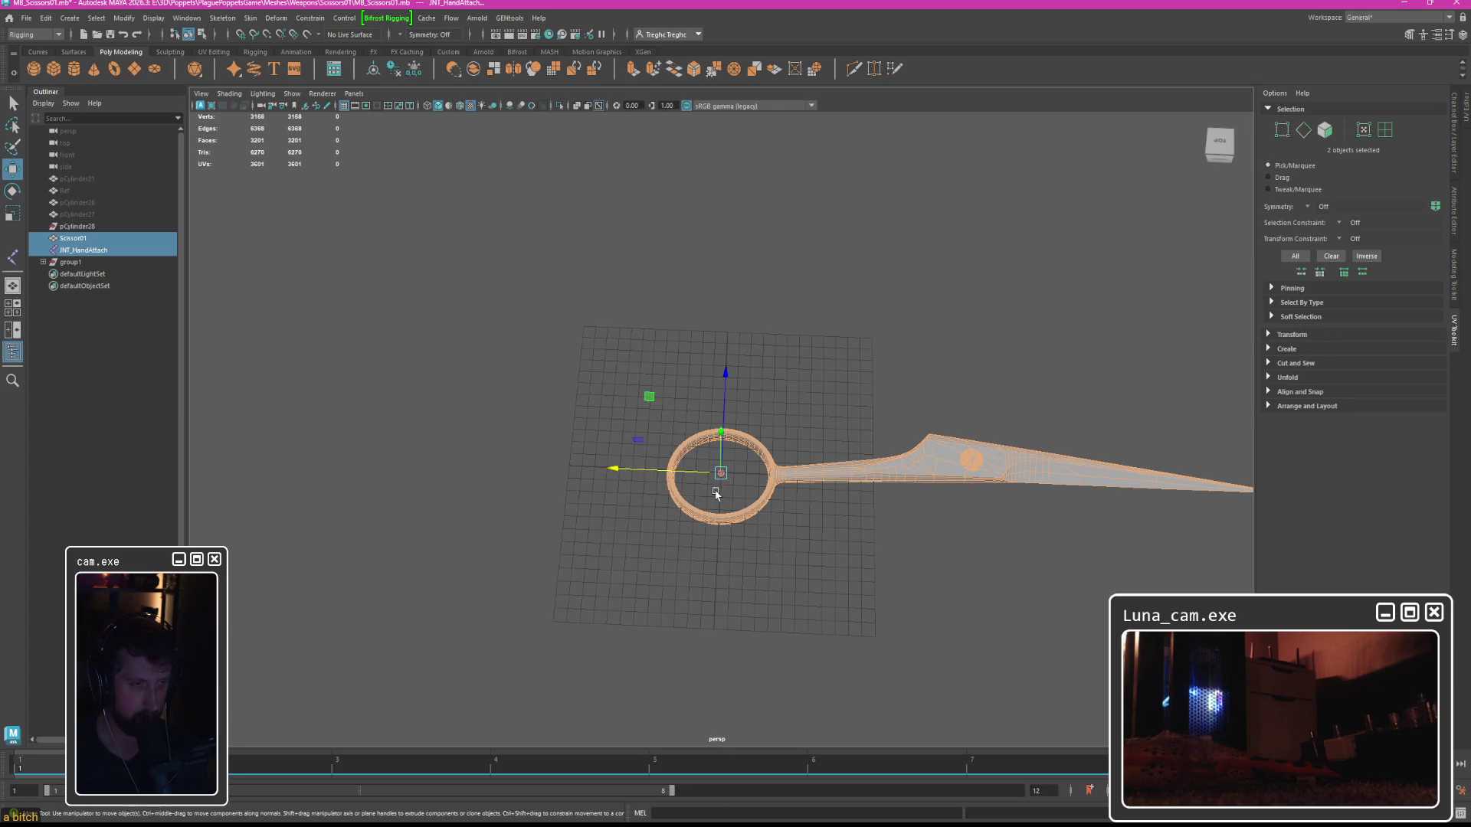
pyautogui.moveTo(794, 494)
pyautogui.keyDown('alt'); pyautogui.mouseDown()
pyautogui.moveTo(779, 516)
pyautogui.moveTo(701, 435)
pyautogui.moveTo(978, 430)
pyautogui.mouseUp(); pyautogui.keyUp('alt')
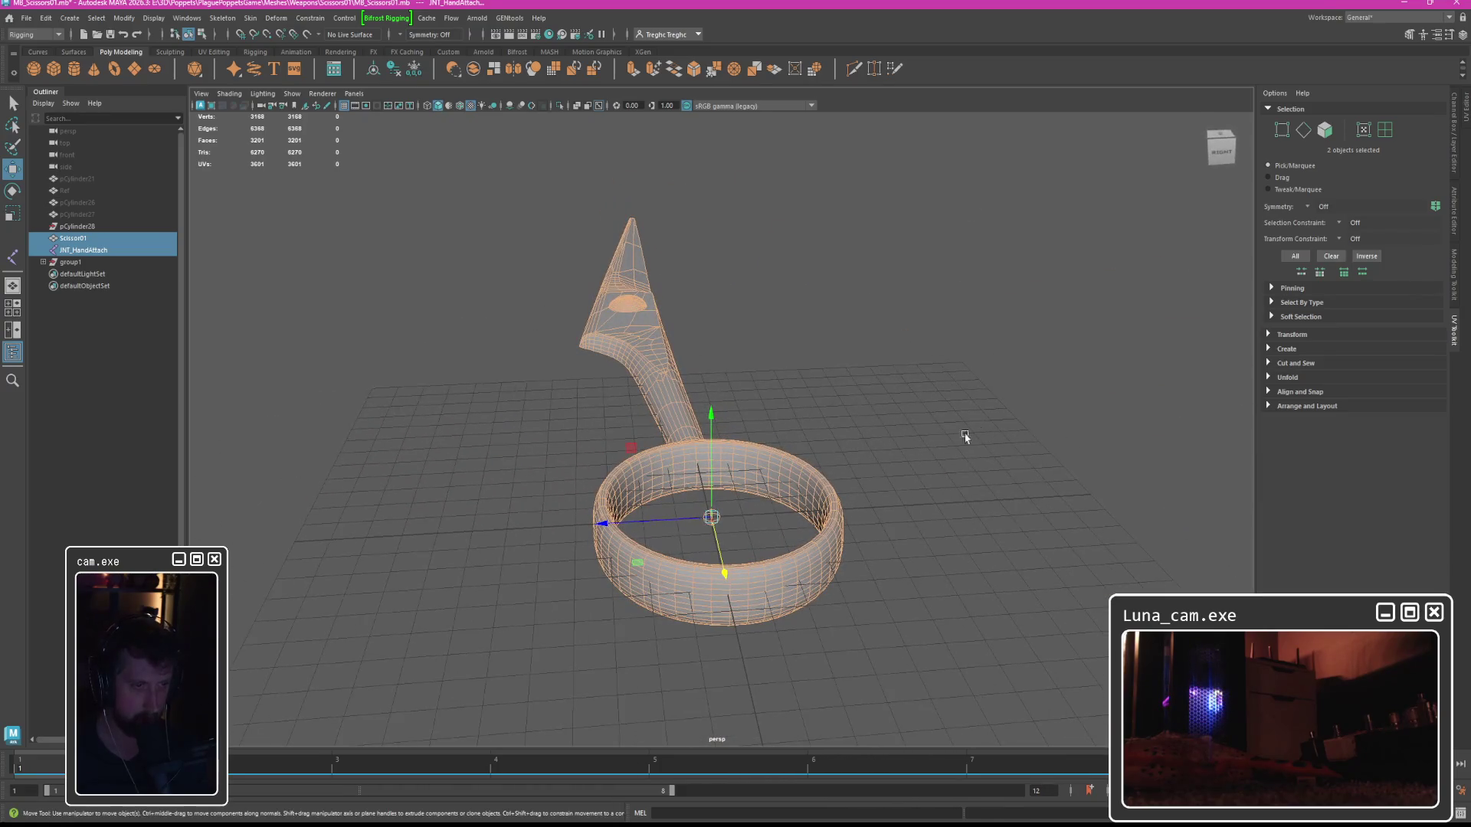
pyautogui.moveTo(693, 524)
pyautogui.keyDown('alt'); pyautogui.mouseDown()
pyautogui.moveTo(682, 551)
pyautogui.moveTo(702, 513)
pyautogui.moveTo(630, 512)
pyautogui.mouseUp(); pyautogui.keyUp('alt')
pyautogui.keyDown('alt'); pyautogui.moveTo(728, 337); pyautogui.dragTo(704, 331); pyautogui.keyUp('alt')
pyautogui.press('e')
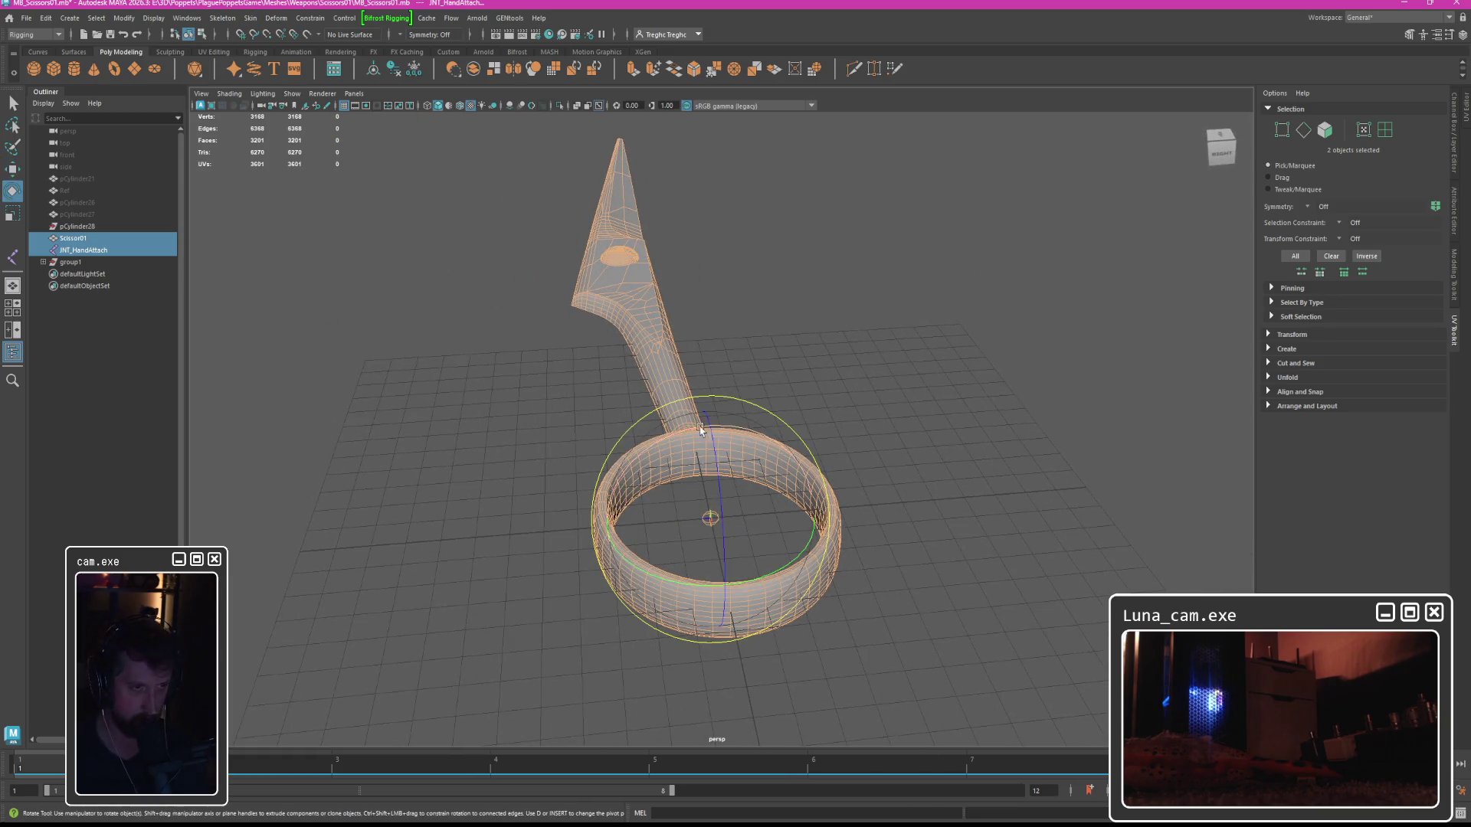
pyautogui.click(709, 400)
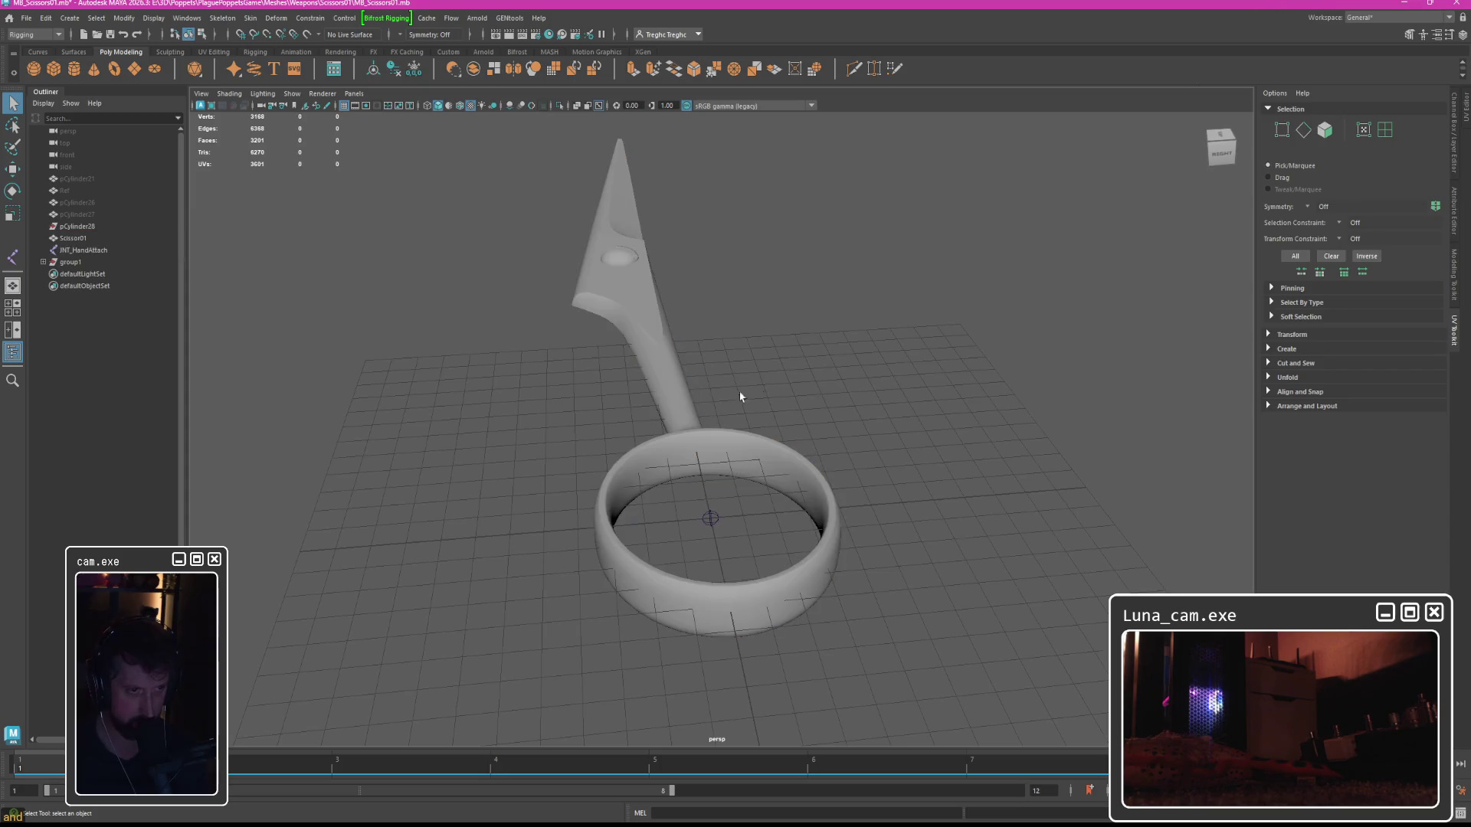
pyautogui.click(682, 407)
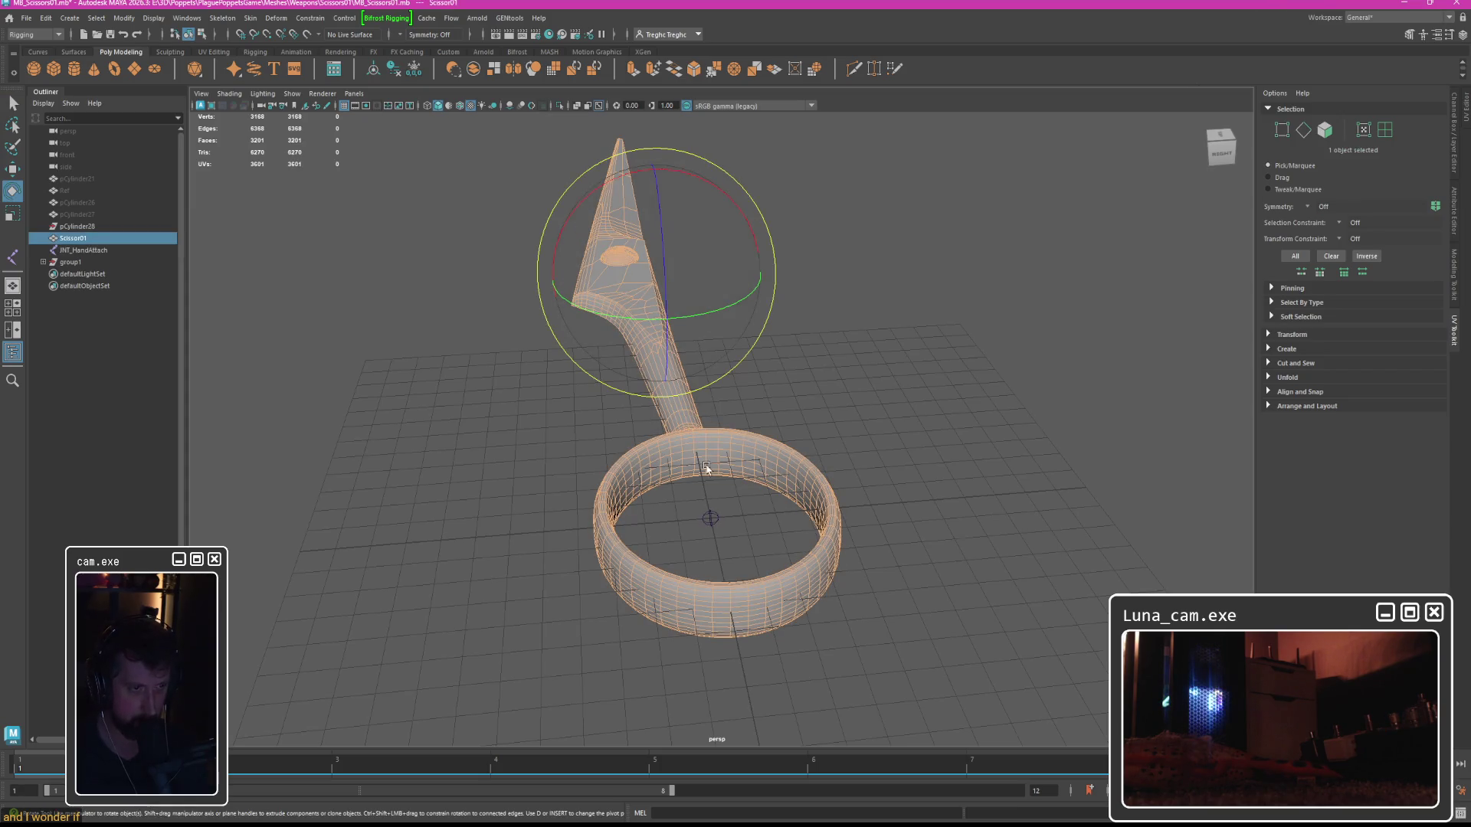
pyautogui.press('w')
pyautogui.press('q')
pyautogui.hotkey('ctrl', 'z')
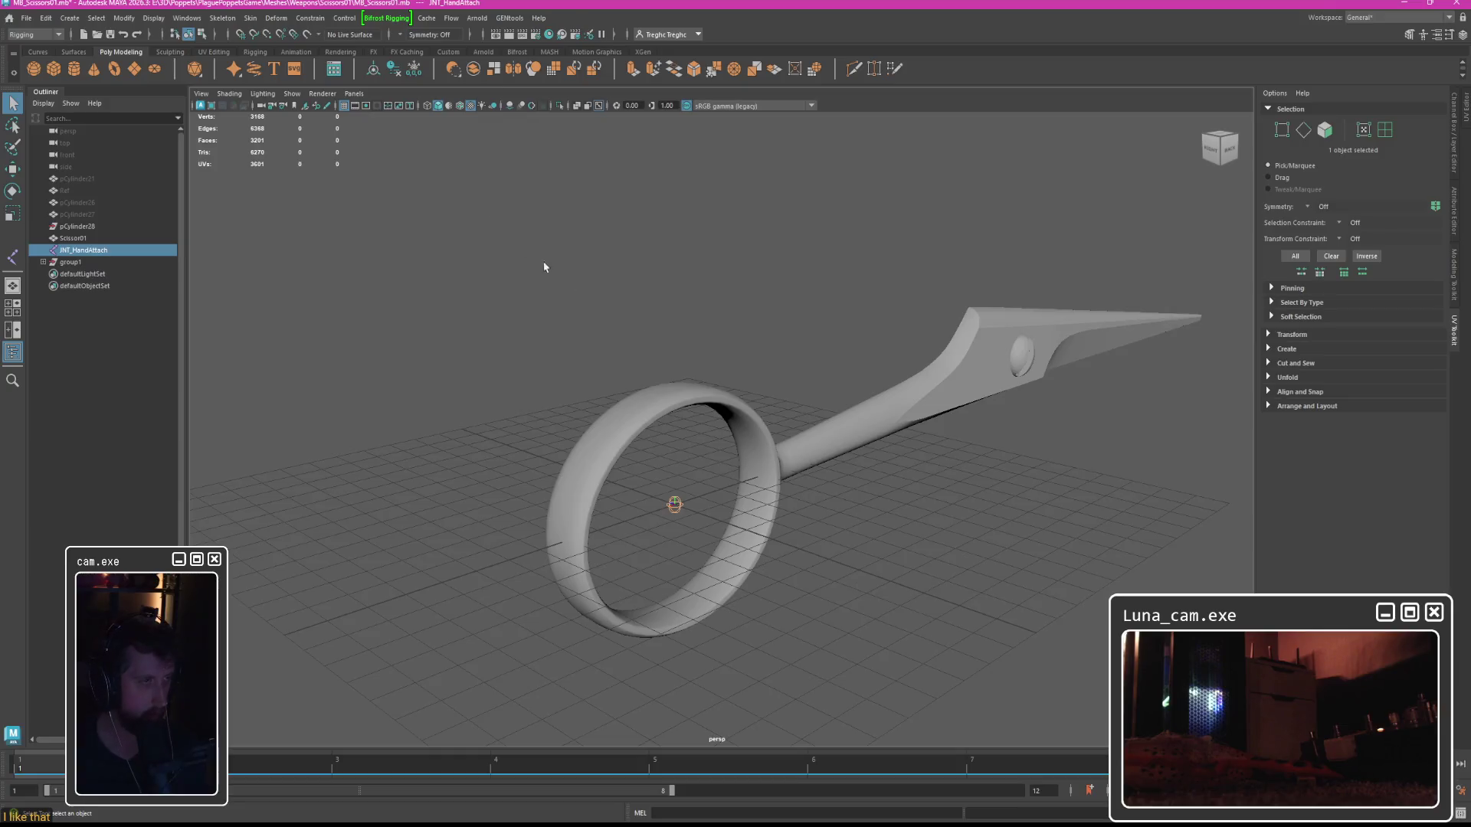
pyautogui.click(252, 17)
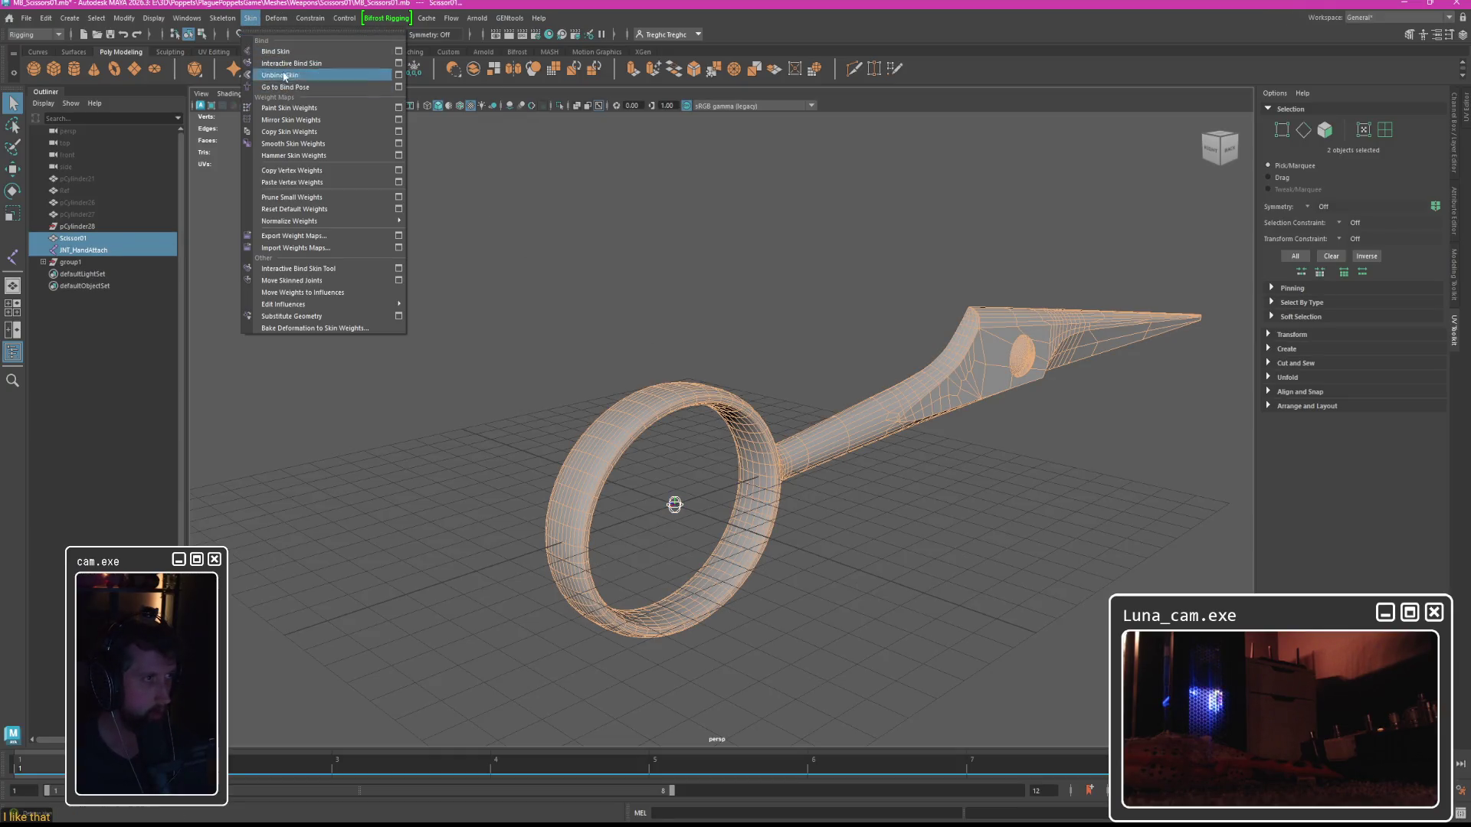
# Bind the scissors to JNT_HandAttach and test it with a joint rotation, then undo.
pyautogui.click(291, 53)
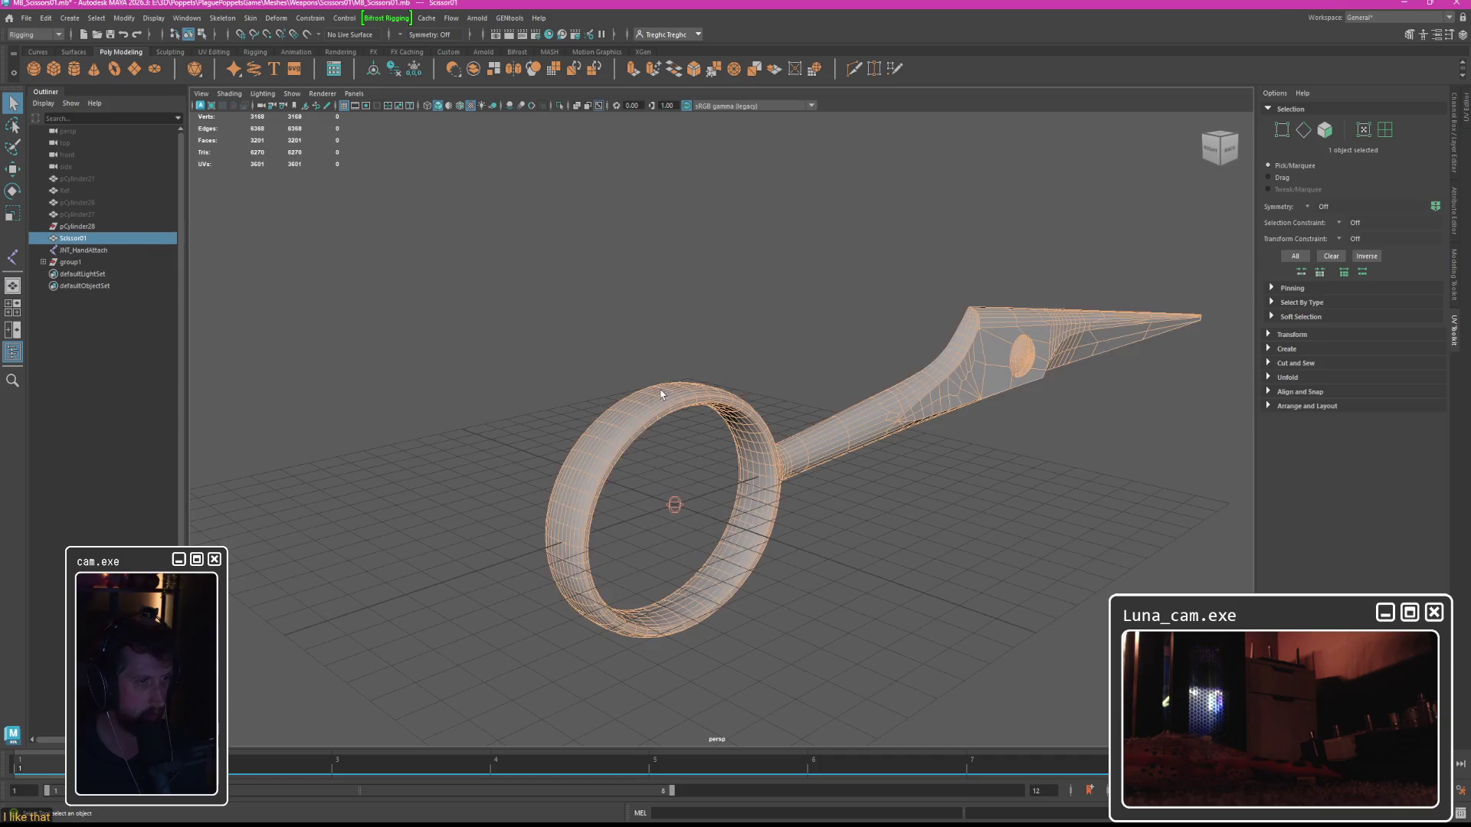
pyautogui.press('e')
pyautogui.moveTo(700, 416); pyautogui.dragTo(689, 452)
pyautogui.hotkey('ctrl', 'z')
pyautogui.press('q')
# Export the scissors and joint selection over SKM_Scissors01.fbx, confirming Replace.
pyautogui.keyDown('ctrl'); pyautogui.click(66, 262); pyautogui.keyUp('ctrl')
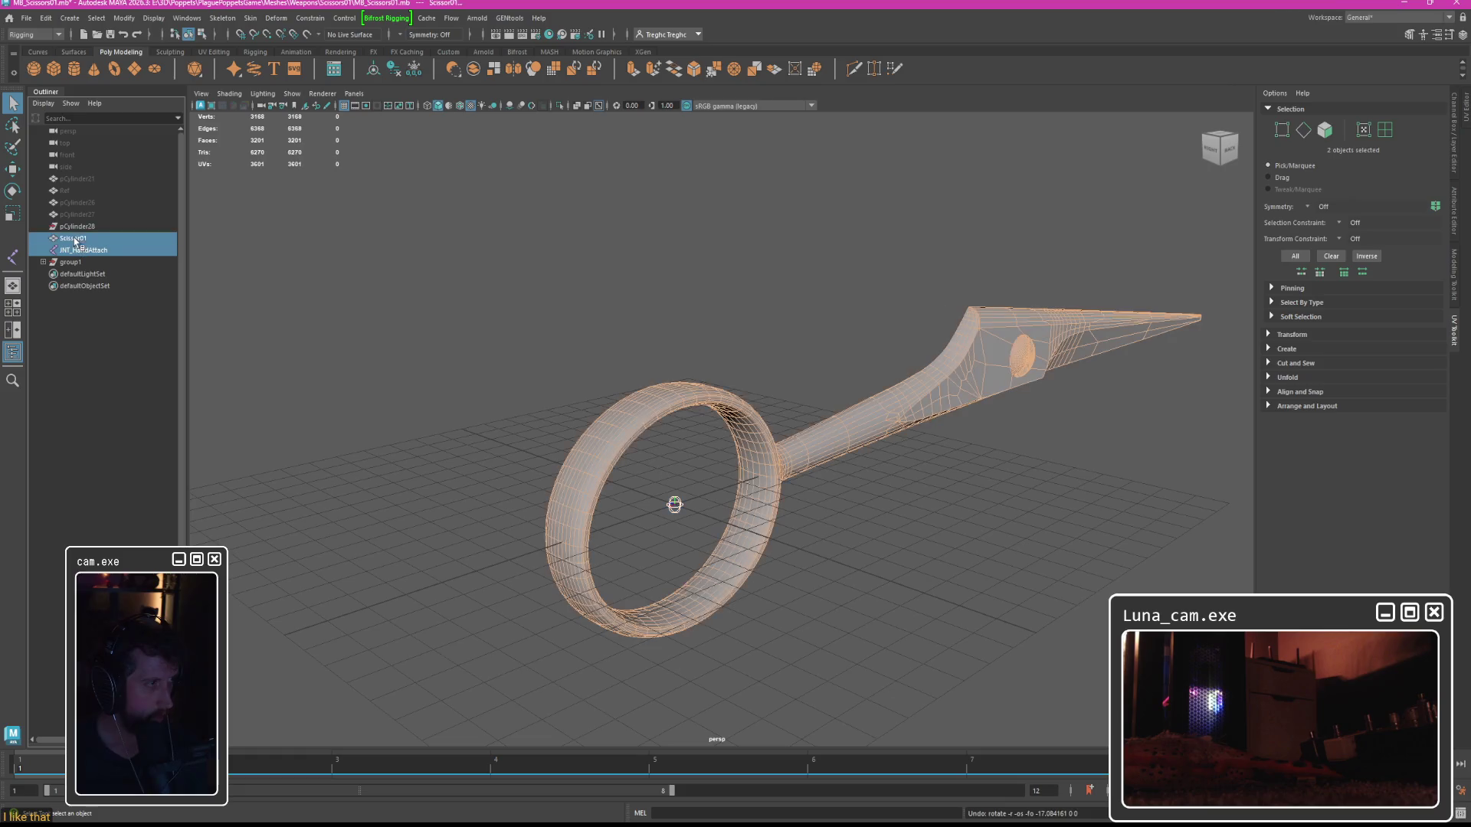
pyautogui.click(26, 18)
pyautogui.click(26, 17)
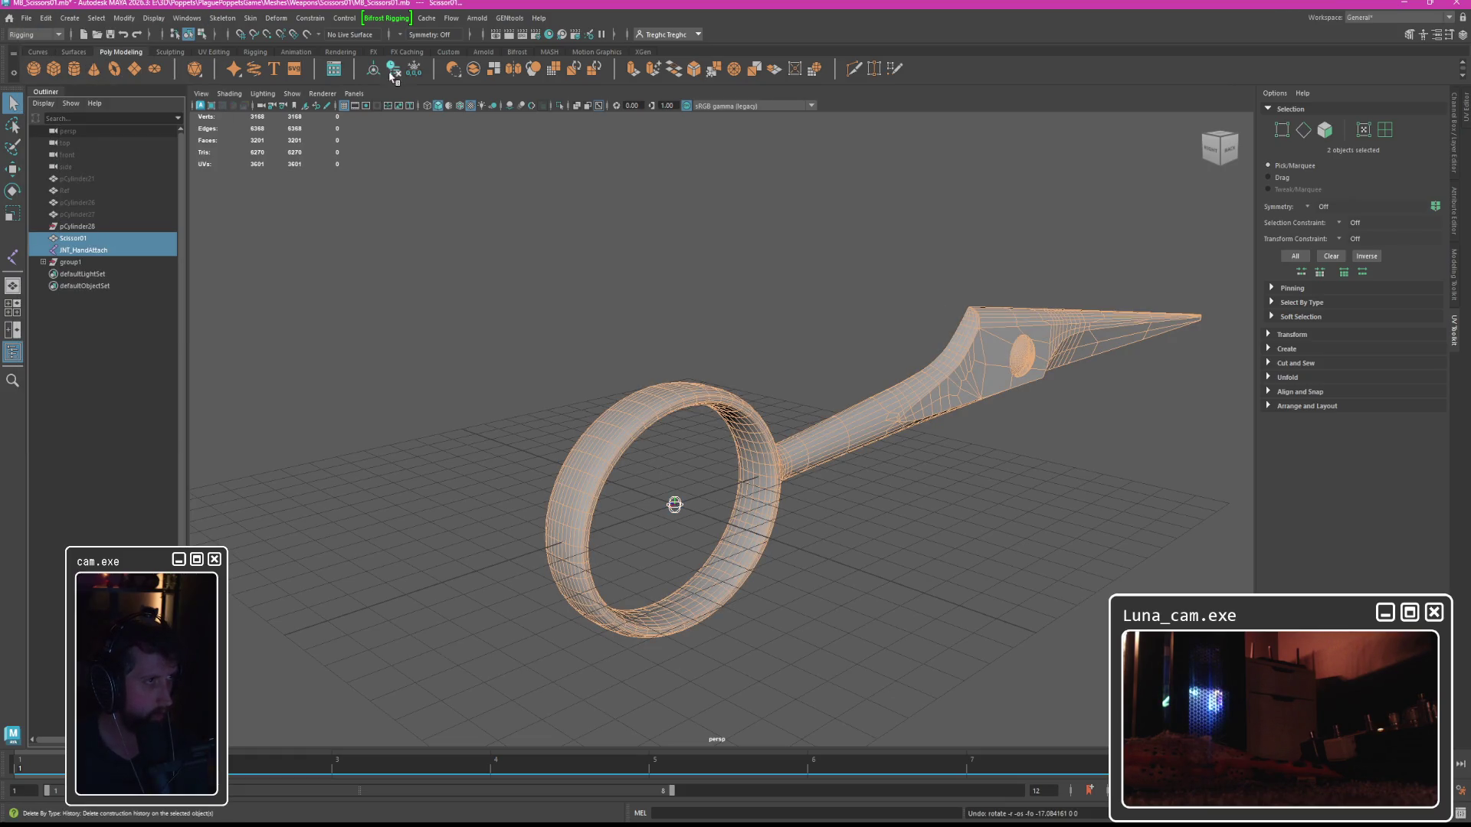
pyautogui.click(27, 18)
pyautogui.click(65, 188)
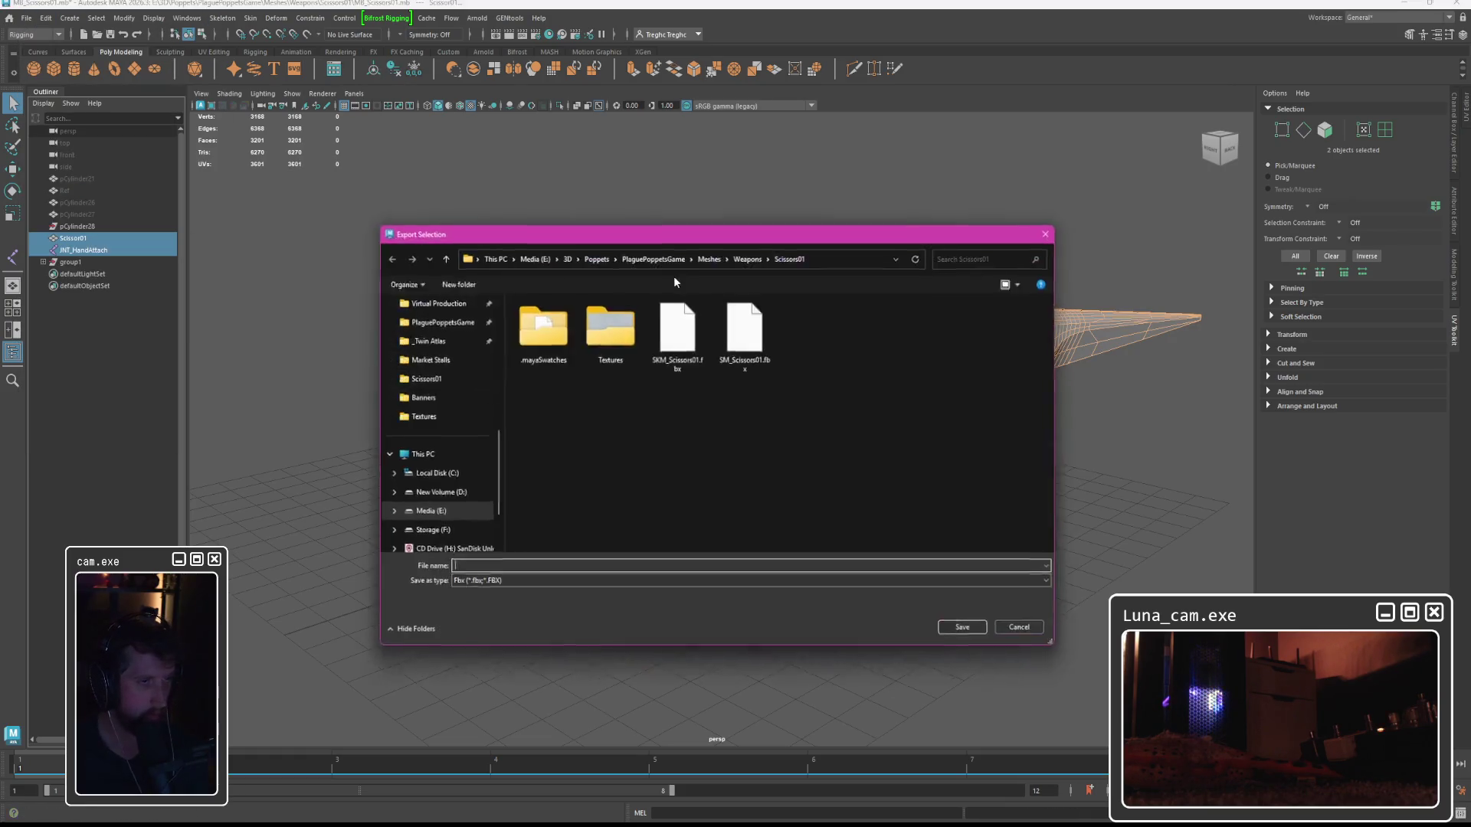
pyautogui.doubleClick(698, 329)
pyautogui.click(756, 423)
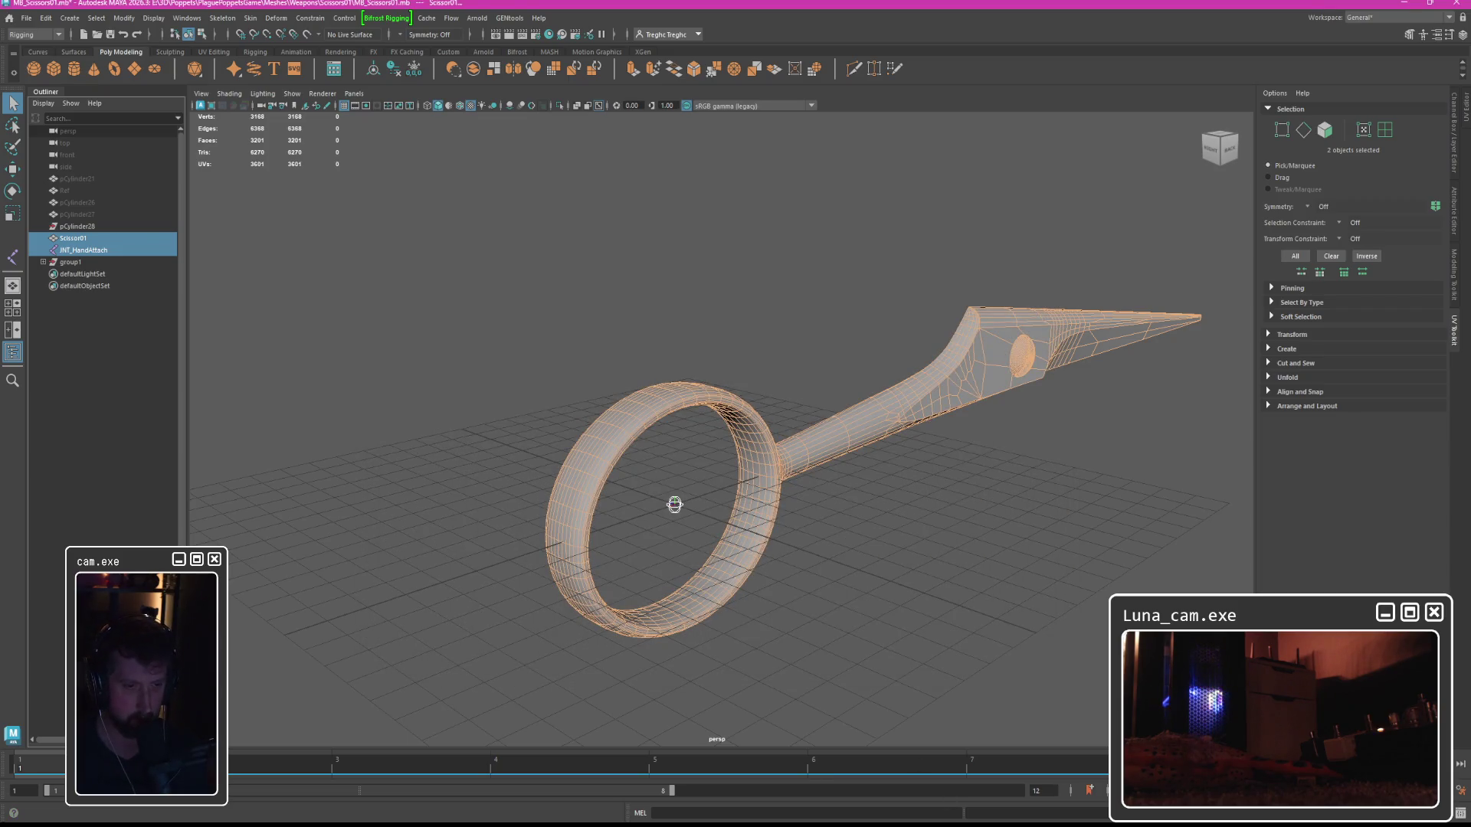
pyautogui.moveTo(938, 819)
pyautogui.click(996, 773)
pyautogui.doubleClick(643, 15)
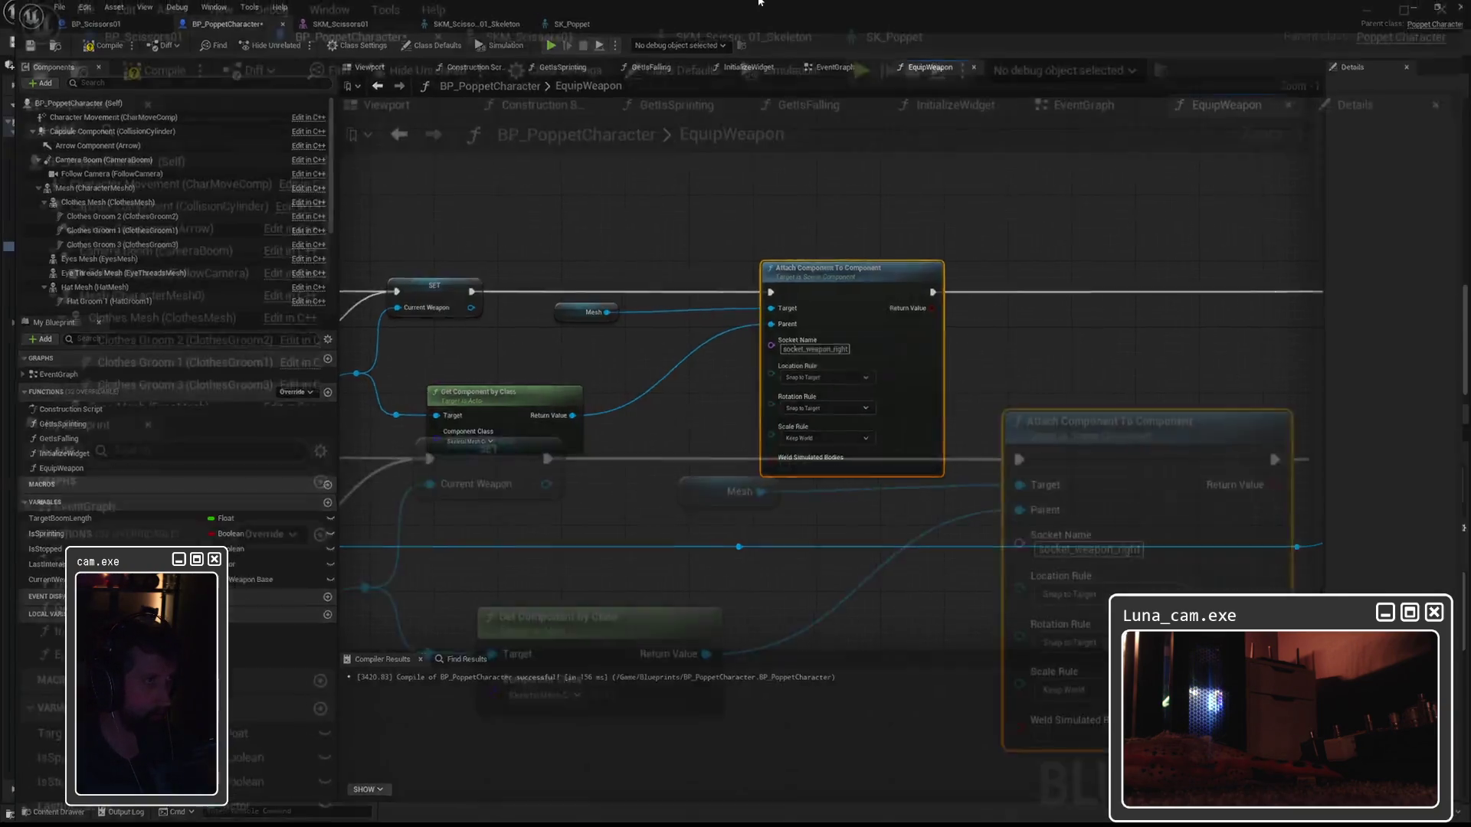
# Open SKM_Scissors01, start a reimport, and cancel the source-file dialog.
pyautogui.click(644, 119)
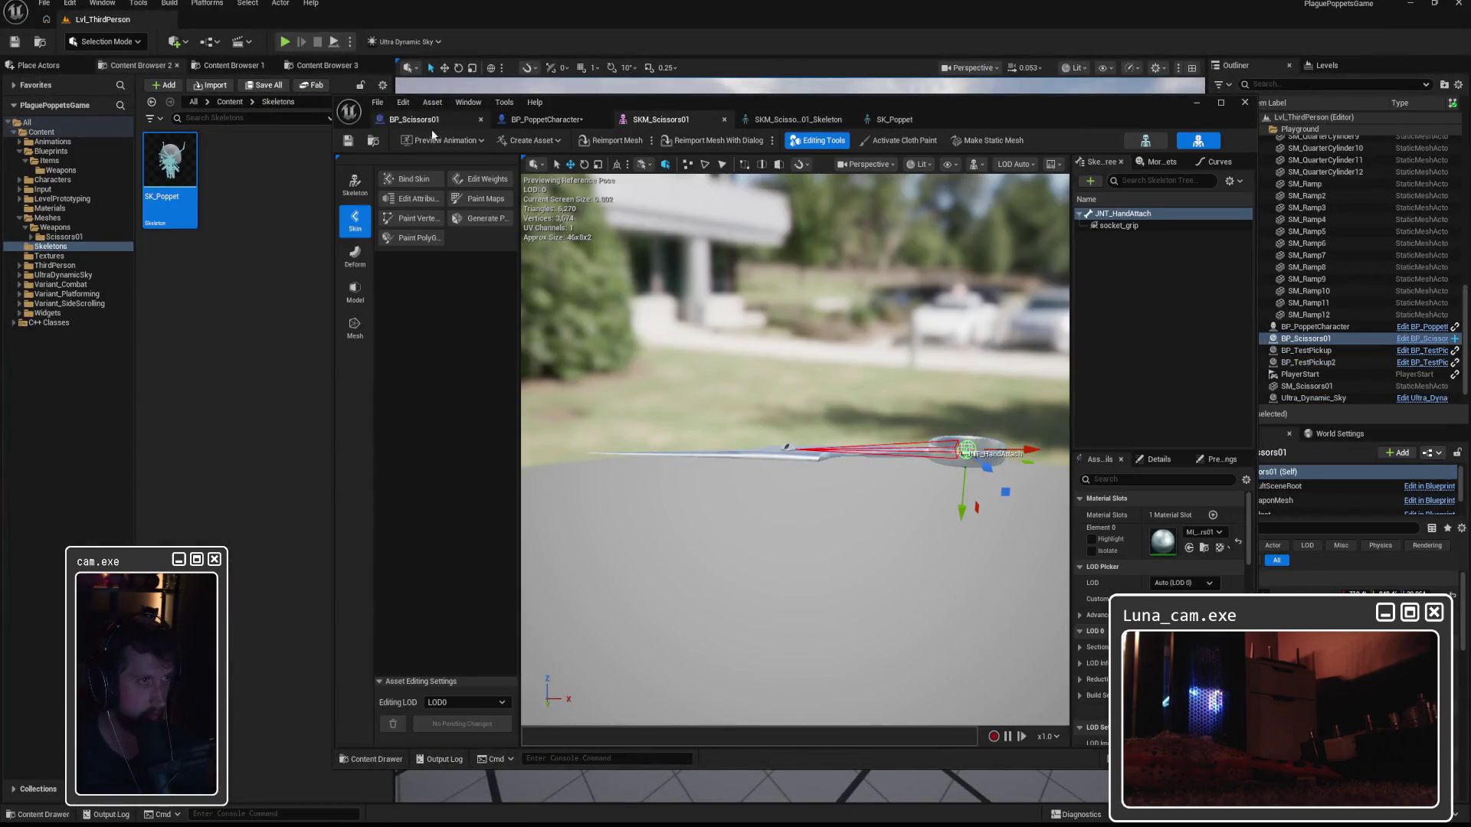
pyautogui.click(373, 140)
pyautogui.rightClick(291, 157)
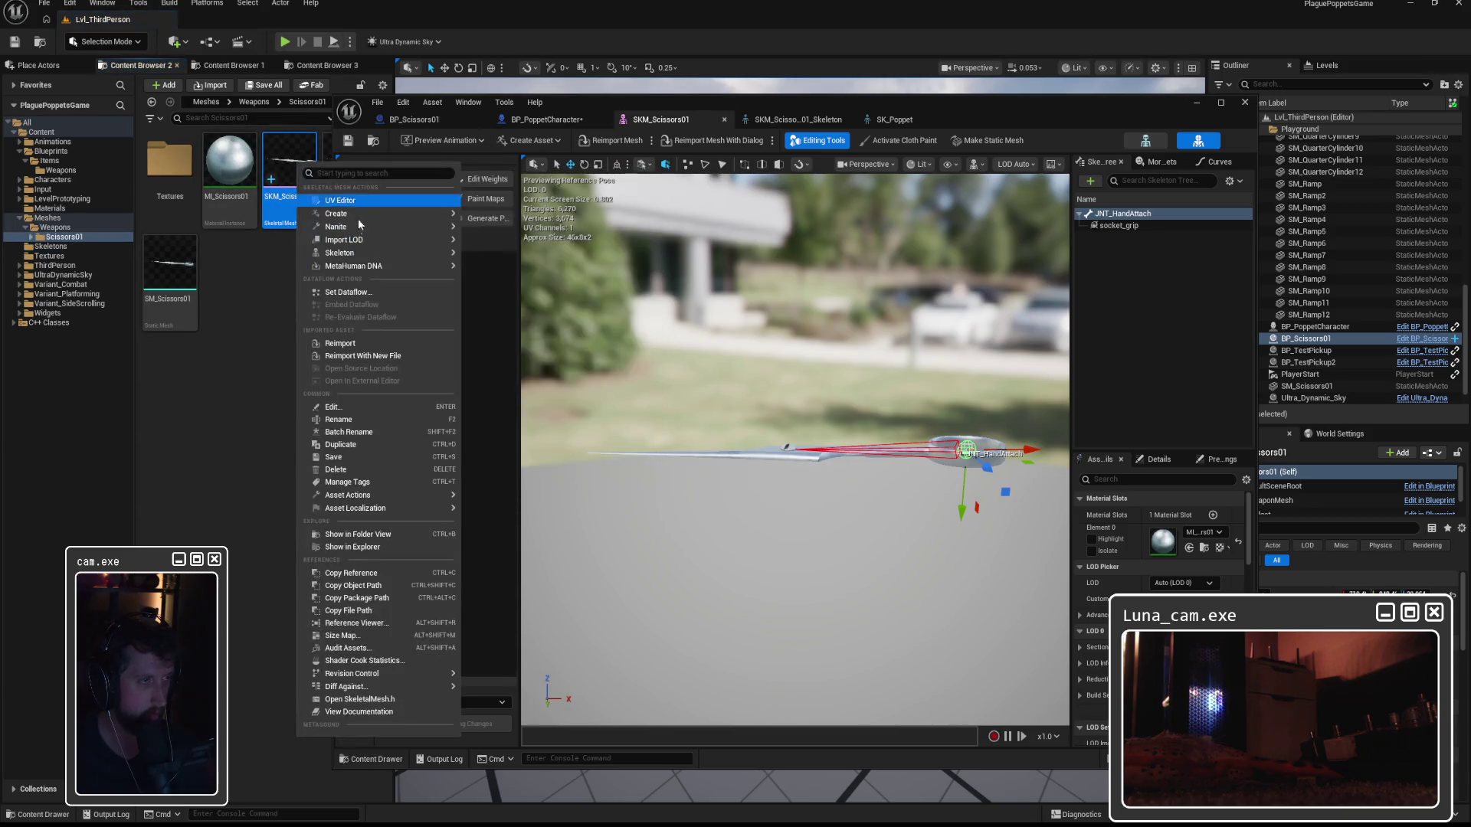
pyautogui.click(344, 344)
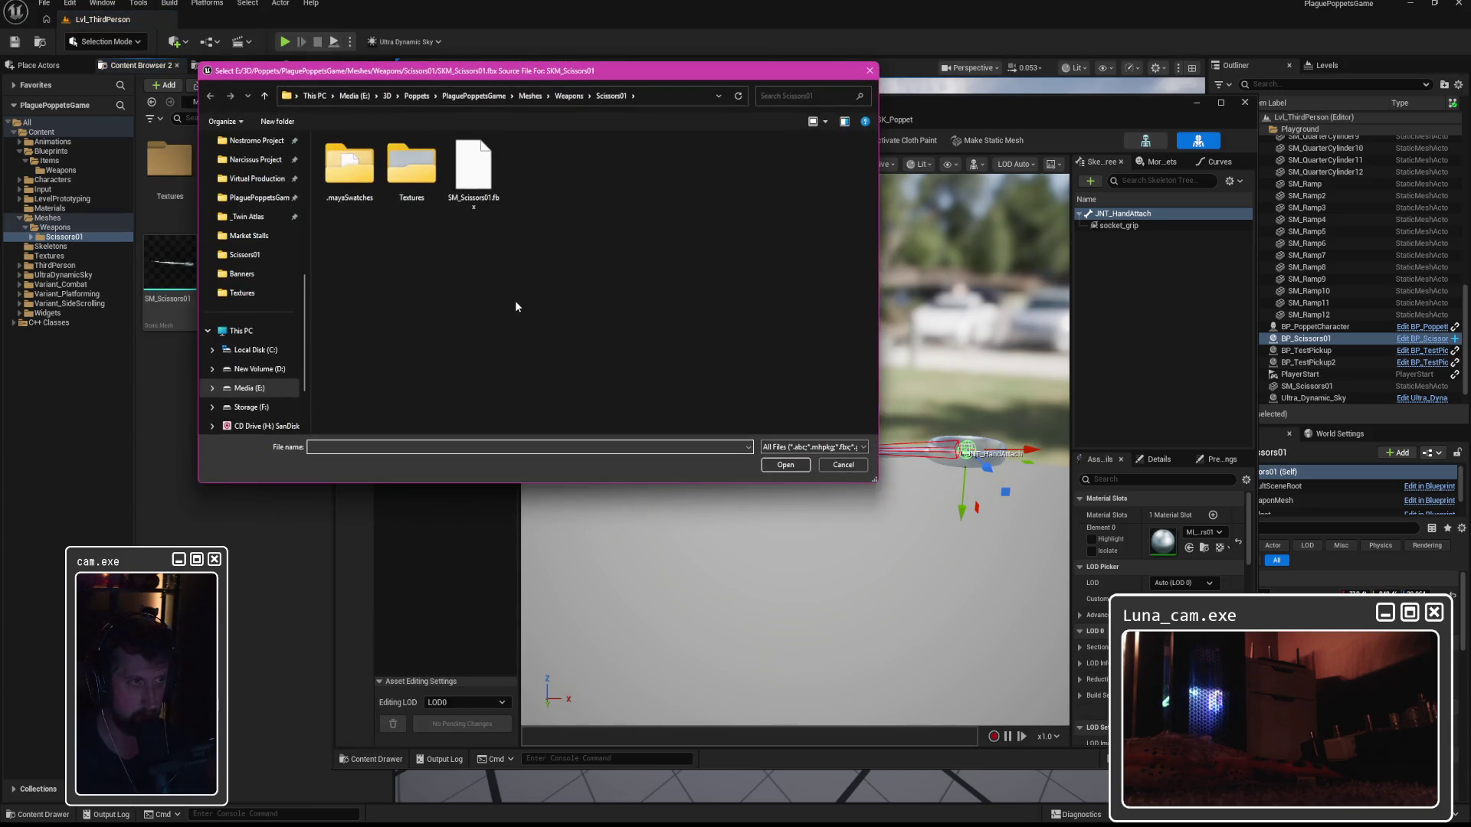
pyautogui.click(840, 467)
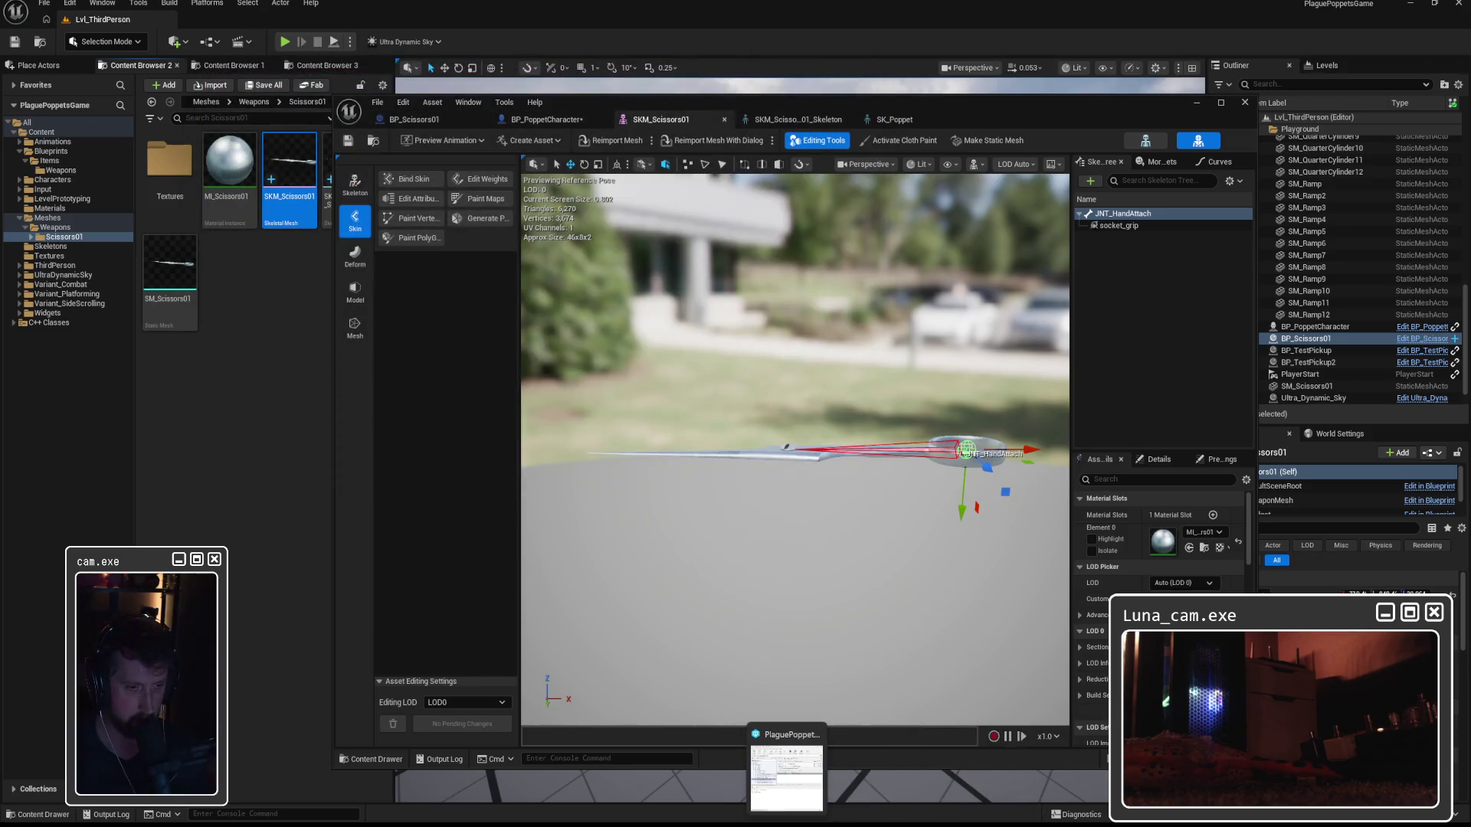
# Finish the pending scissors FBX export in Maya's FBX Exporter and return to Unreal.
pyautogui.click(789, 774)
pyautogui.click(730, 692)
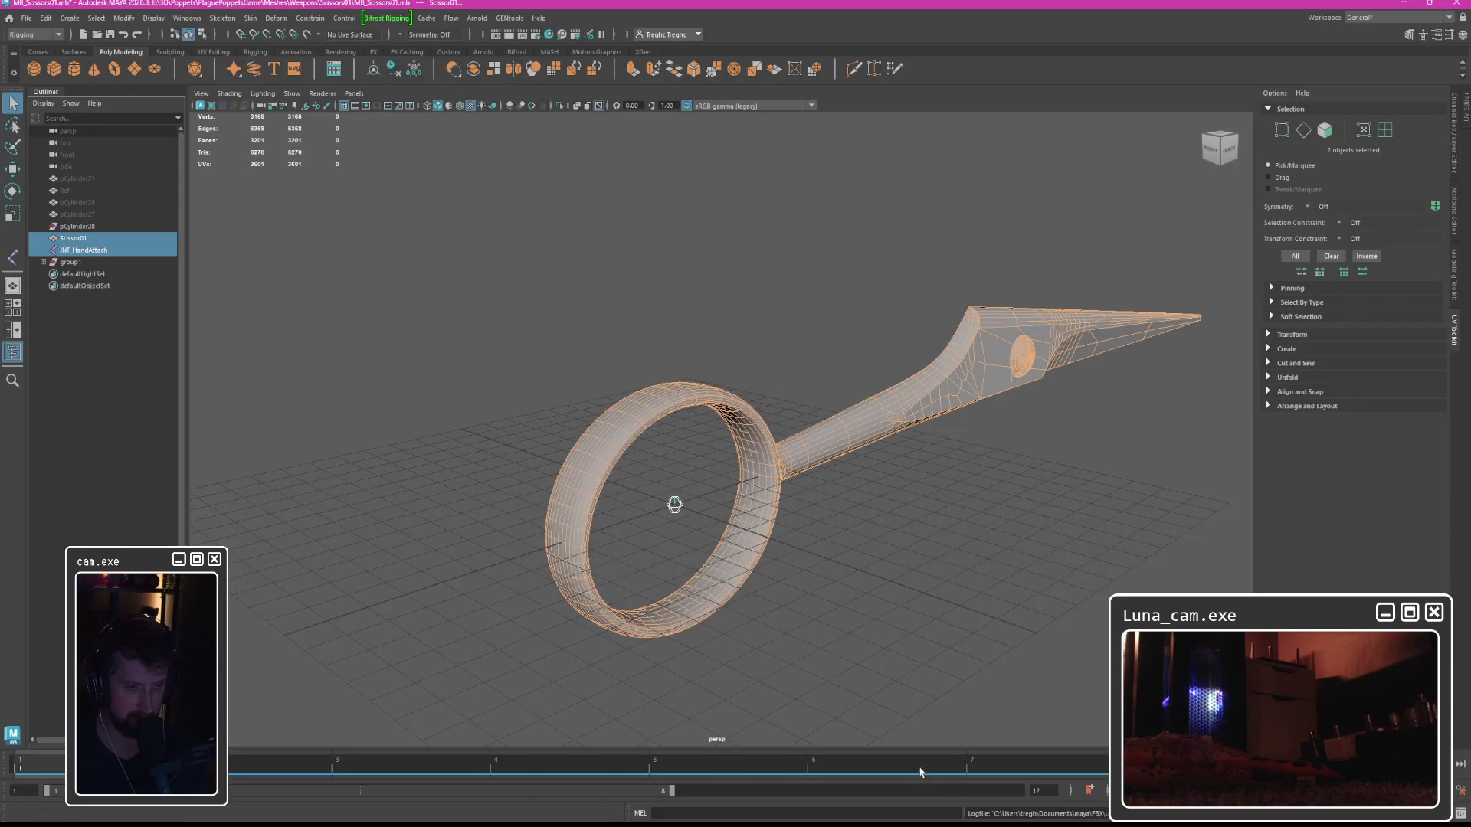
pyautogui.hotkey('alt', 'Tab')
pyautogui.rightClick(300, 185)
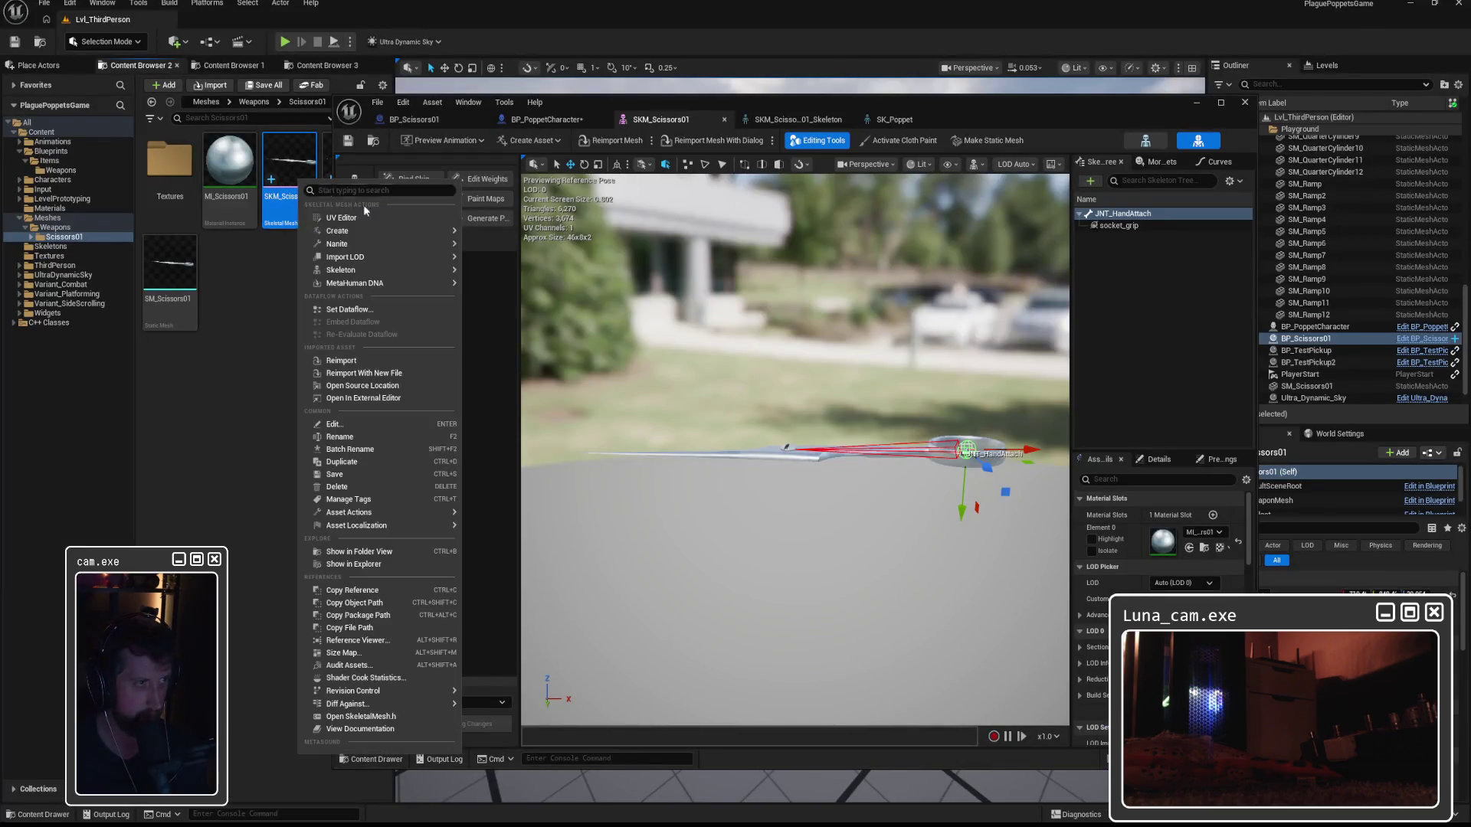
# Reimport SKM_Scissors01 from the updated FBX and wait for the skinned asset to process.
pyautogui.click(354, 359)
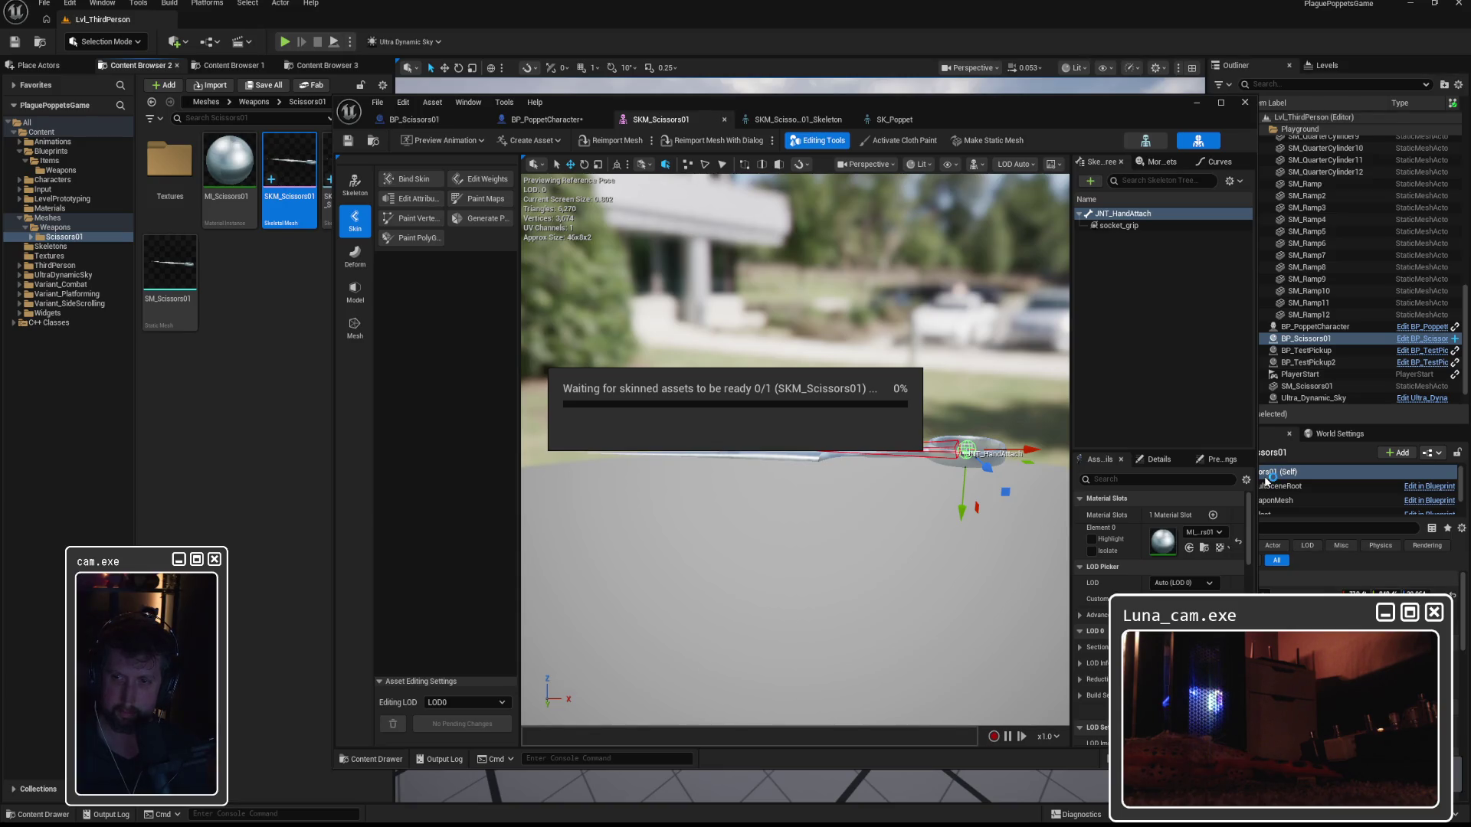
pyautogui.hotkey('alt', 'Tab')
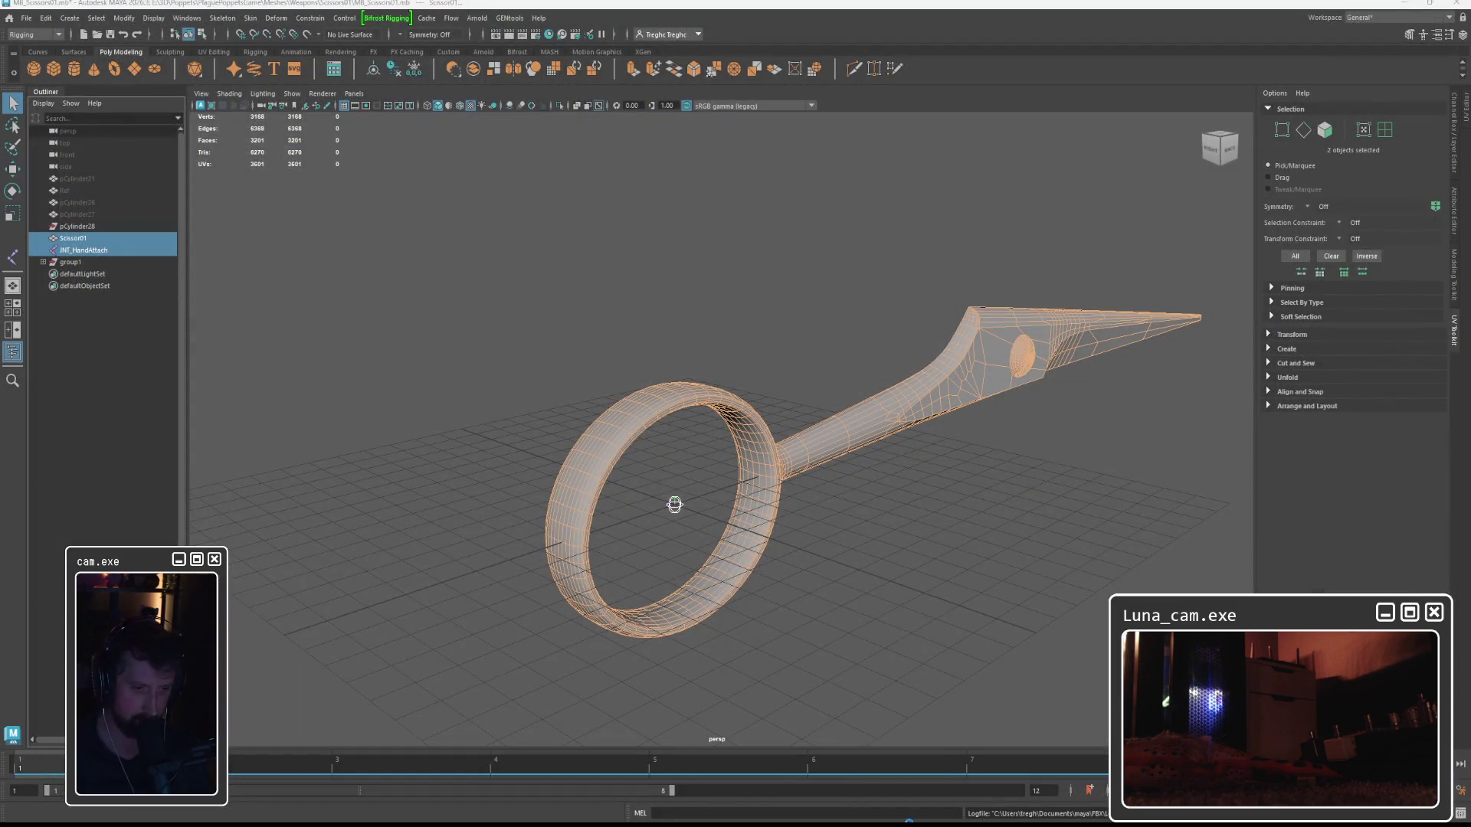
pyautogui.hotkey('alt', 'Tab')
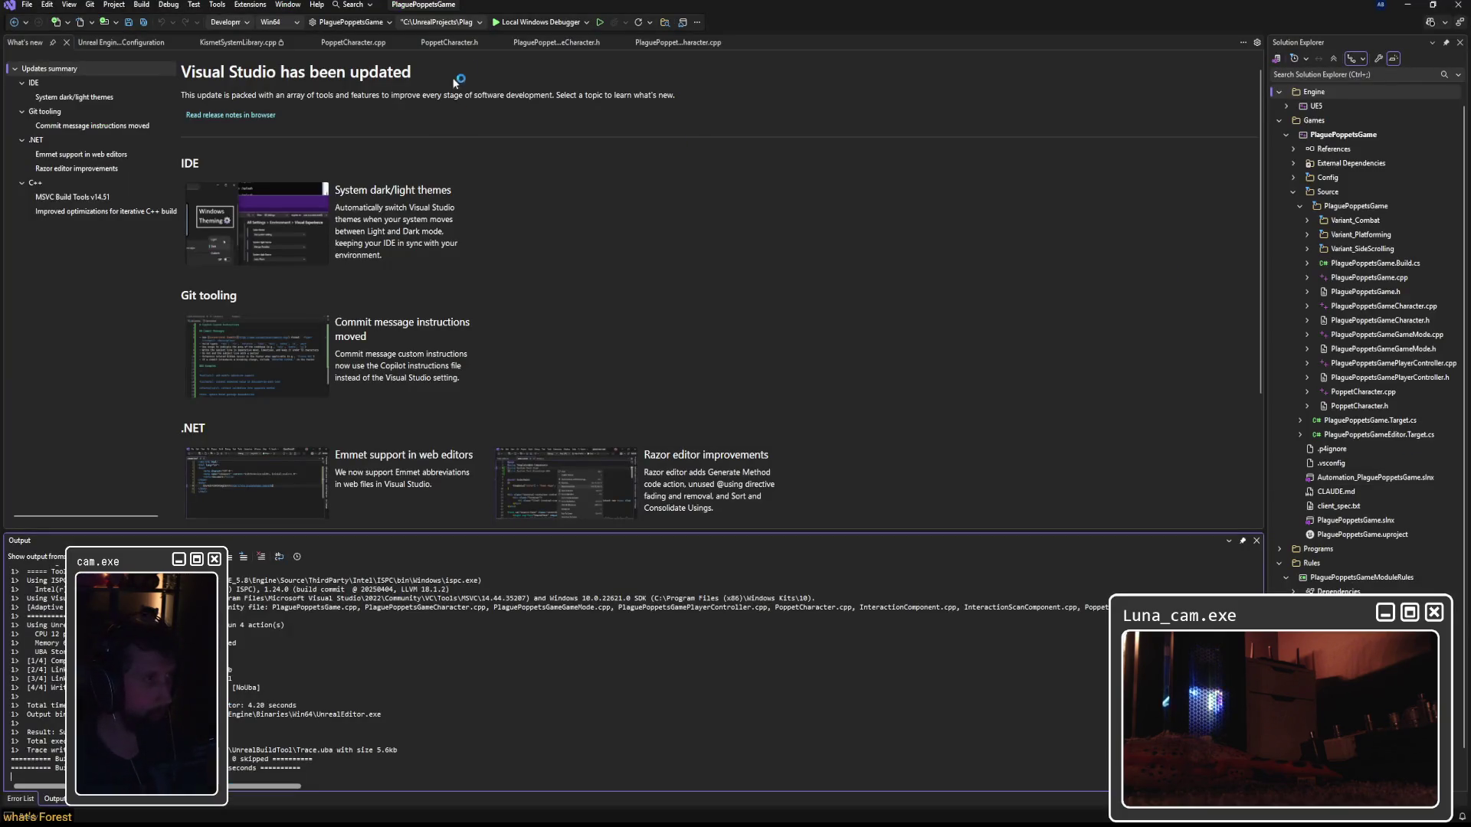
# Build the PlaguePoppetsGame solution, then tick all auto-saved packages in Unreal's restore prompt.
pyautogui.click(600, 23)
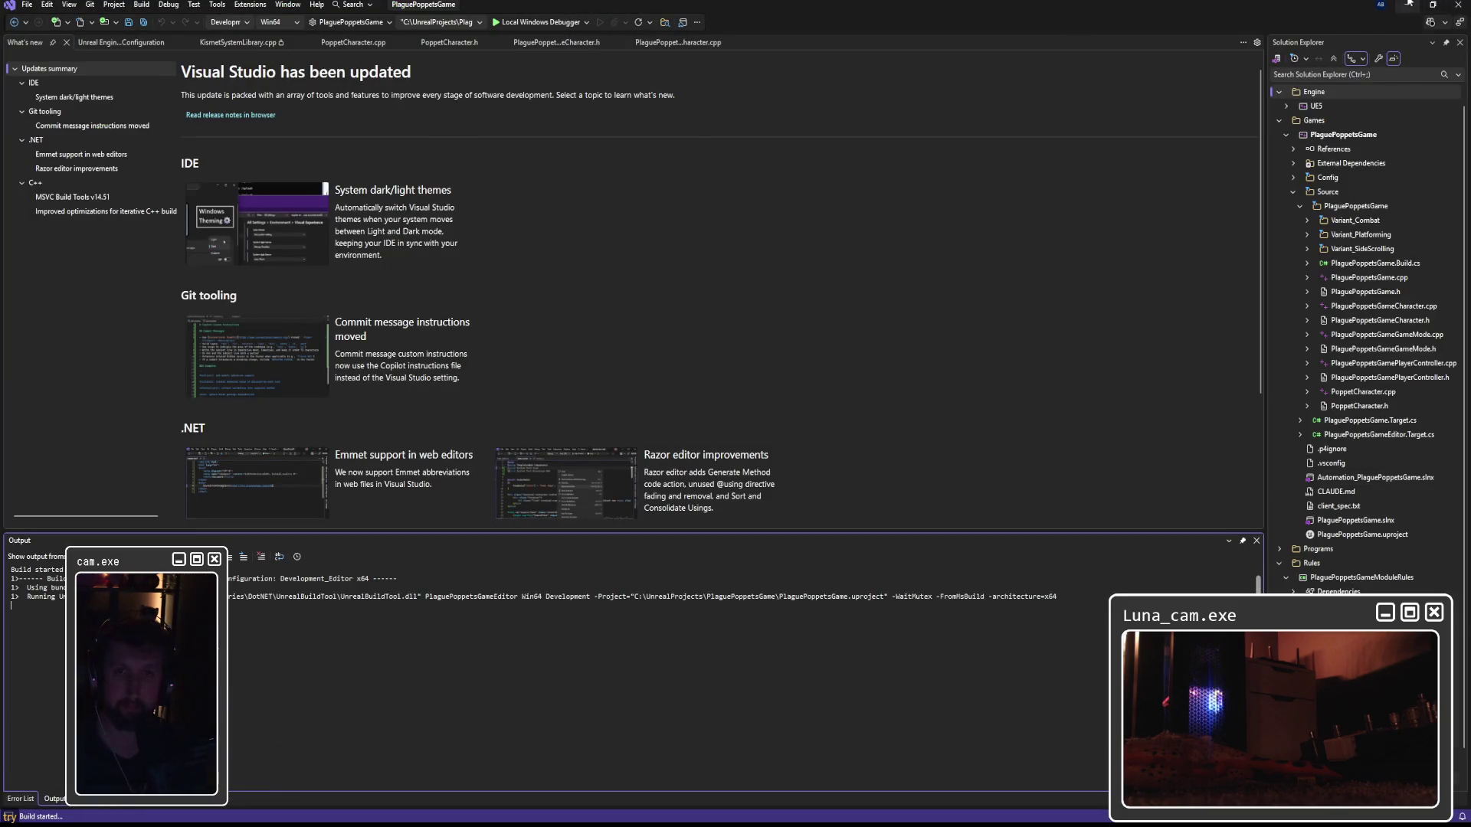
pyautogui.hotkey('alt', 'Tab')
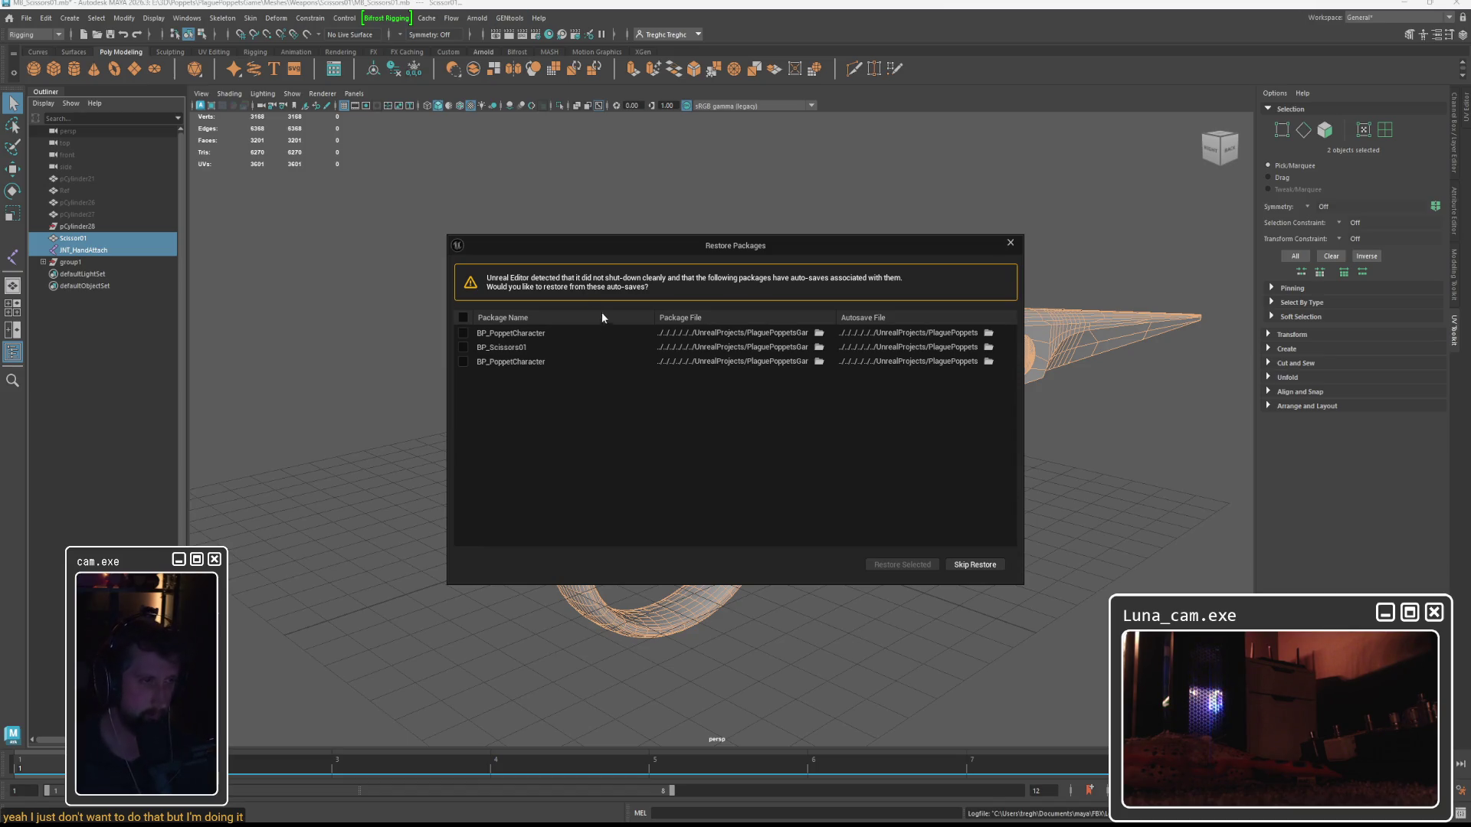
pyautogui.click(462, 317)
# Restore the auto-saved packages, then open SKM_Scissors01 from Meshes > Weapons > Scissors01.
pyautogui.click(901, 564)
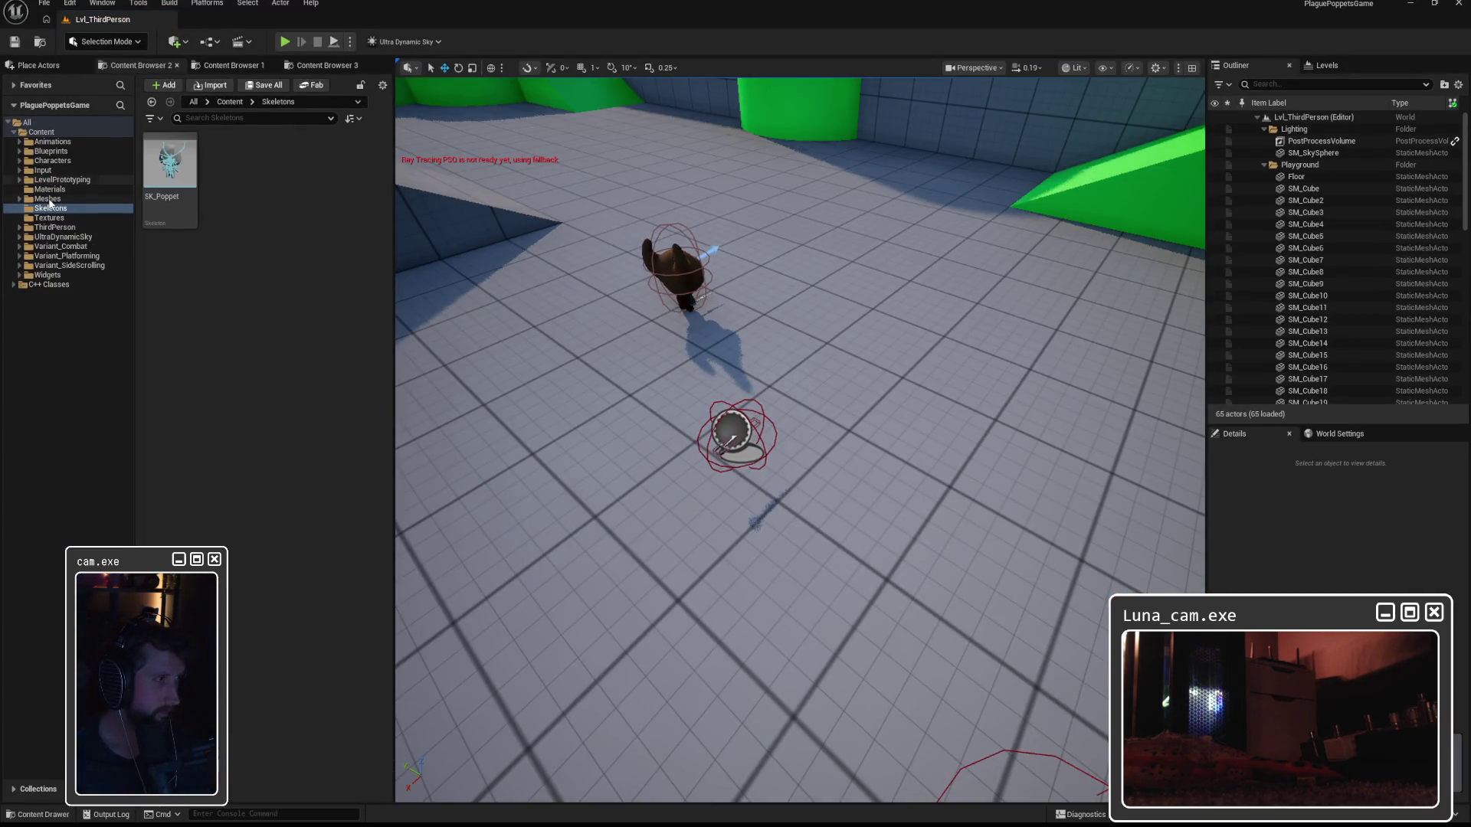
pyautogui.click(47, 198)
pyautogui.doubleClick(170, 161)
pyautogui.doubleClick(169, 161)
pyautogui.doubleClick(289, 163)
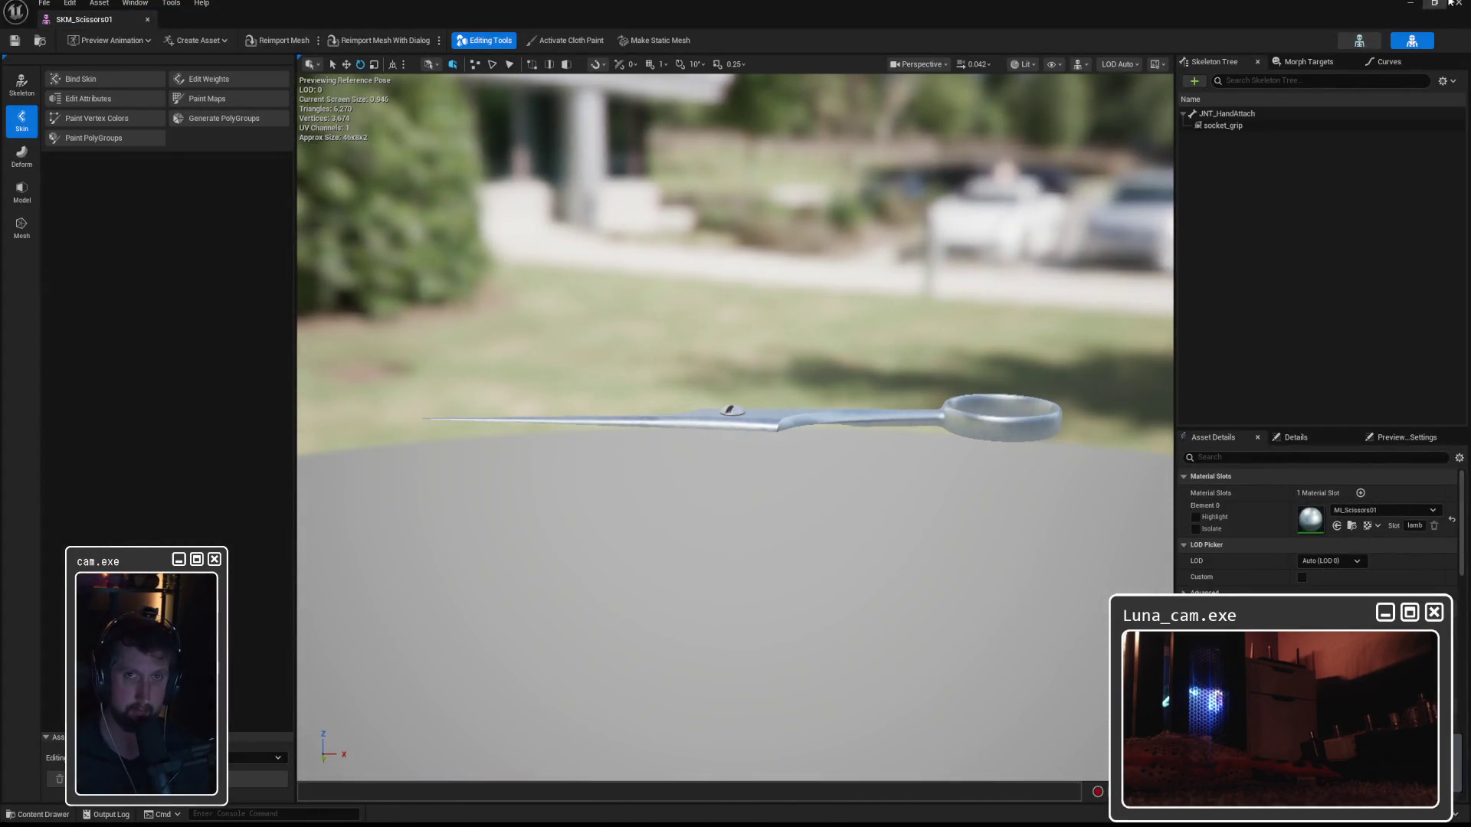
# Reimport the SKM_Scissors01 skeletal mesh and accept regenerating its skeleton.
pyautogui.click(1449, 2)
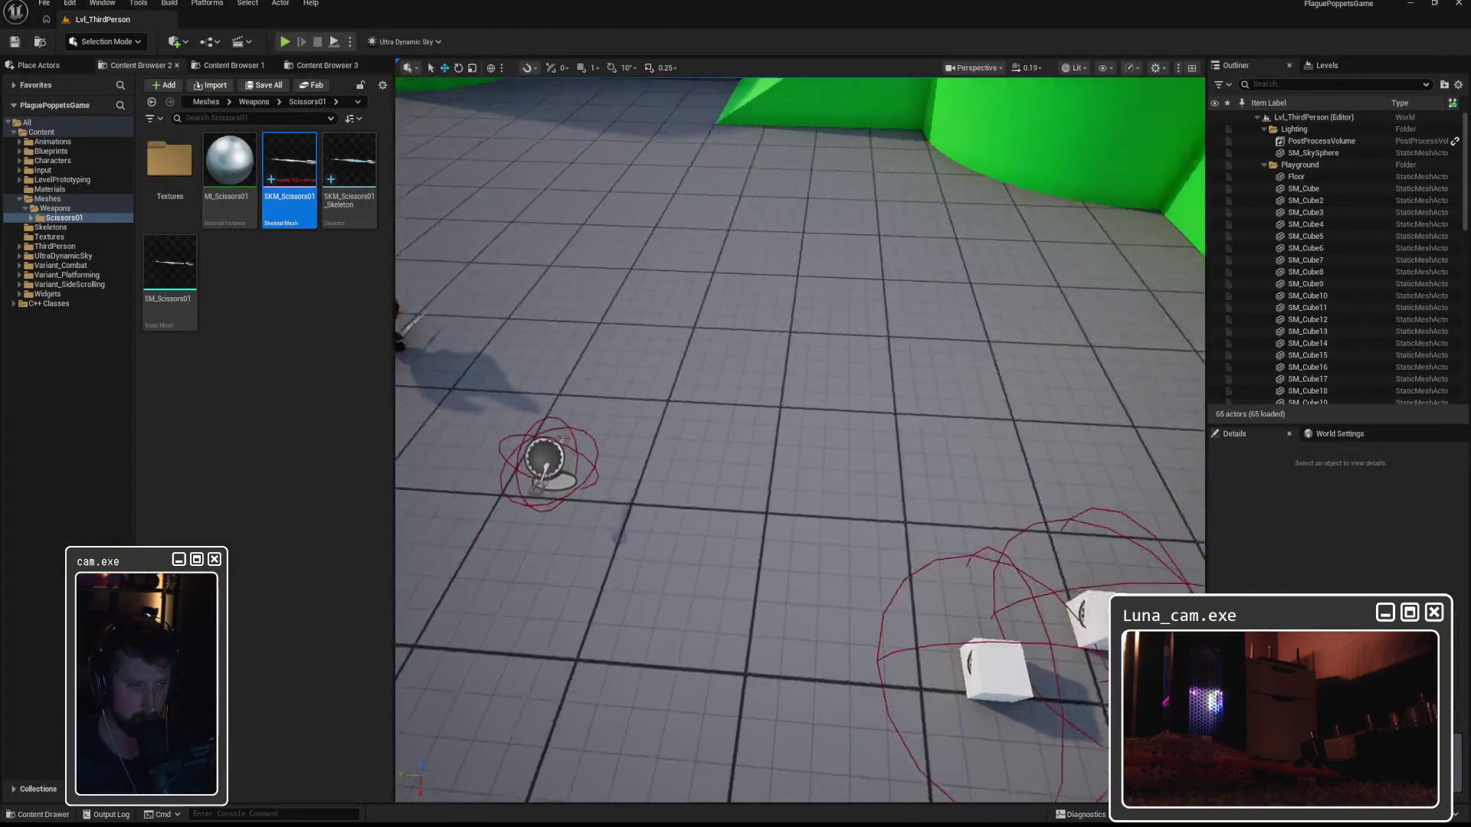
pyautogui.press('w')
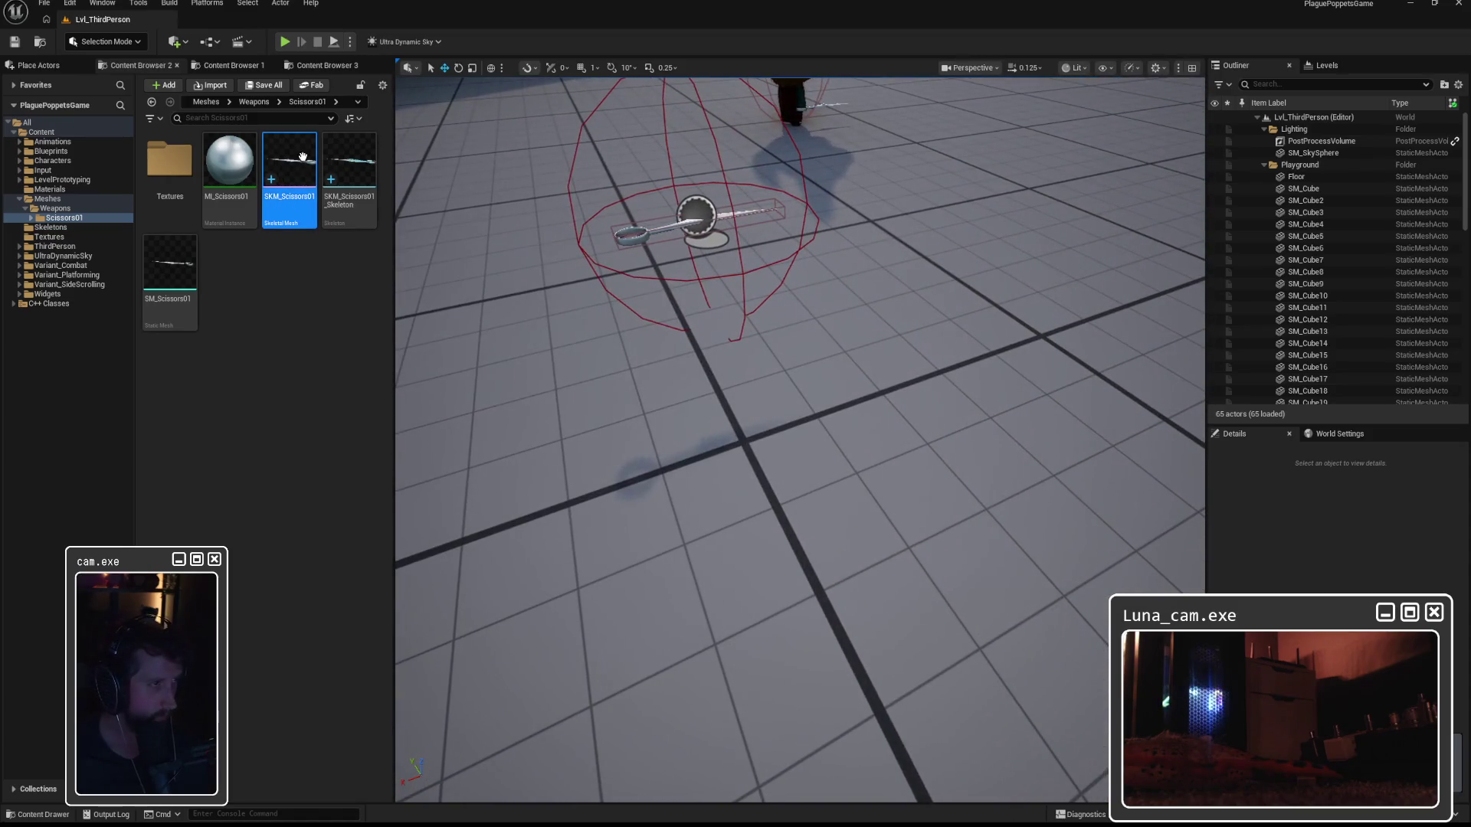
pyautogui.rightClick(301, 161)
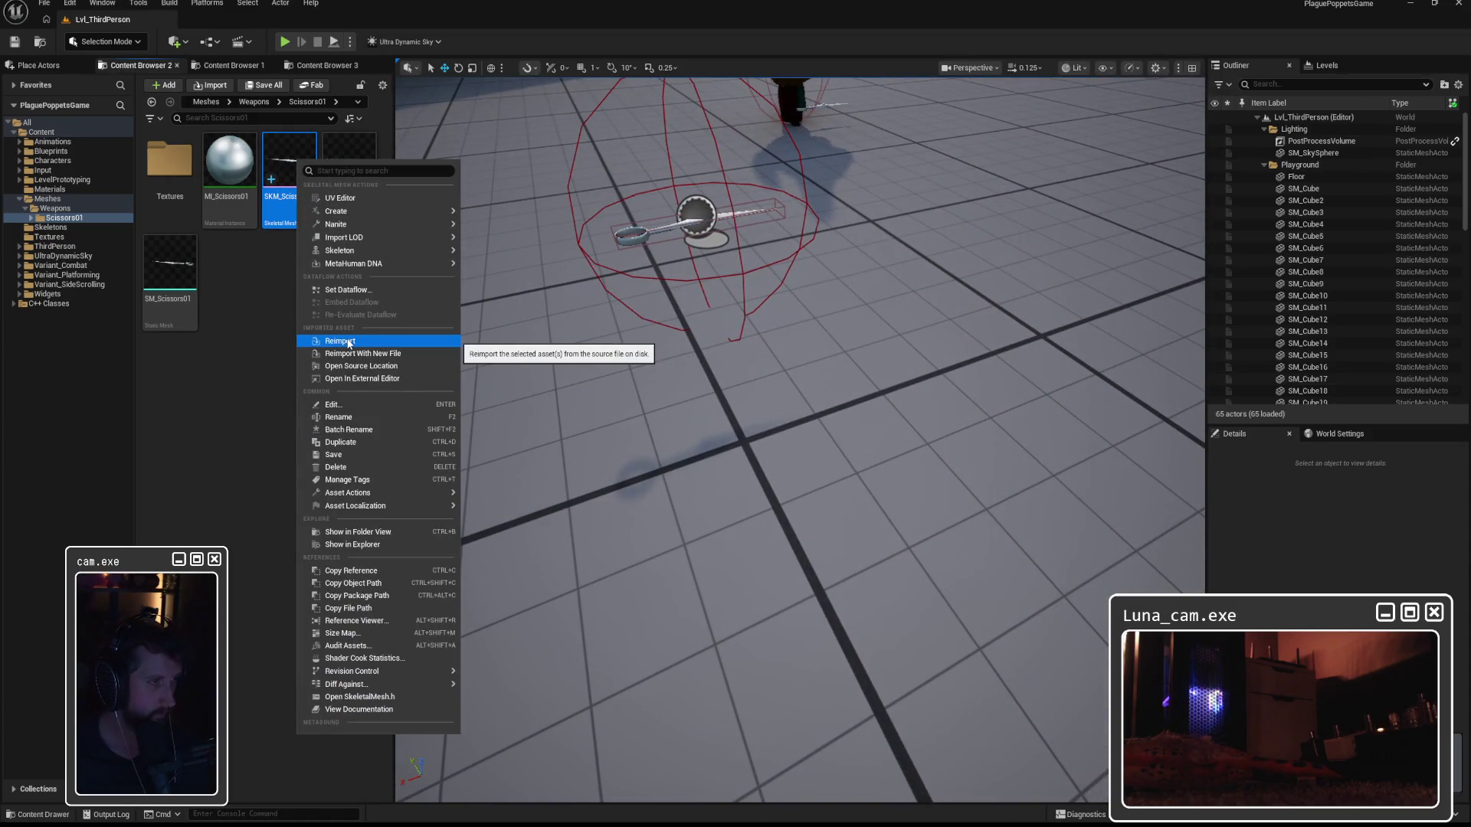
pyautogui.click(342, 343)
pyautogui.rightClick(293, 175)
pyautogui.click(342, 361)
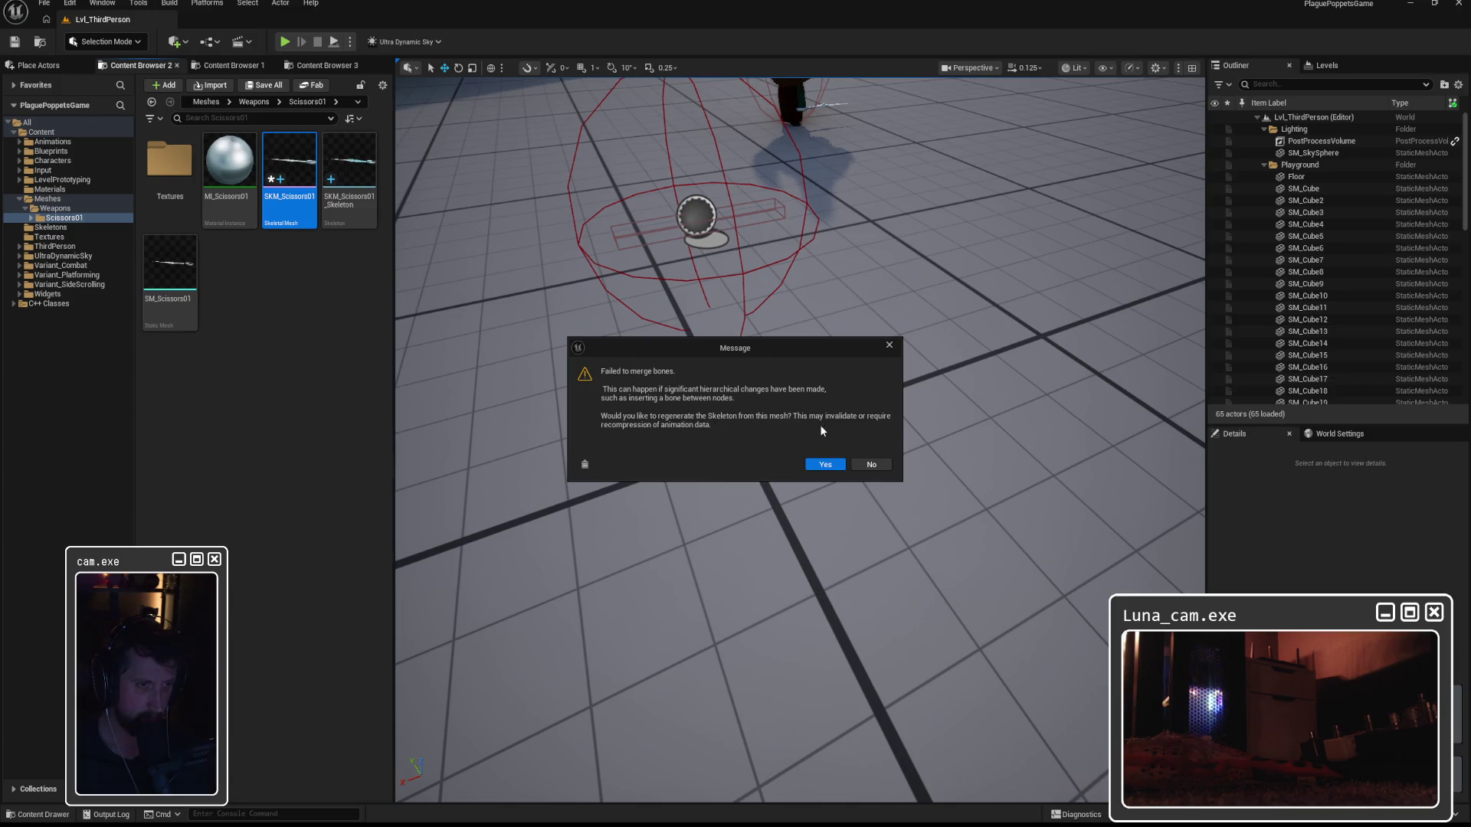
pyautogui.click(823, 463)
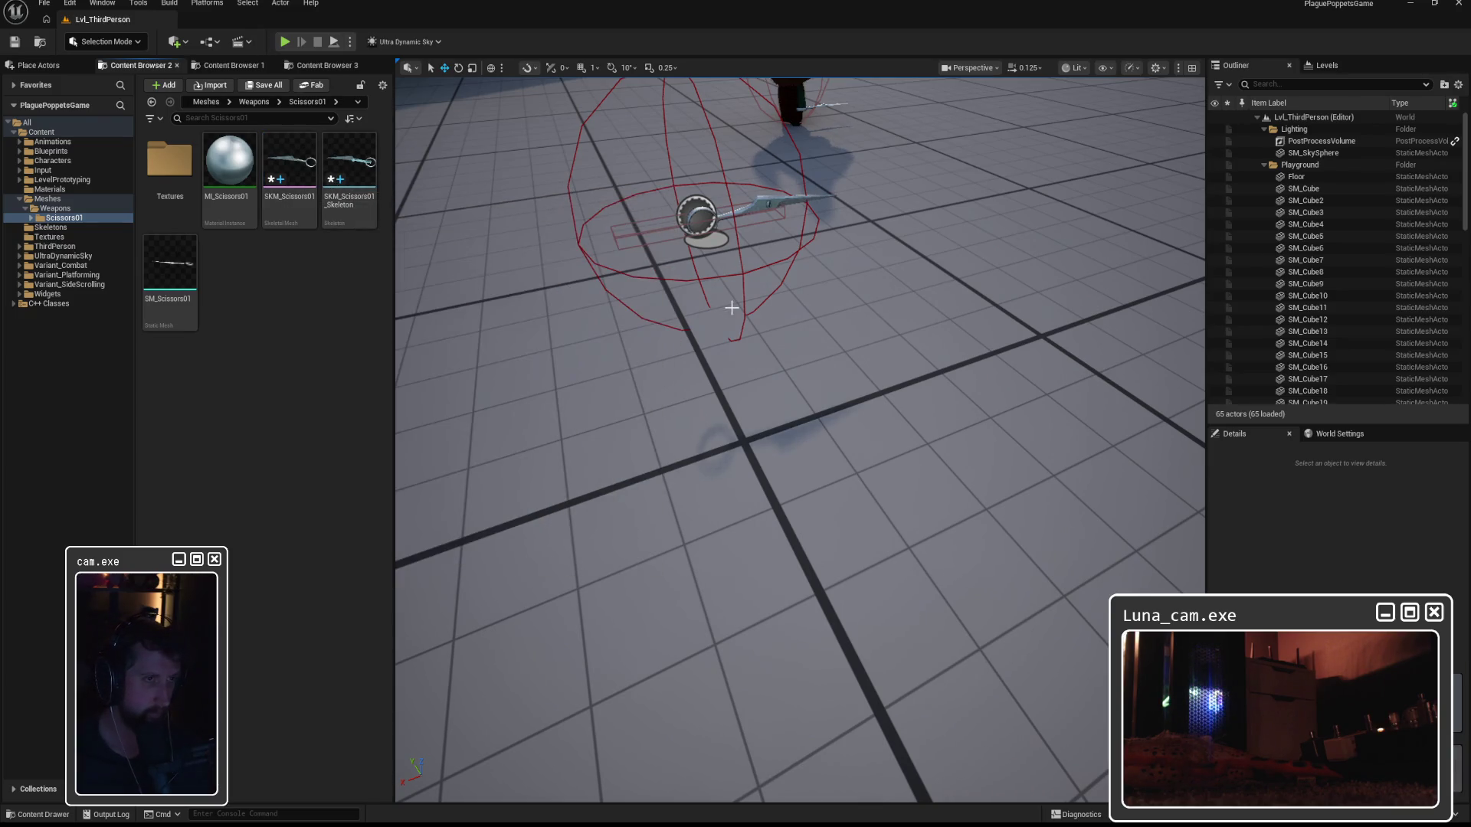
# Open the BP_Scissors01 Blueprint from the weapon Blueprints folder.
pyautogui.scroll(5, 801, 441)
pyautogui.scroll(2, 800, 441)
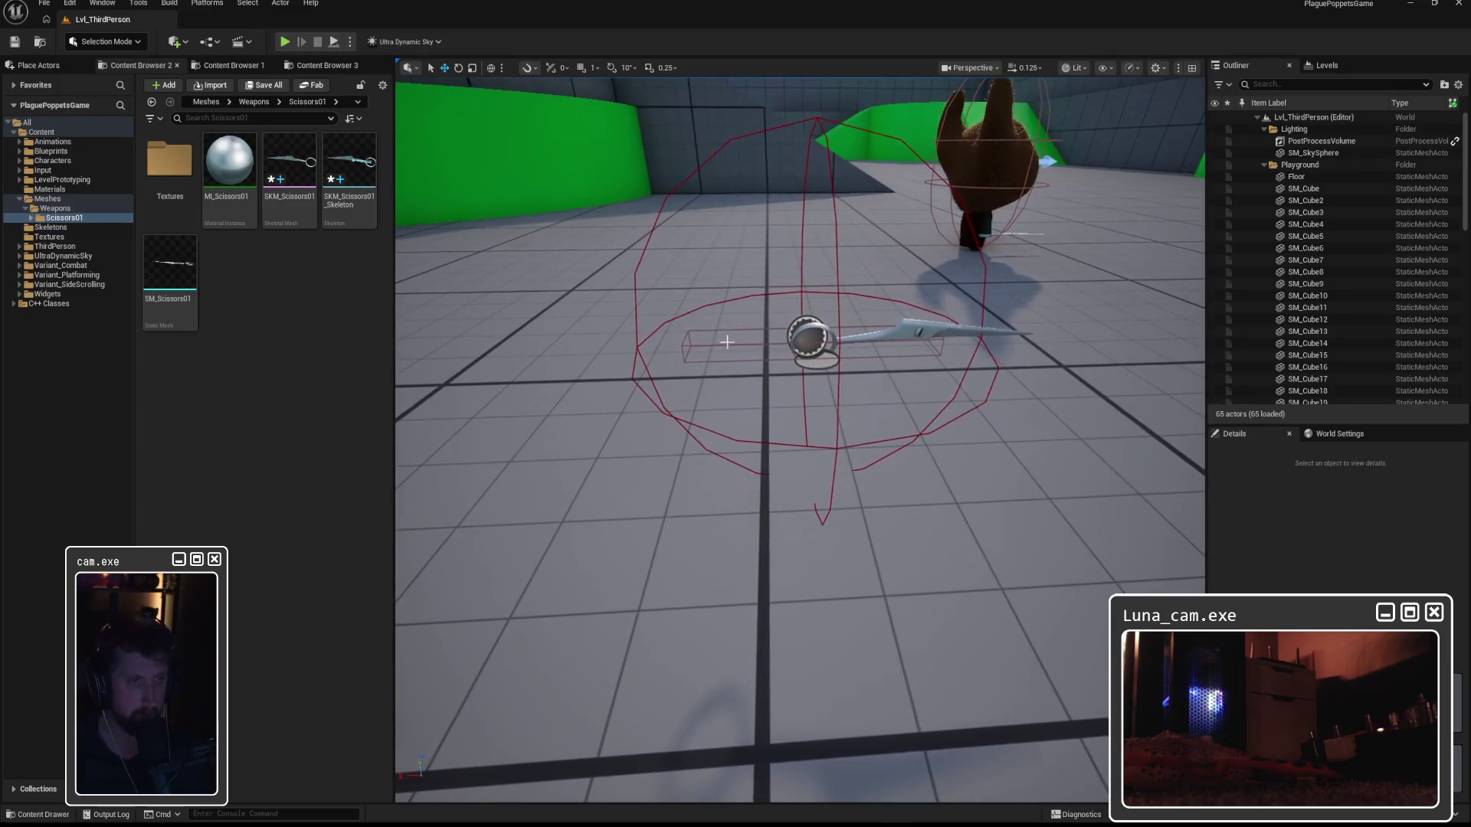
pyautogui.click(51, 151)
pyautogui.doubleClick(170, 176)
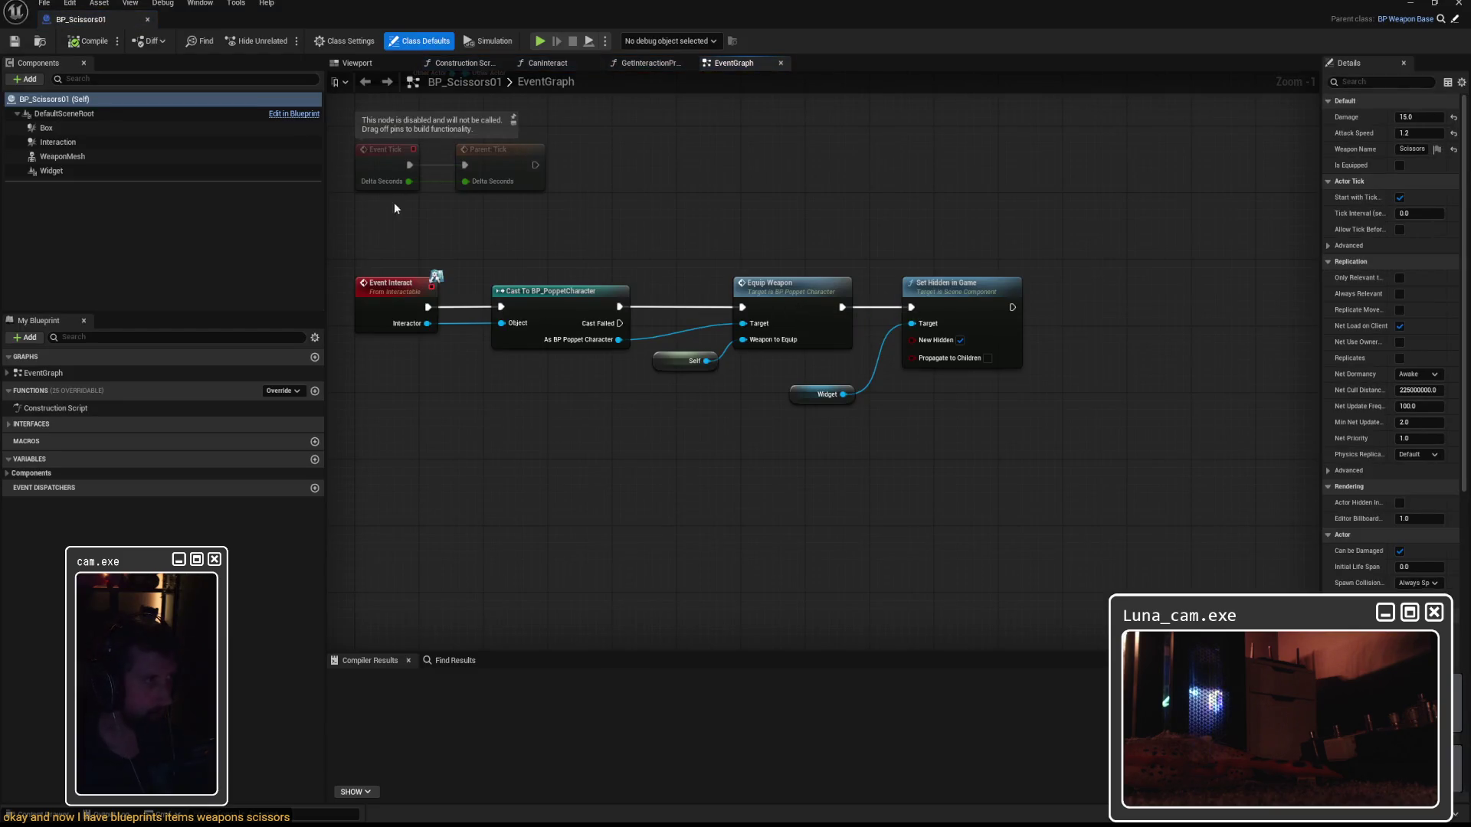
# Rotate BP_Scissors01's Box collision 90° along the blade with 10° snapping, then compile.
pyautogui.click(347, 62)
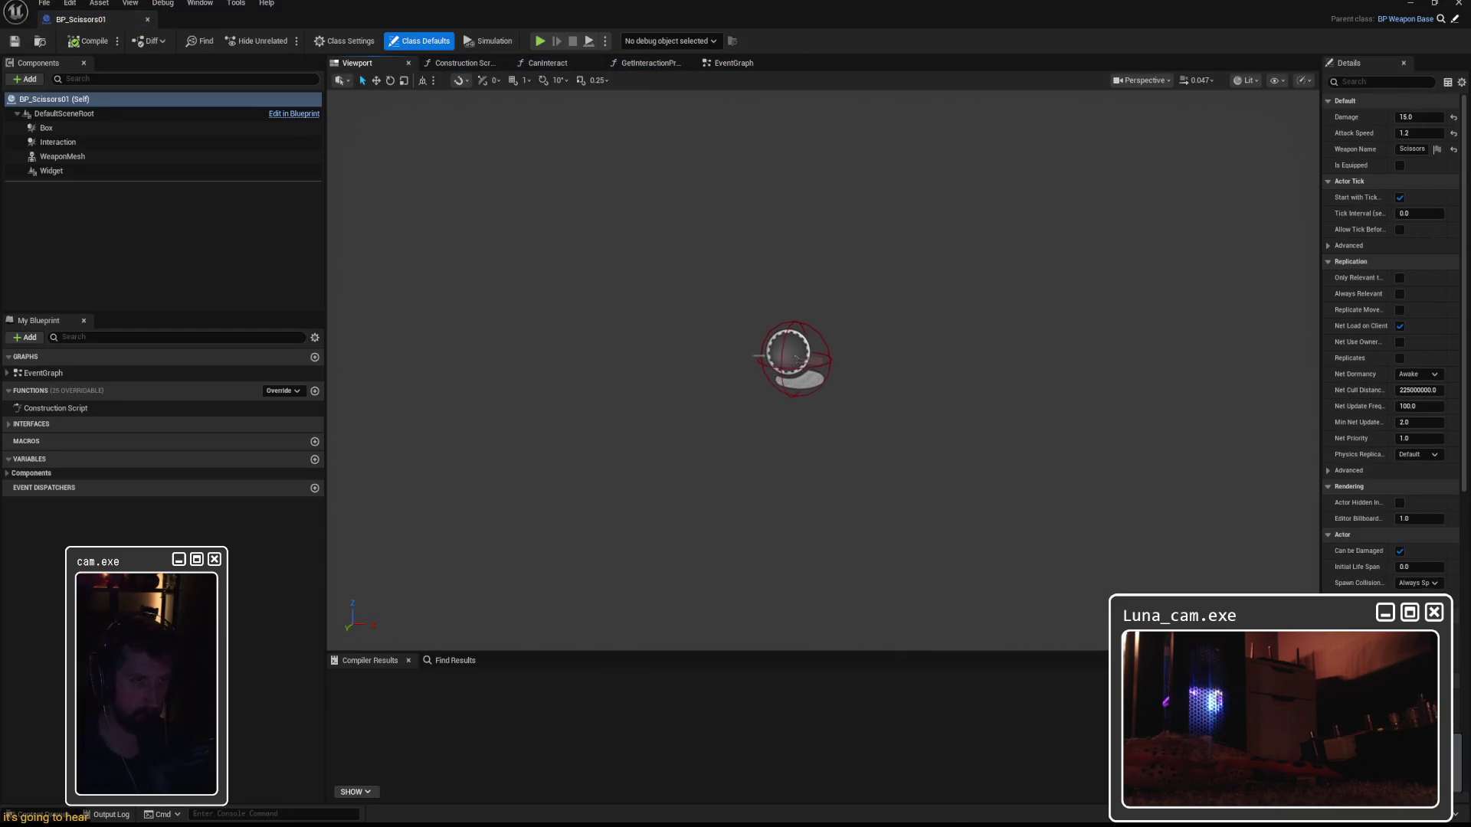
pyautogui.click(80, 129)
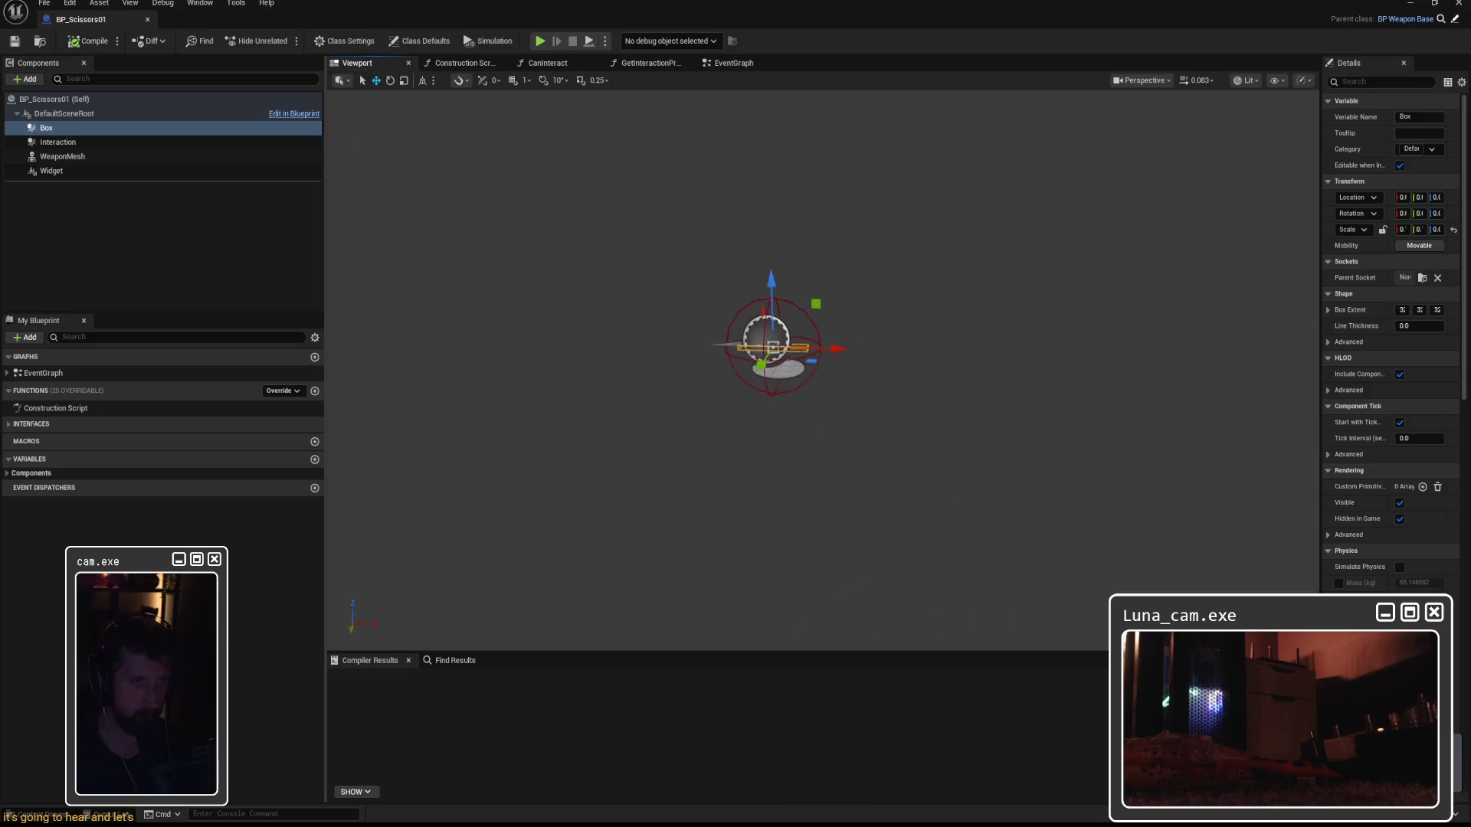
pyautogui.press('e')
pyautogui.scroll(5, 771, 331)
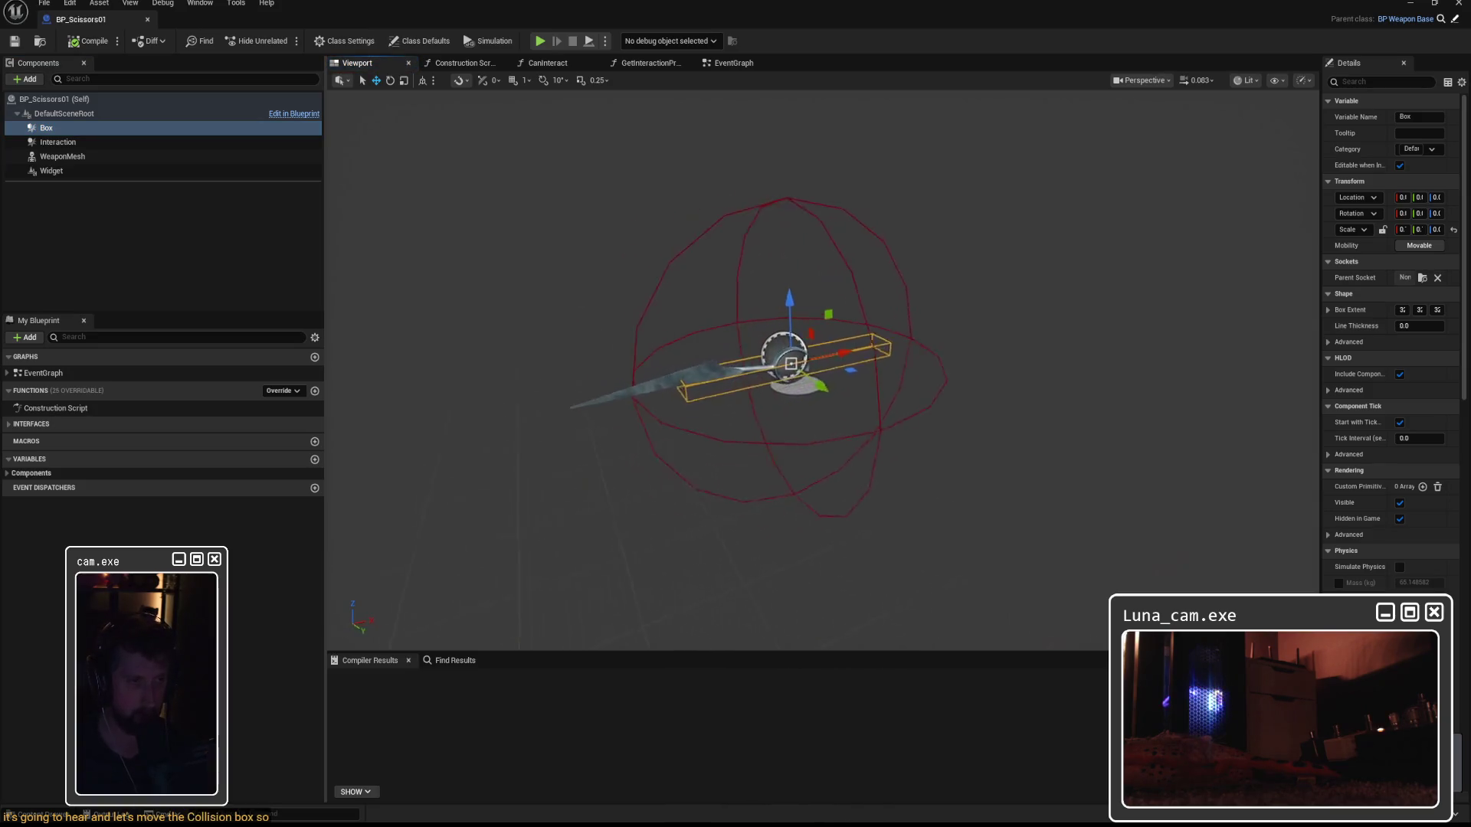
pyautogui.moveTo(773, 320)
pyautogui.mouseDown()
pyautogui.moveTo(788, 406)
pyautogui.moveTo(790, 380)
pyautogui.moveTo(780, 374)
pyautogui.moveTo(785, 400)
pyautogui.moveTo(755, 354)
pyautogui.moveTo(709, 370)
pyautogui.mouseUp()
pyautogui.hotkey('ctrl', 'z')
pyautogui.click(543, 80)
pyautogui.press('w')
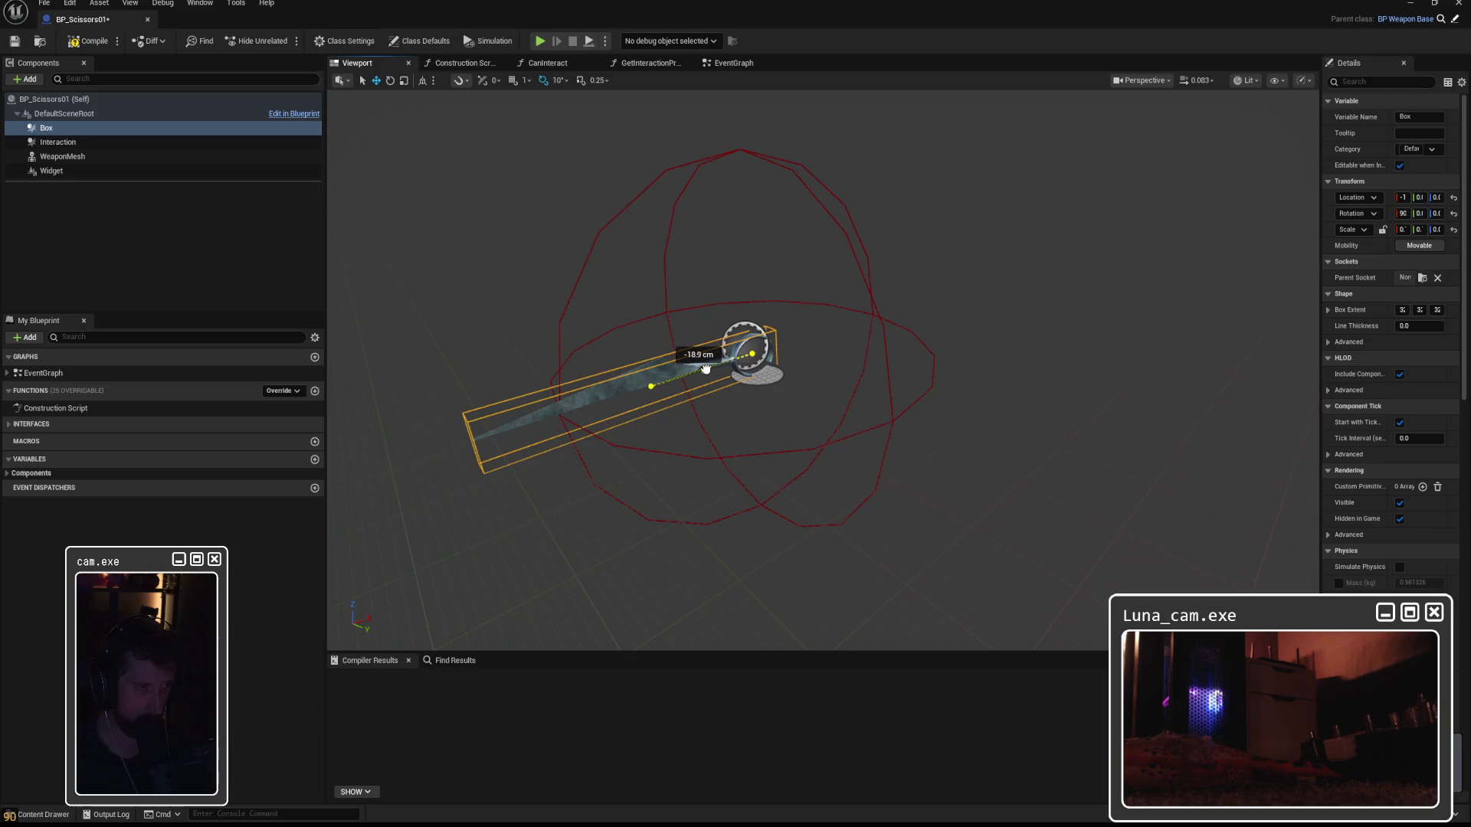
pyautogui.click(90, 40)
pyautogui.click(1409, 7)
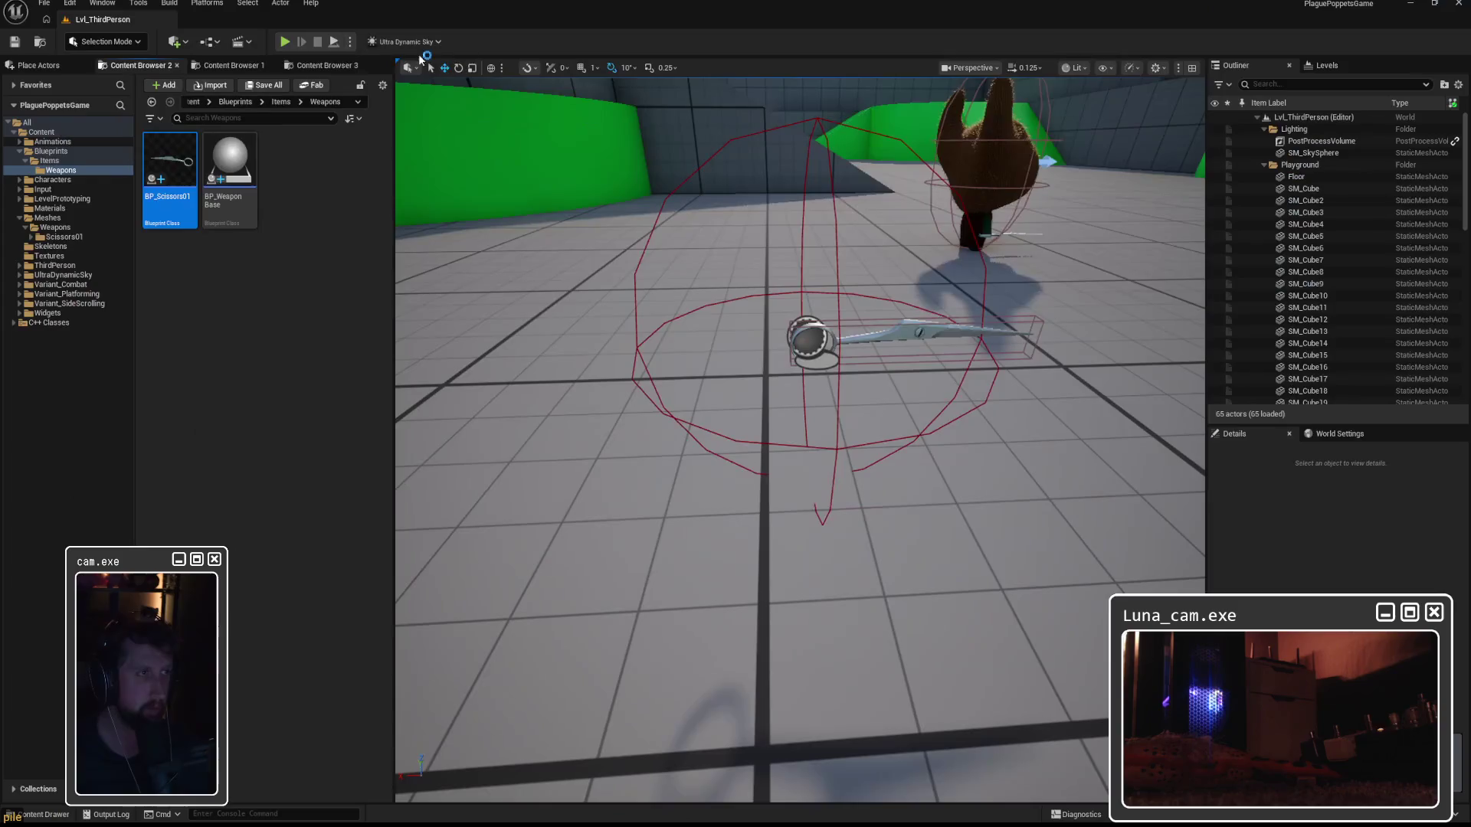
# Run a quick play test, then open BP_PoppetCharacter's EquipWeapon graph.
pyautogui.click(279, 43)
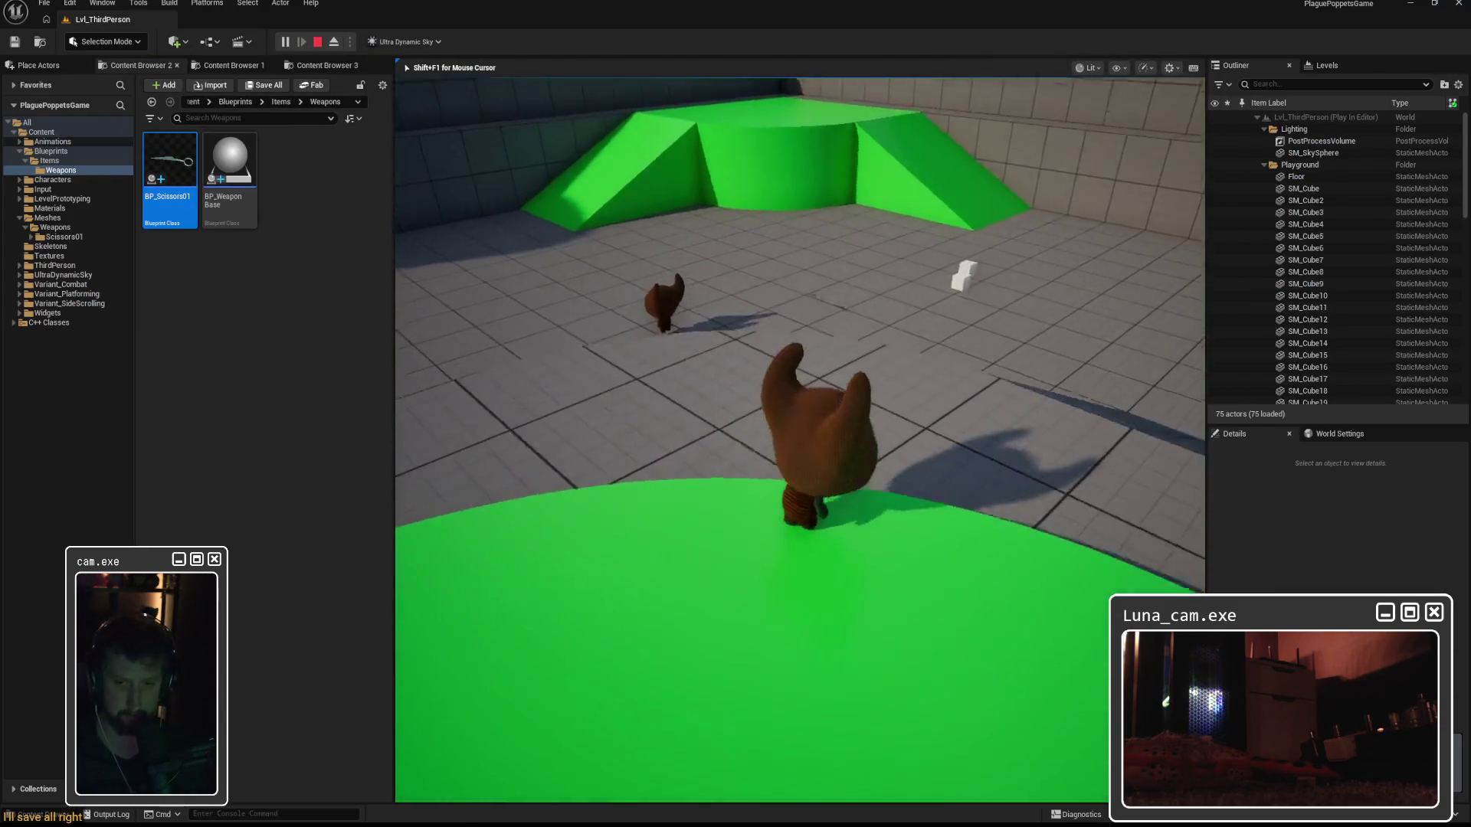
pyautogui.press('w')
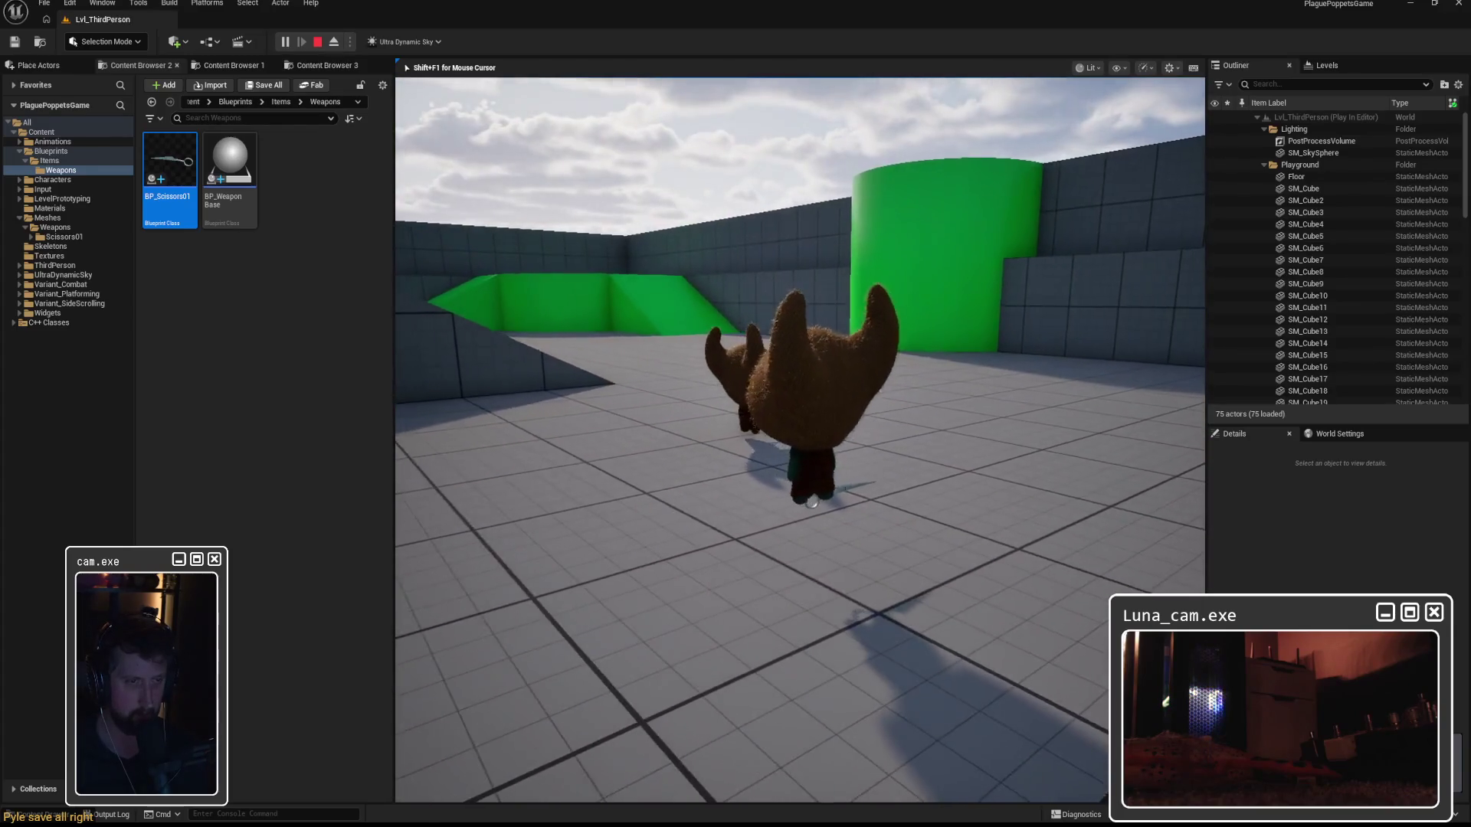
pyautogui.press('Escape')
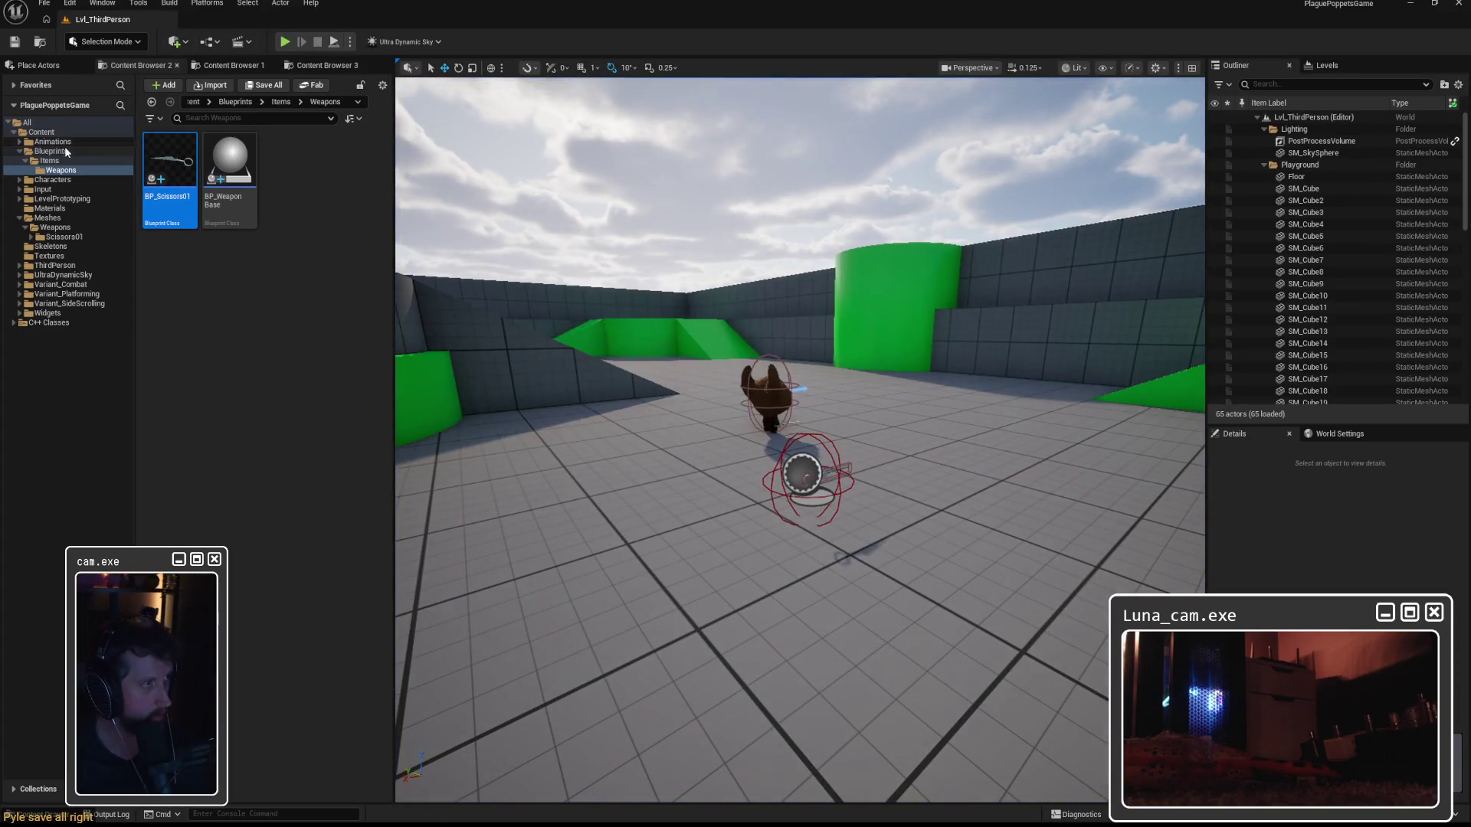
pyautogui.click(67, 152)
pyautogui.doubleClick(229, 169)
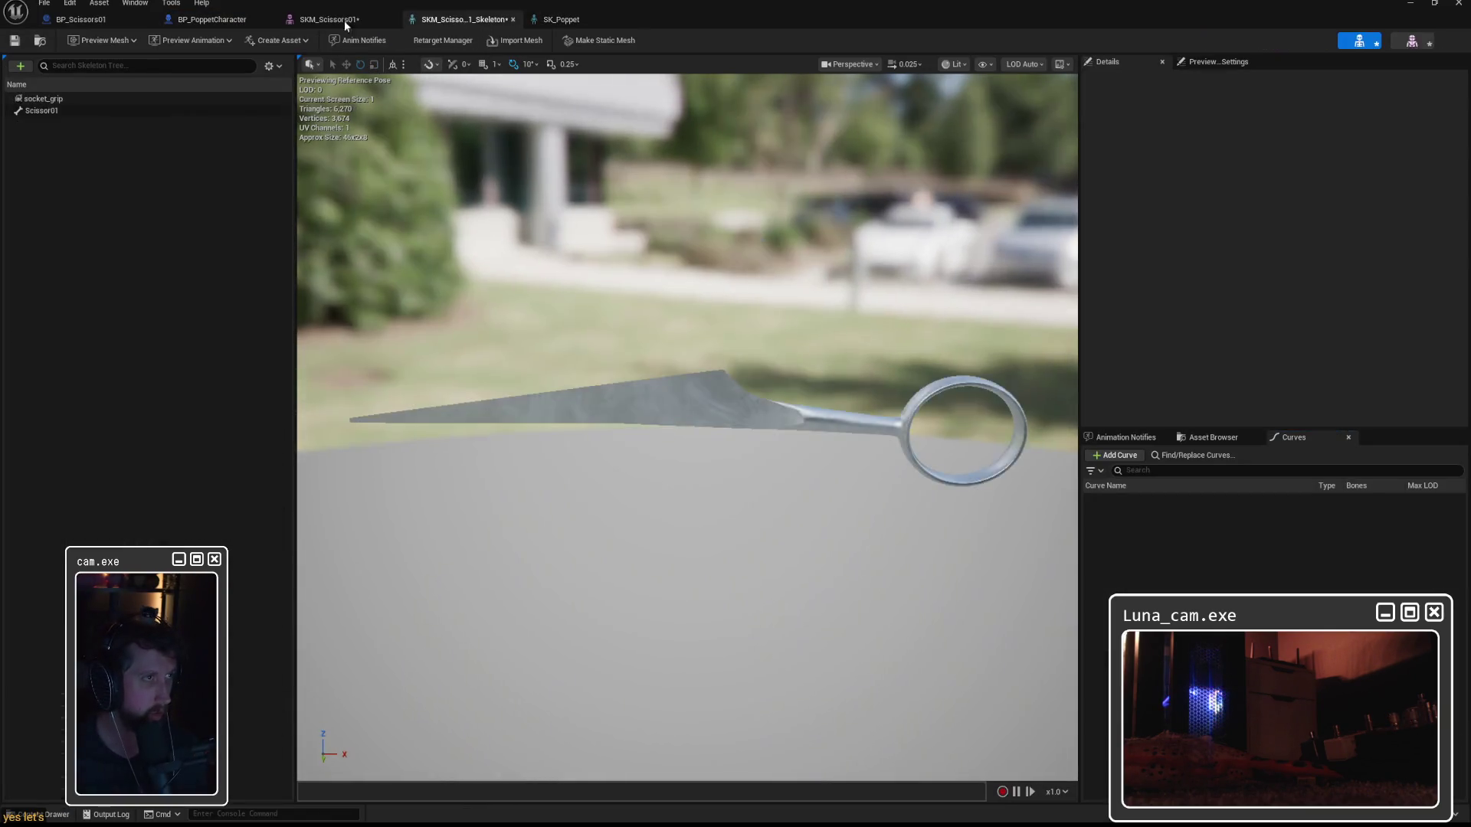
# Keep Snap to Target and wire the weapon's skeletal mesh into Attach Component To Component's Target.
pyautogui.click(200, 20)
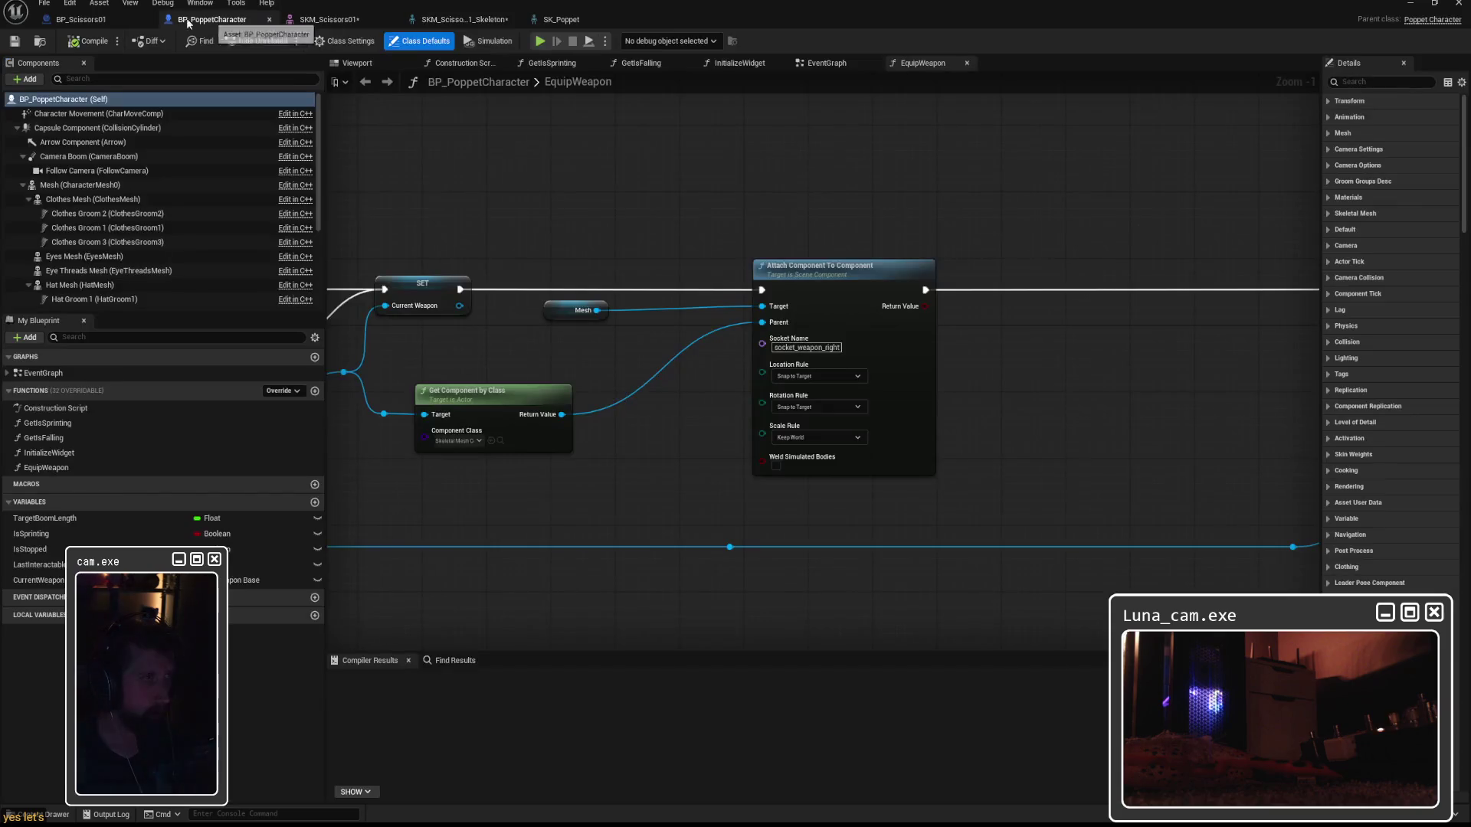
pyautogui.click(826, 377)
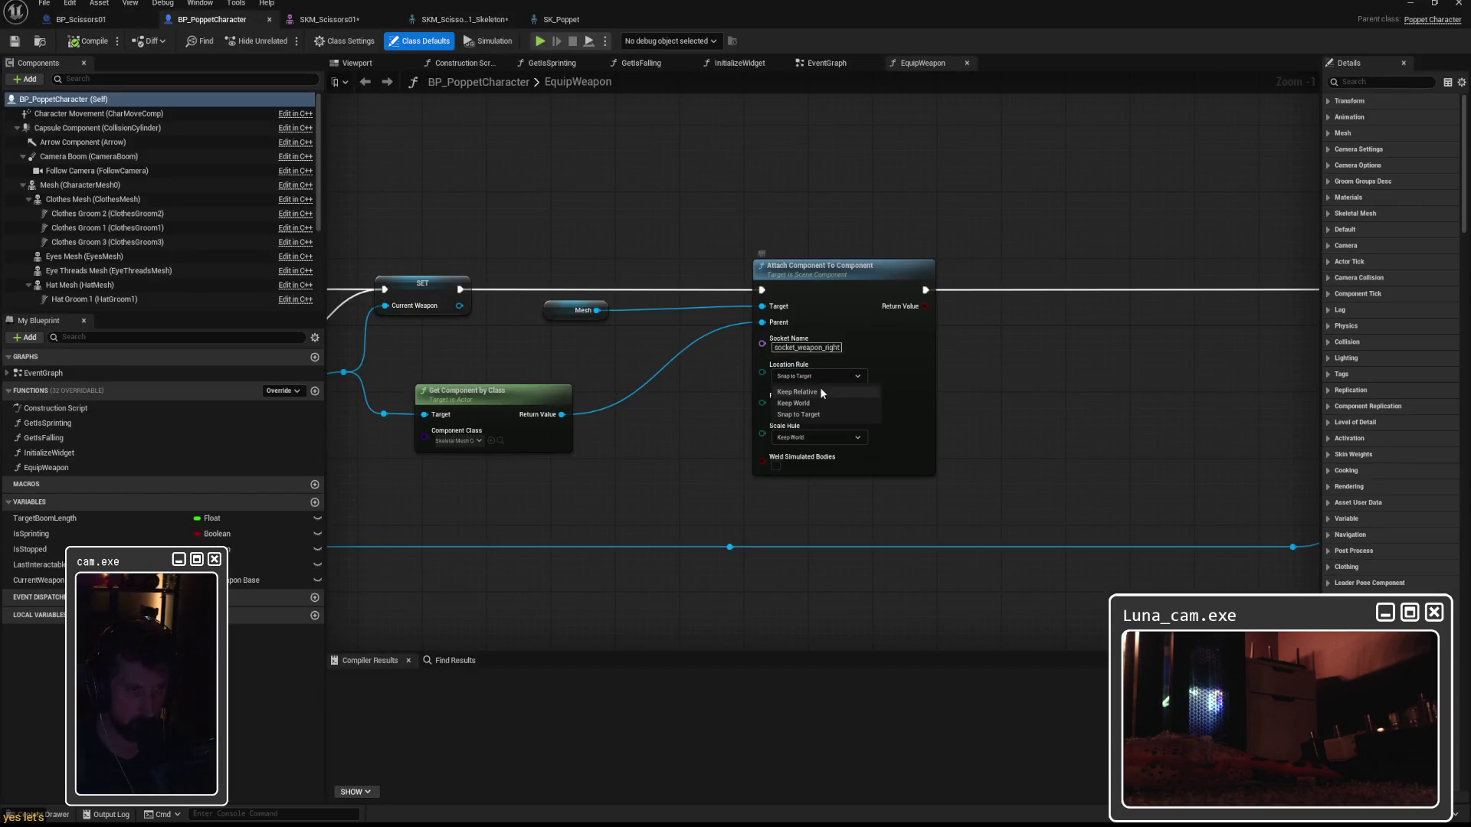
pyautogui.click(1038, 406)
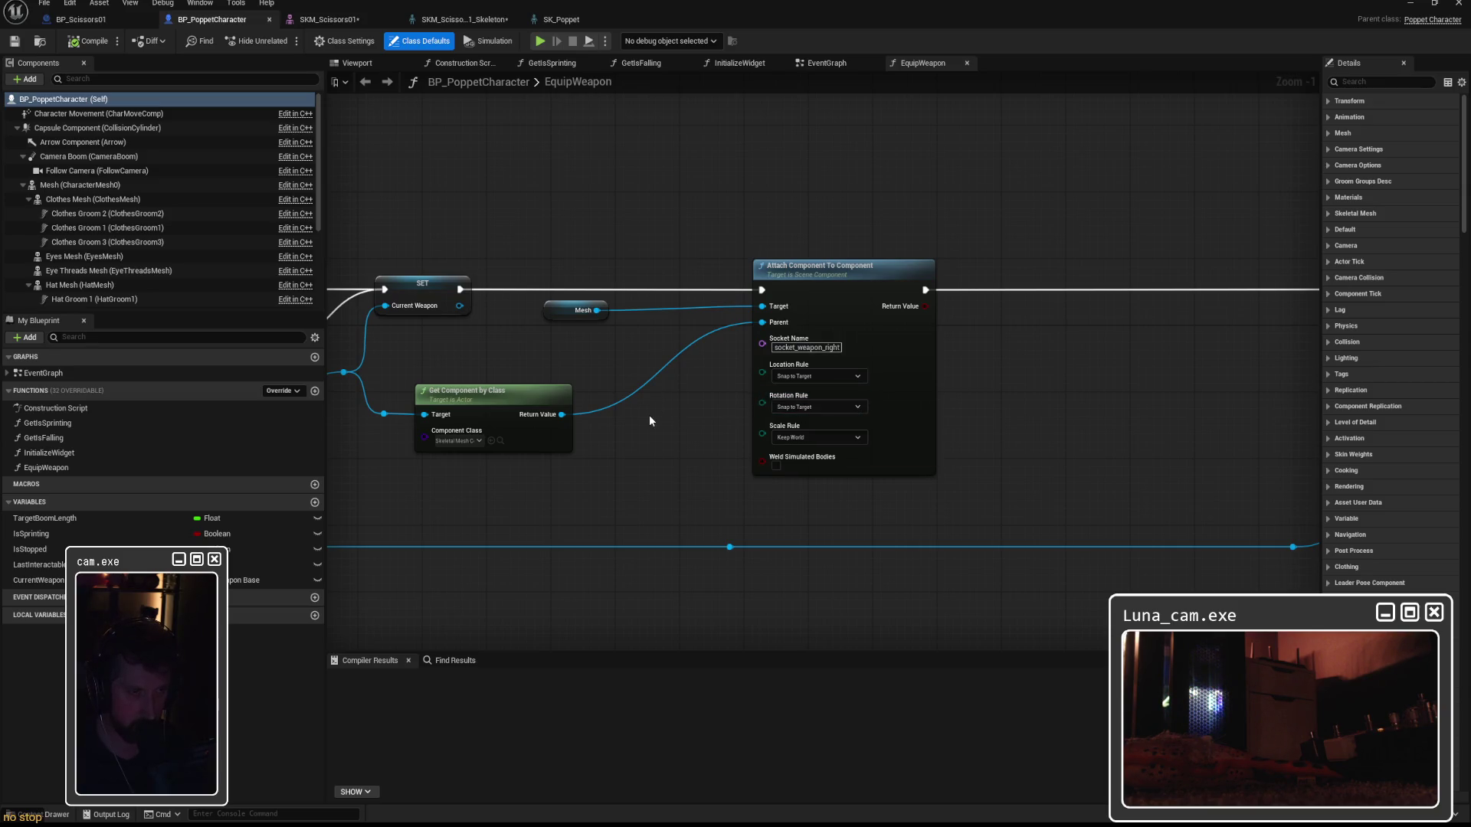
pyautogui.moveTo(650, 420); pyautogui.dragTo(1110, 396)
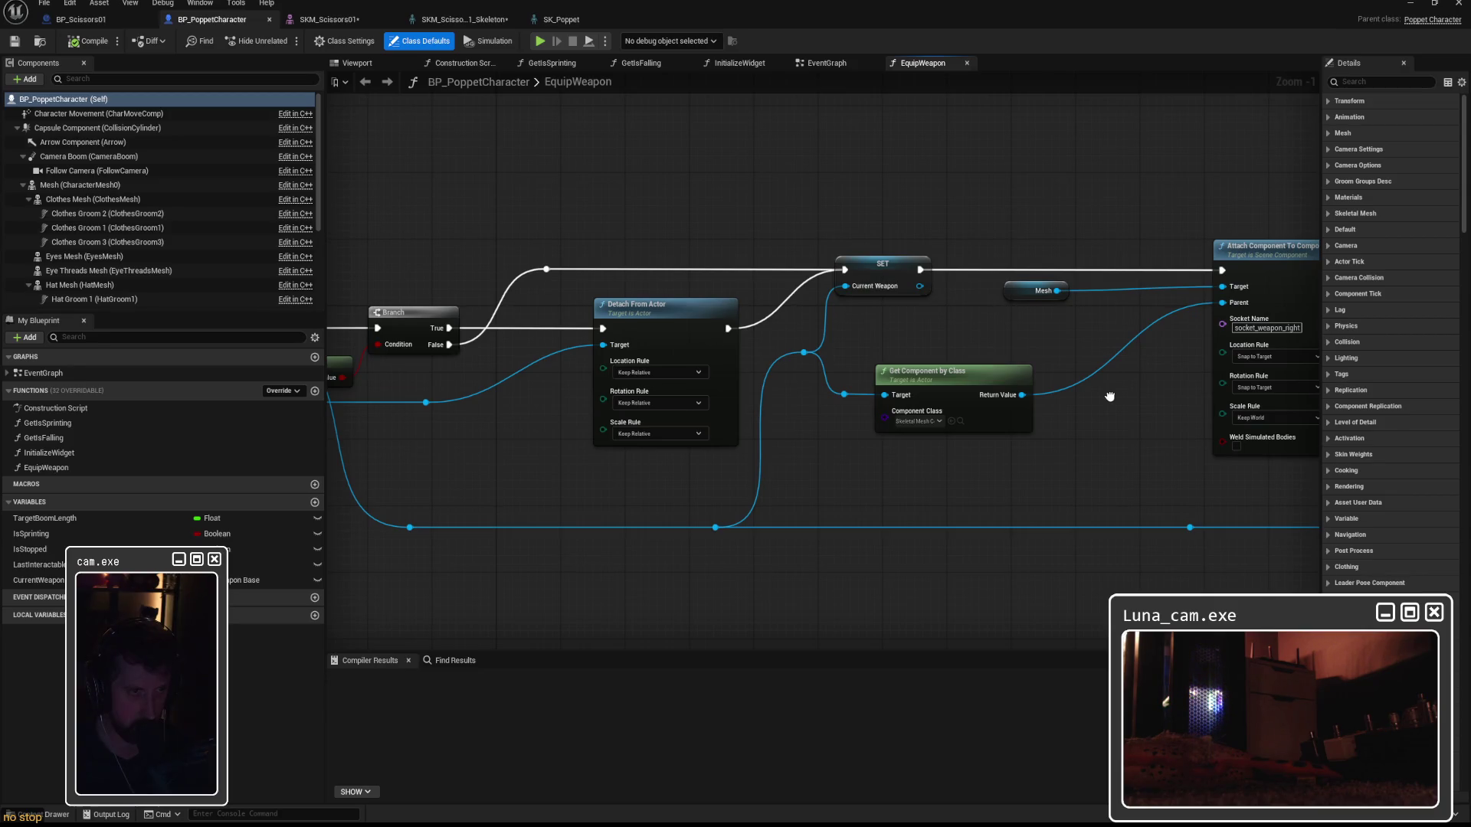
pyautogui.moveTo(1109, 396)
pyautogui.mouseDown()
pyautogui.moveTo(1271, 398)
pyautogui.moveTo(782, 399)
pyautogui.mouseUp()
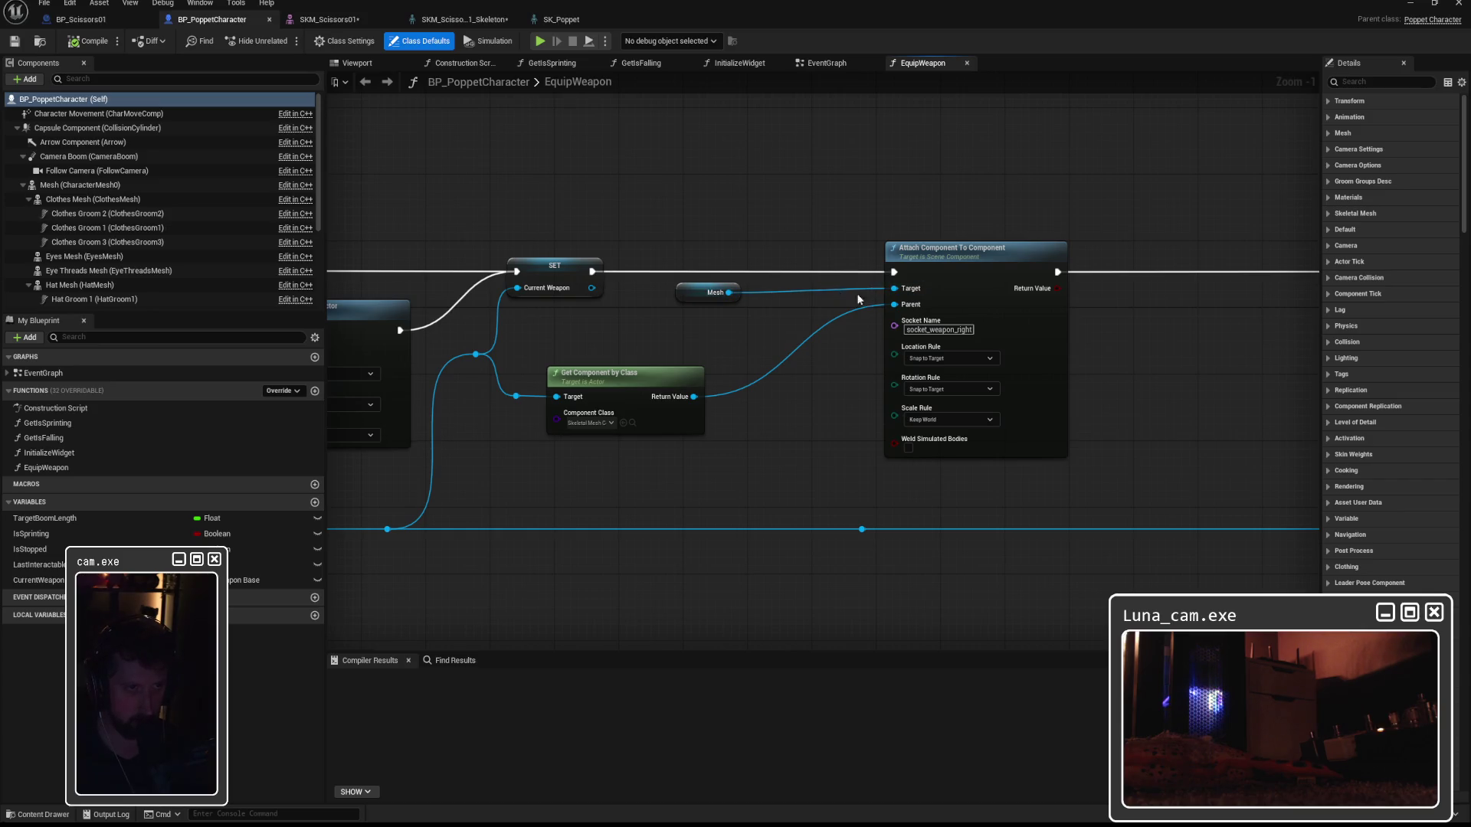
pyautogui.moveTo(694, 396); pyautogui.dragTo(897, 293)
pyautogui.moveTo(713, 292)
pyautogui.mouseDown()
pyautogui.moveTo(770, 372)
pyautogui.moveTo(753, 426)
pyautogui.mouseUp()
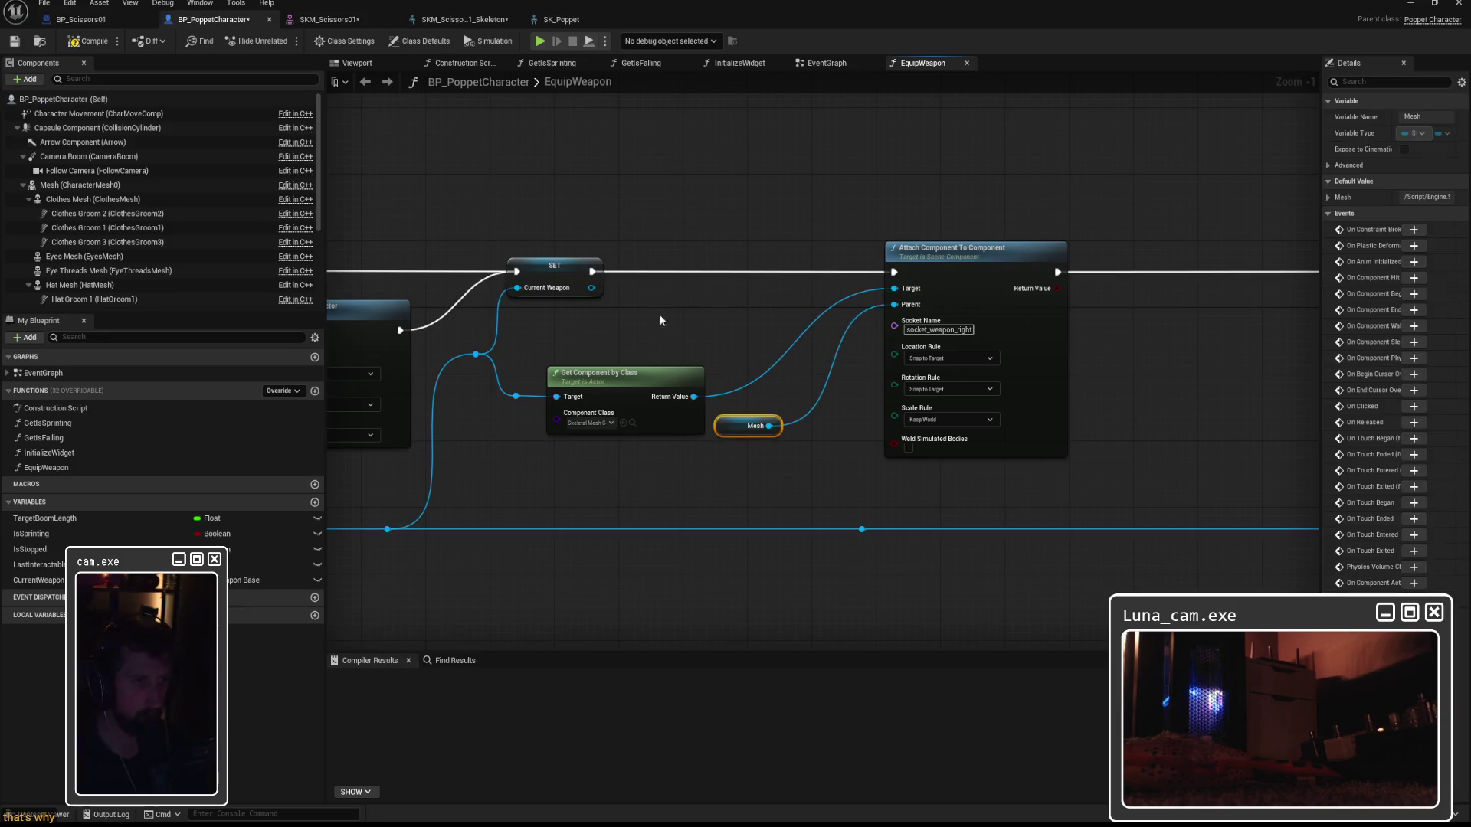
# Compile and save BP_PoppetCharacter, then start a play-in-editor test.
pyautogui.click(94, 40)
pyautogui.hotkey('ctrl', 's')
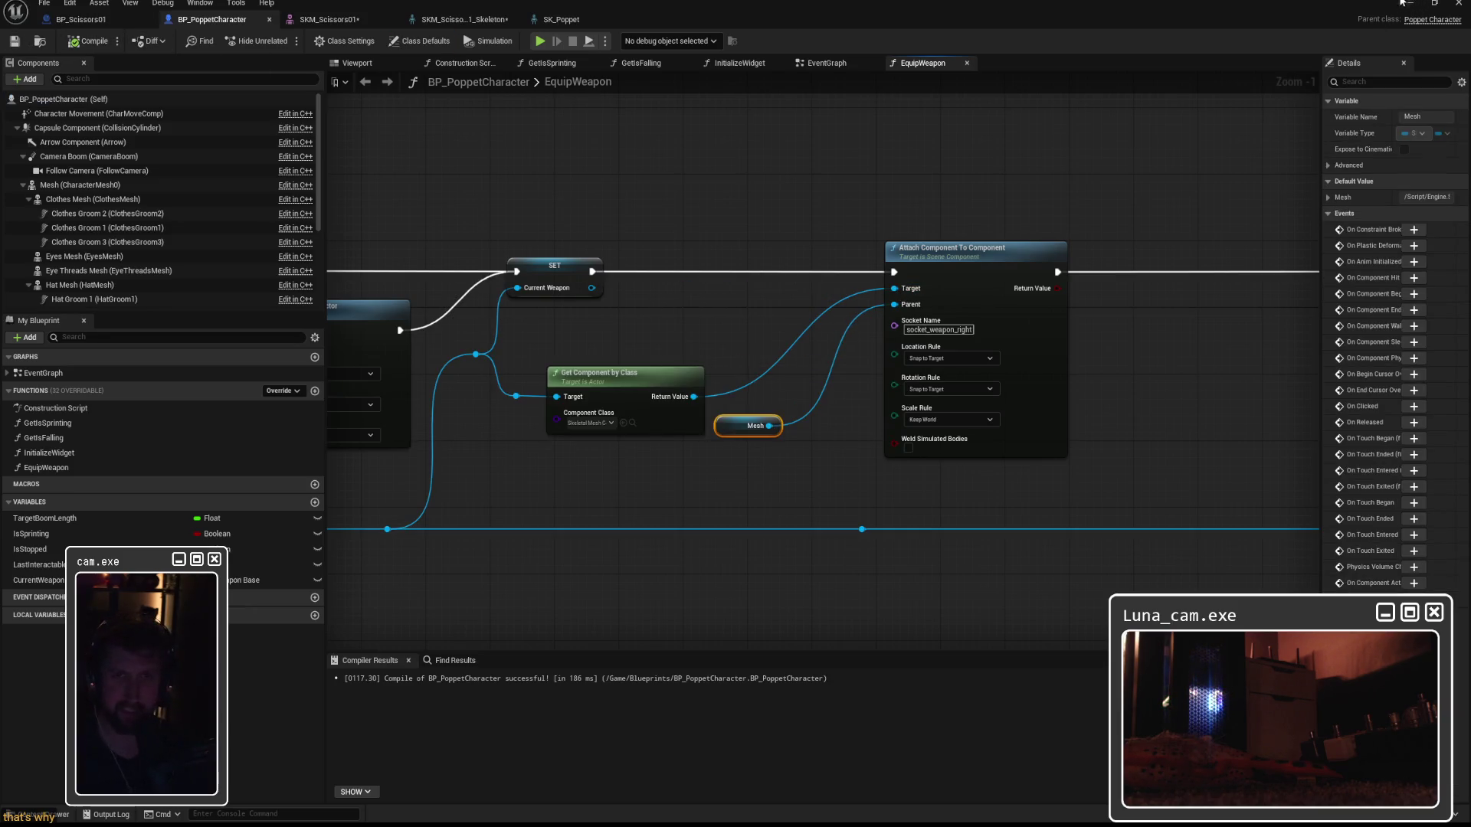
pyautogui.hotkey('alt', 'Tab')
pyautogui.hotkey('alt', 'p')
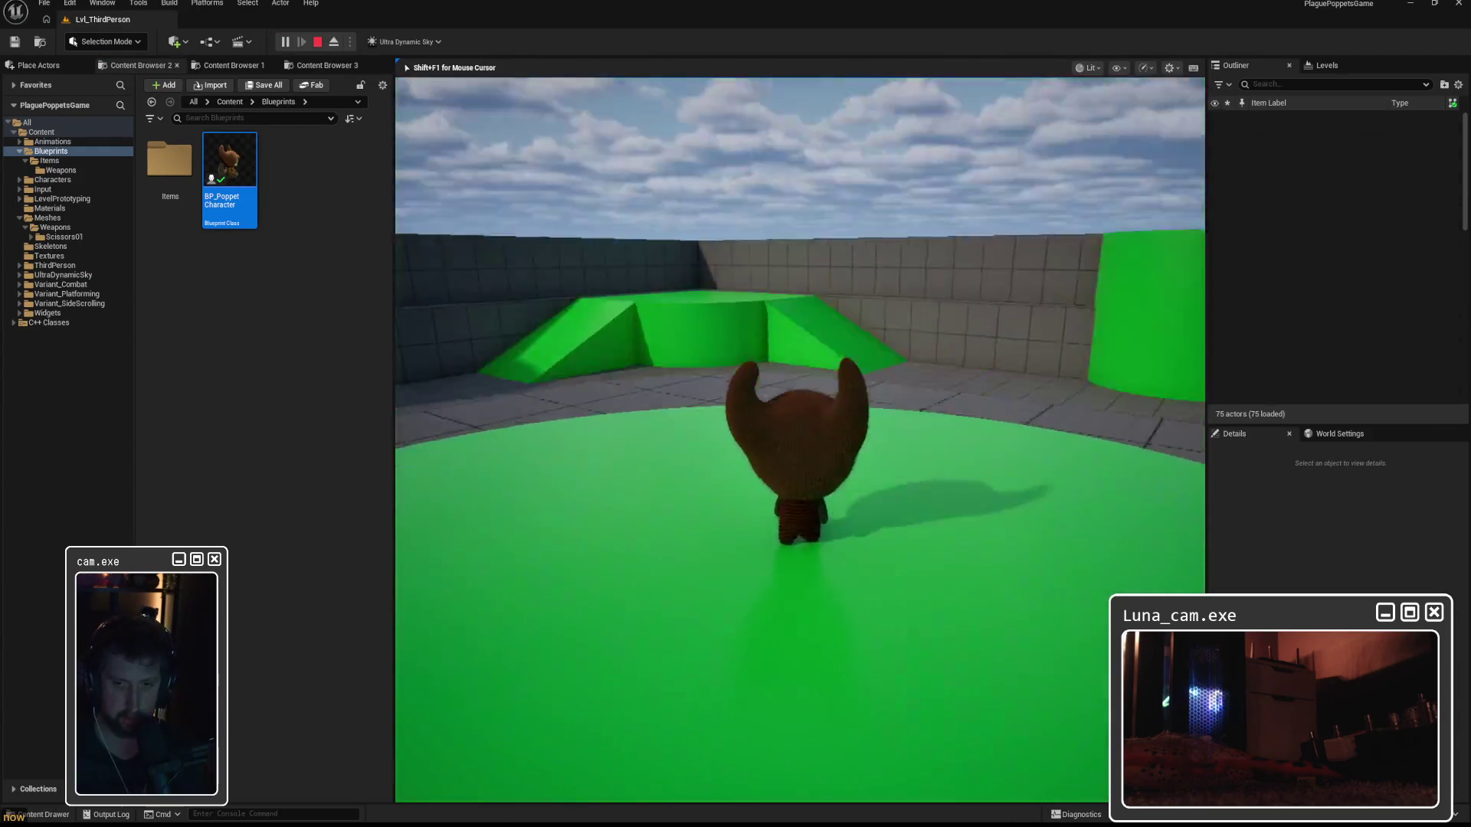
pyautogui.press('w')
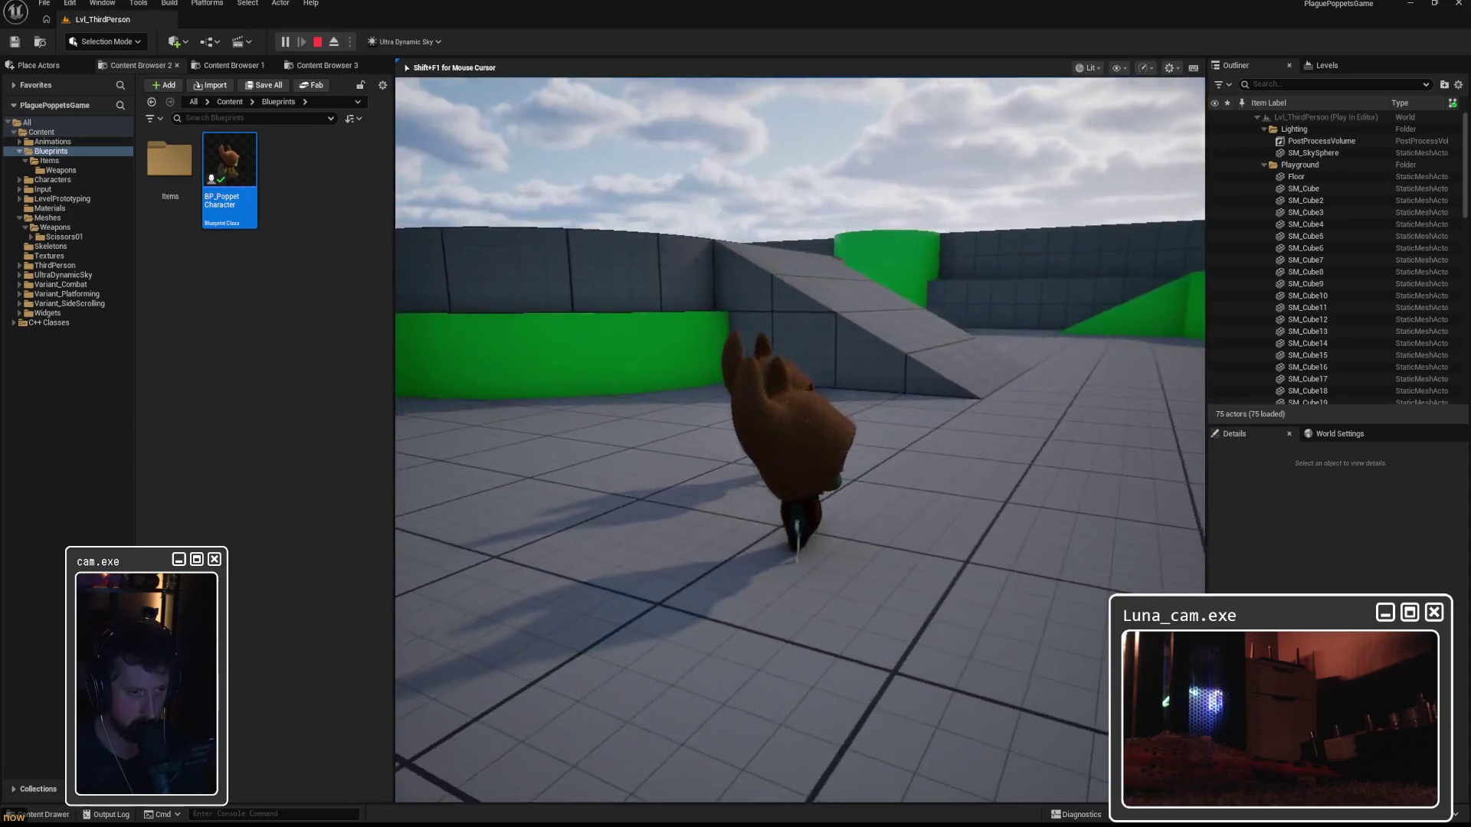
pyautogui.press('s')
pyautogui.press('w')
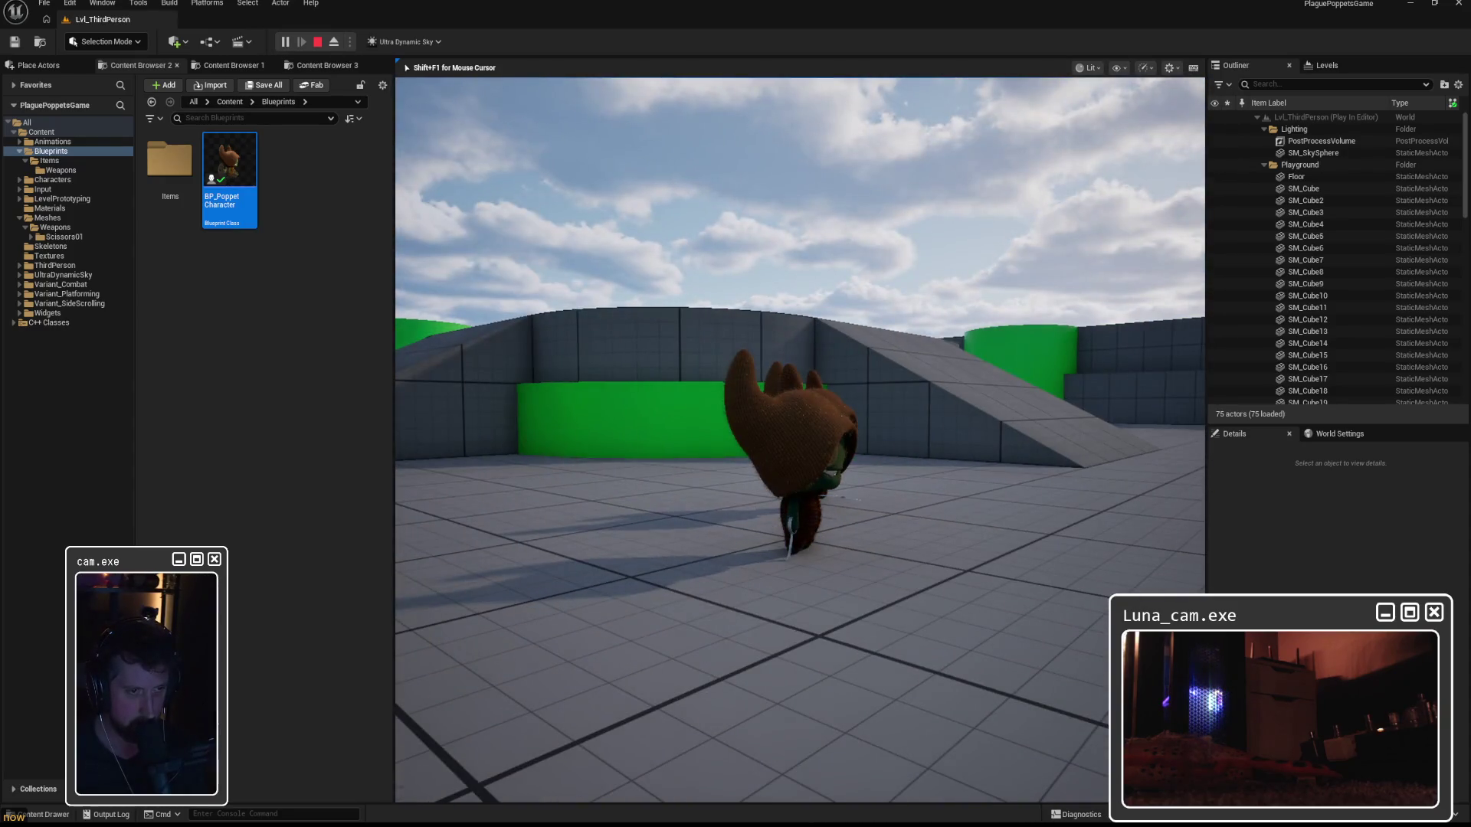
pyautogui.press('w')
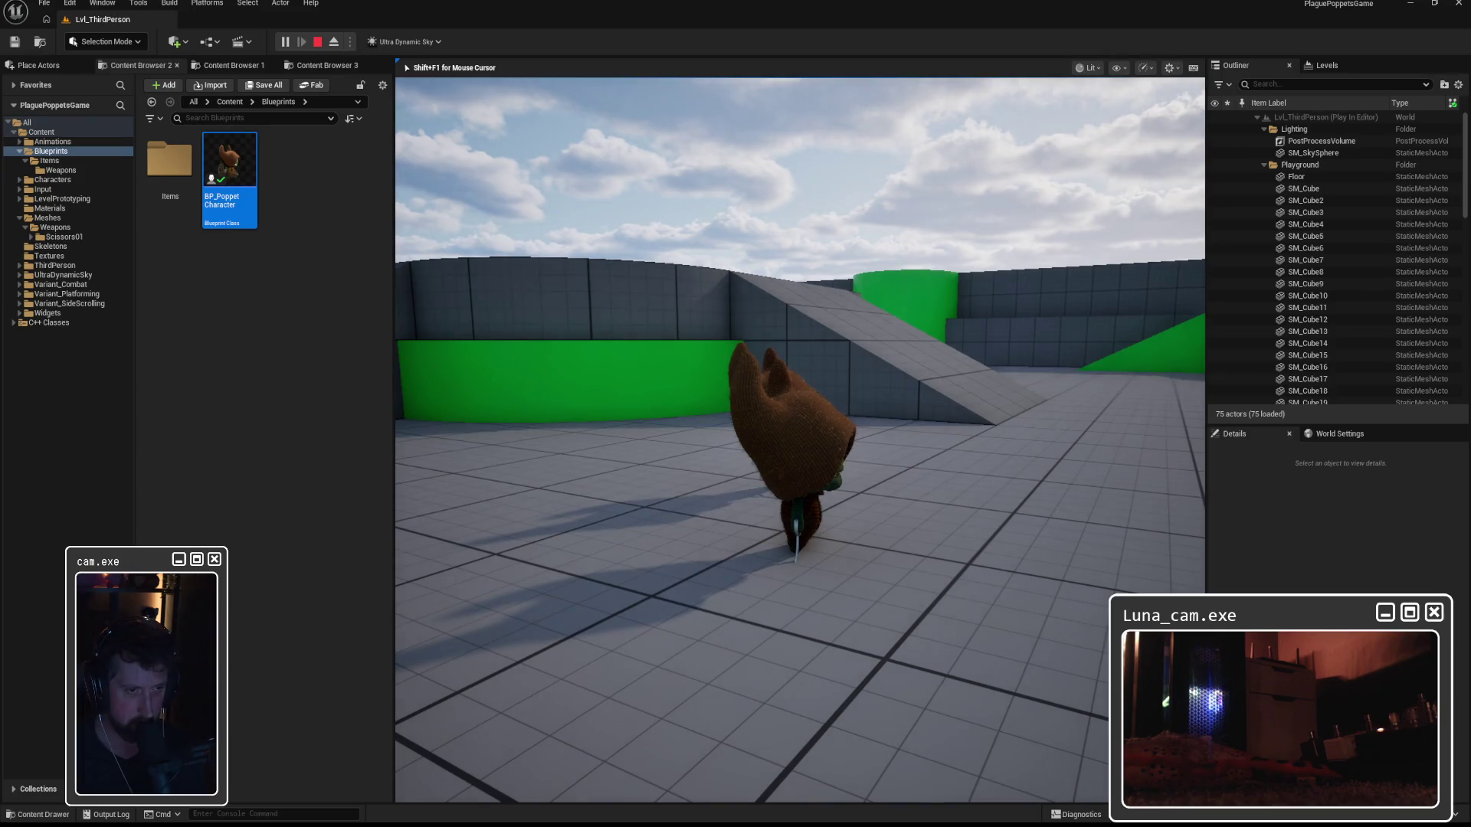
pyautogui.press('Escape')
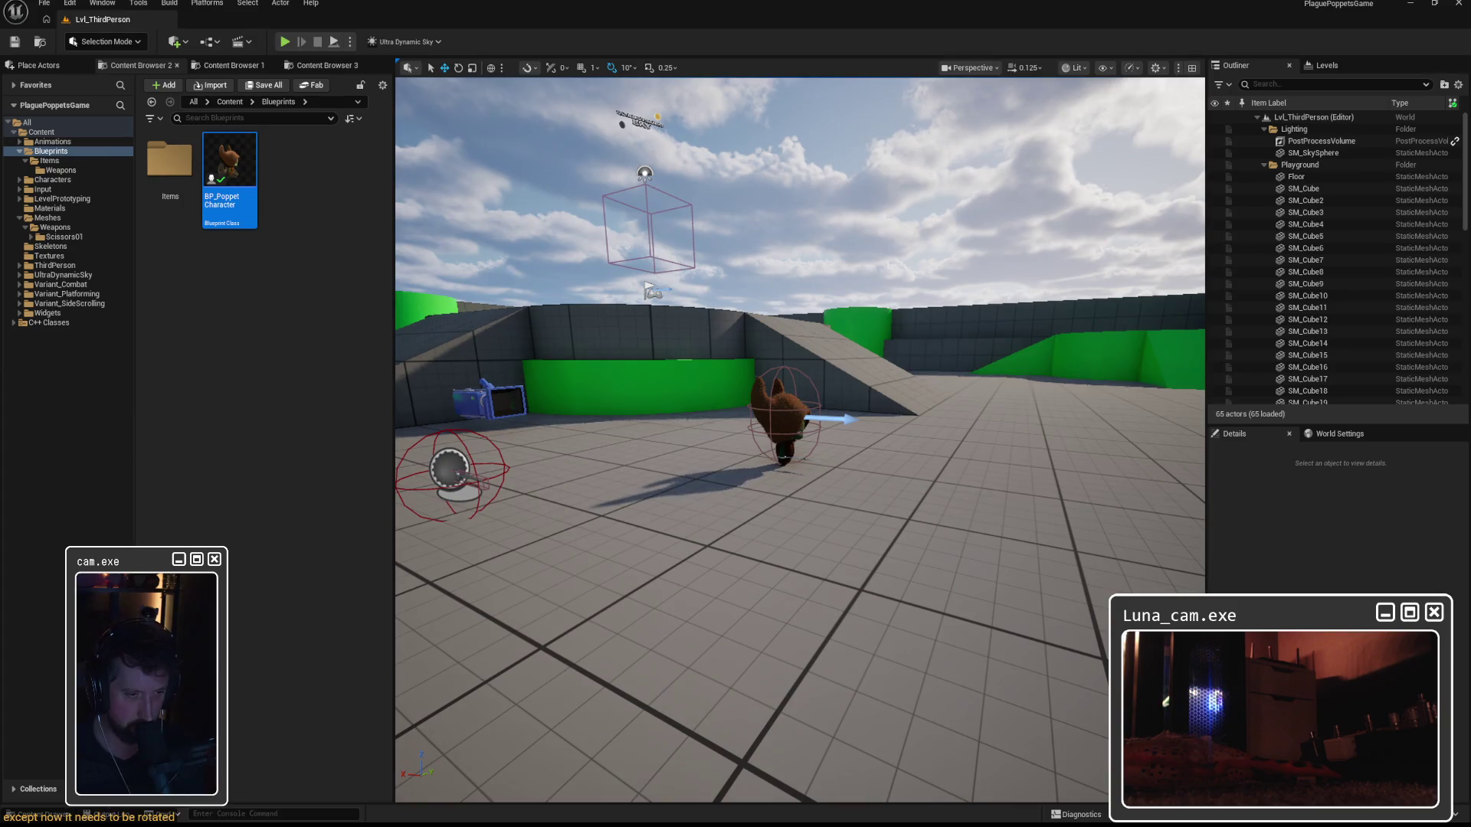
pyautogui.hotkey('alt', 'Tab')
pyautogui.keyDown('alt'); pyautogui.moveTo(753, 521); pyautogui.dragTo(733, 521); pyautogui.keyUp('alt')
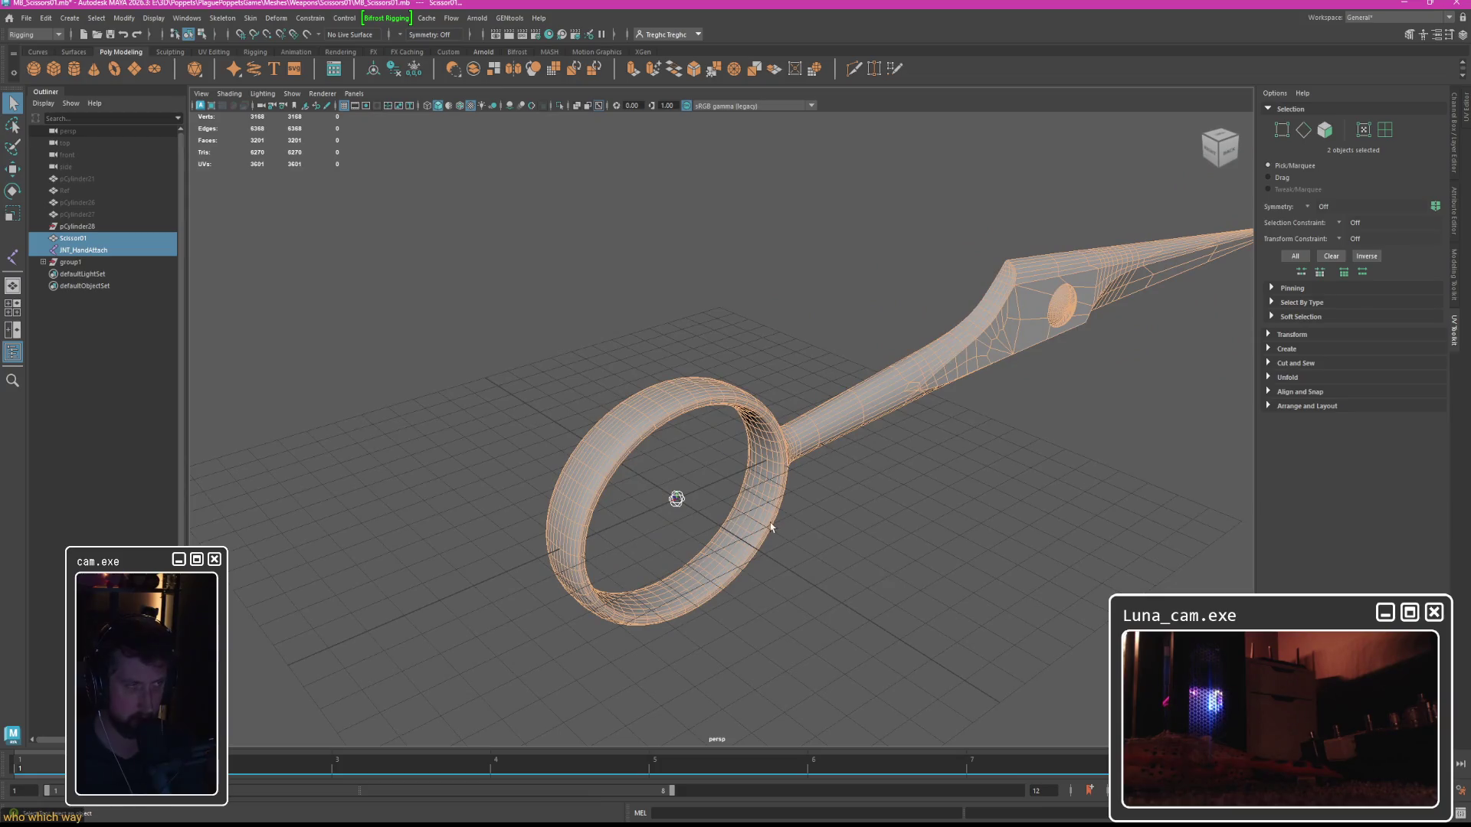
pyautogui.moveTo(973, 816)
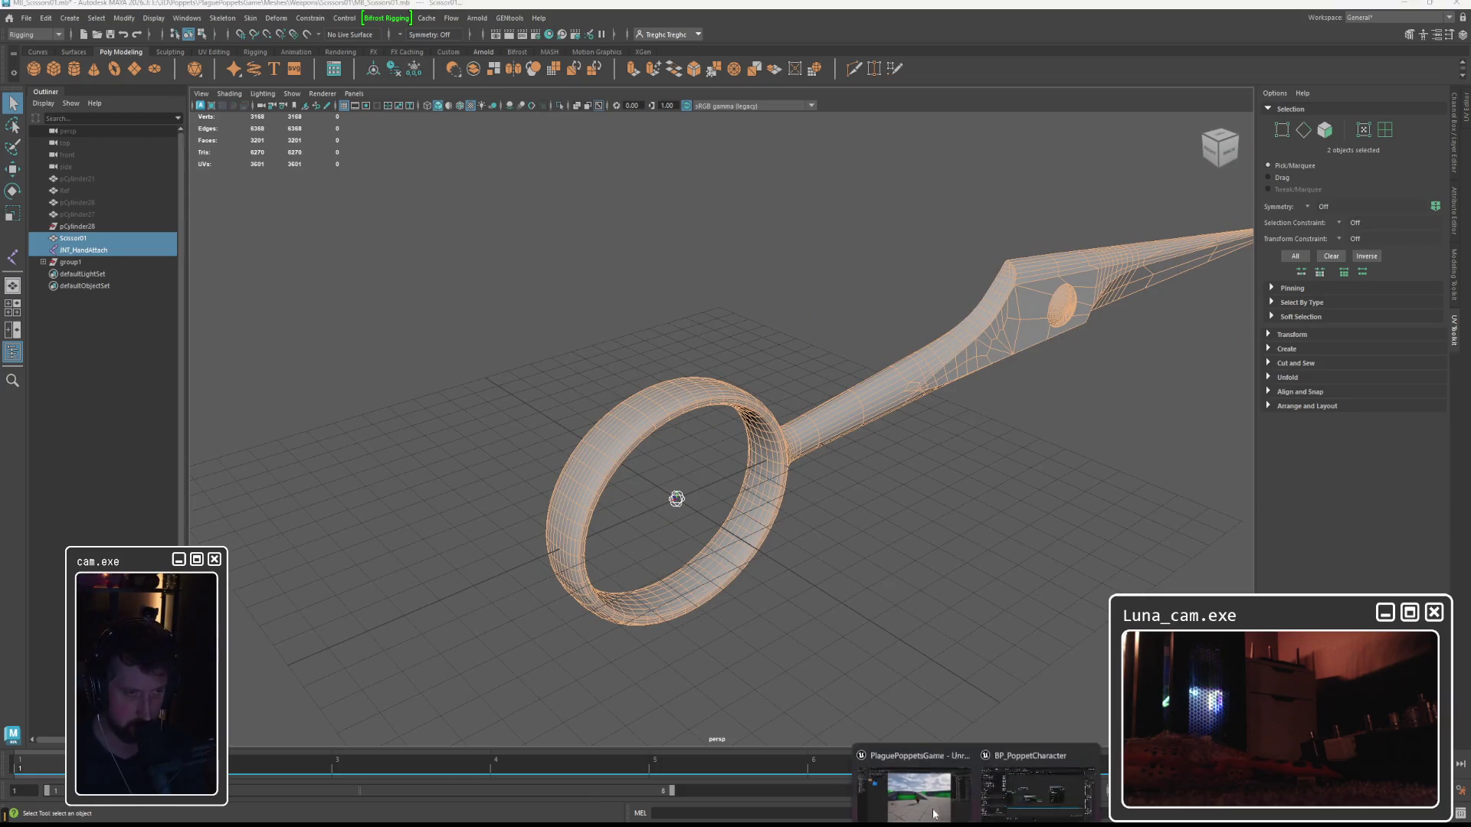
pyautogui.click(915, 766)
pyautogui.hotkey('alt', 'p')
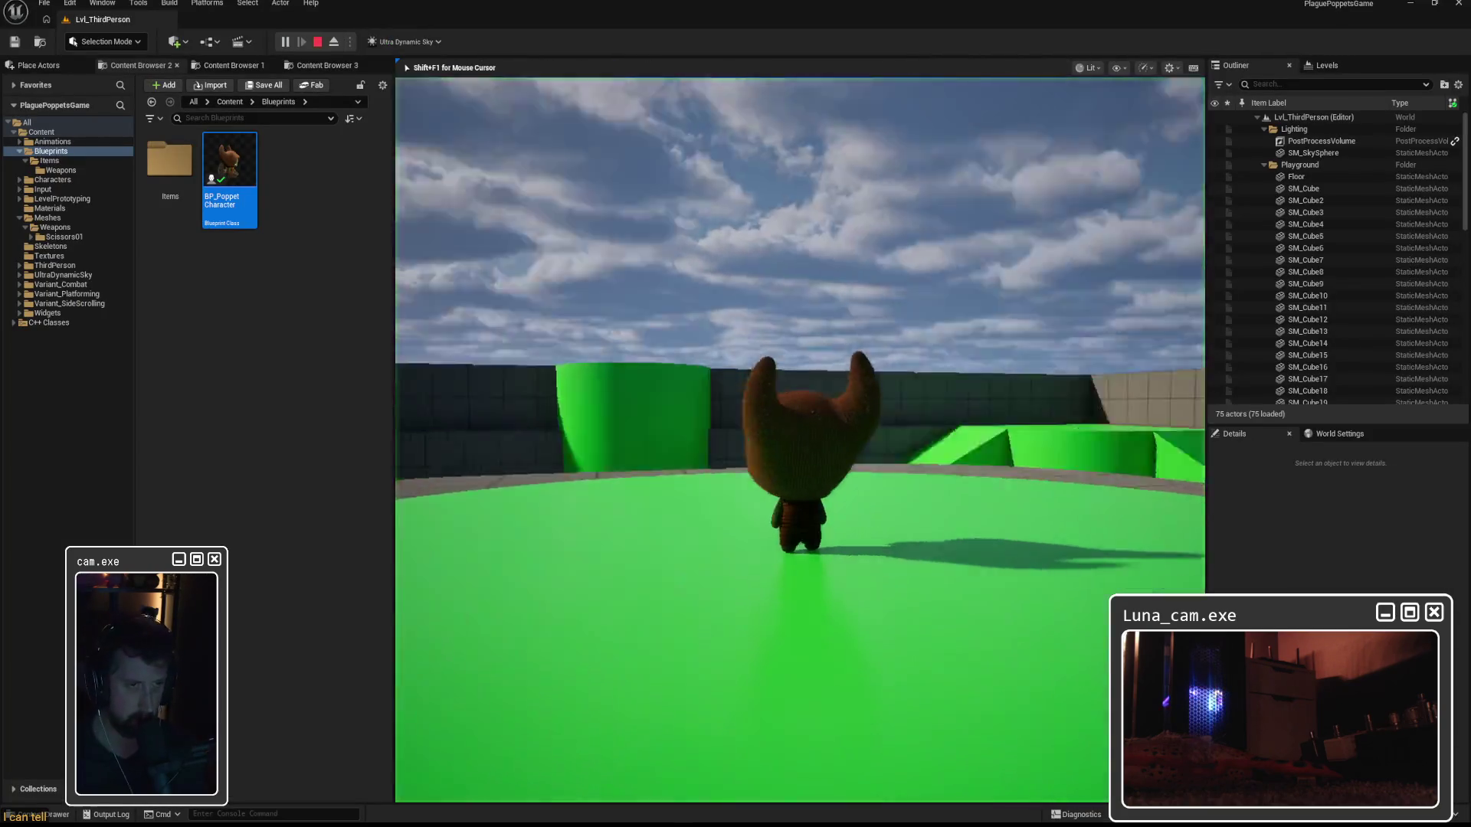
# Walk the poppet to pick up the scissors, end the play test, and reopen BP_PoppetCharacter.
pyautogui.press('w')
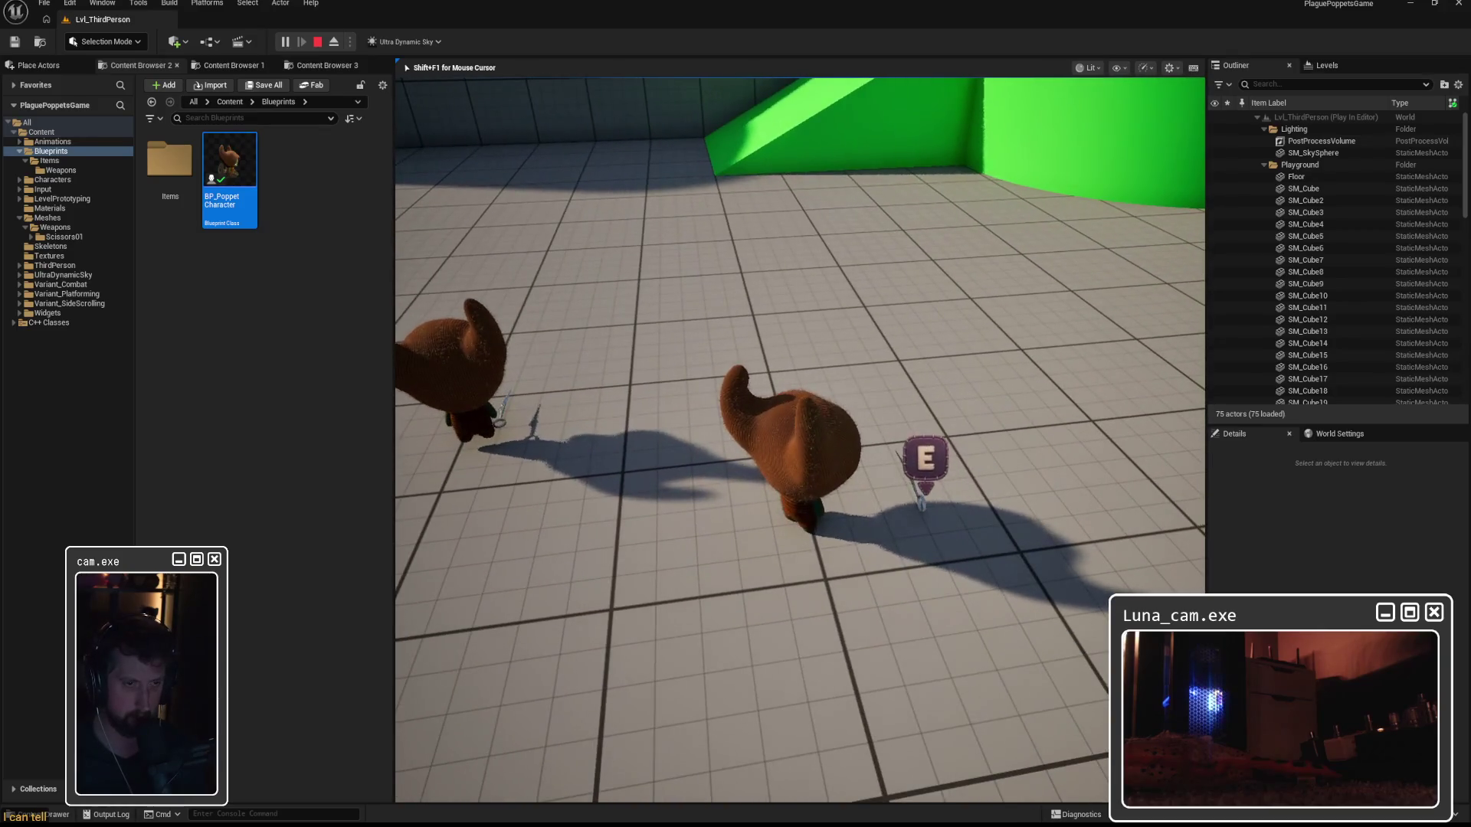
pyautogui.press('e')
pyautogui.press('s')
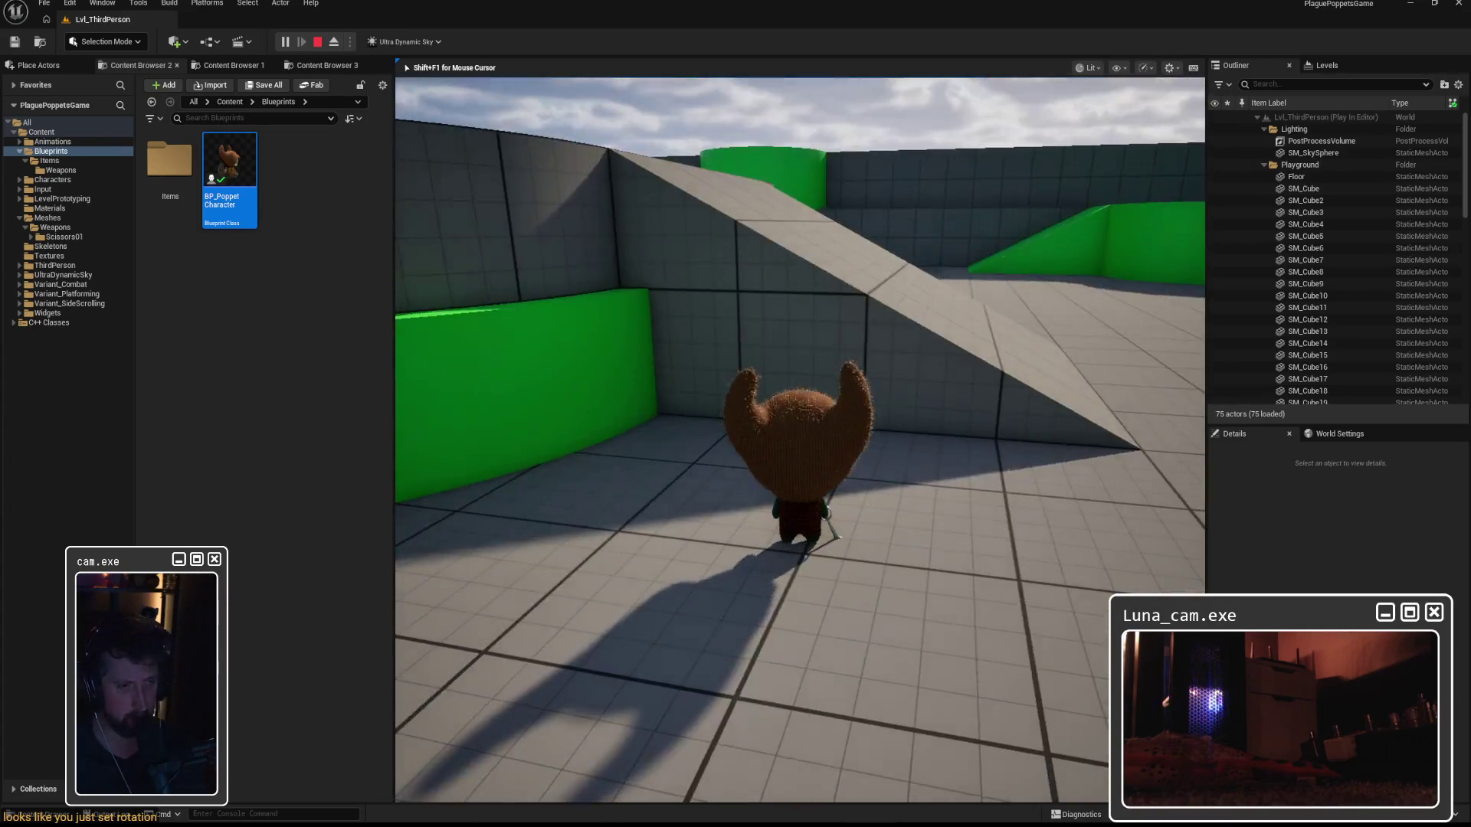
pyautogui.press('Escape')
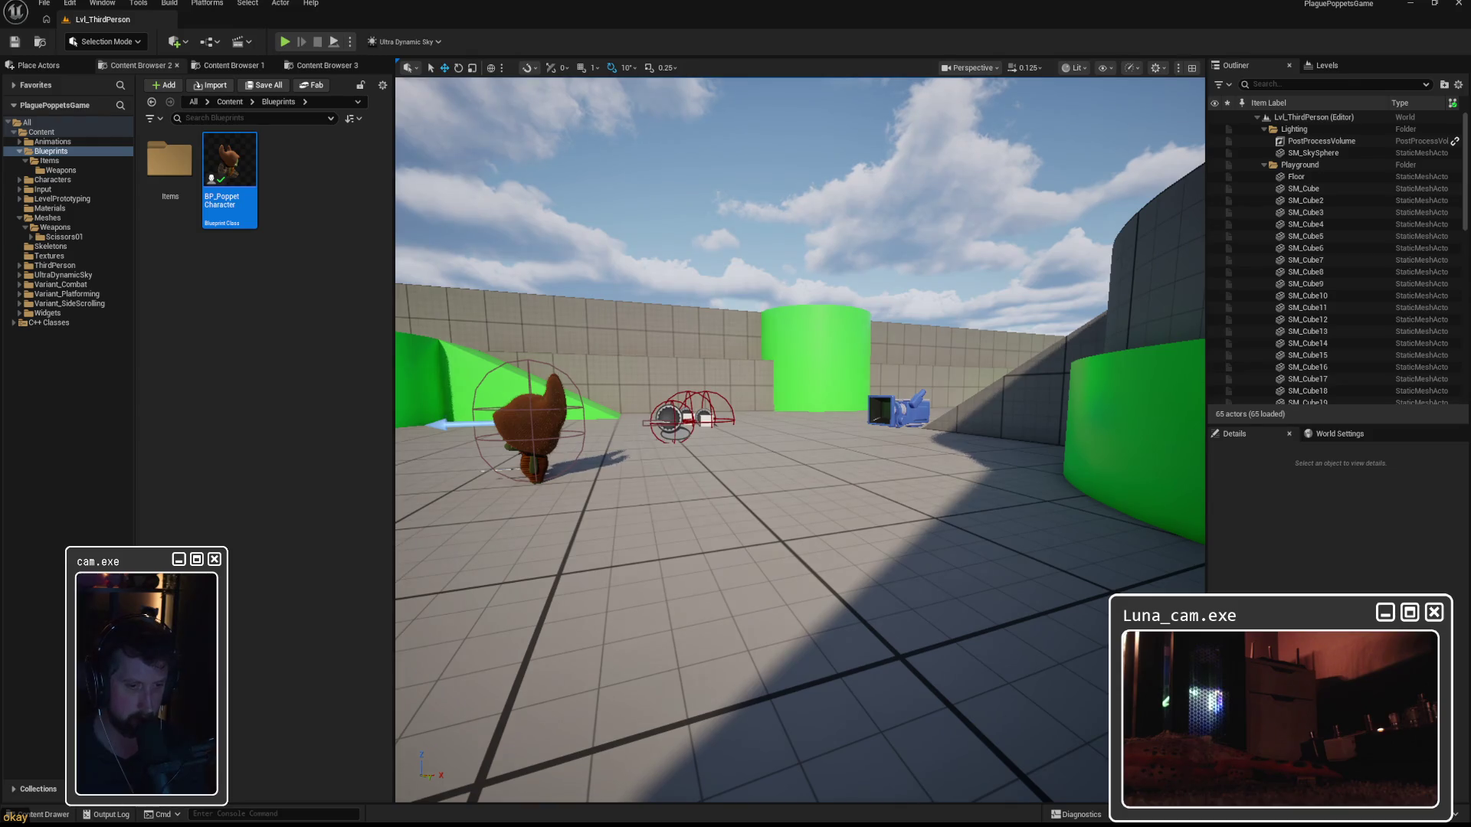
pyautogui.doubleClick(226, 171)
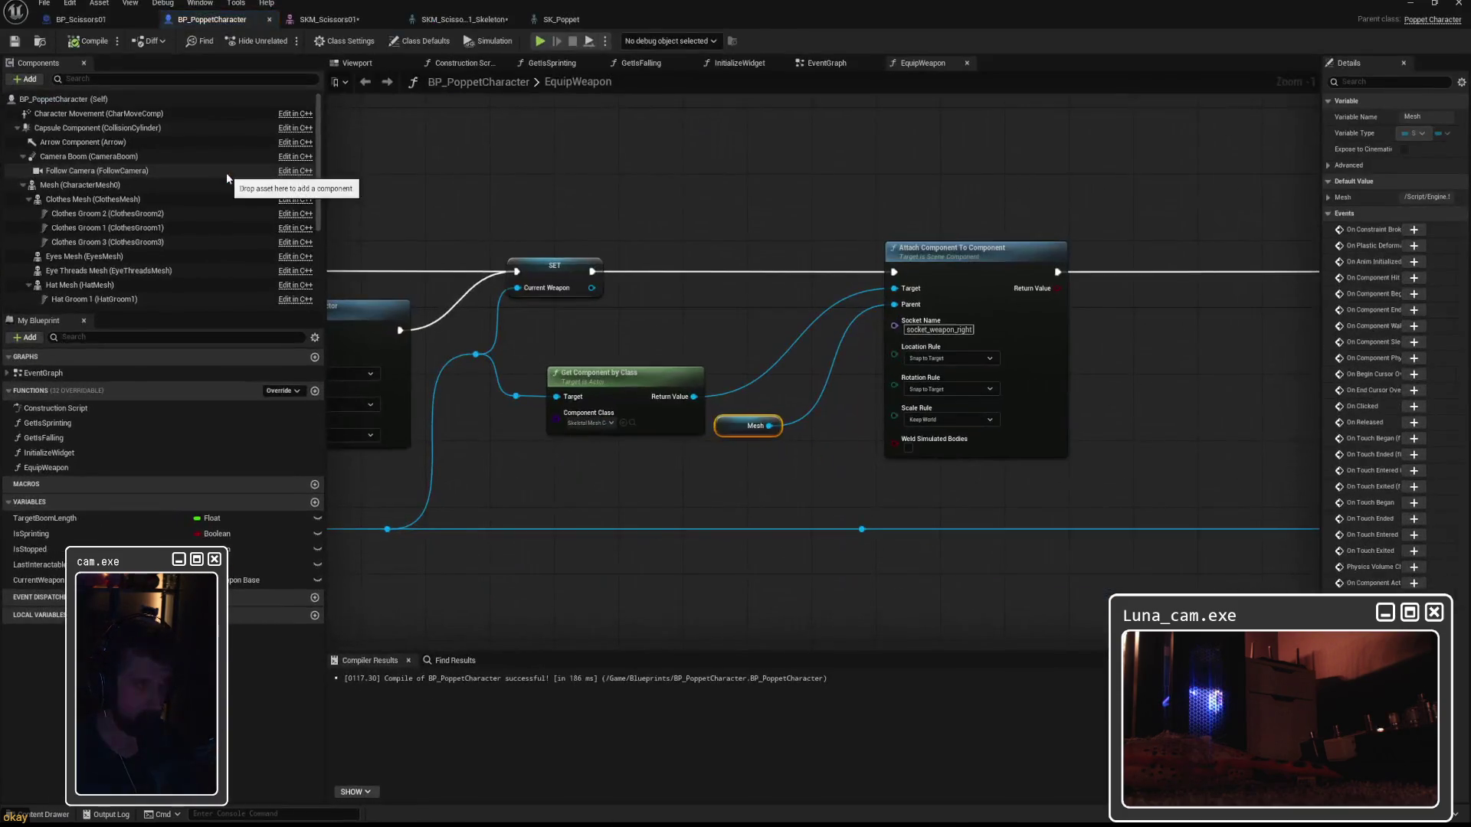
# Branch a Set Relative Rotation node off Get Component by Class's Return Value beside the attach step.
pyautogui.moveTo(1146, 344); pyautogui.dragTo(860, 340)
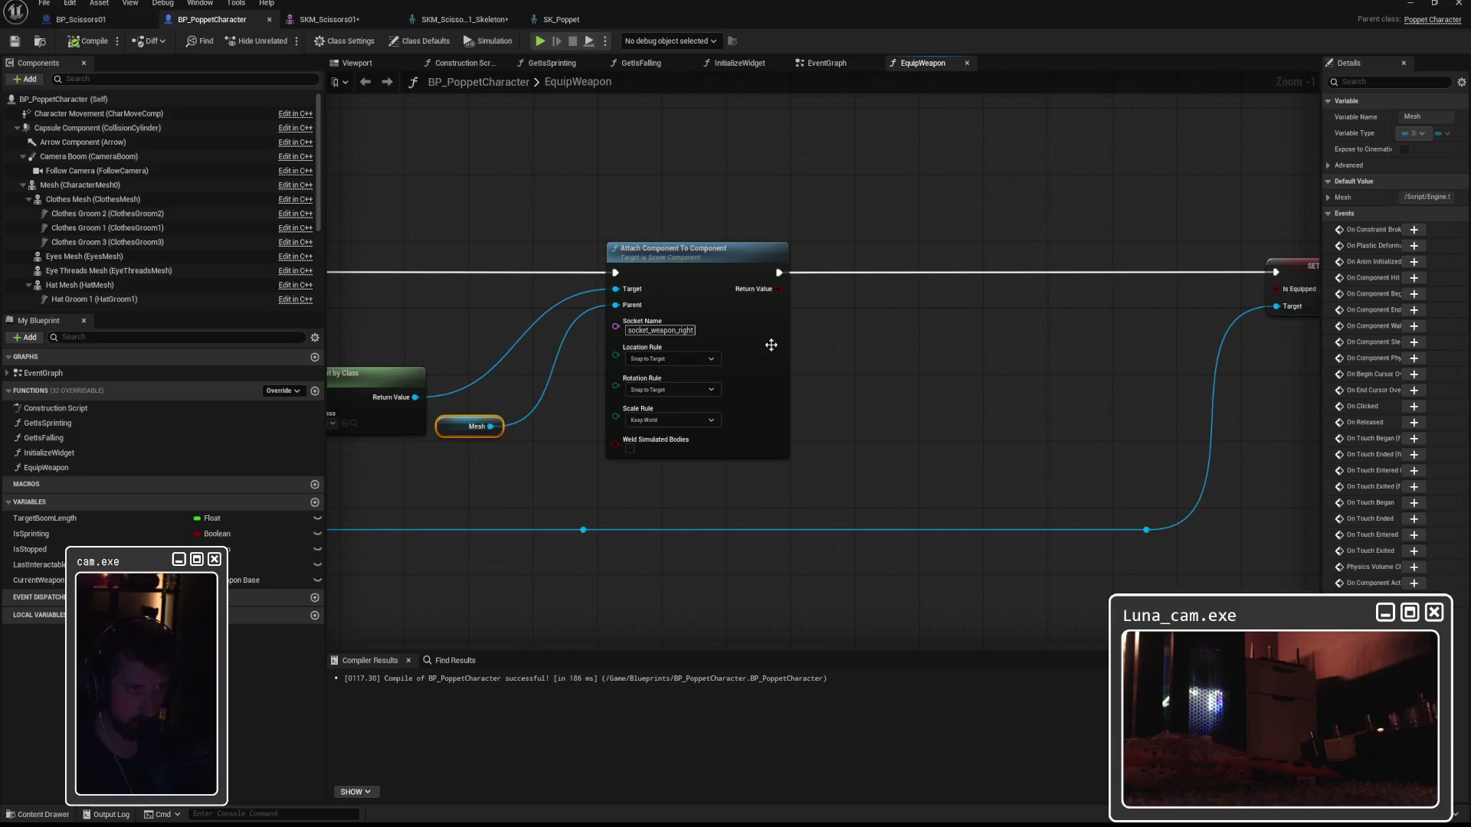
pyautogui.click(855, 331)
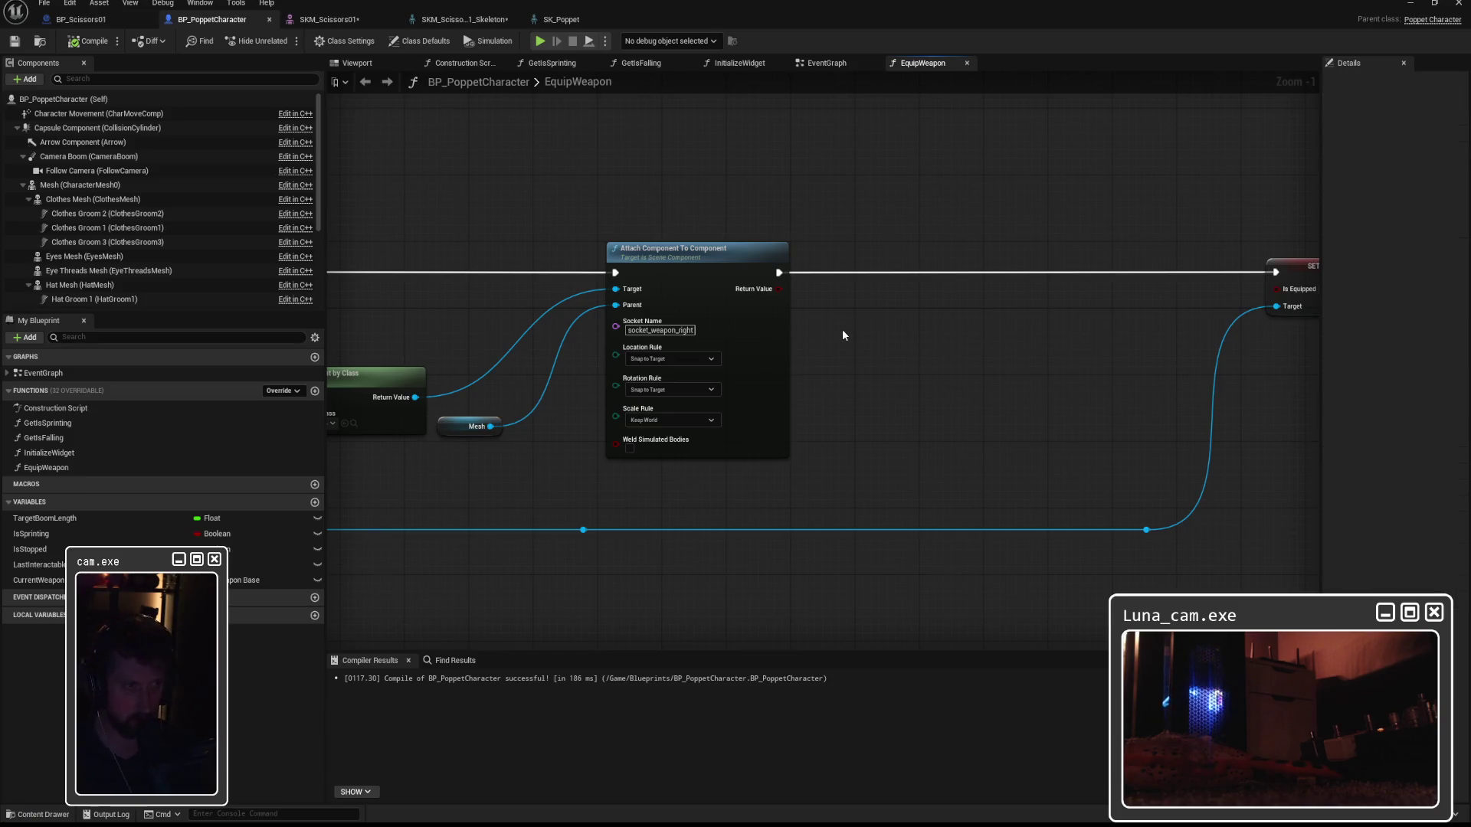
pyautogui.moveTo(416, 398)
pyautogui.mouseDown()
pyautogui.moveTo(820, 464)
pyautogui.moveTo(917, 457)
pyautogui.mouseUp()
pyautogui.write('set rotatio')
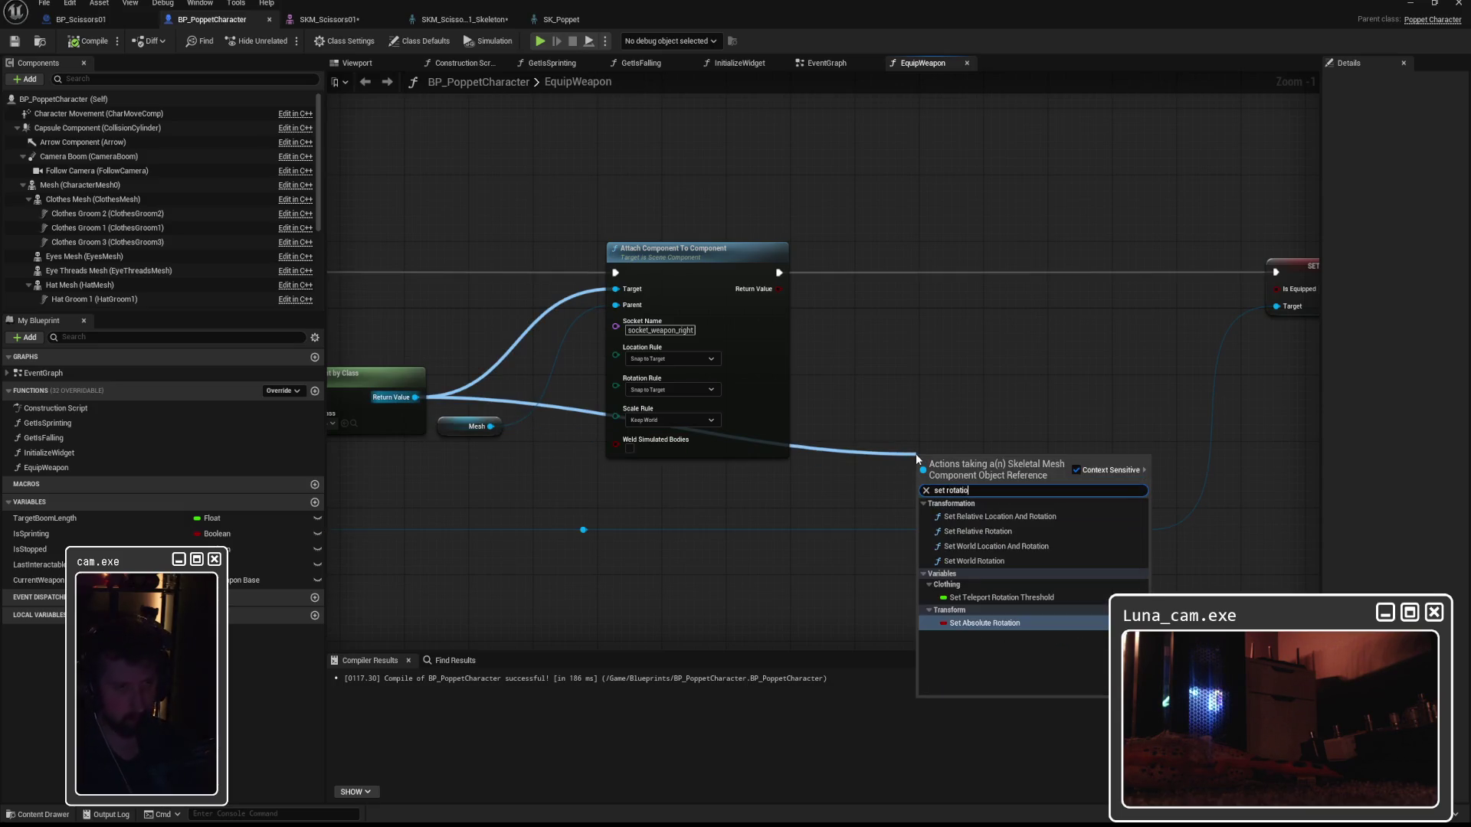
pyautogui.click(977, 531)
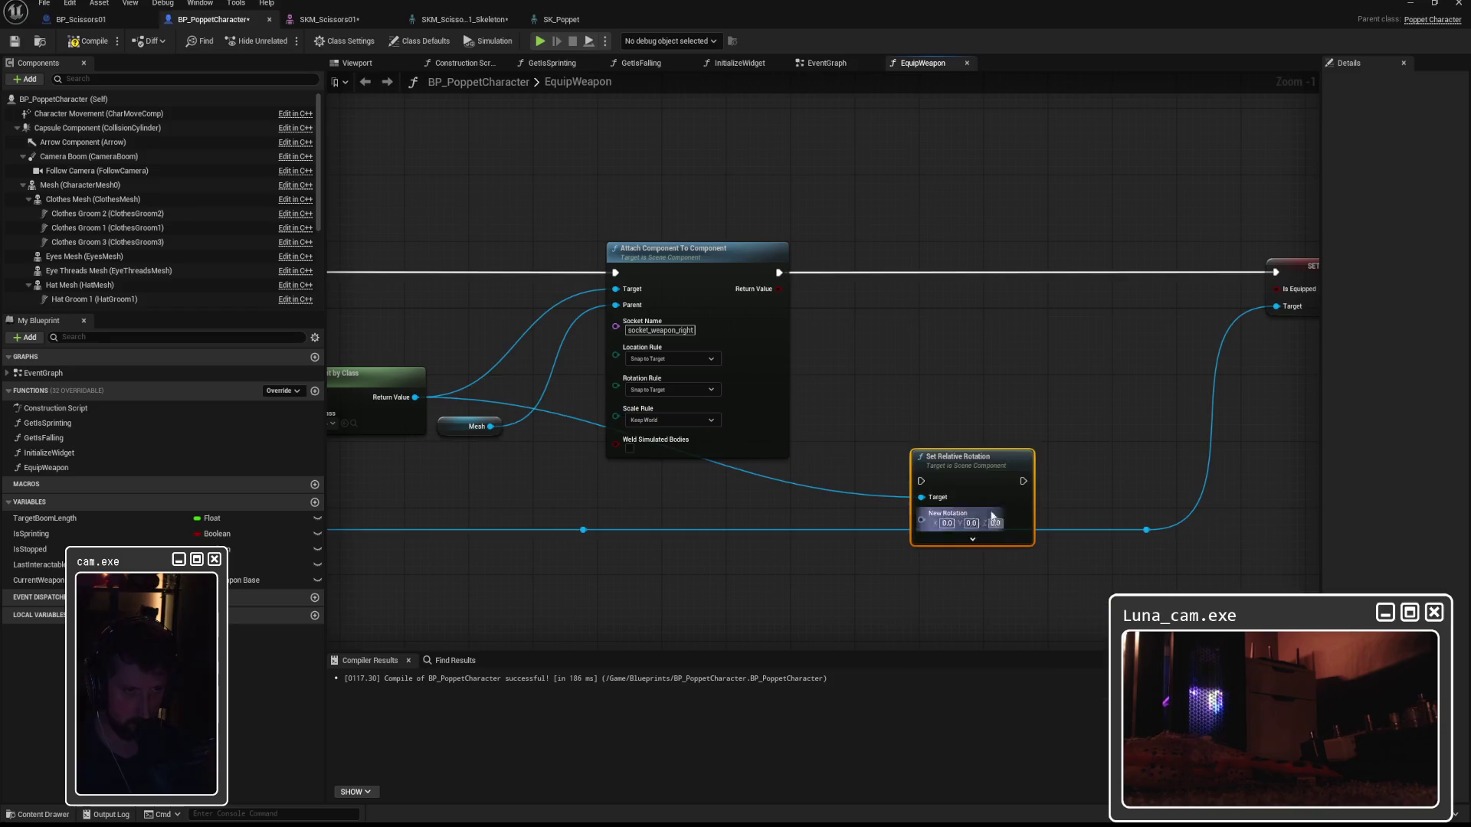
pyautogui.moveTo(963, 463)
pyautogui.mouseDown()
pyautogui.moveTo(933, 355)
pyautogui.moveTo(950, 363)
pyautogui.mouseUp()
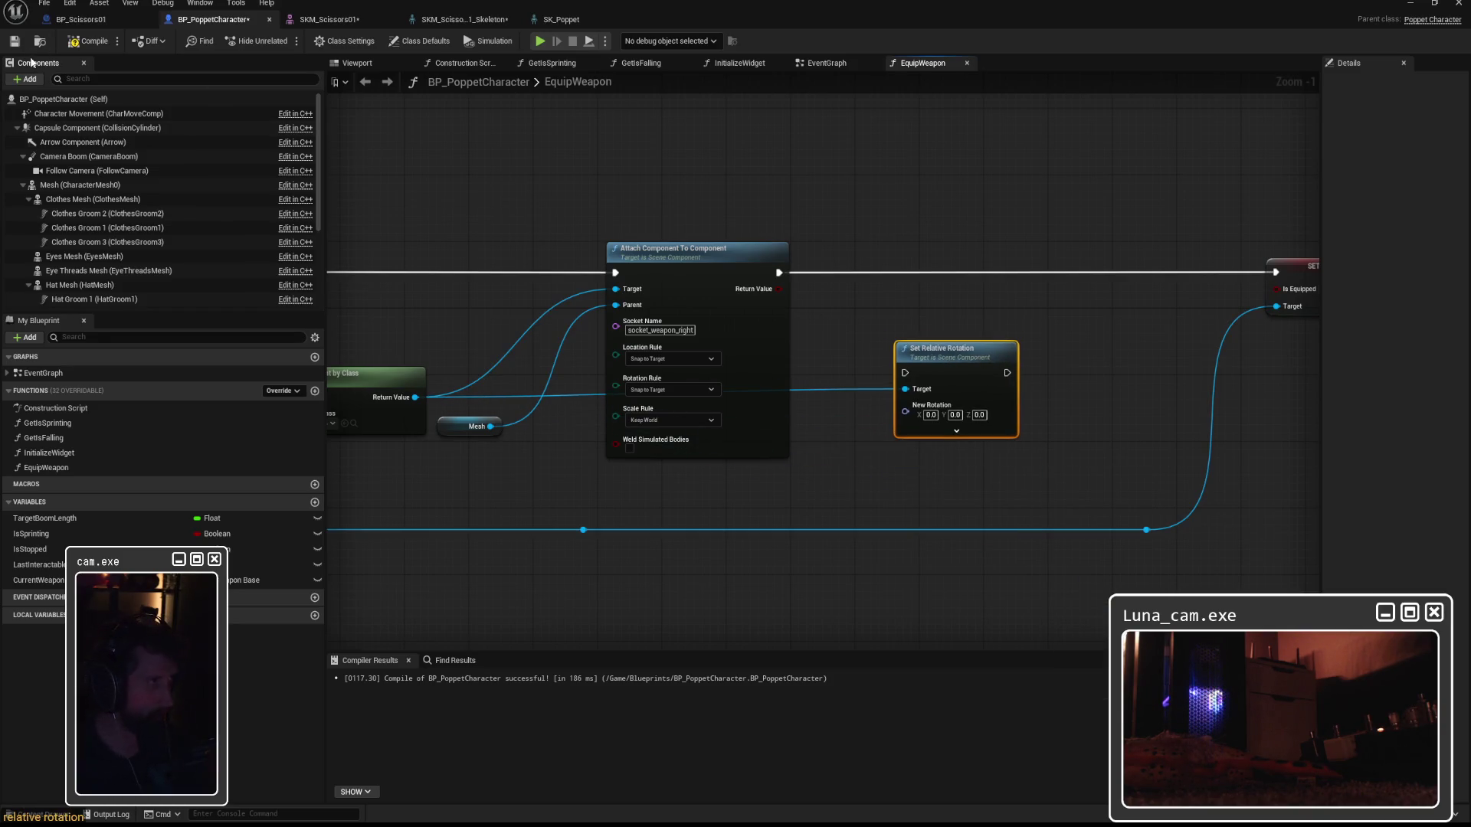
pyautogui.click(365, 67)
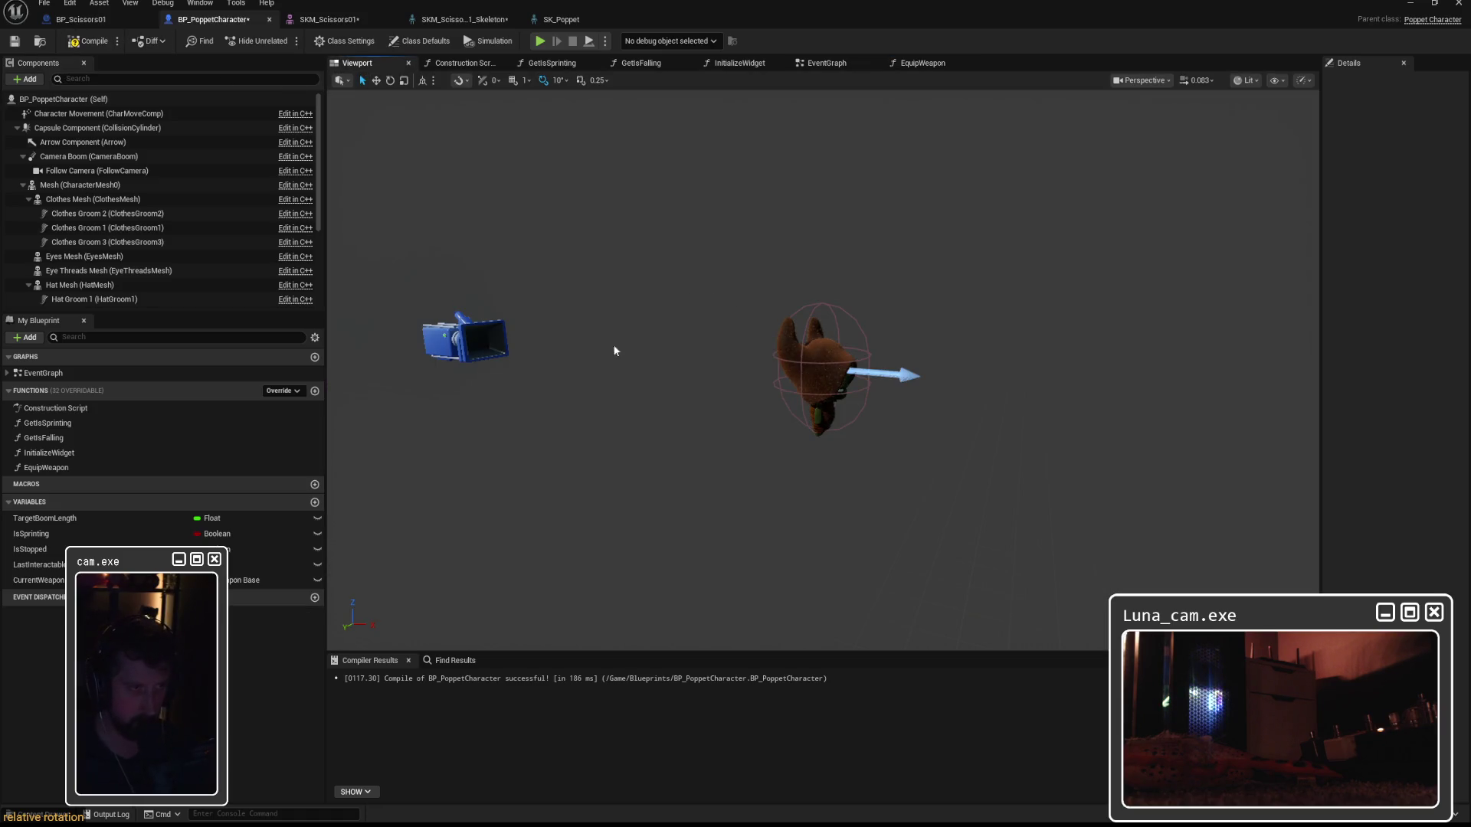
# Inspect the orientation of BP_Scissors01's weapon mesh with a trial rotation, then undo it.
pyautogui.click(81, 20)
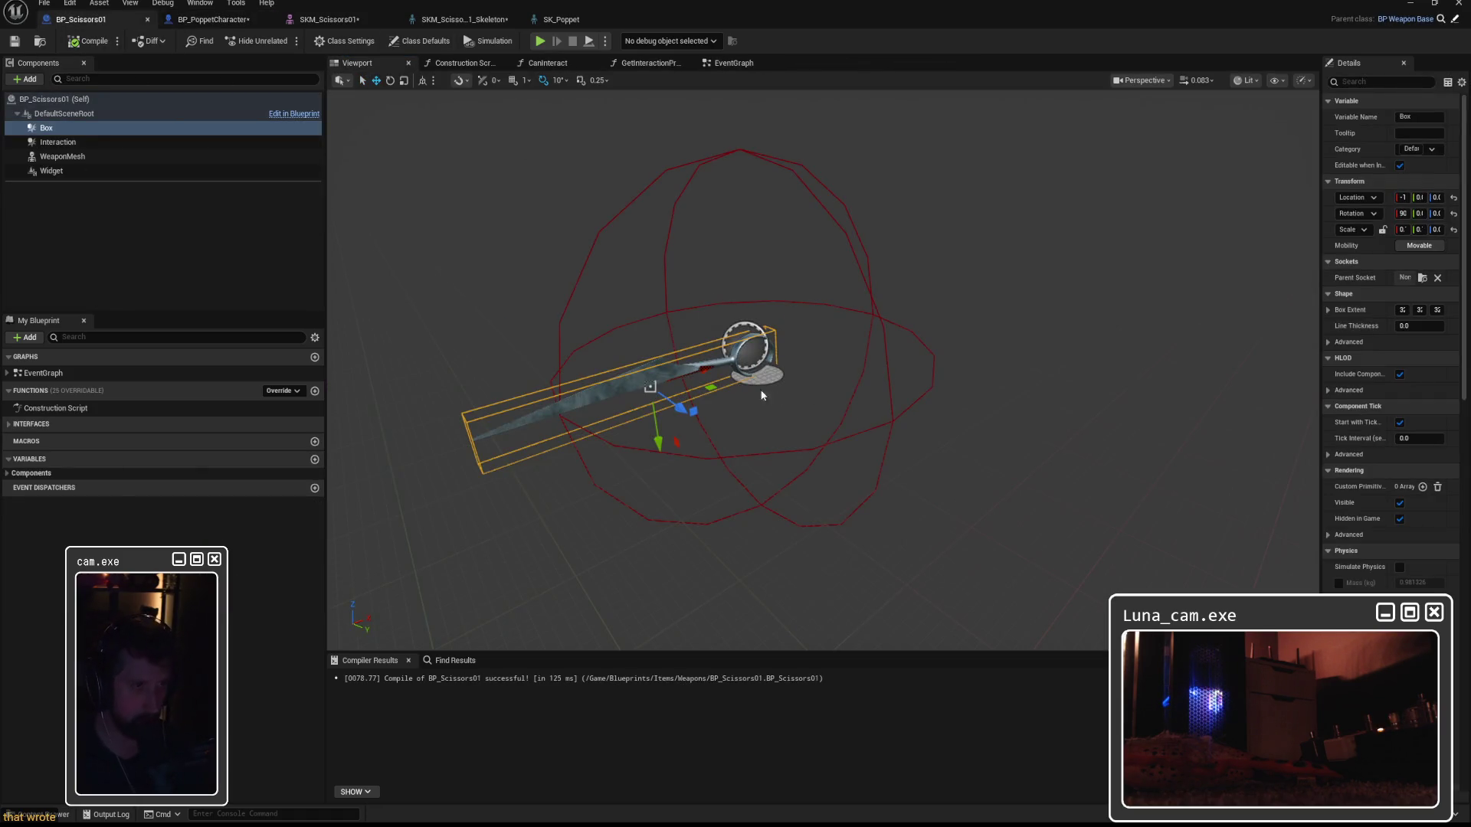
pyautogui.moveTo(707, 401)
pyautogui.mouseDown()
pyautogui.moveTo(827, 310)
pyautogui.moveTo(812, 314)
pyautogui.moveTo(912, 337)
pyautogui.moveTo(835, 320)
pyautogui.mouseUp()
pyautogui.click(820, 316)
pyautogui.press('e')
pyautogui.hotkey('ctrl', 'z')
pyautogui.hotkey('ctrl', 'z')
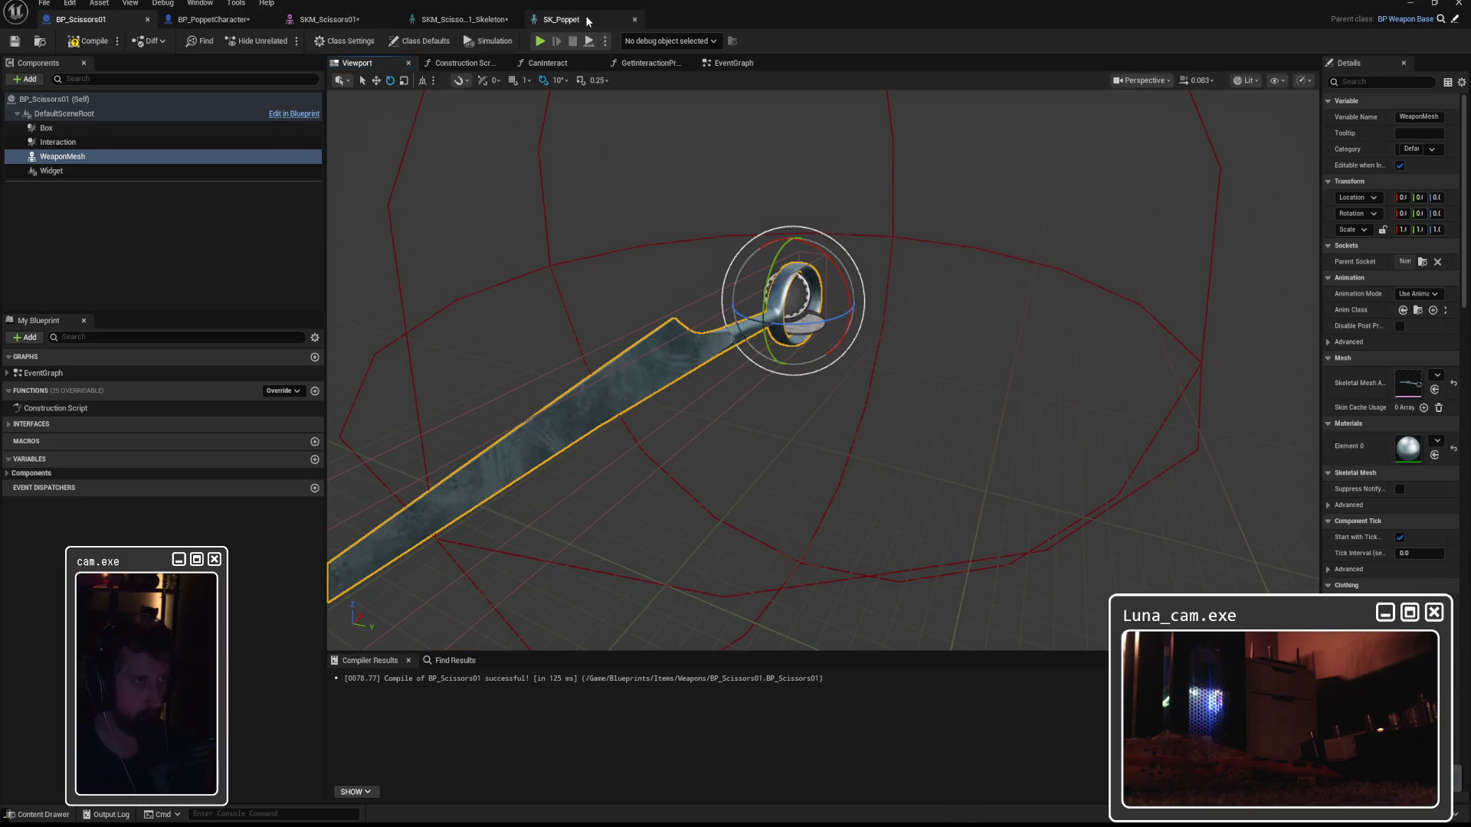
# Set the Set Relative Rotation node's Z value to -90 in EquipWeapon.
pyautogui.click(251, 23)
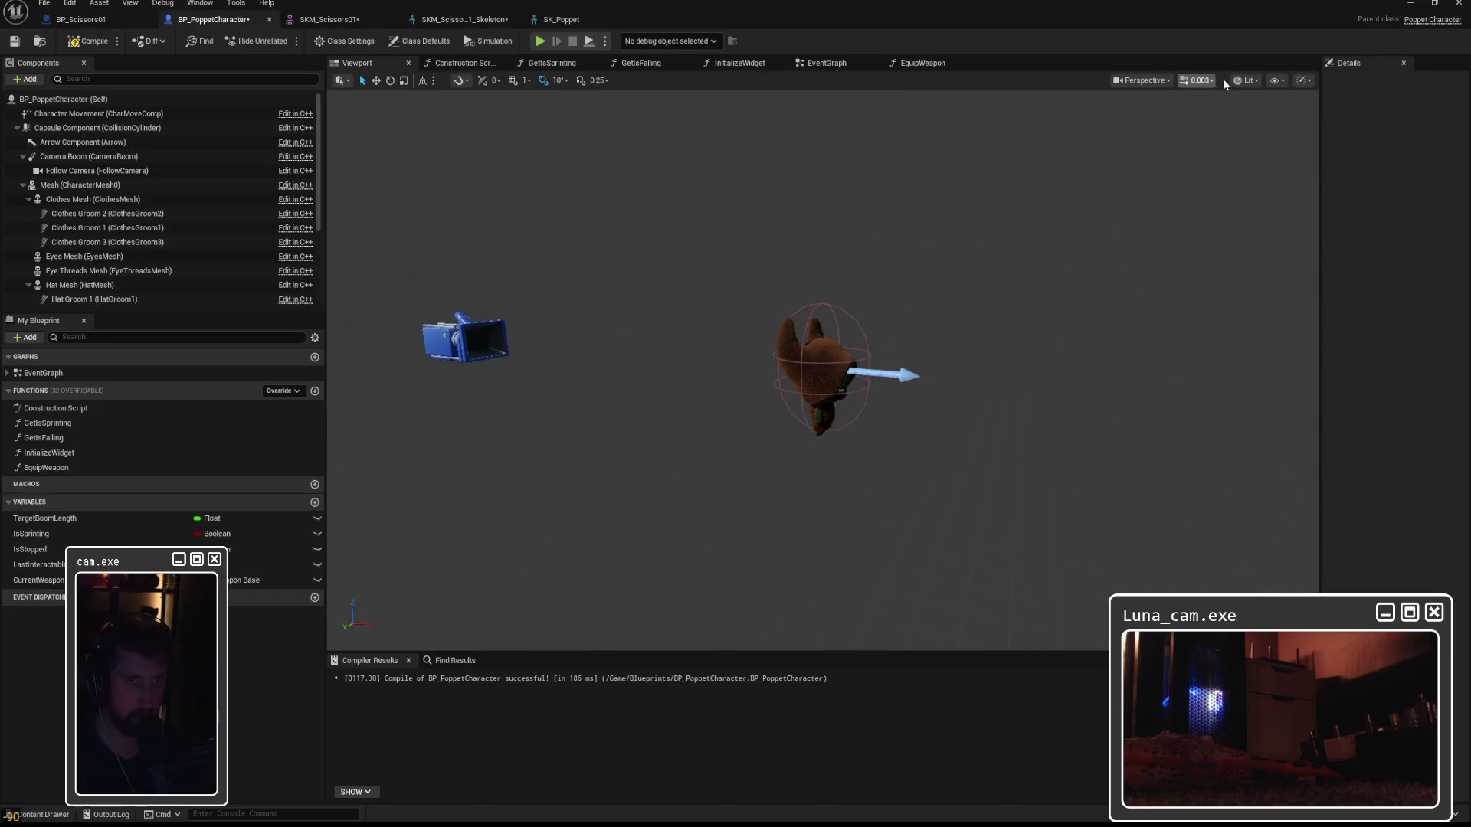
pyautogui.click(841, 64)
pyautogui.click(923, 63)
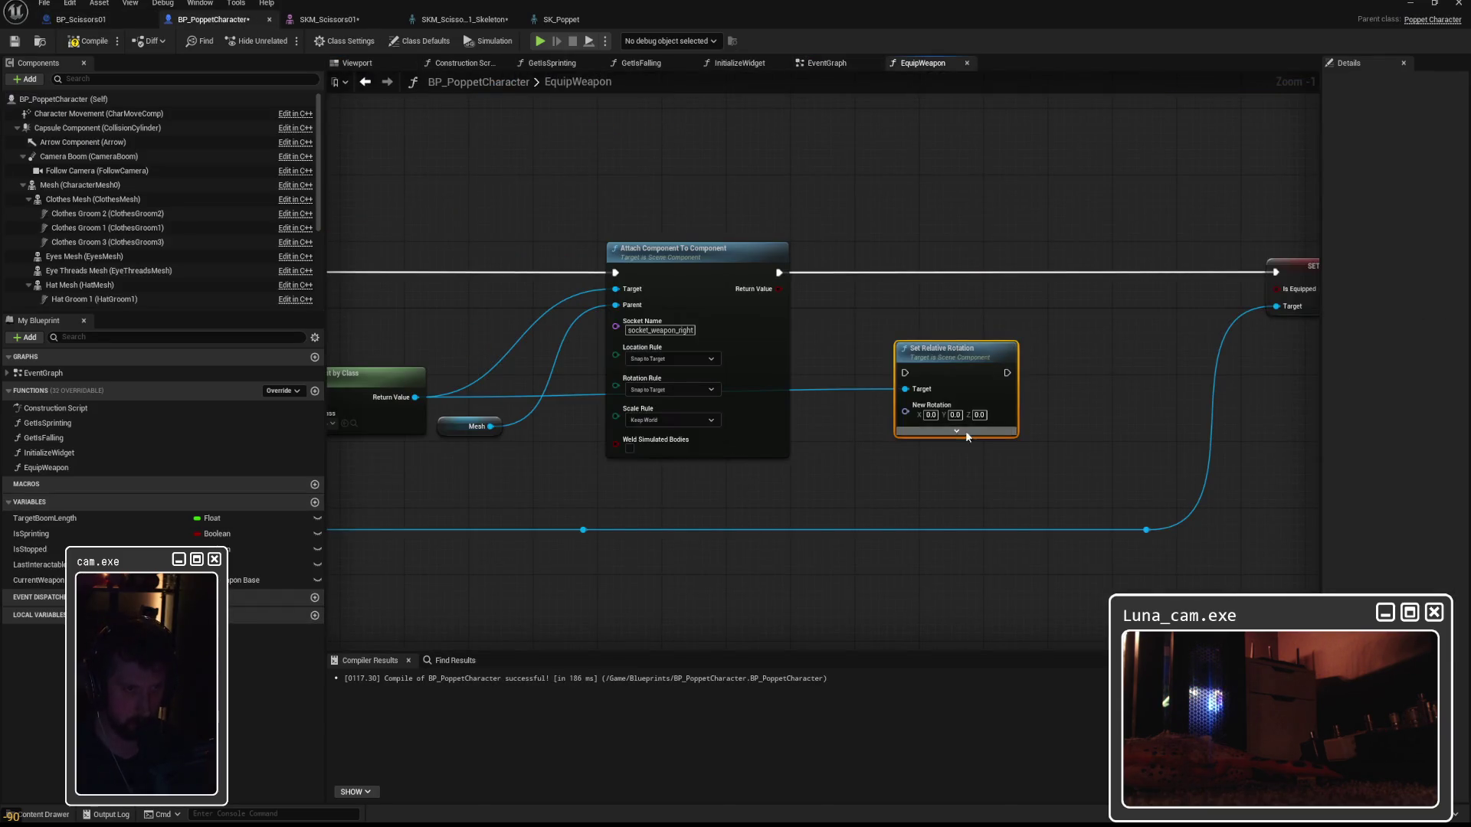
pyautogui.click(980, 416)
pyautogui.write('0')
pyautogui.press('Return')
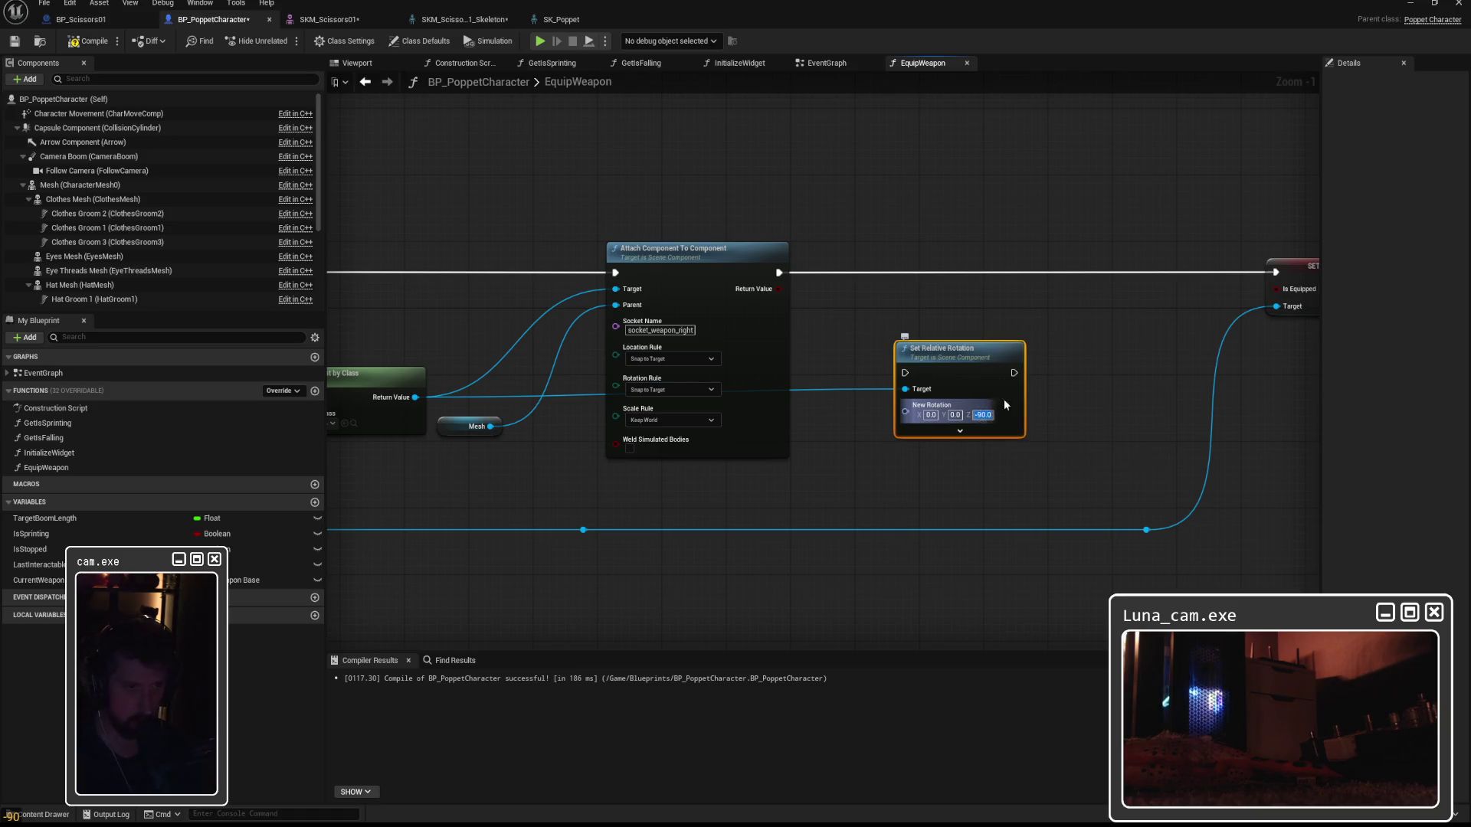
# Chain Set Relative Rotation between the Attach step and SET, then start a play test.
pyautogui.moveTo(904, 373); pyautogui.dragTo(904, 373)
pyautogui.moveTo(1015, 373); pyautogui.dragTo(1275, 272)
pyautogui.moveTo(953, 339); pyautogui.dragTo(976, 239)
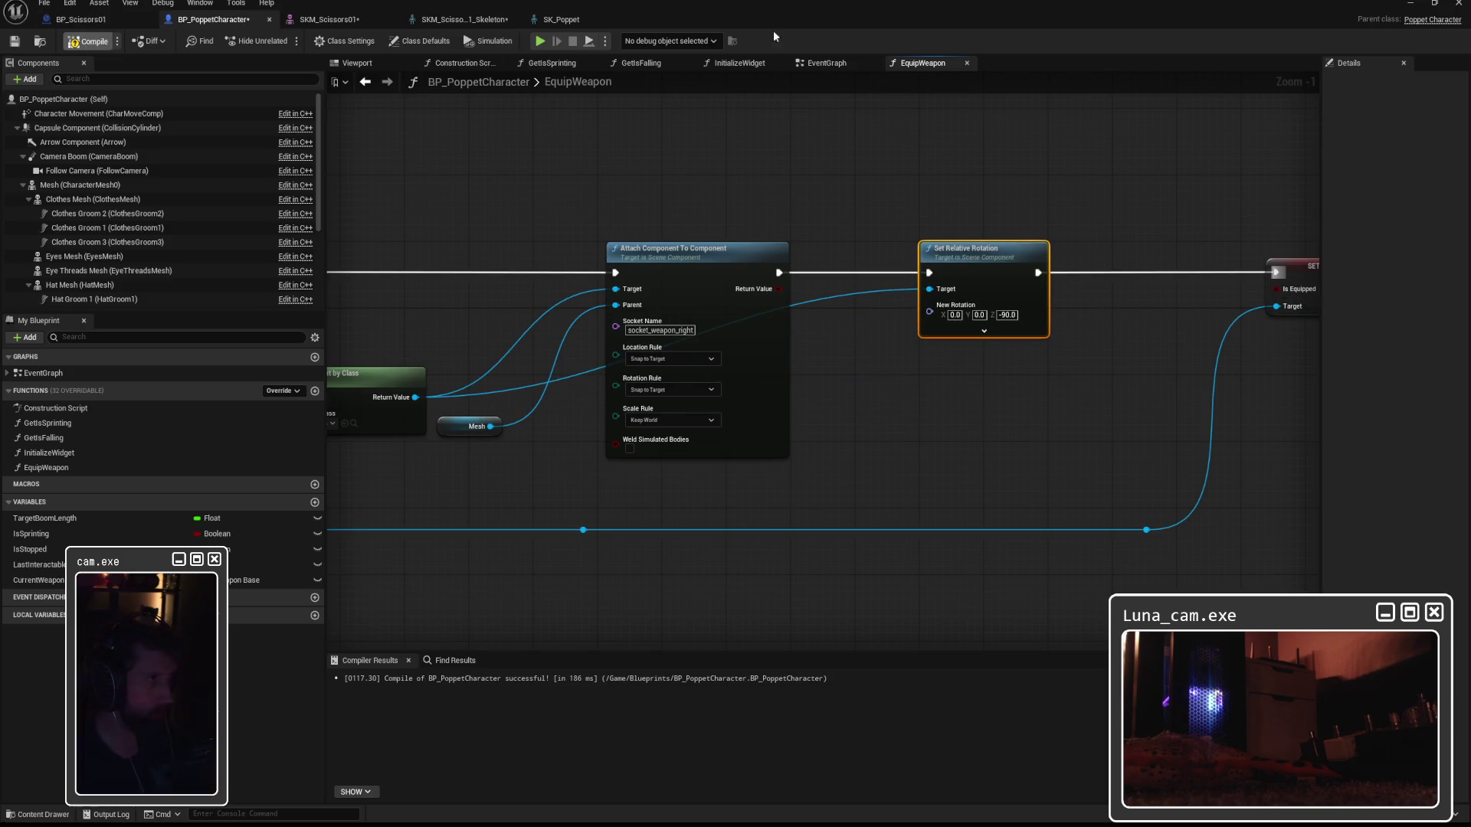
pyautogui.hotkey('alt', 'p')
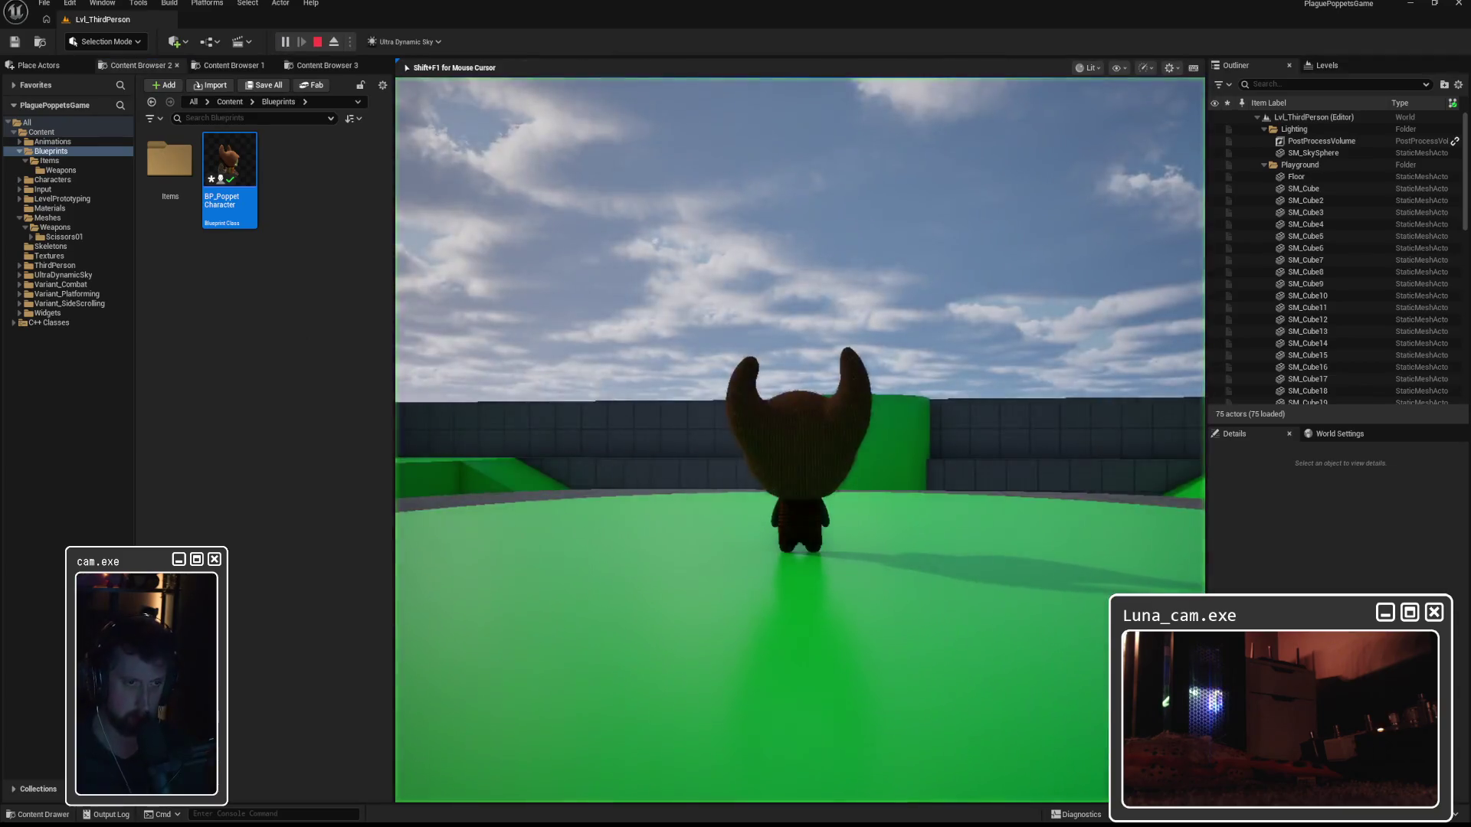
# Walk the poppet off the platform and around the level to check the -90 rotation, then stop.
pyautogui.press('w')
pyautogui.press('w')
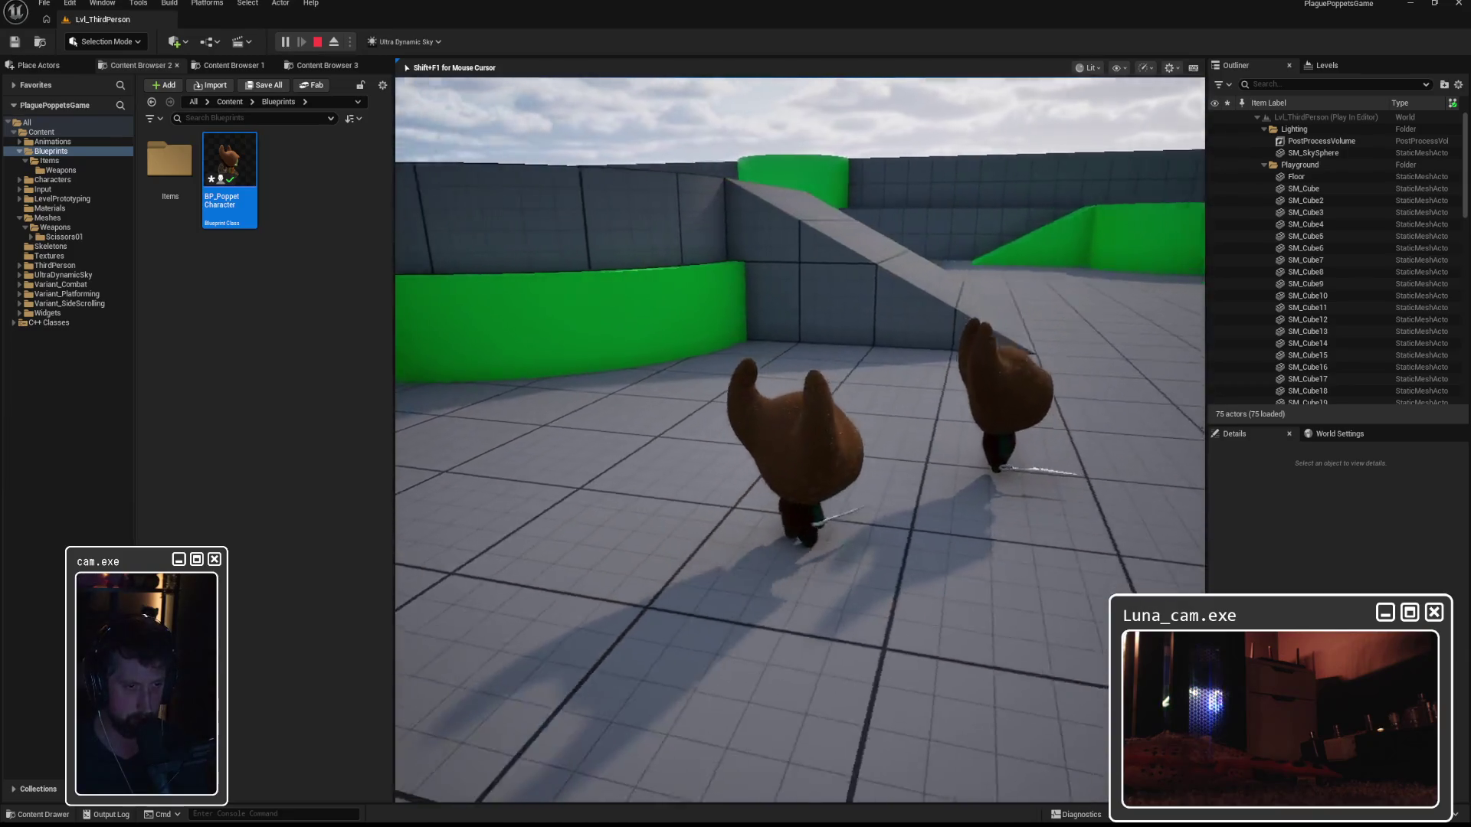
pyautogui.press('s')
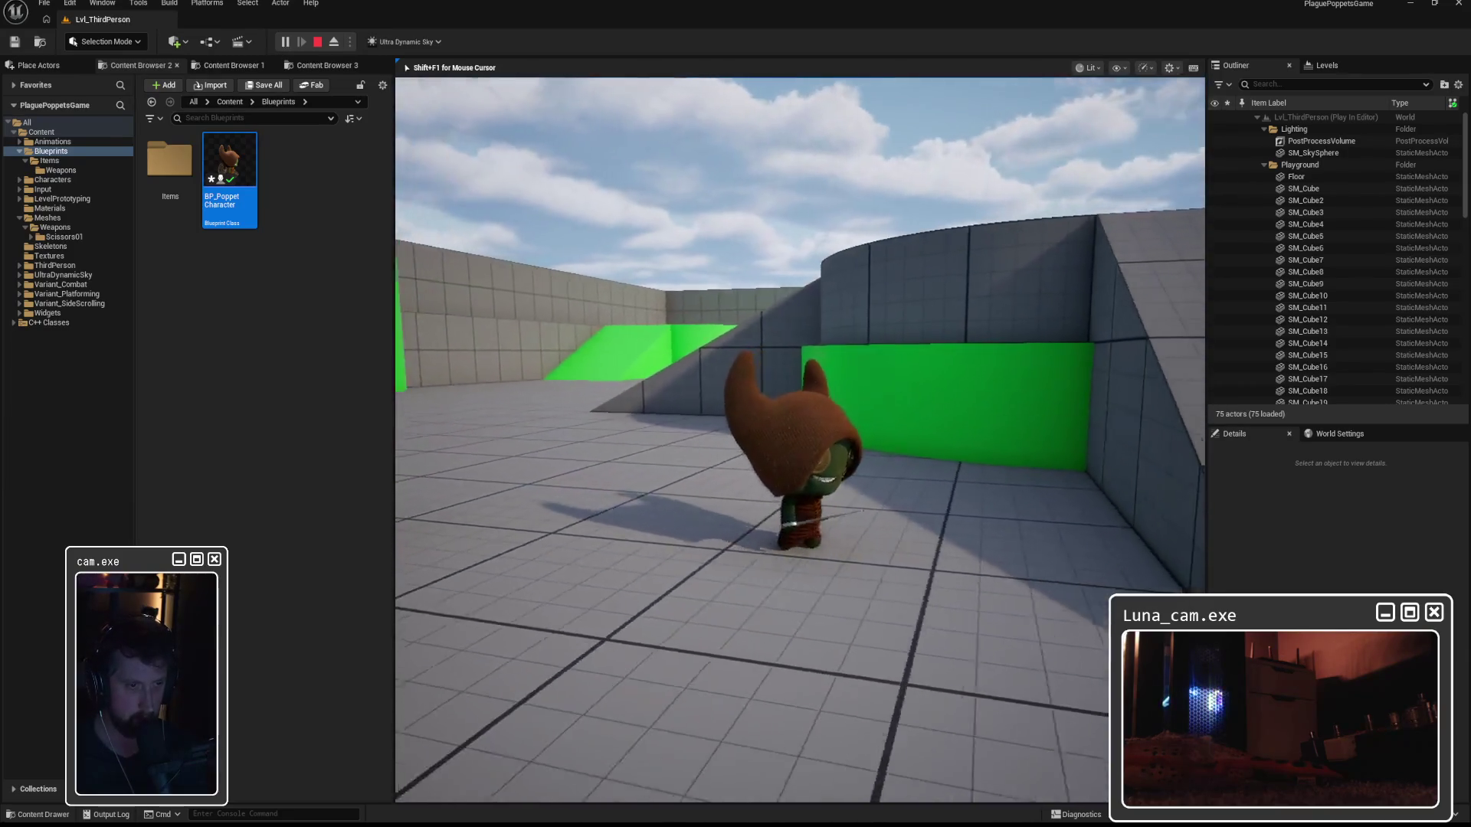
pyautogui.press('s')
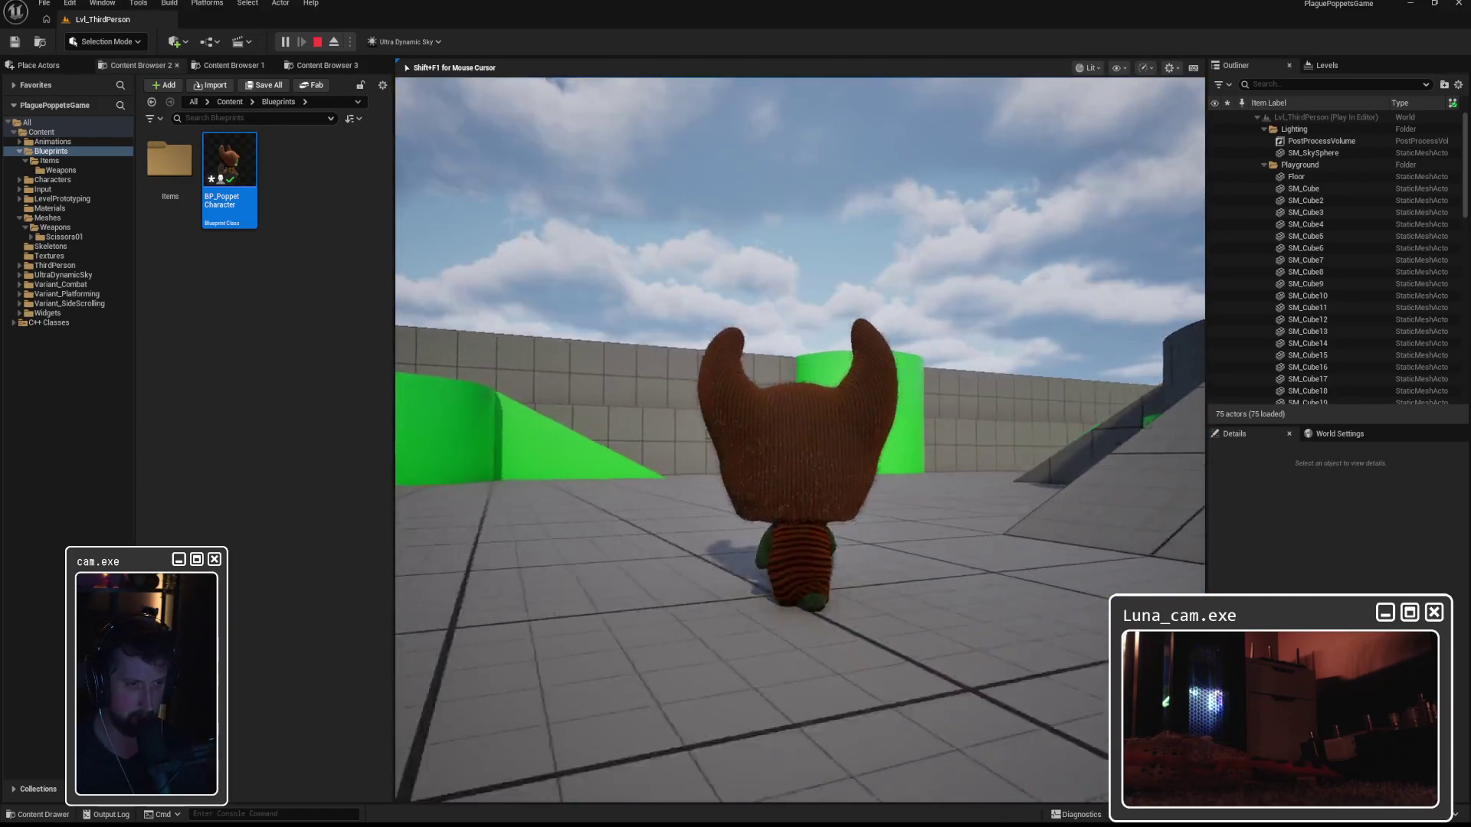
pyautogui.press('Escape')
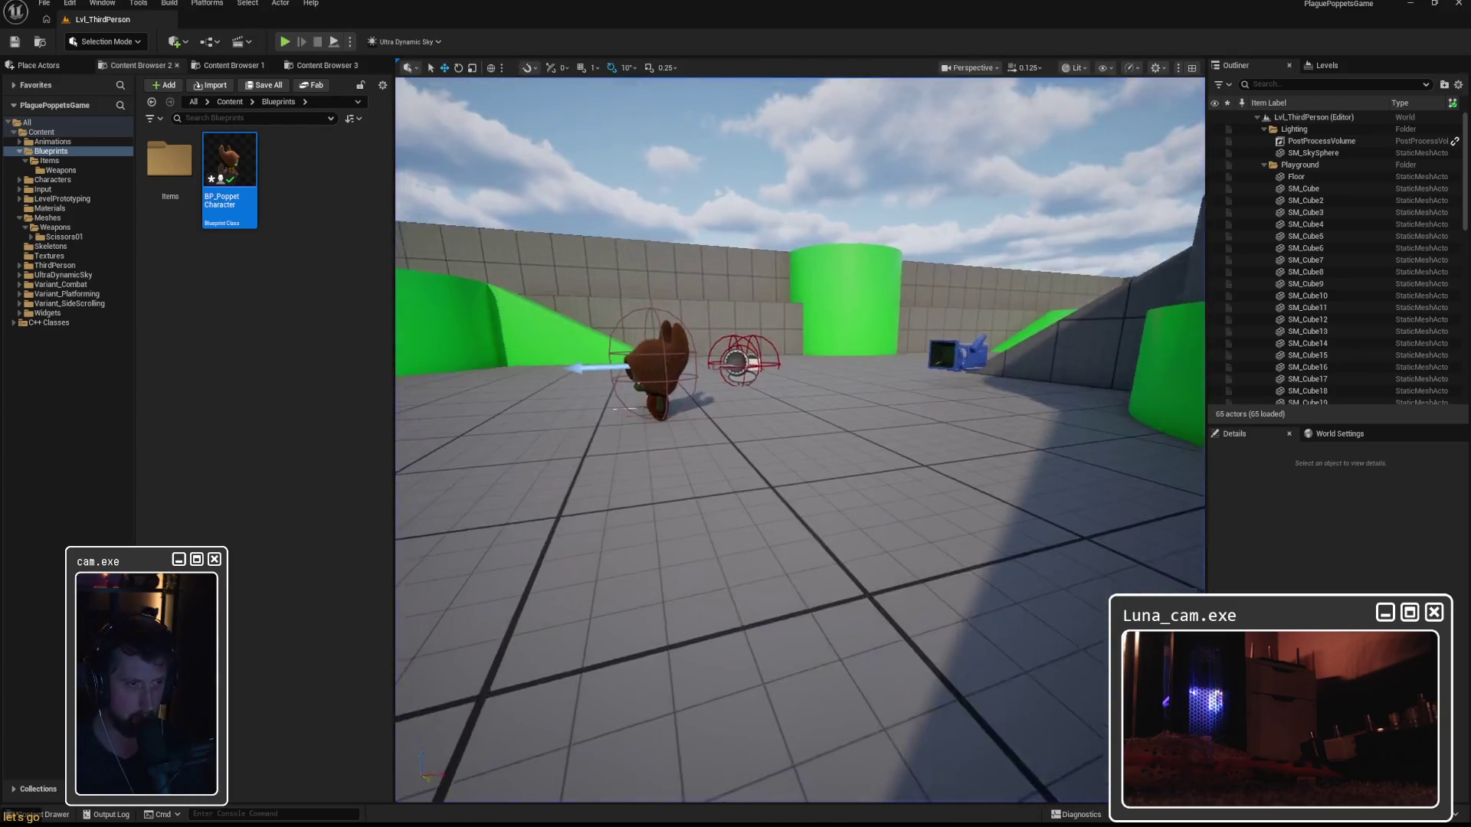
# Select the BP_Scissors2 pickup and drag it to a new spot in the level.
pyautogui.scroll(10, 583, 221)
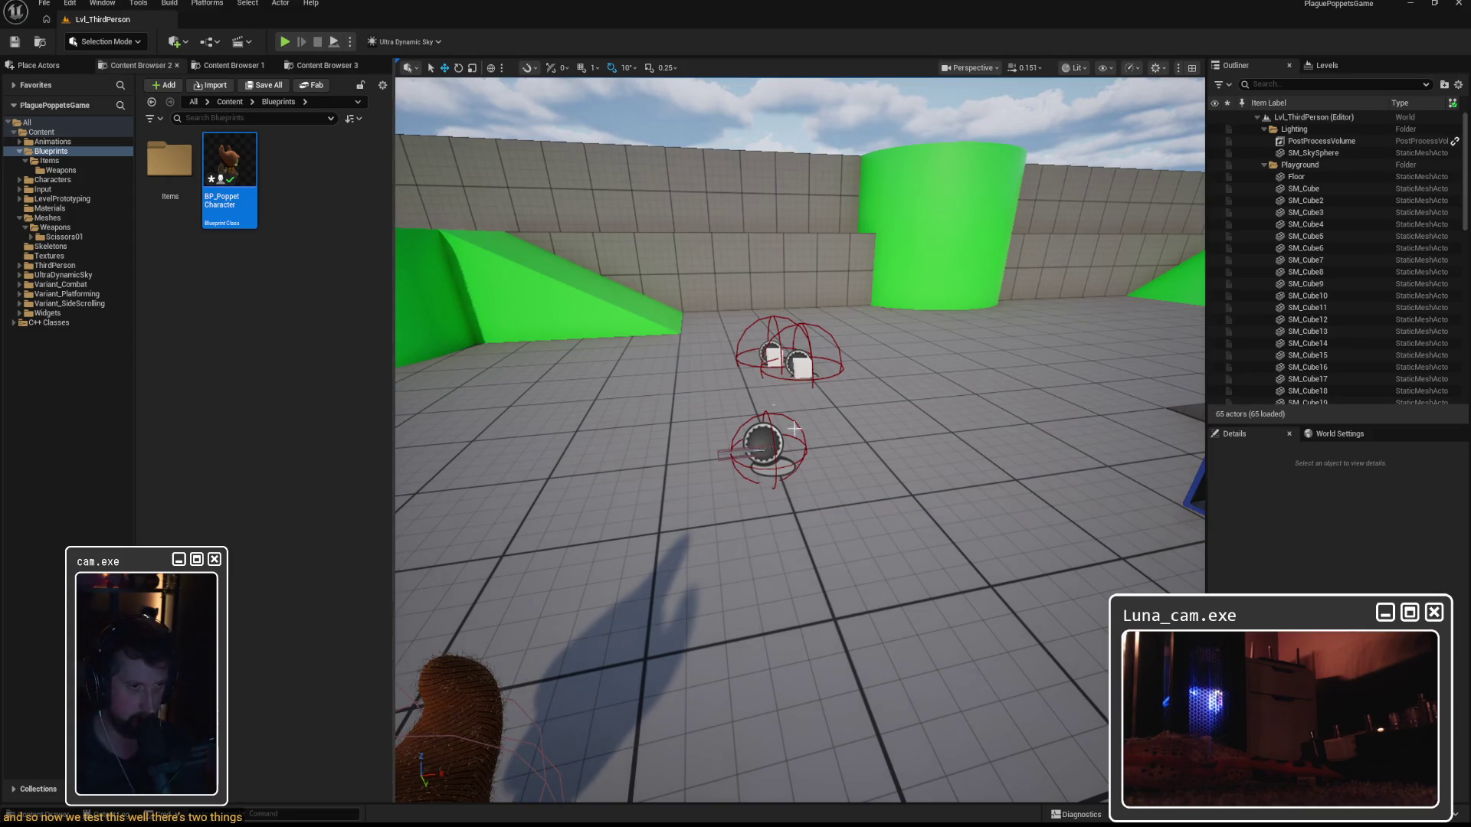
pyautogui.click(771, 457)
pyautogui.moveTo(769, 452); pyautogui.dragTo(754, 420)
# Play-test walking the poppet up to the pickup to see its prompt, then stop and reselect BP_Scissors2.
pyautogui.click(284, 42)
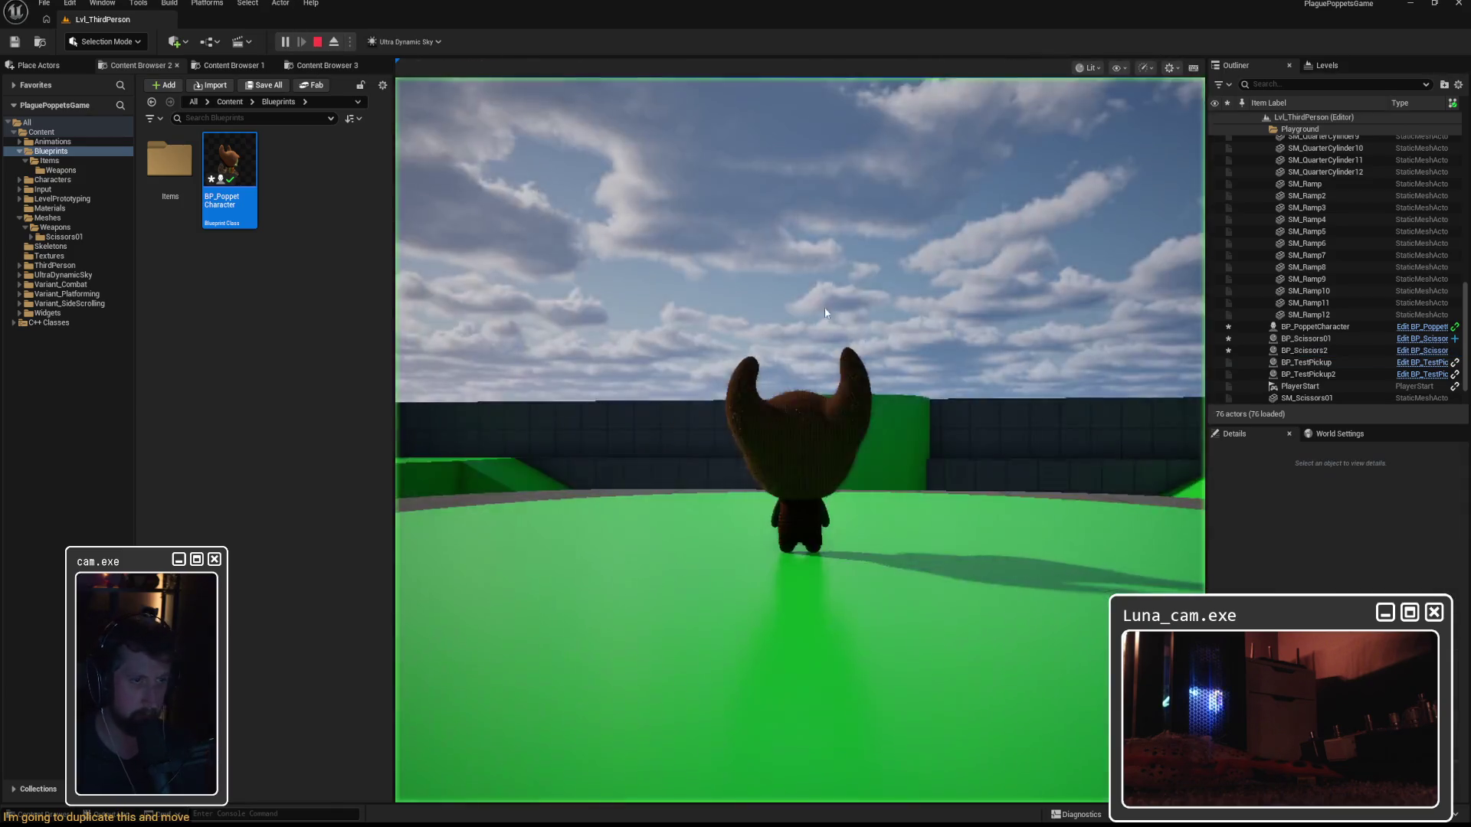
pyautogui.press('w')
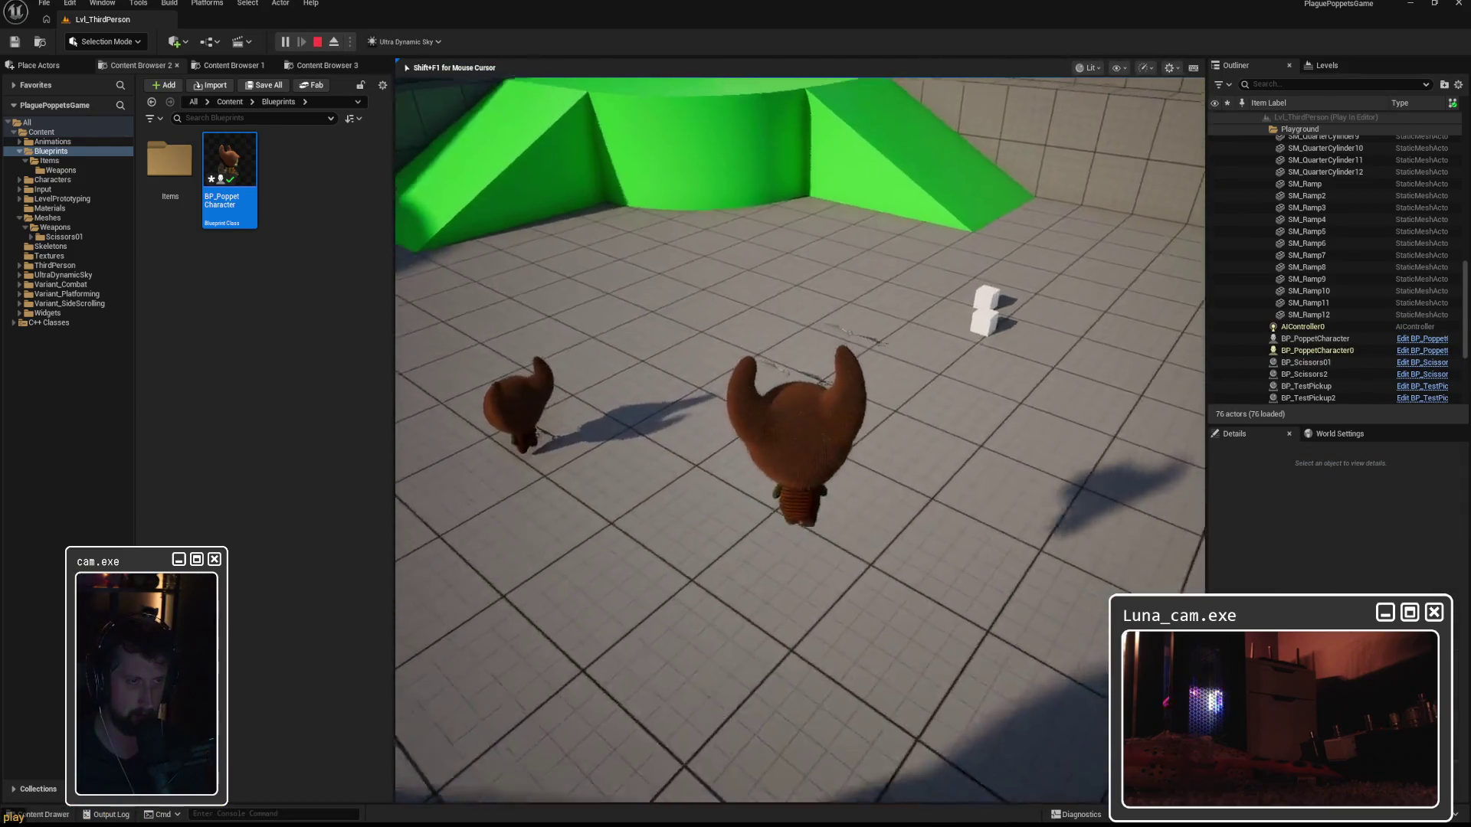
pyautogui.press('w')
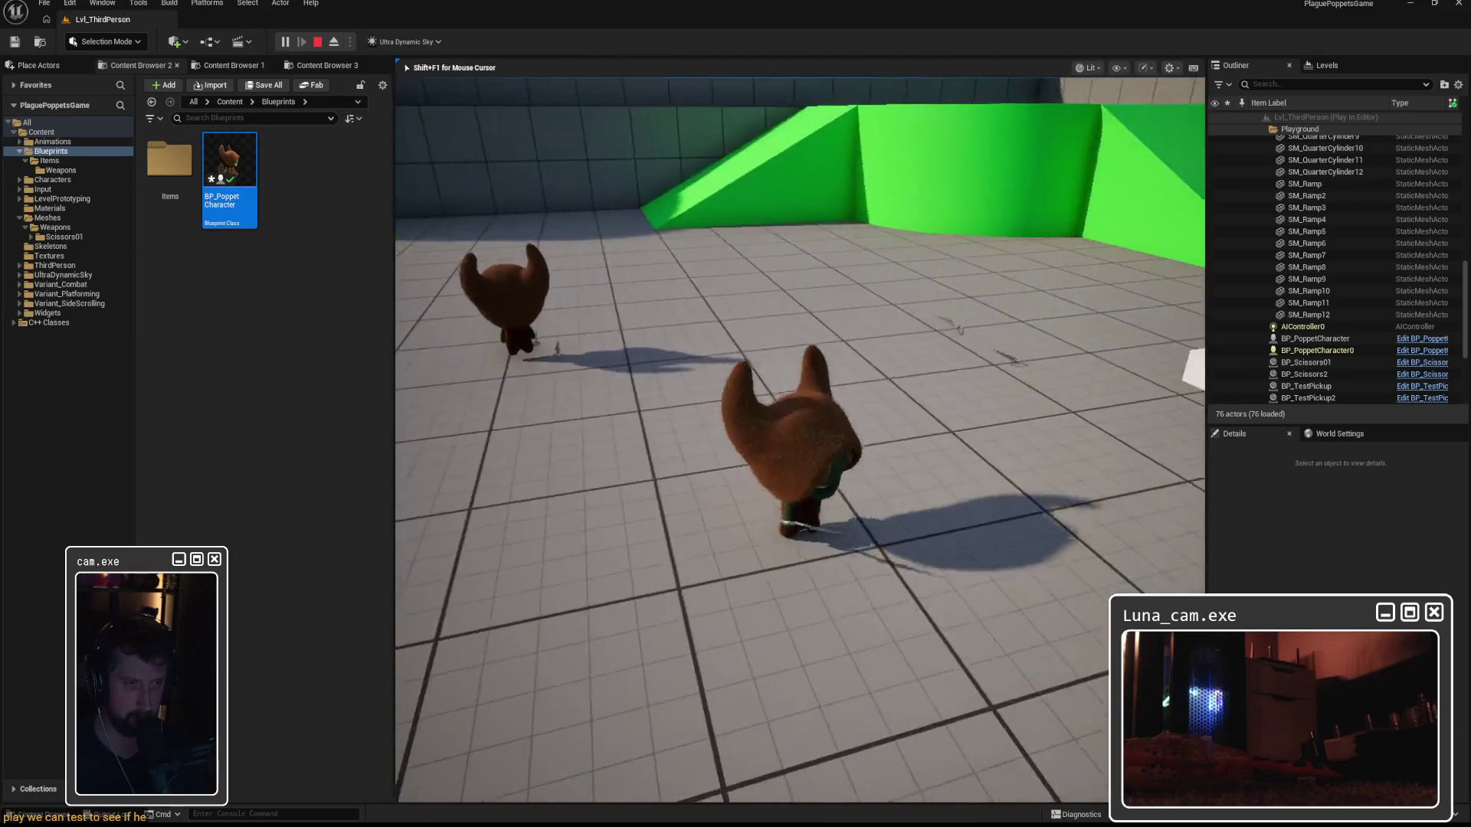
pyautogui.press('w')
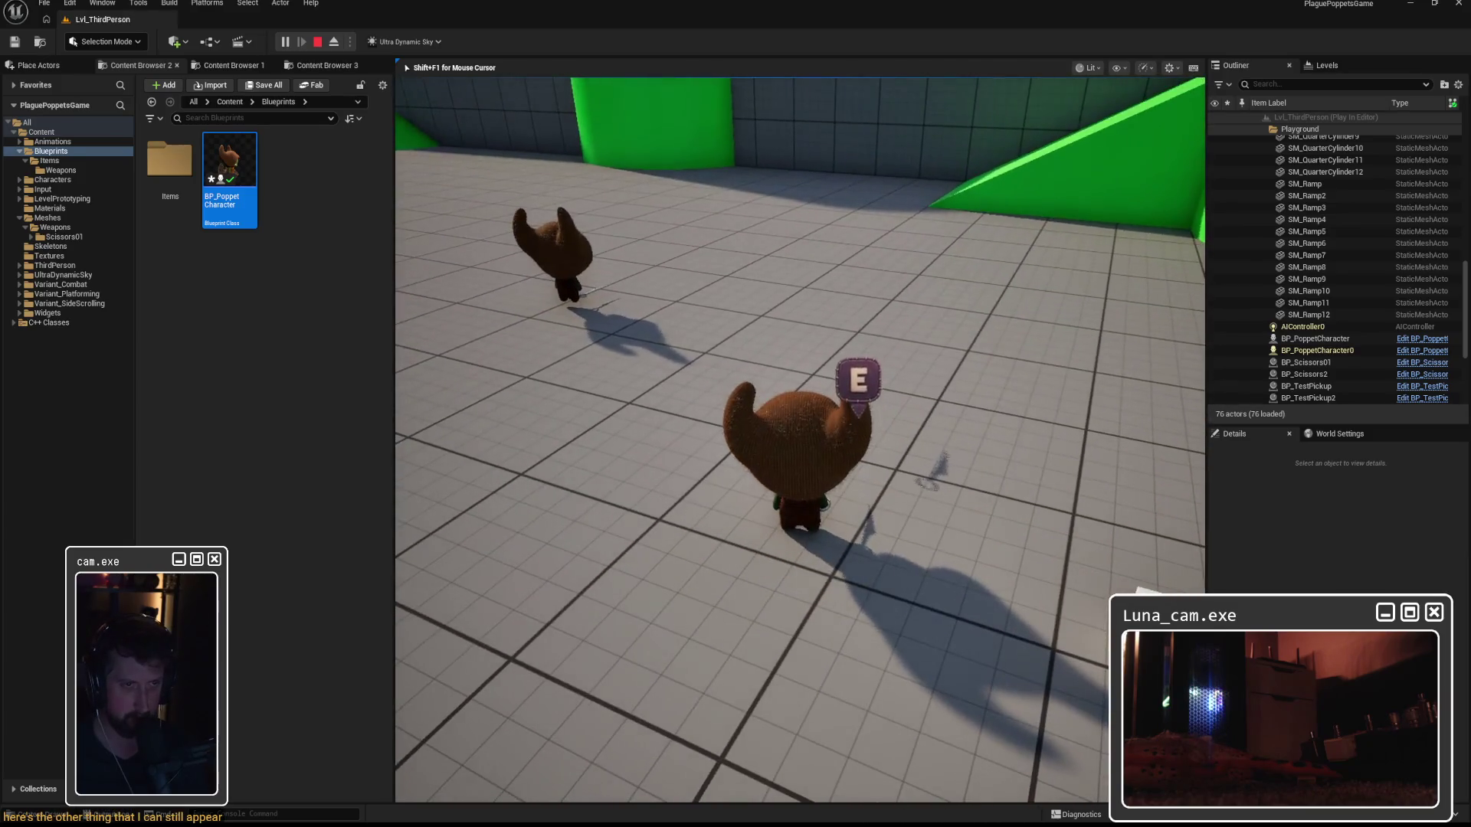
pyautogui.press('w')
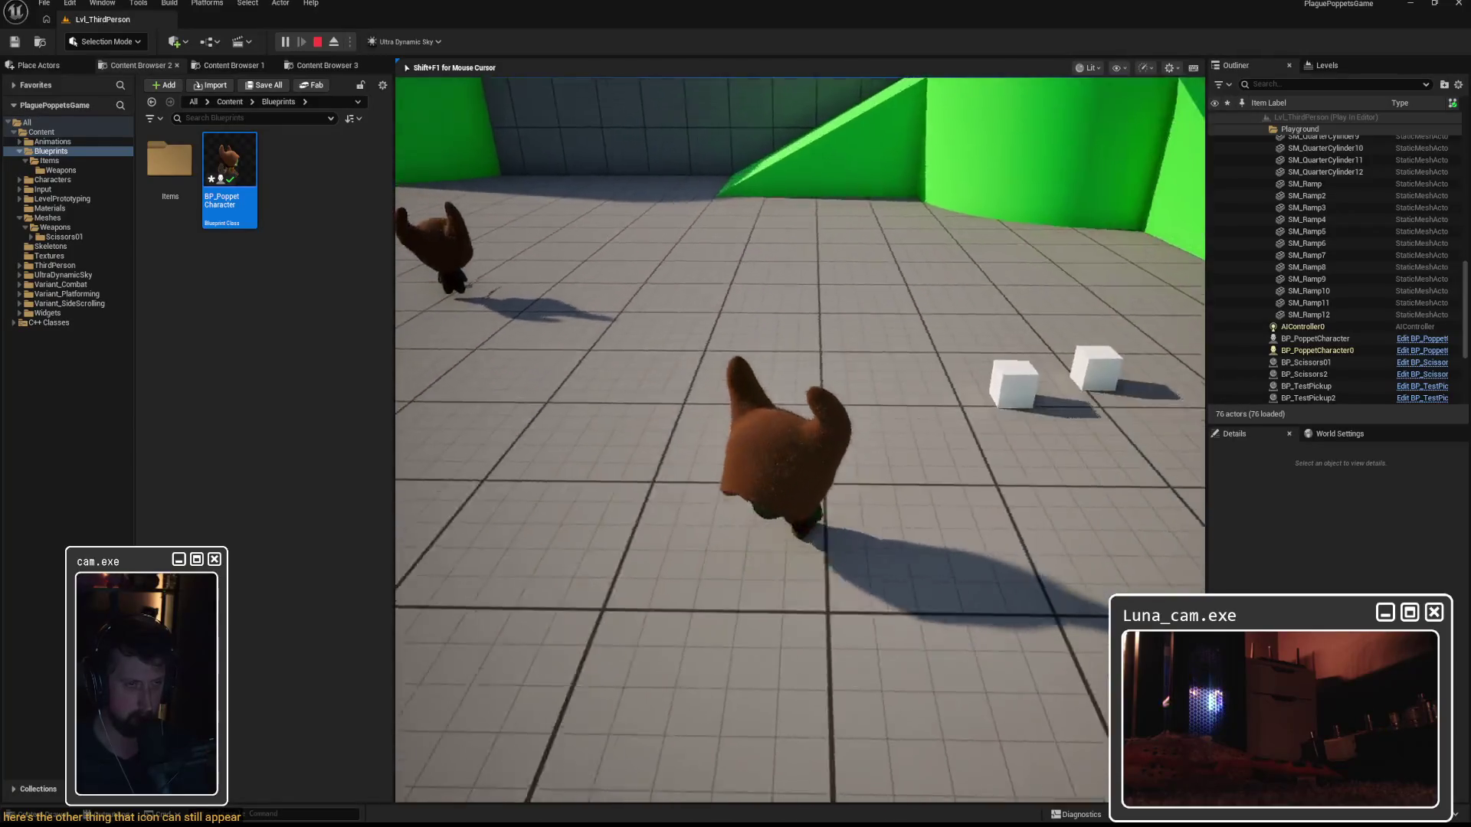
pyautogui.press('Escape')
pyautogui.click(914, 406)
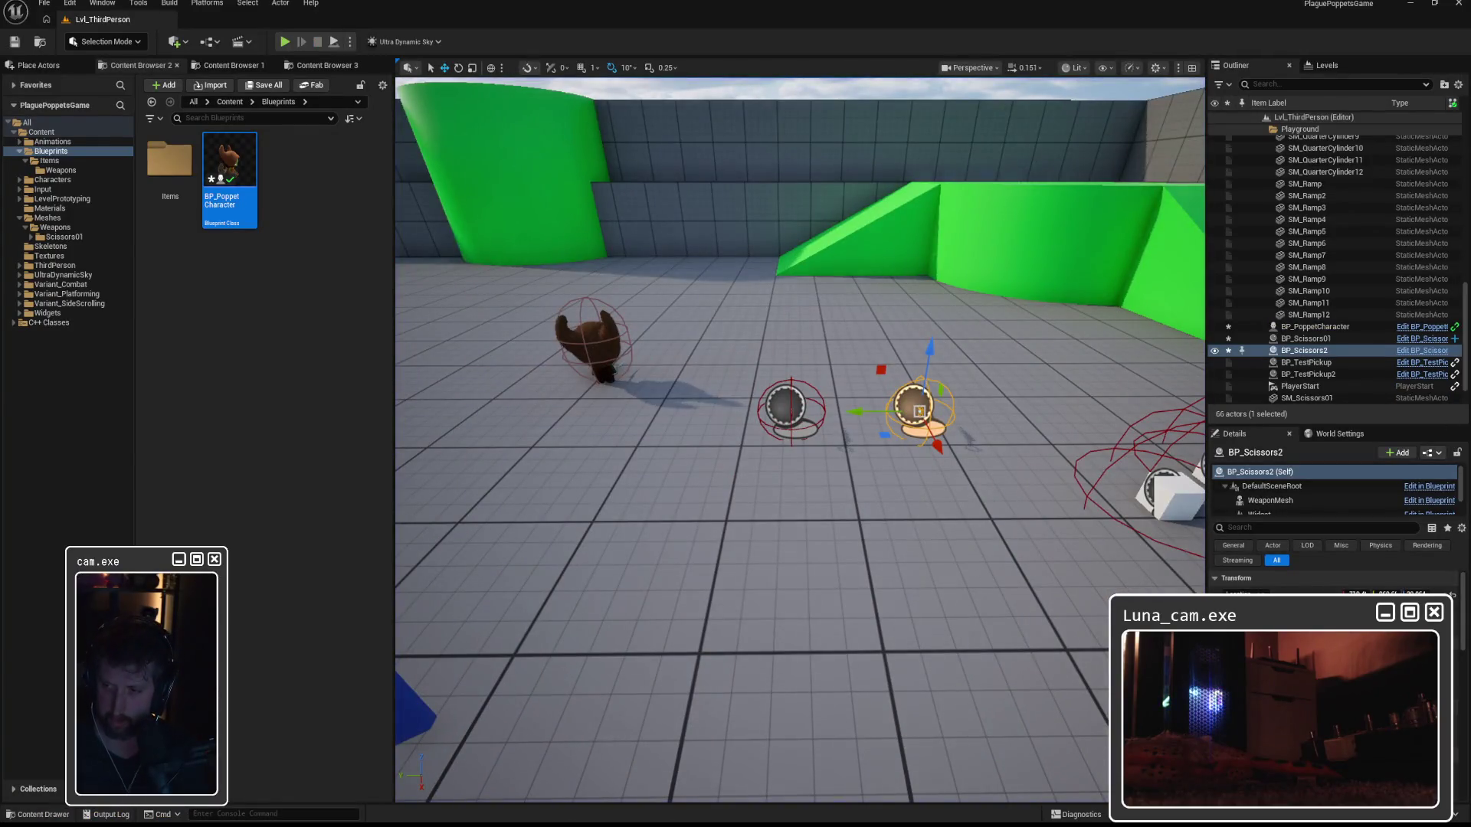
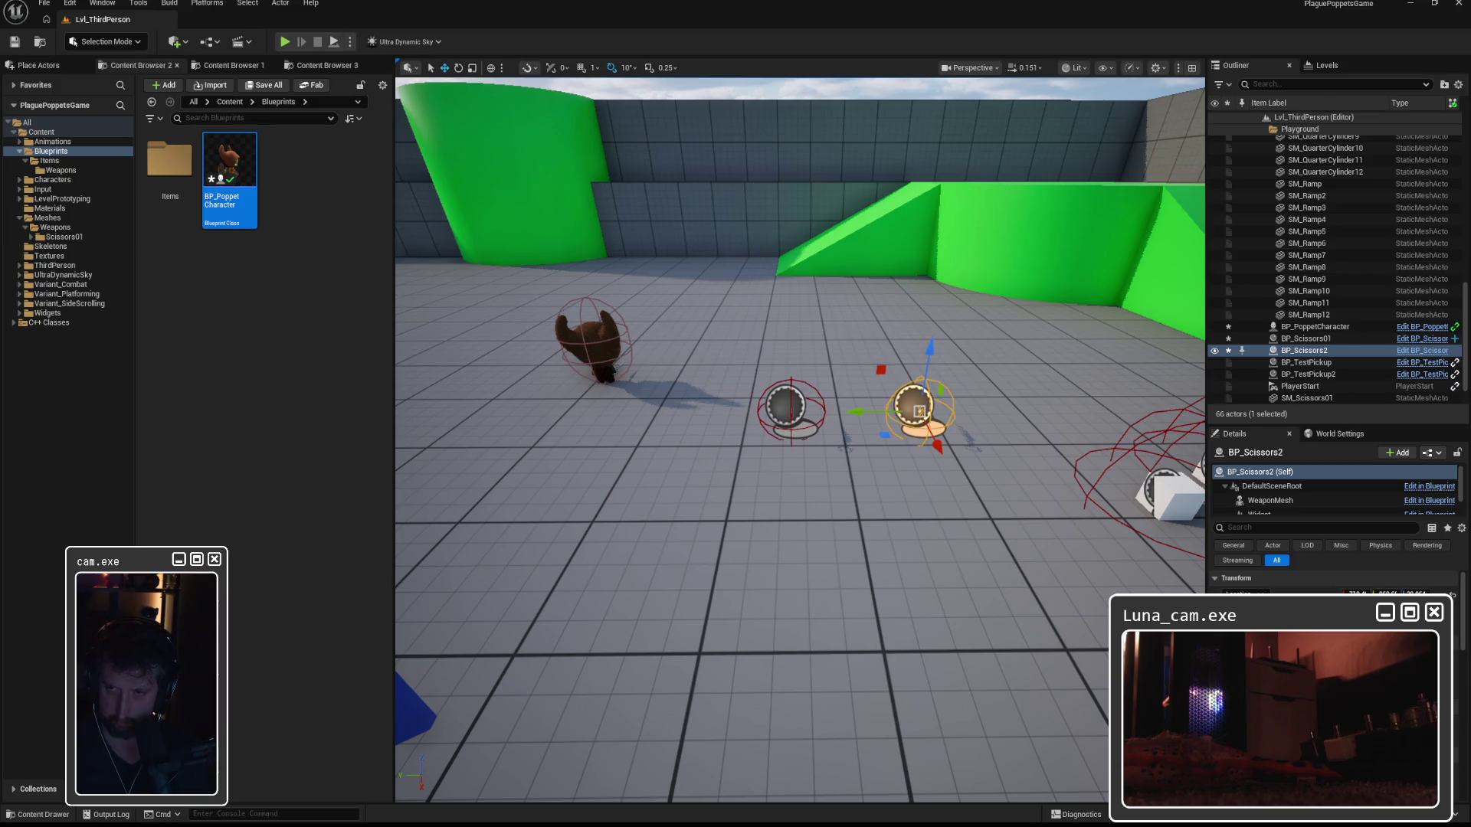
# In BP_PoppetCharacter, add a new variable named ItemRotation with type Rotator.
pyautogui.moveTo(994, 814)
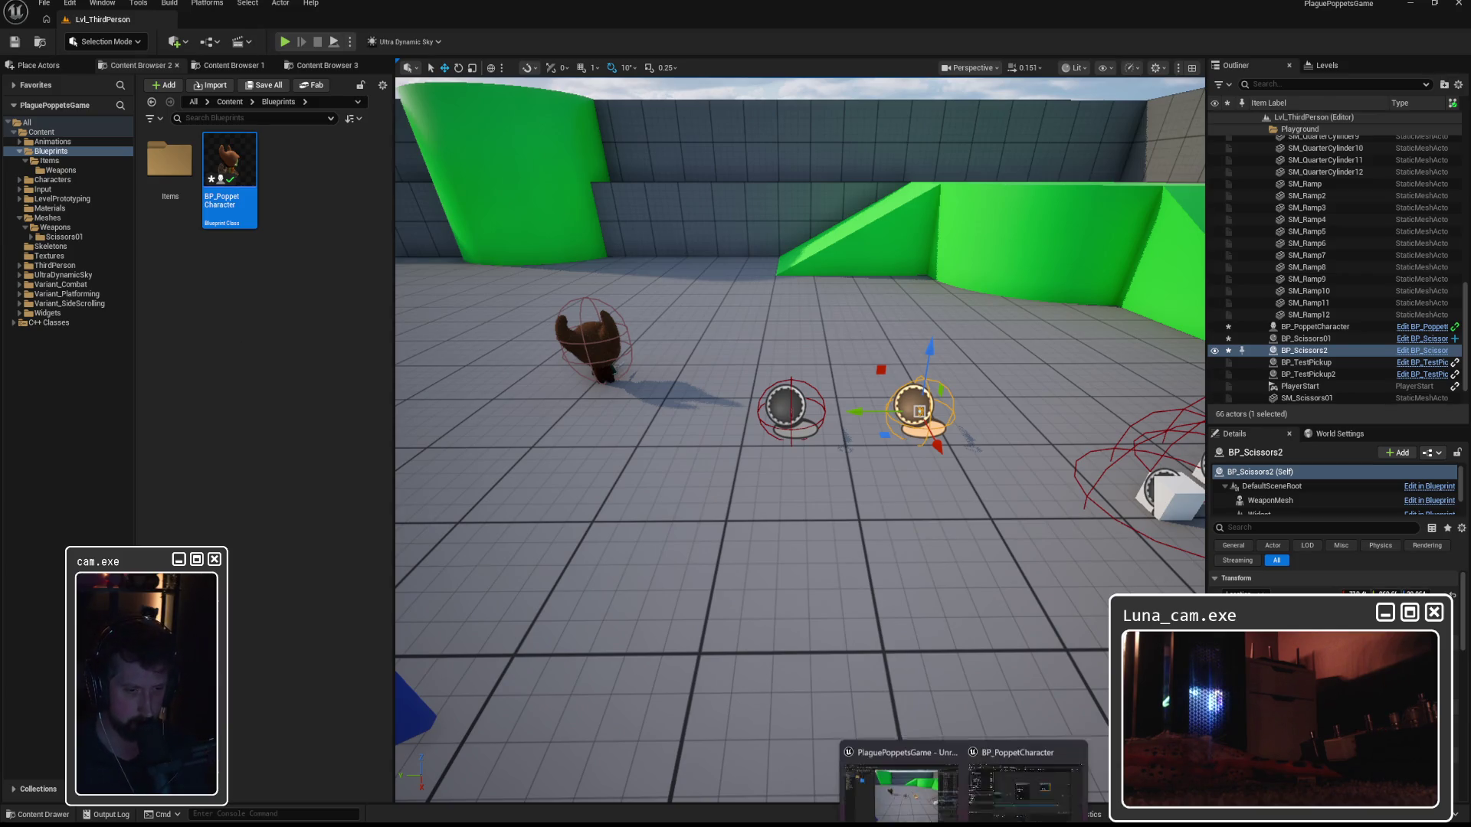
pyautogui.click(1019, 774)
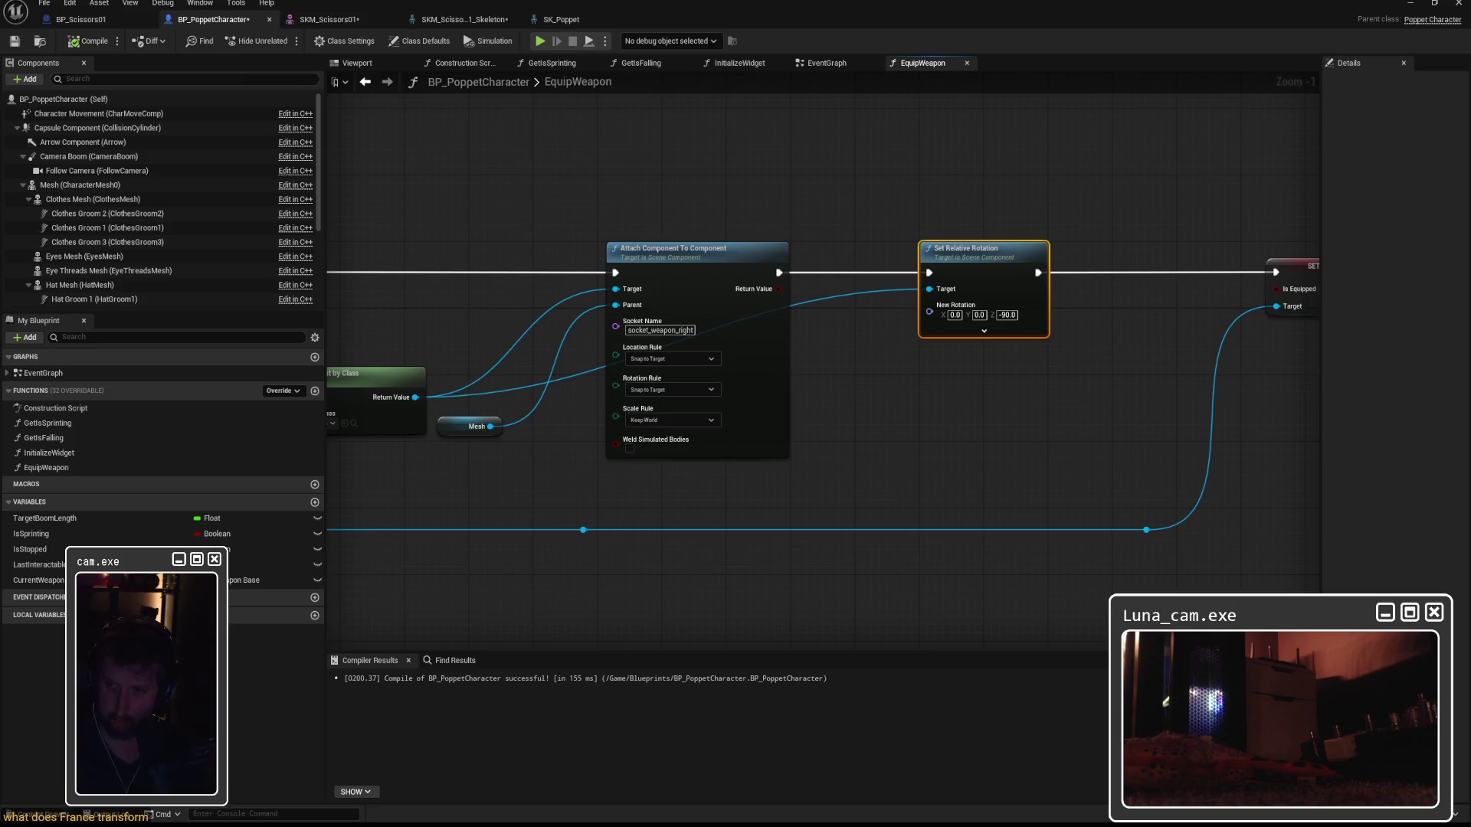
pyautogui.moveTo(963, 250); pyautogui.dragTo(996, 252)
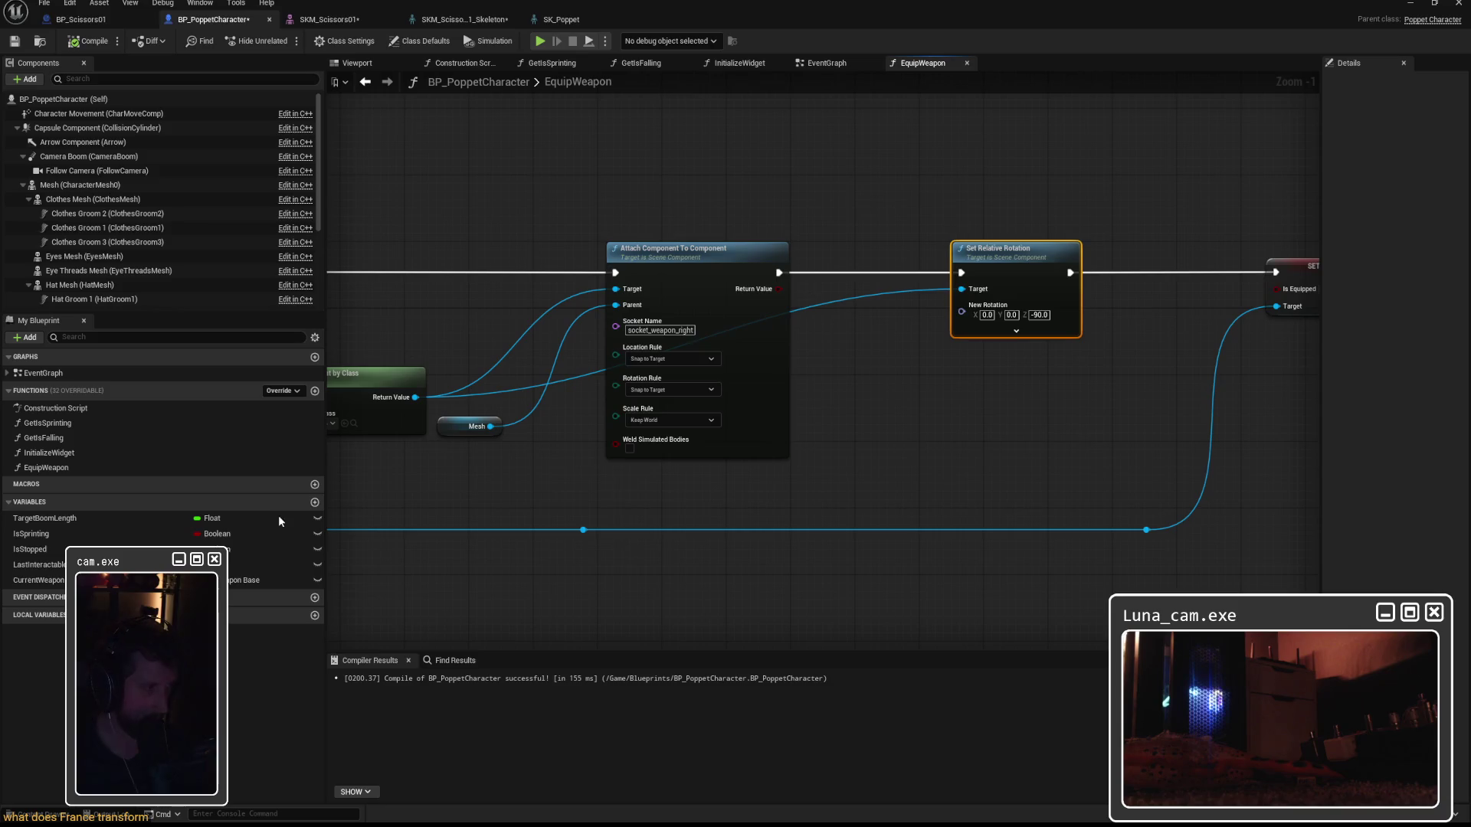
pyautogui.click(314, 502)
pyautogui.write('Item')
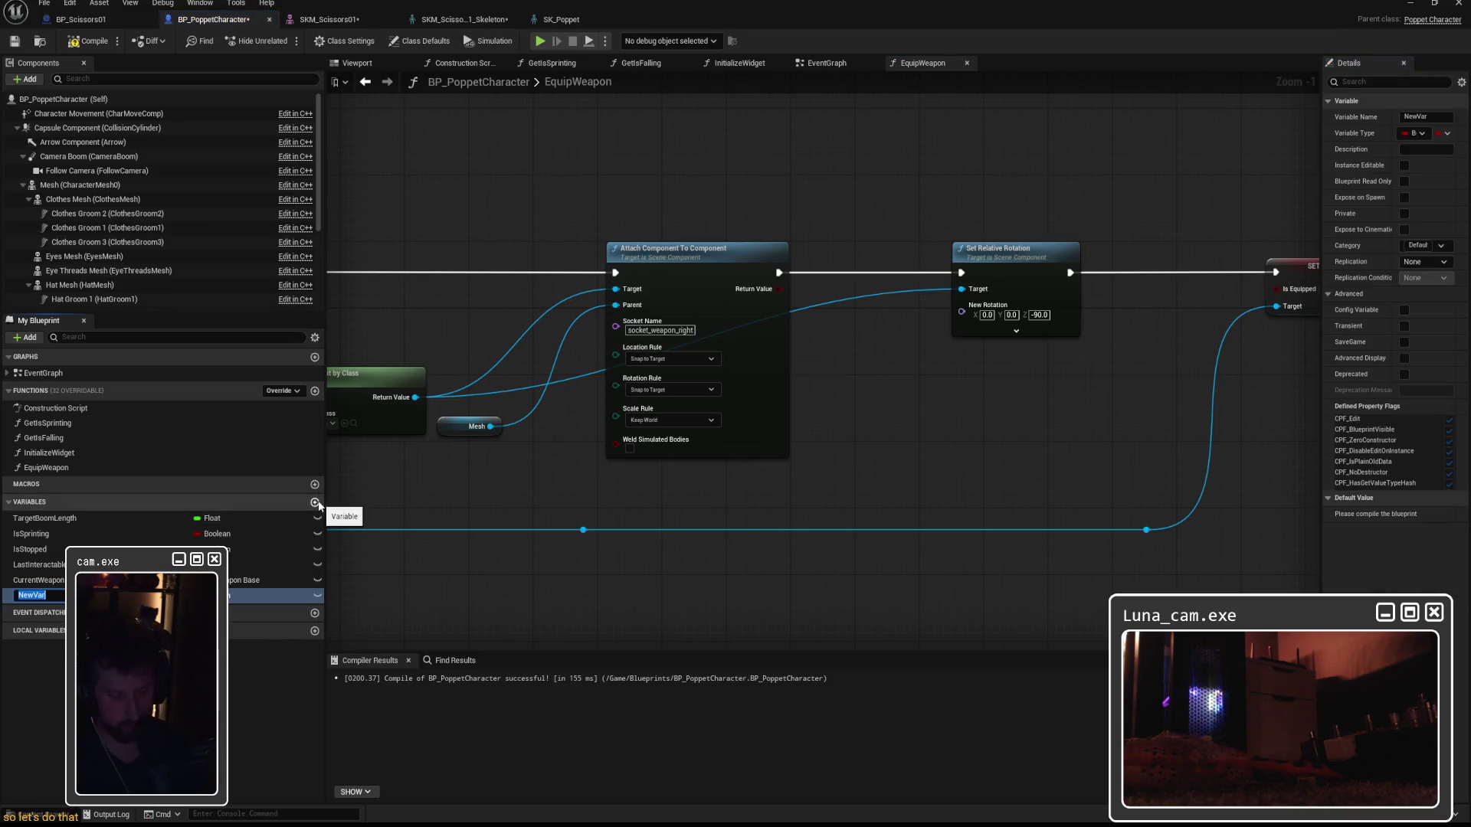
pyautogui.write('Rotation')
pyautogui.press('Return')
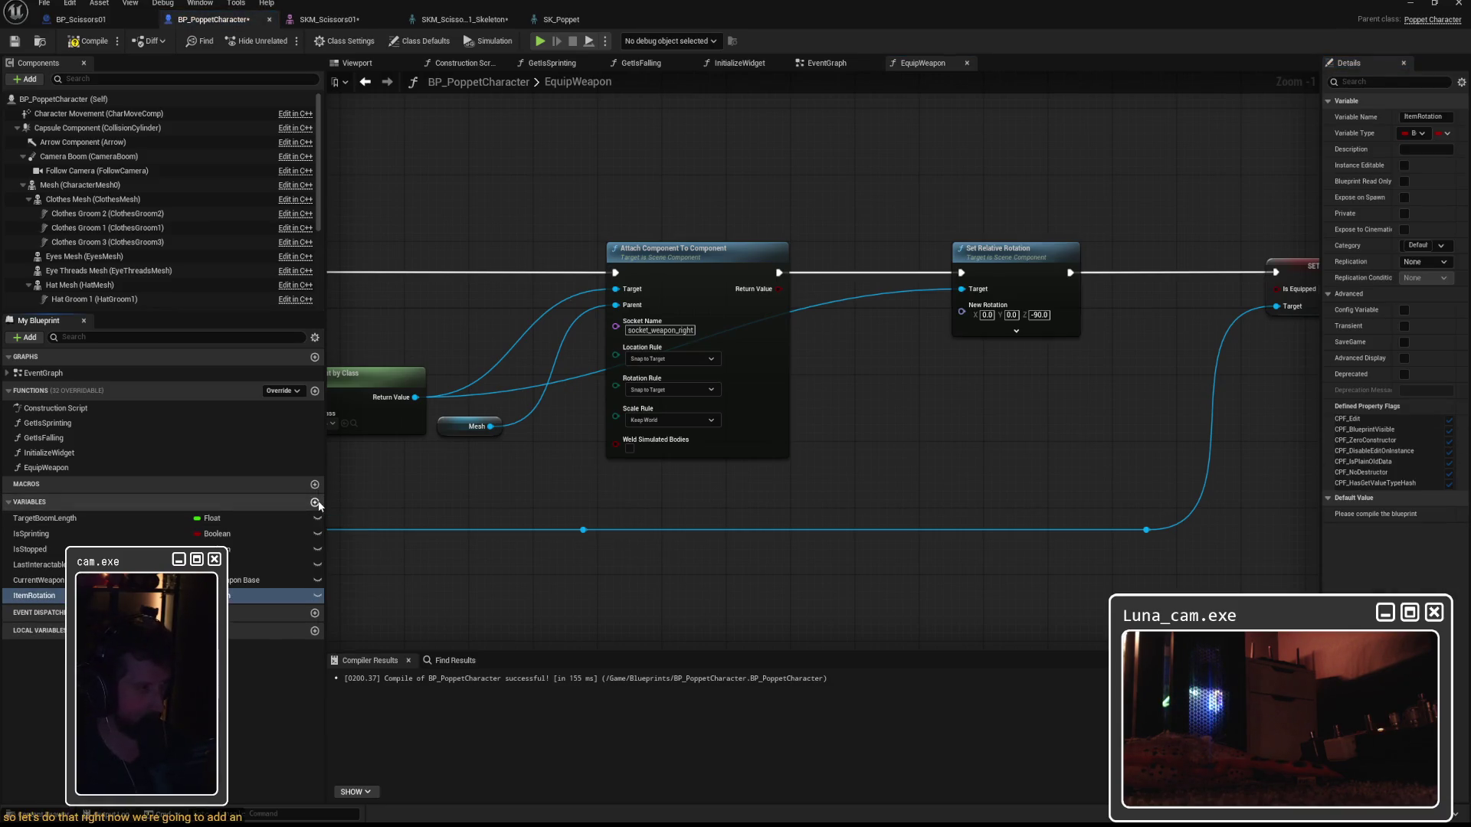
pyautogui.click(237, 596)
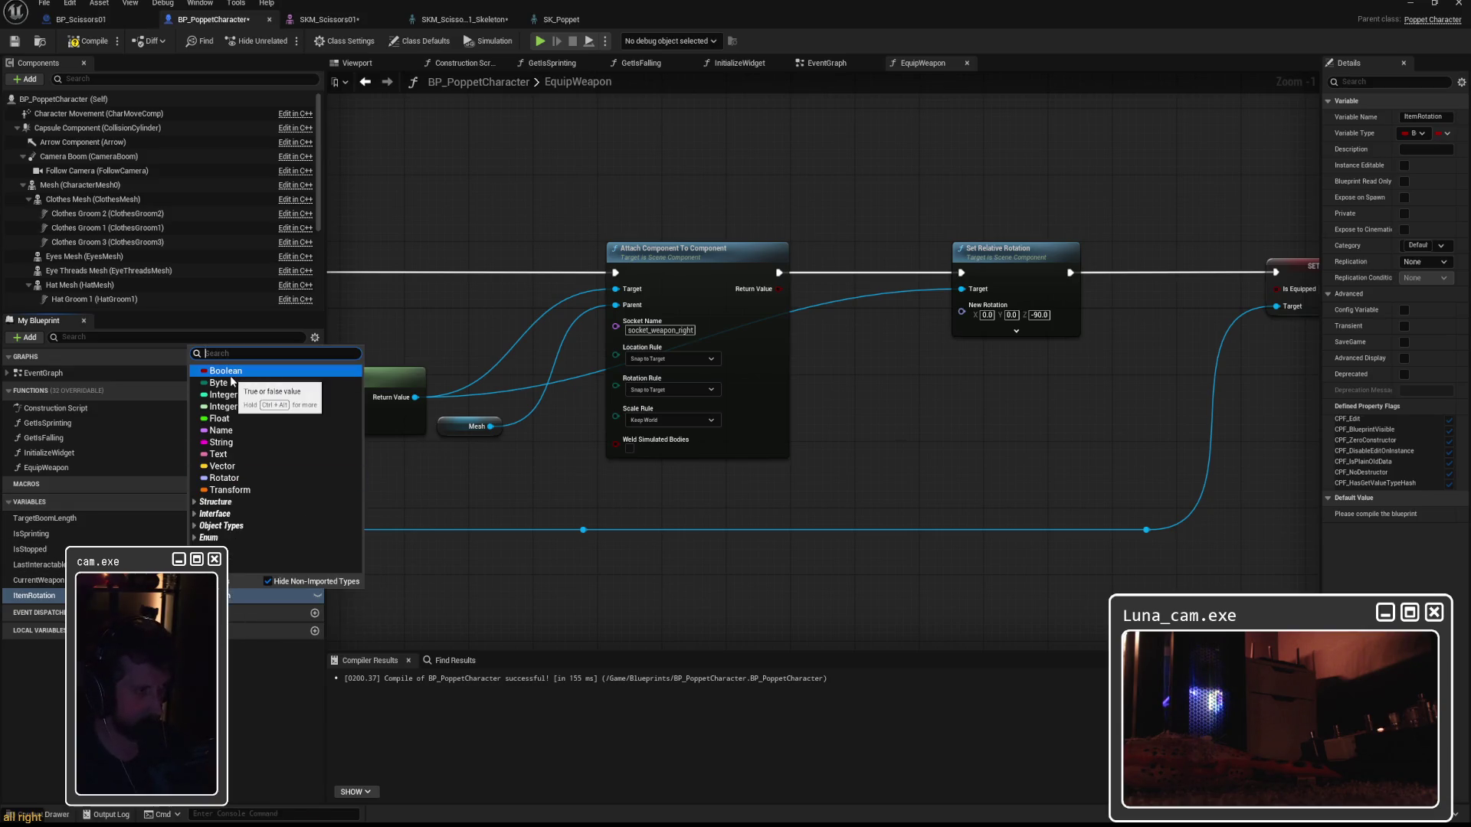
pyautogui.click(222, 481)
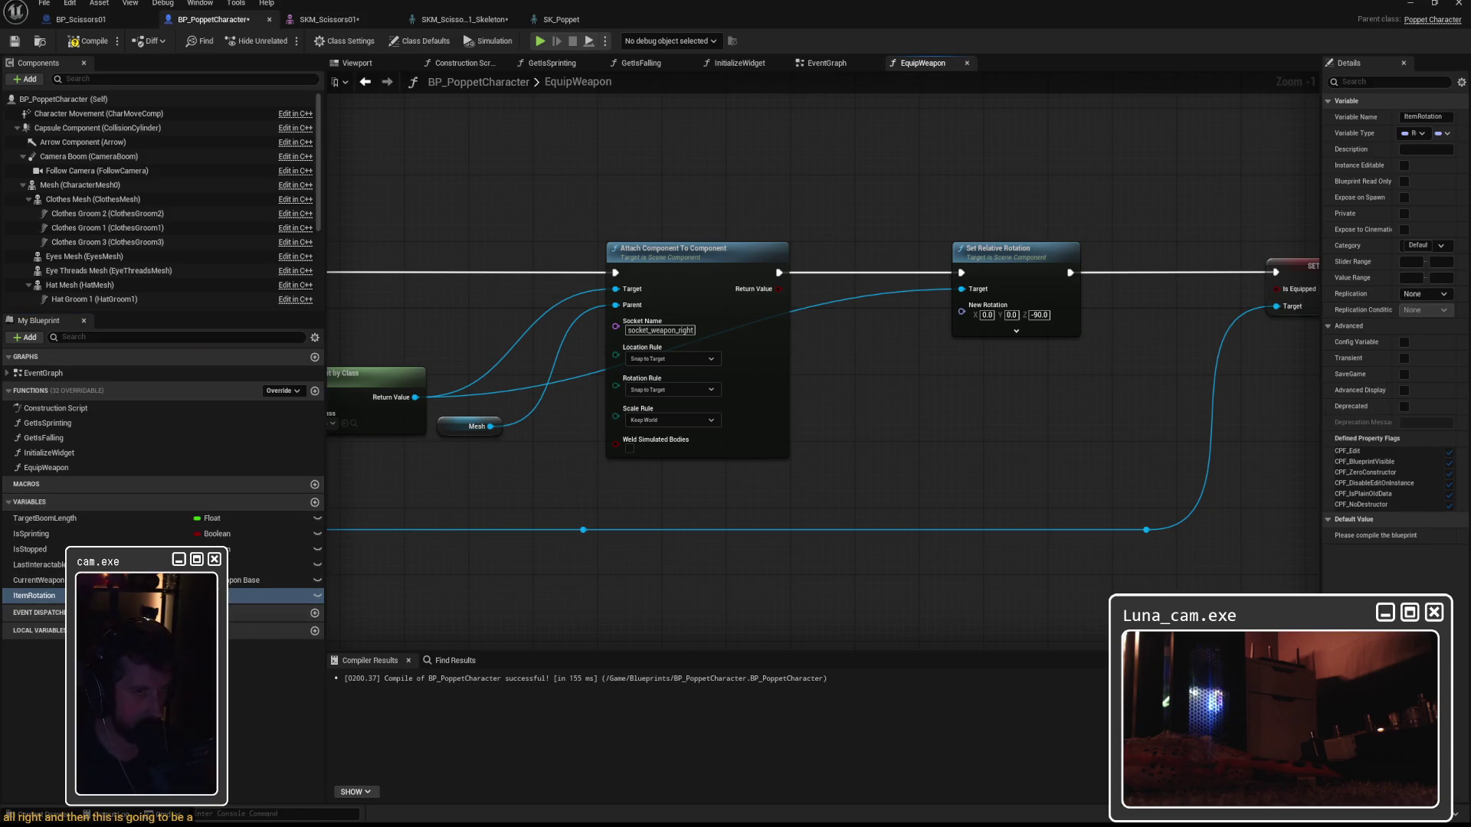
# Drop the ItemRotation variable into the EquipWeapon graph.
pyautogui.moveTo(49, 602); pyautogui.dragTo(819, 385)
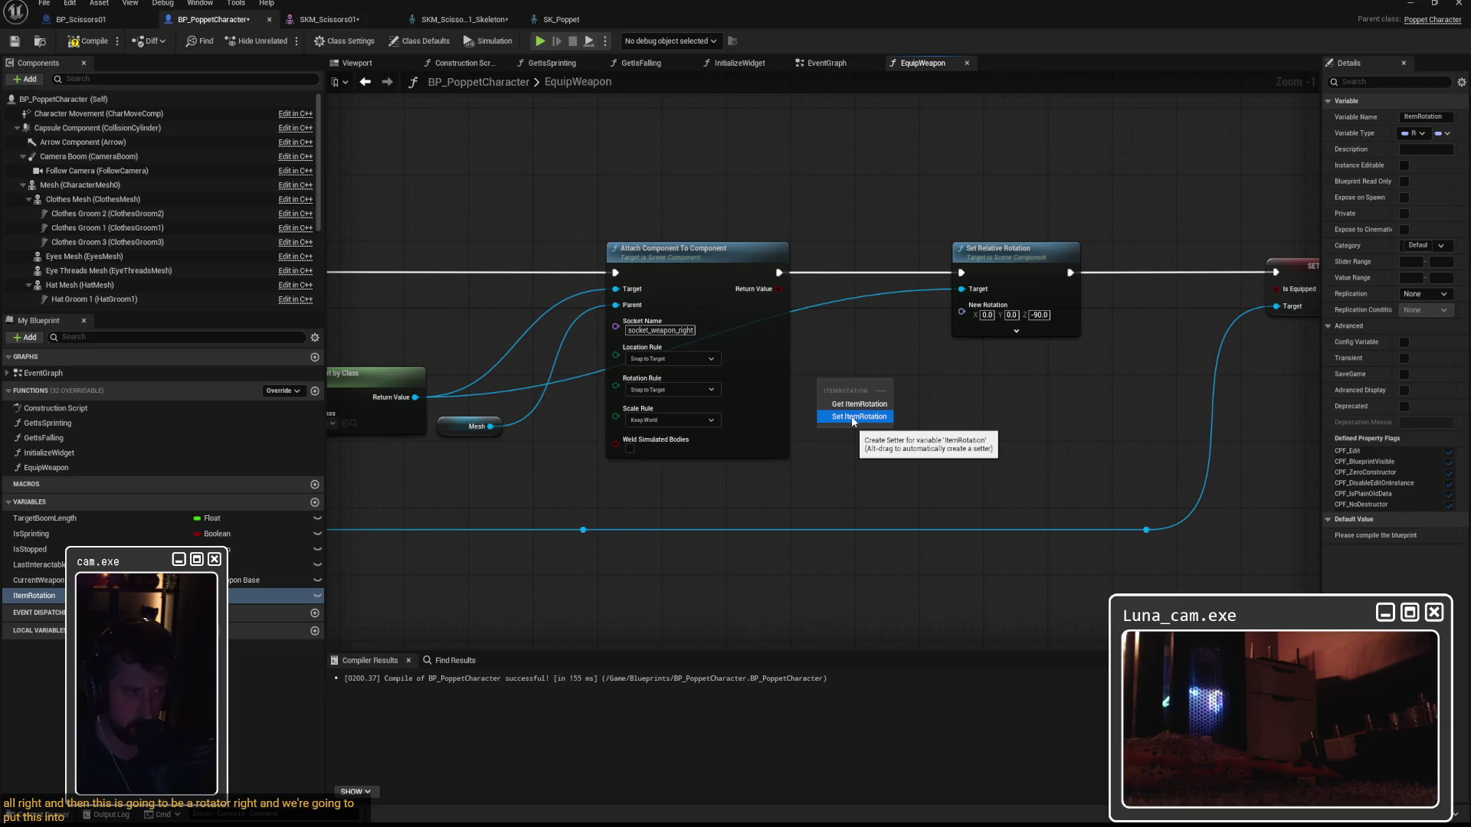
pyautogui.click(857, 362)
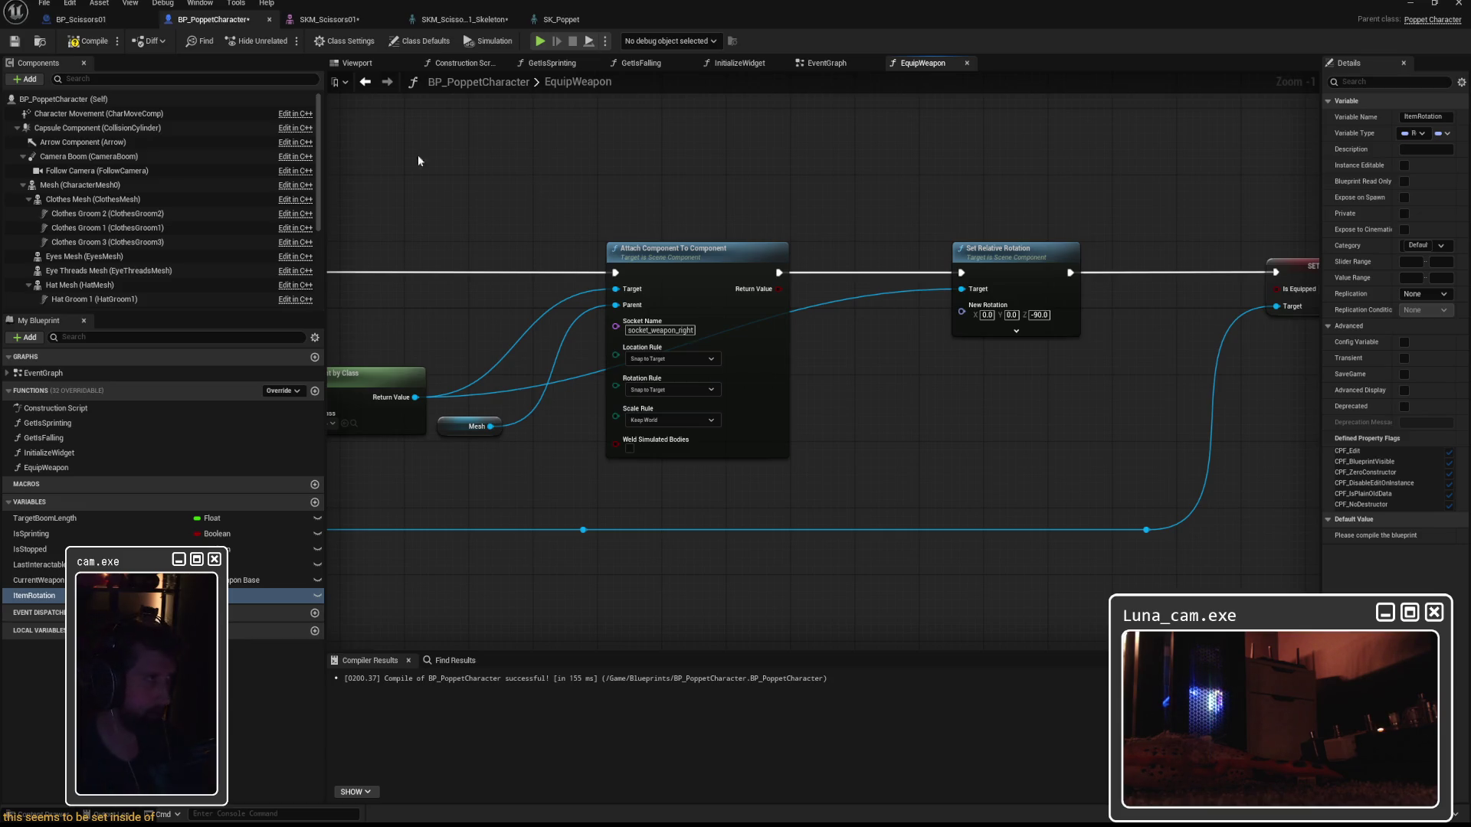
pyautogui.click(80, 19)
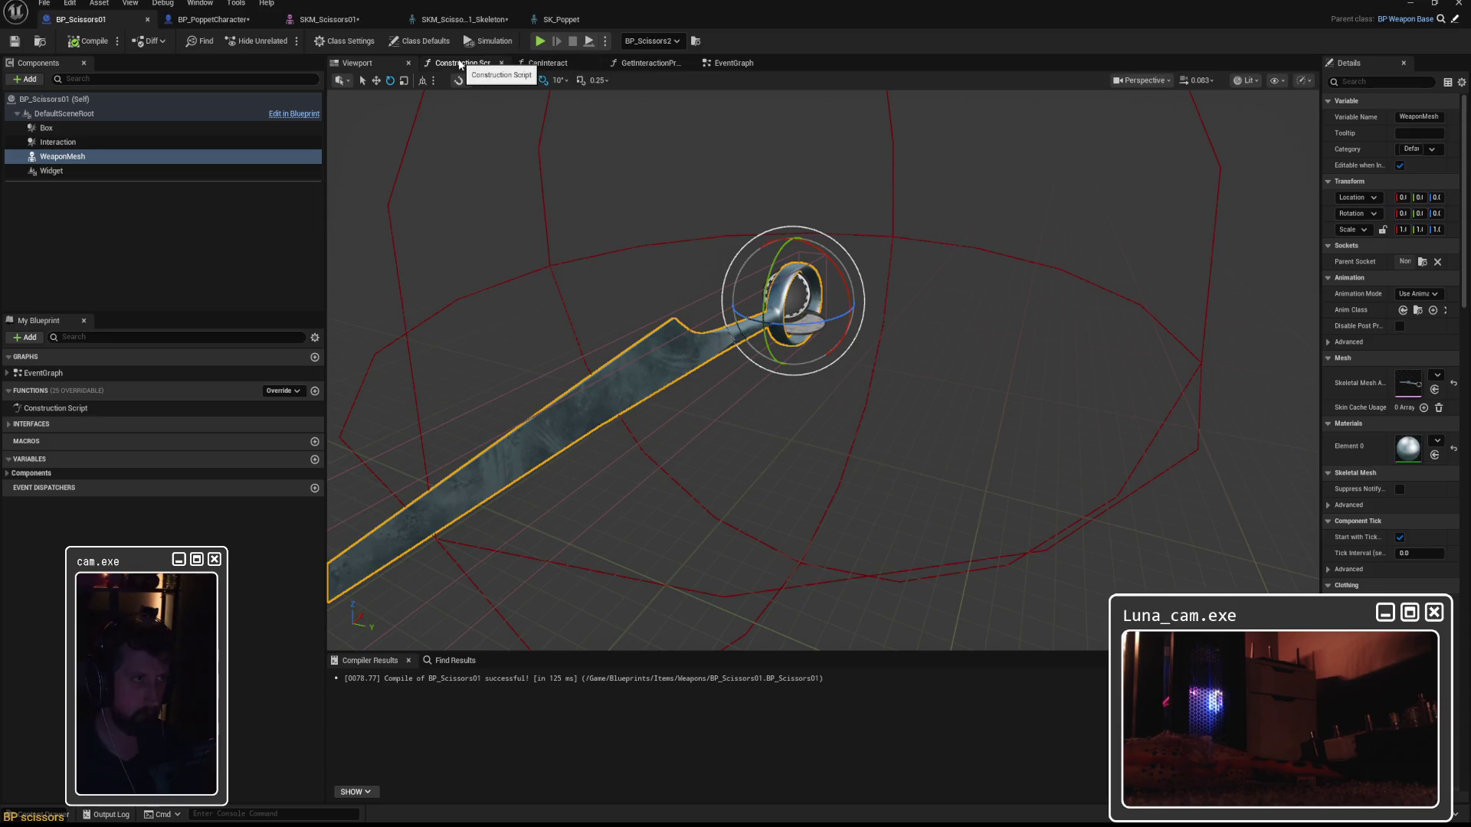
# Plug a Get ItemRotation node into Set Relative Rotation's New Rotation input.
pyautogui.click(724, 64)
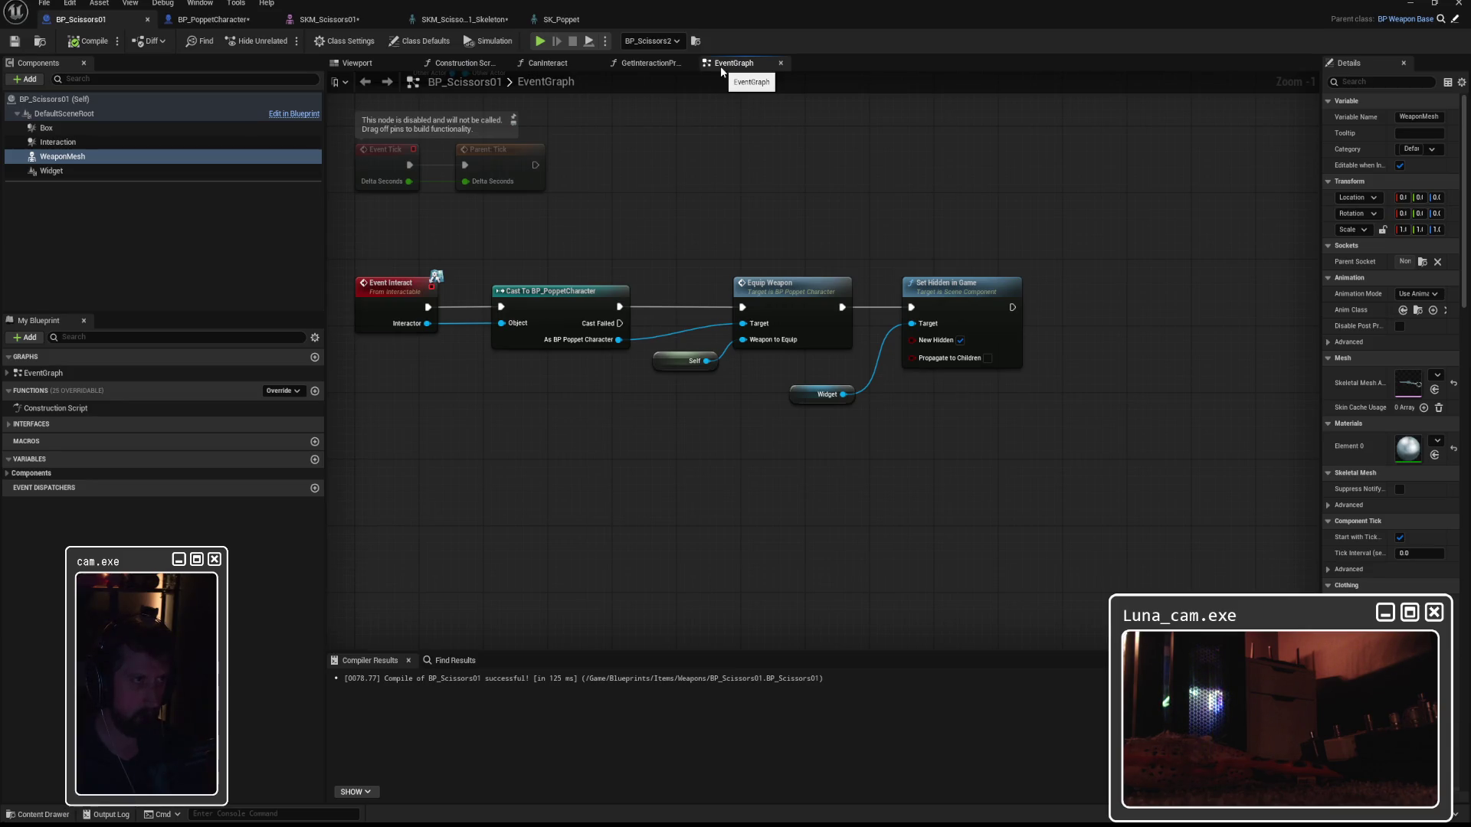
pyautogui.click(559, 19)
pyautogui.click(460, 19)
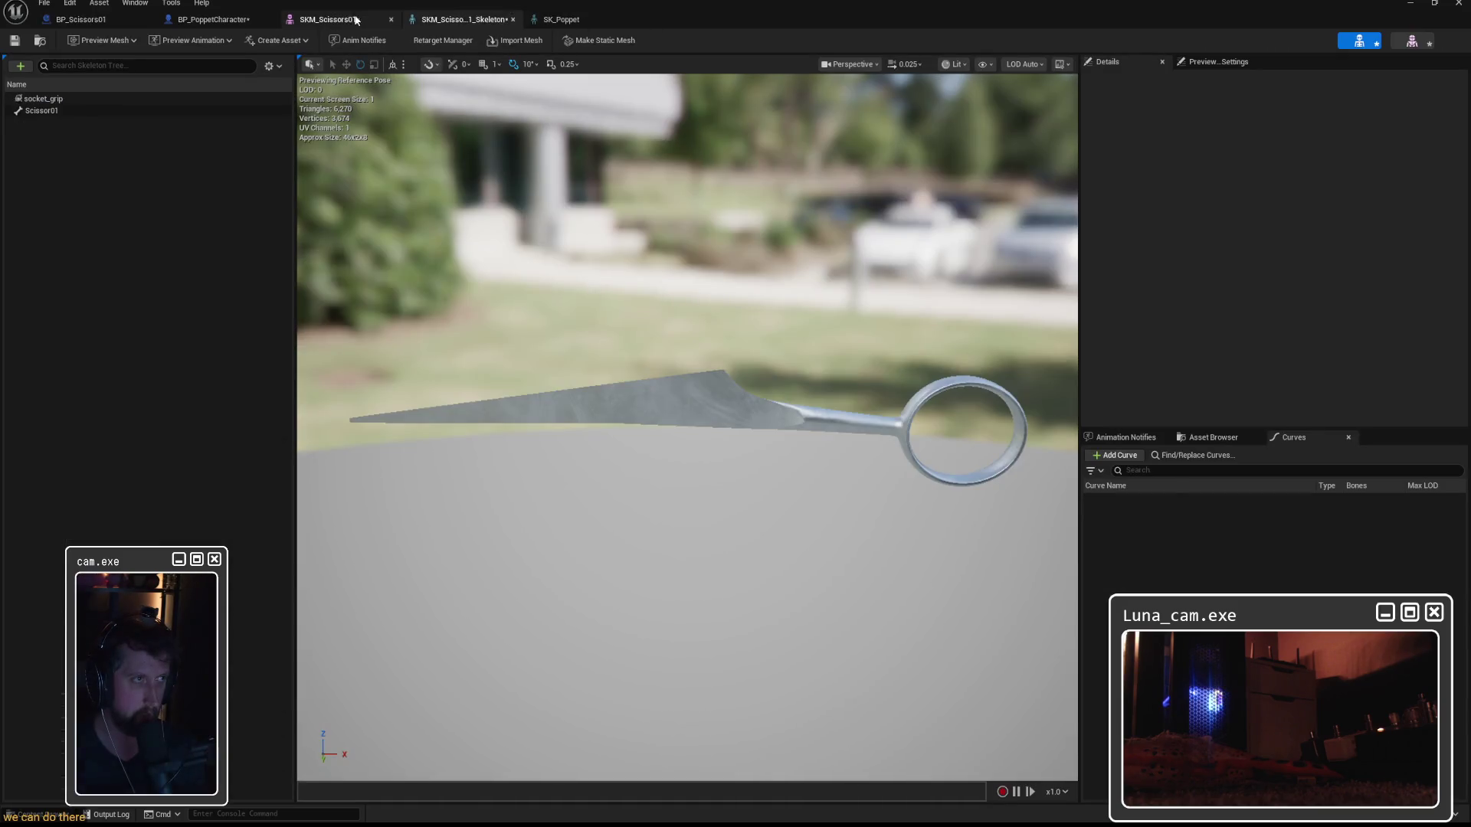
pyautogui.click(365, 19)
pyautogui.click(205, 19)
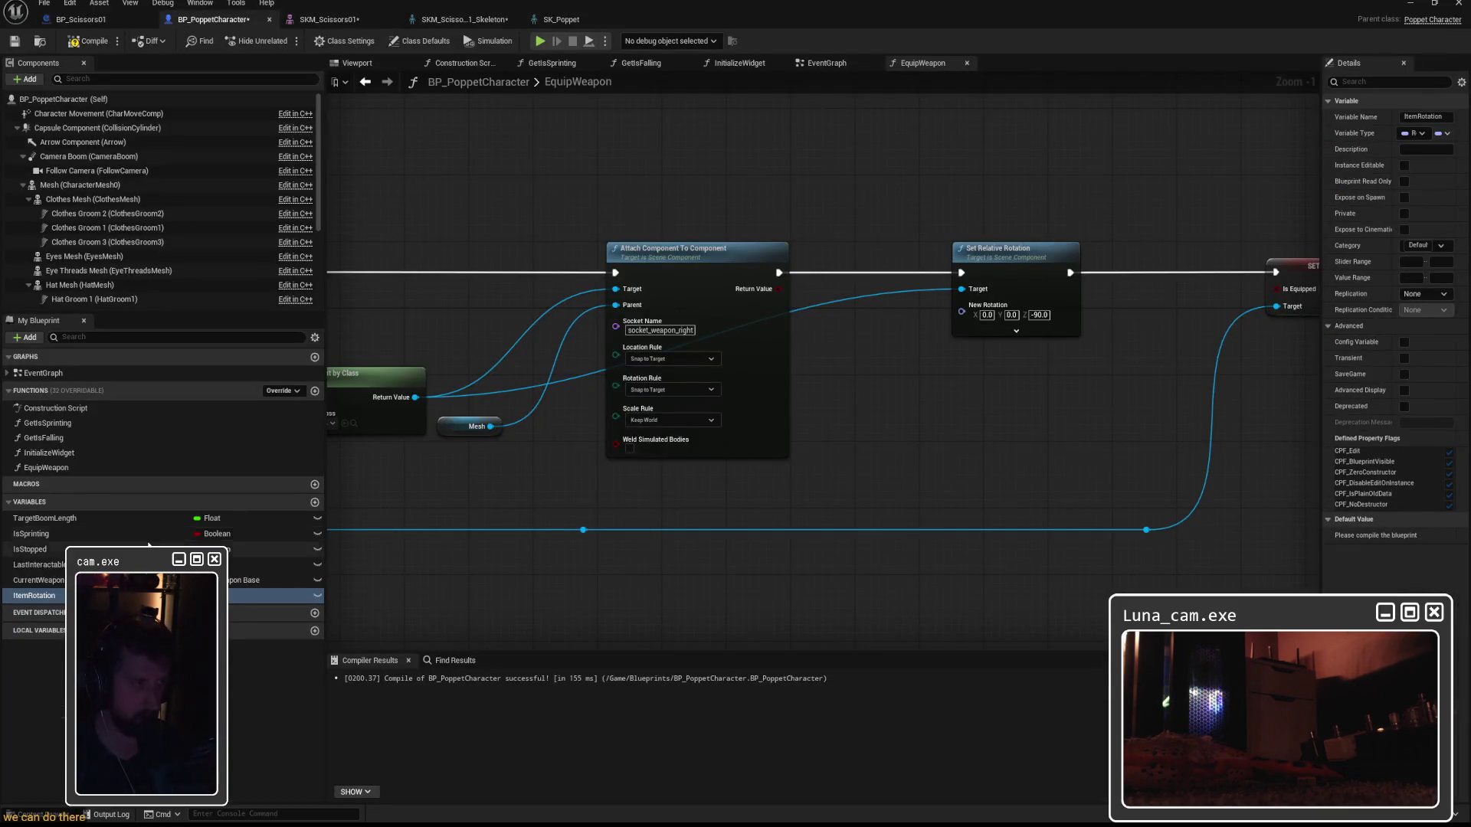
pyautogui.moveTo(268, 595)
pyautogui.mouseDown()
pyautogui.moveTo(898, 415)
pyautogui.moveTo(962, 305)
pyautogui.mouseUp()
pyautogui.click(885, 430)
pyautogui.moveTo(858, 419); pyautogui.dragTo(849, 369)
# In BP_Scissors01's event graph, shift the Widget and Set Hidden in Game nodes right to make room.
pyautogui.click(80, 19)
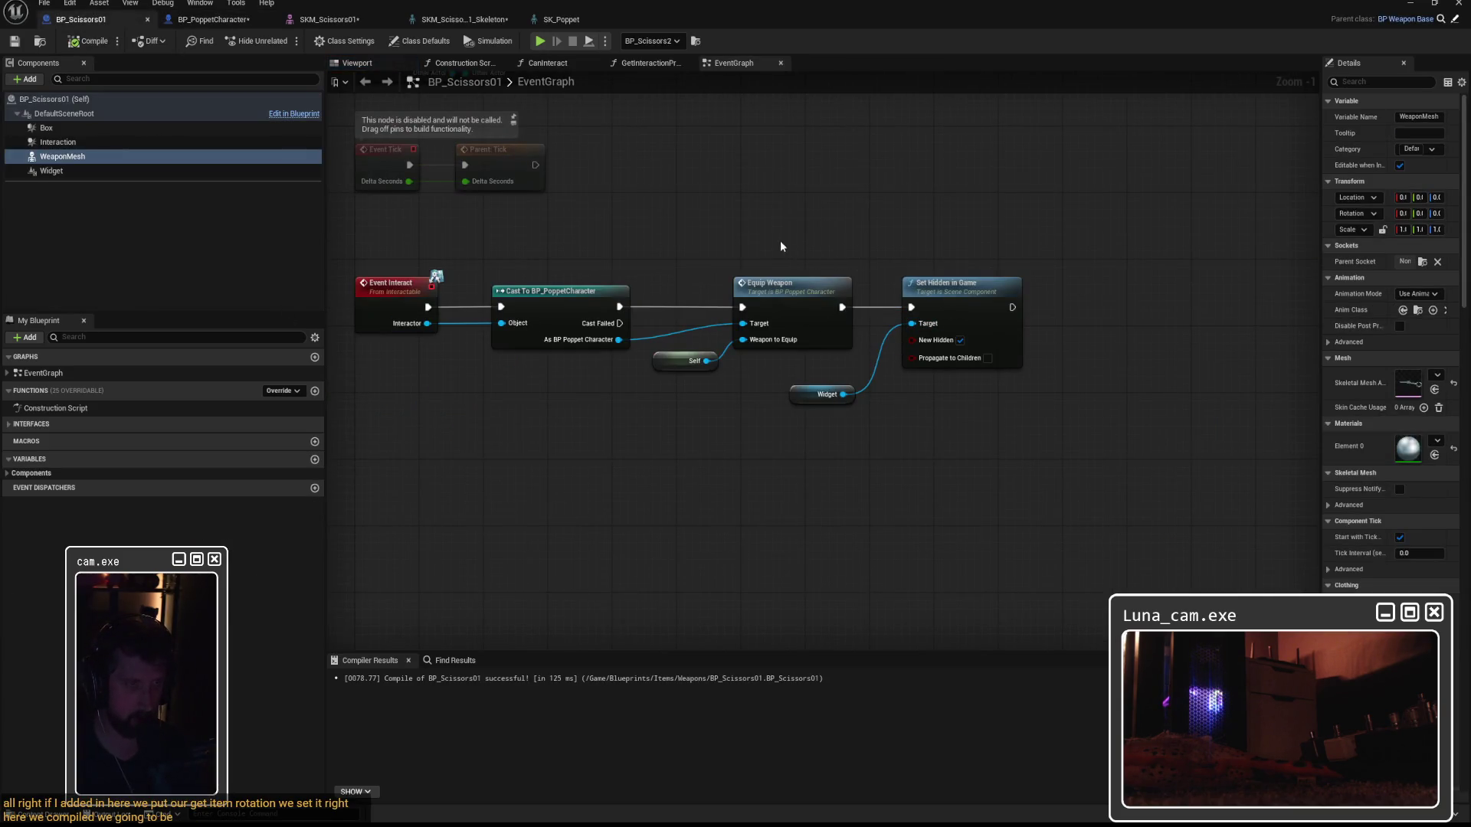
pyautogui.moveTo(886, 246); pyautogui.dragTo(979, 410)
pyautogui.keyDown('ctrl'); pyautogui.click(793, 393); pyautogui.keyUp('ctrl')
pyautogui.moveTo(793, 392); pyautogui.dragTo(1027, 393)
pyautogui.click(870, 367)
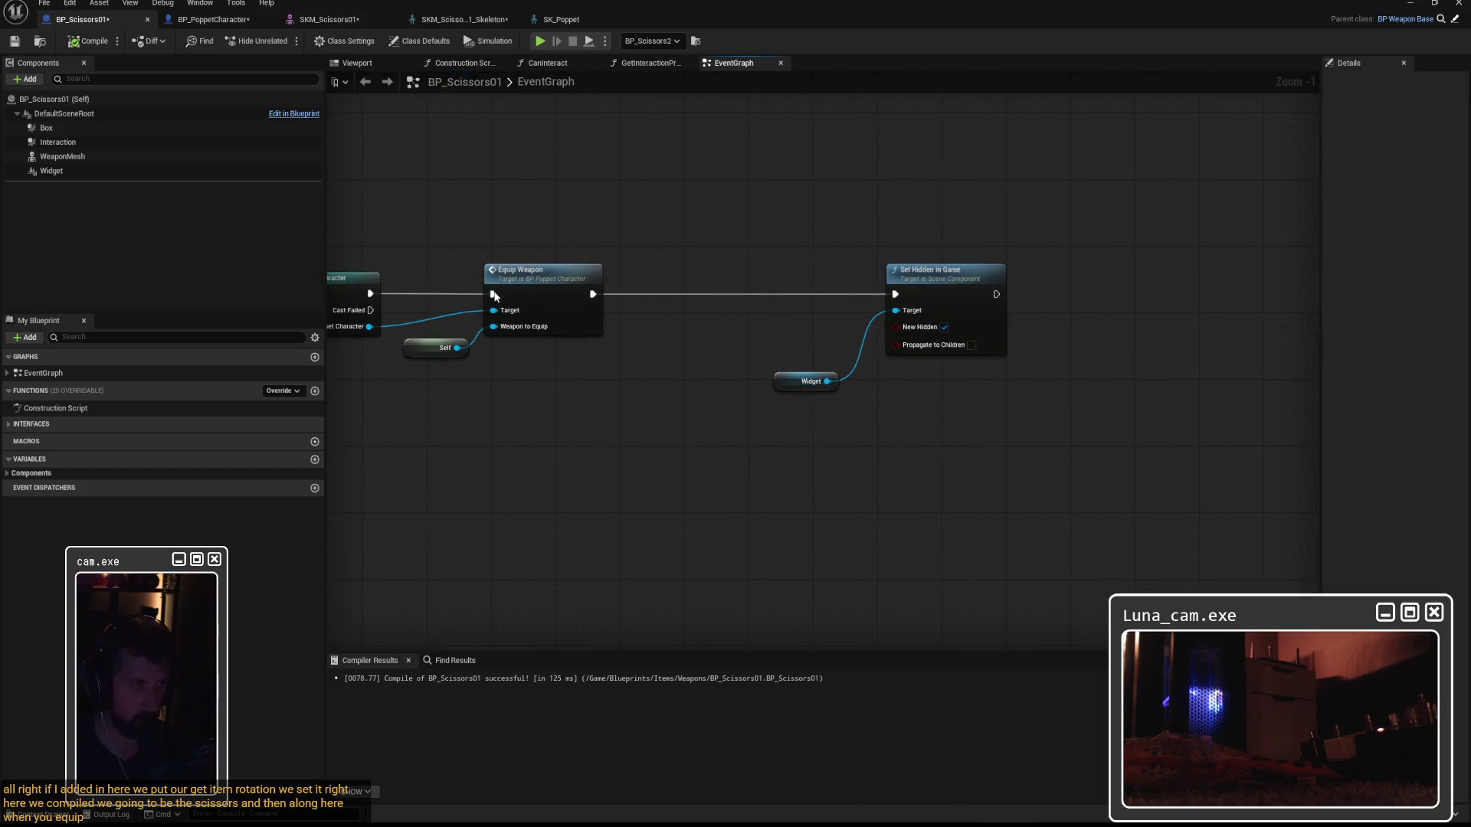
# Add a SET Item Rotation node from the poppet character, chained between Equip Weapon and Set Hidden in Game.
pyautogui.moveTo(532, 327); pyautogui.dragTo(791, 350)
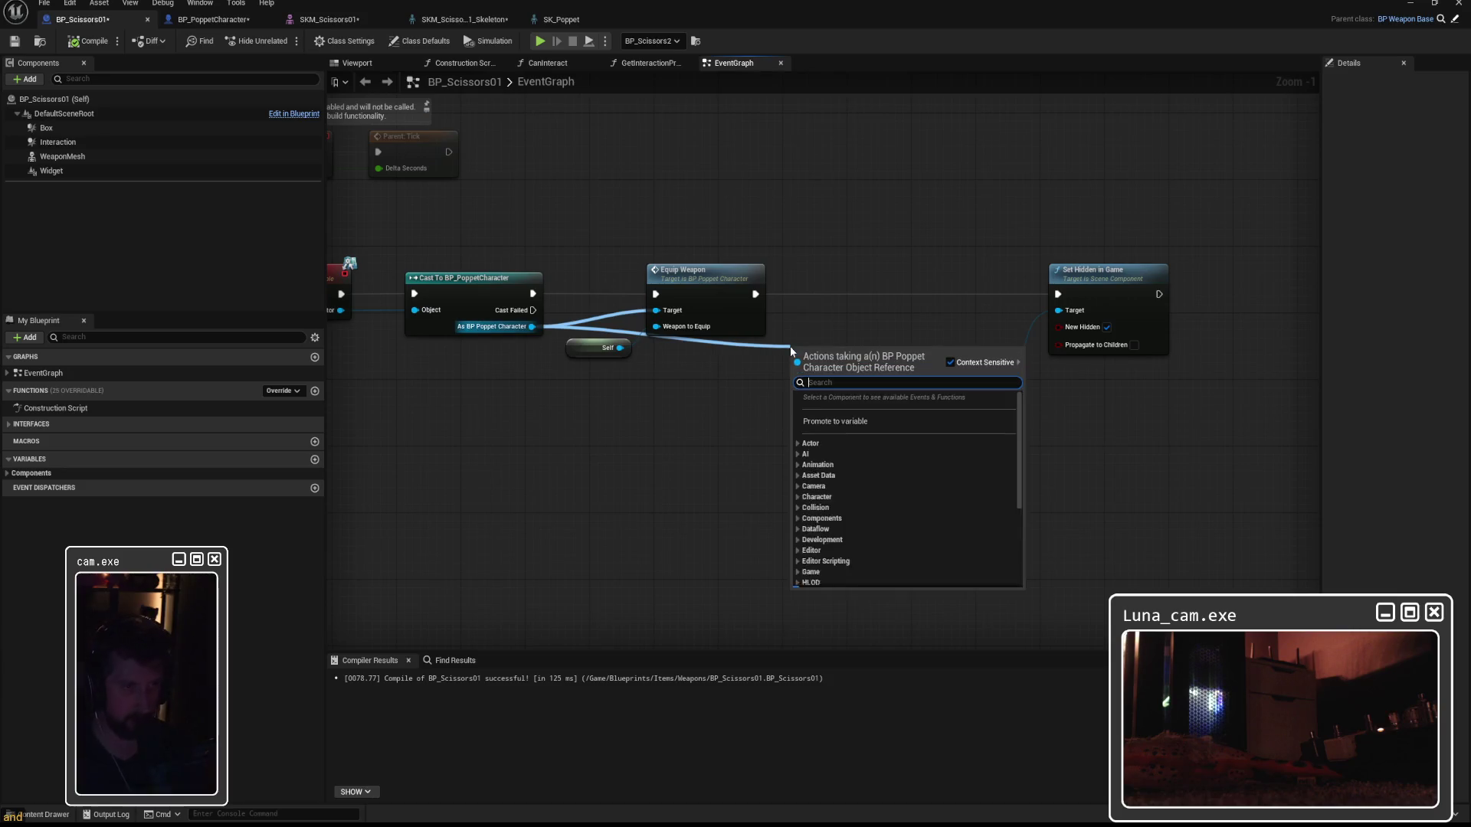
pyautogui.write('set')
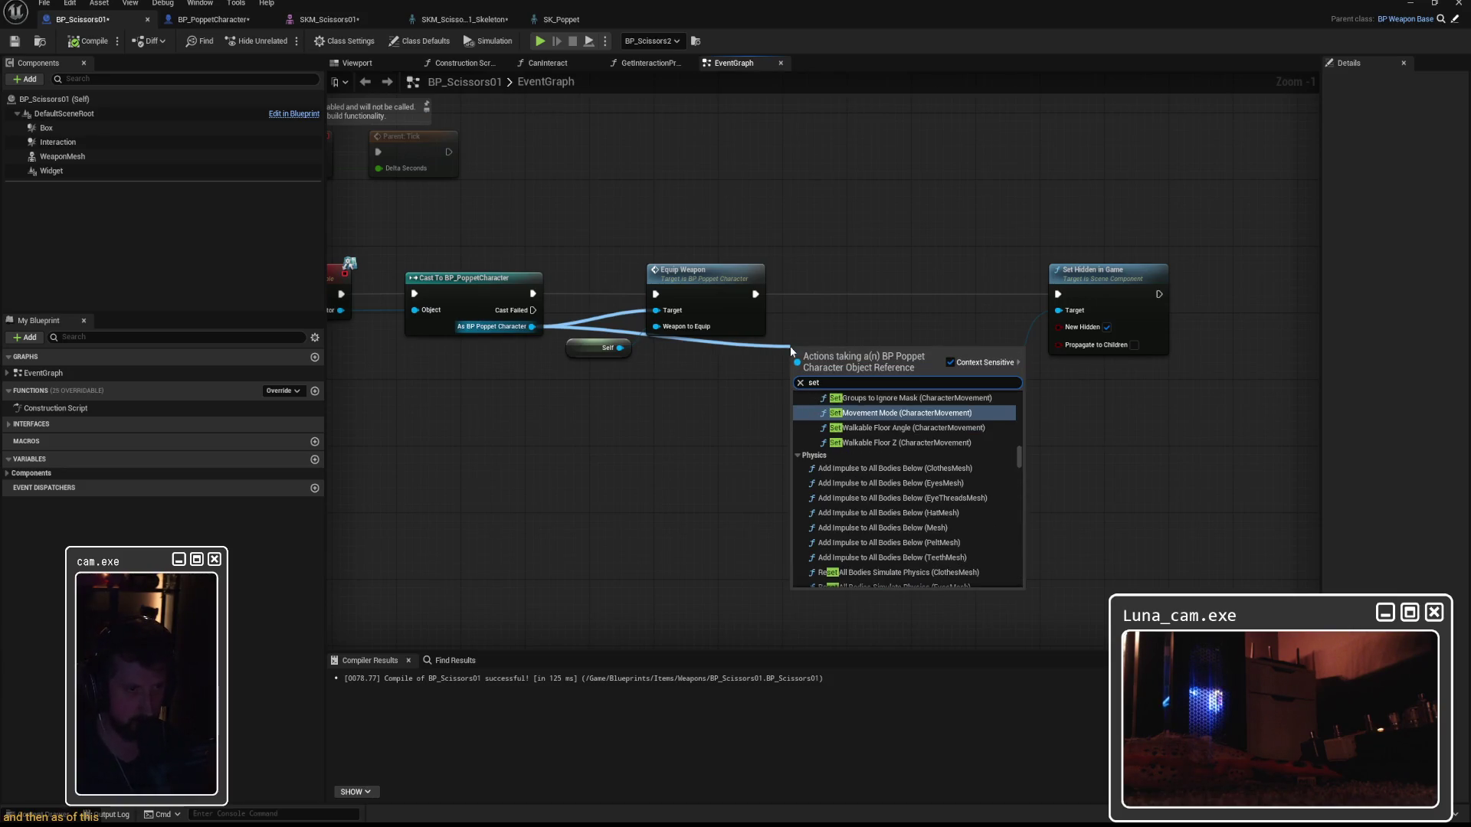
pyautogui.write(' rotat')
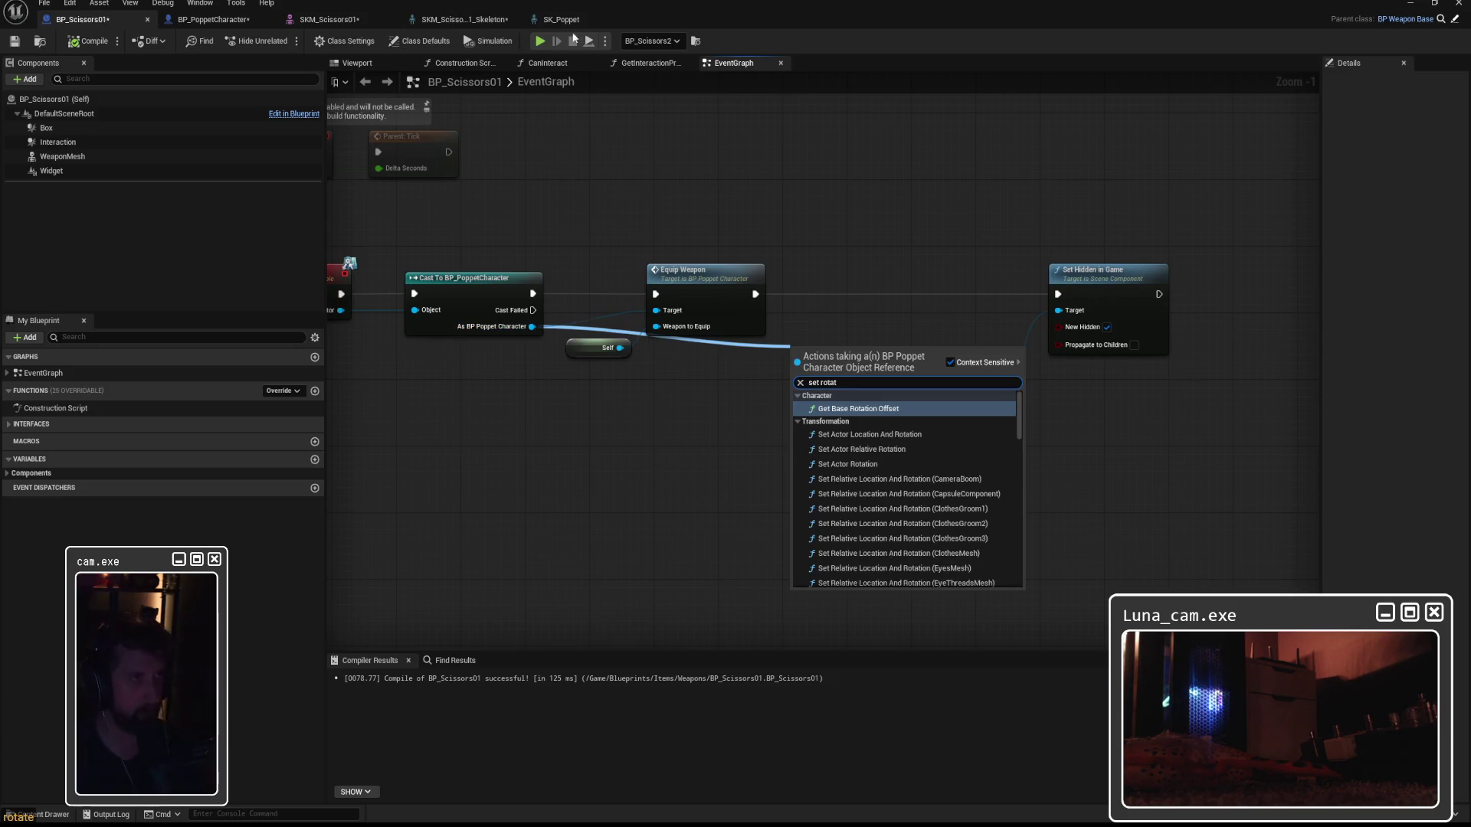
pyautogui.click(209, 21)
pyautogui.click(82, 19)
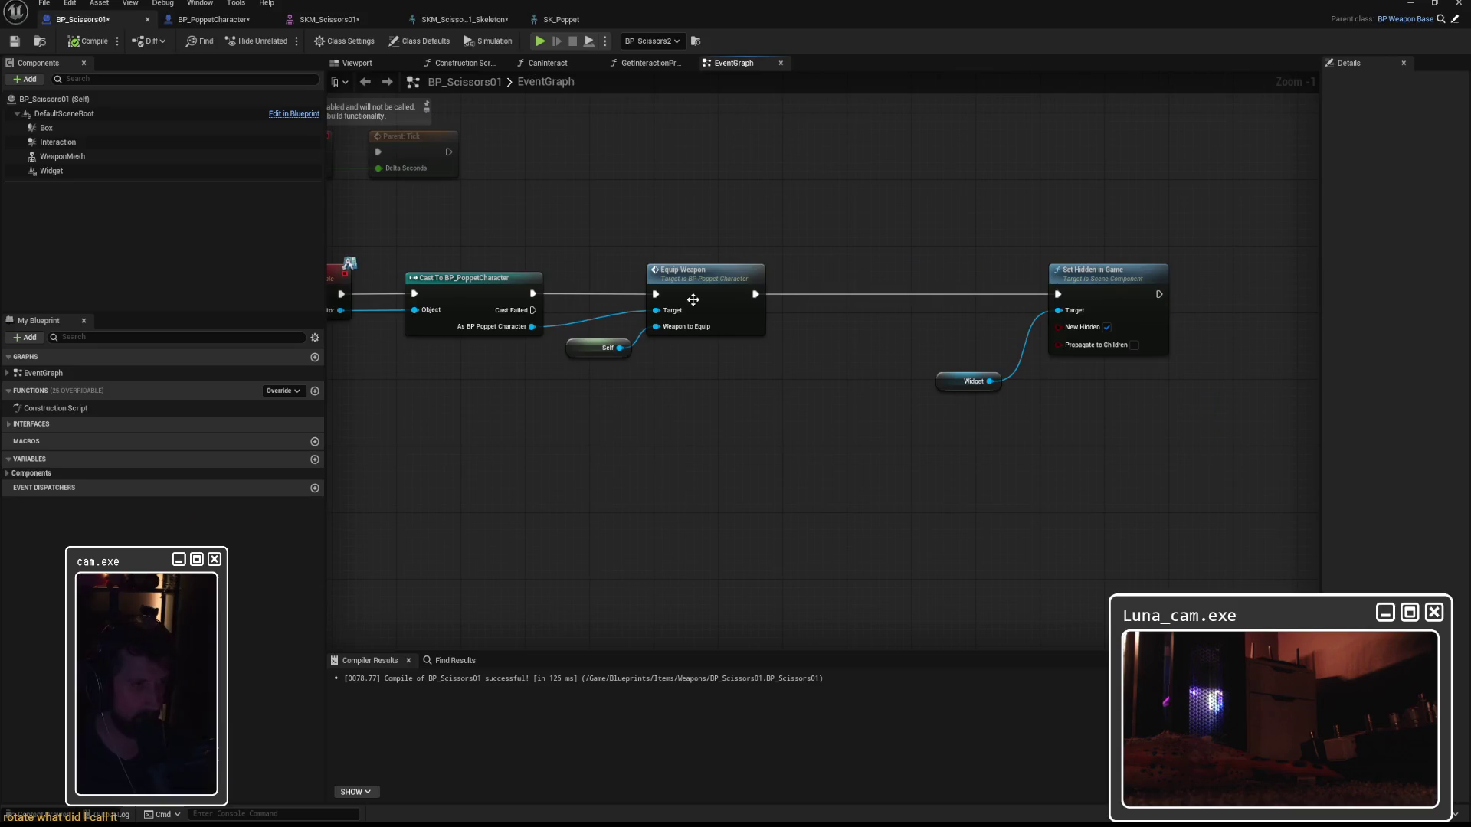
pyautogui.moveTo(532, 327); pyautogui.dragTo(759, 370)
pyautogui.write('set item')
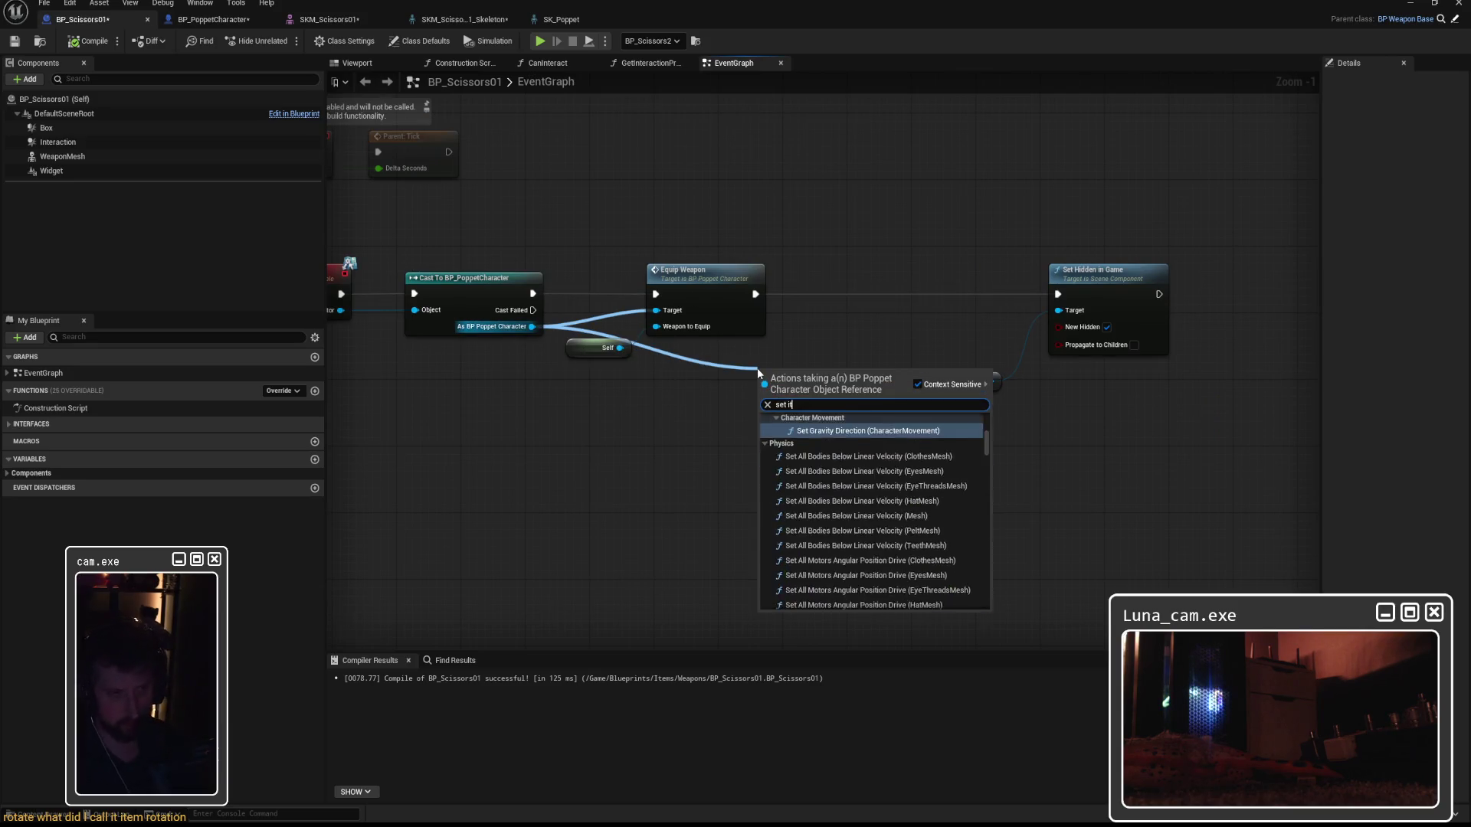
pyautogui.click(862, 606)
pyautogui.moveTo(801, 377)
pyautogui.mouseDown()
pyautogui.moveTo(888, 291)
pyautogui.moveTo(849, 308)
pyautogui.mouseUp()
pyautogui.moveTo(755, 293); pyautogui.dragTo(825, 302)
pyautogui.moveTo(930, 302); pyautogui.dragTo(1058, 294)
pyautogui.moveTo(879, 296); pyautogui.dragTo(878, 279)
# Set the SET Item Rotation node's Z rotation to -90.
pyautogui.click(899, 312)
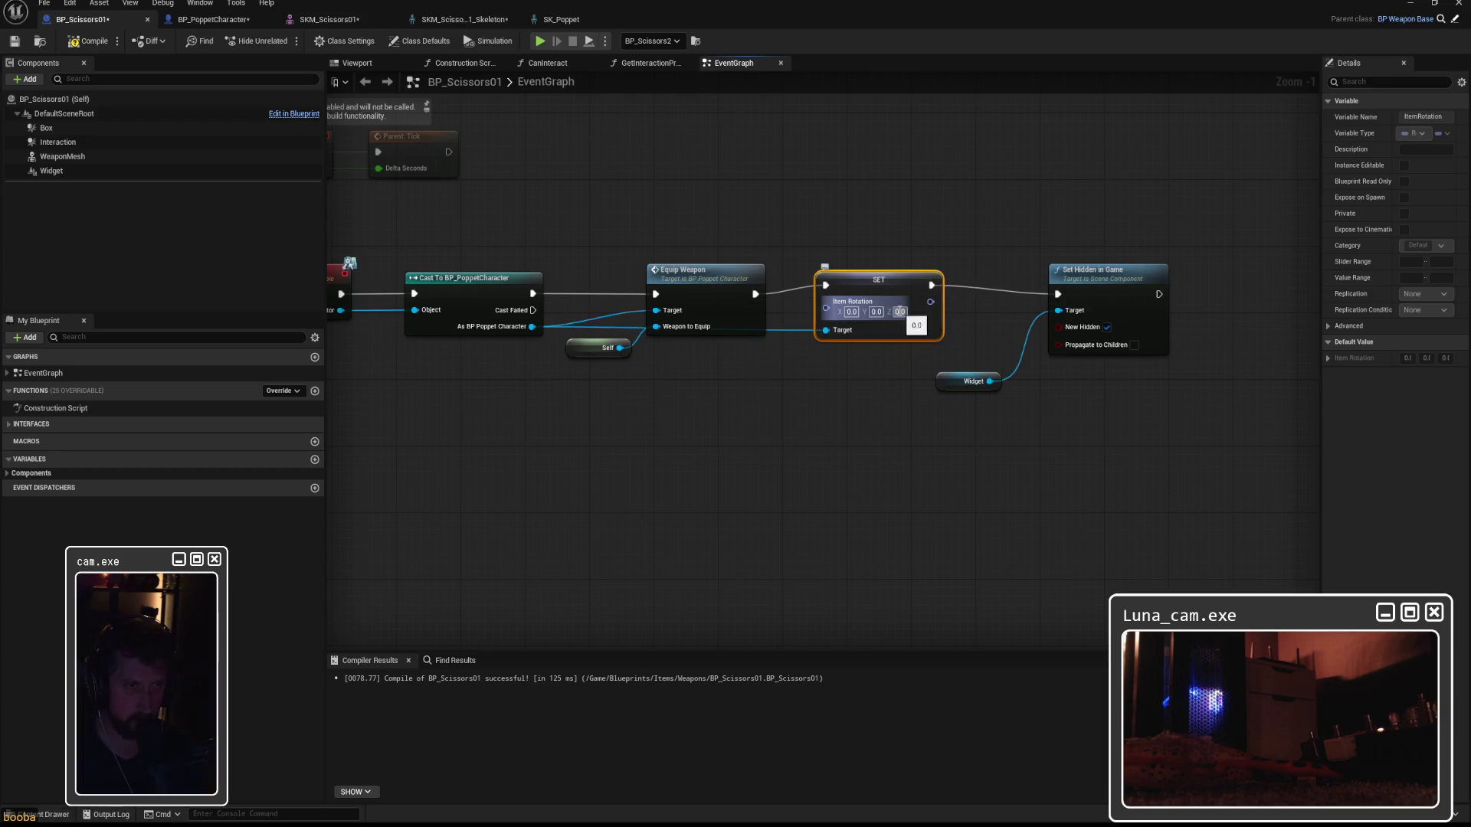
pyautogui.write('90')
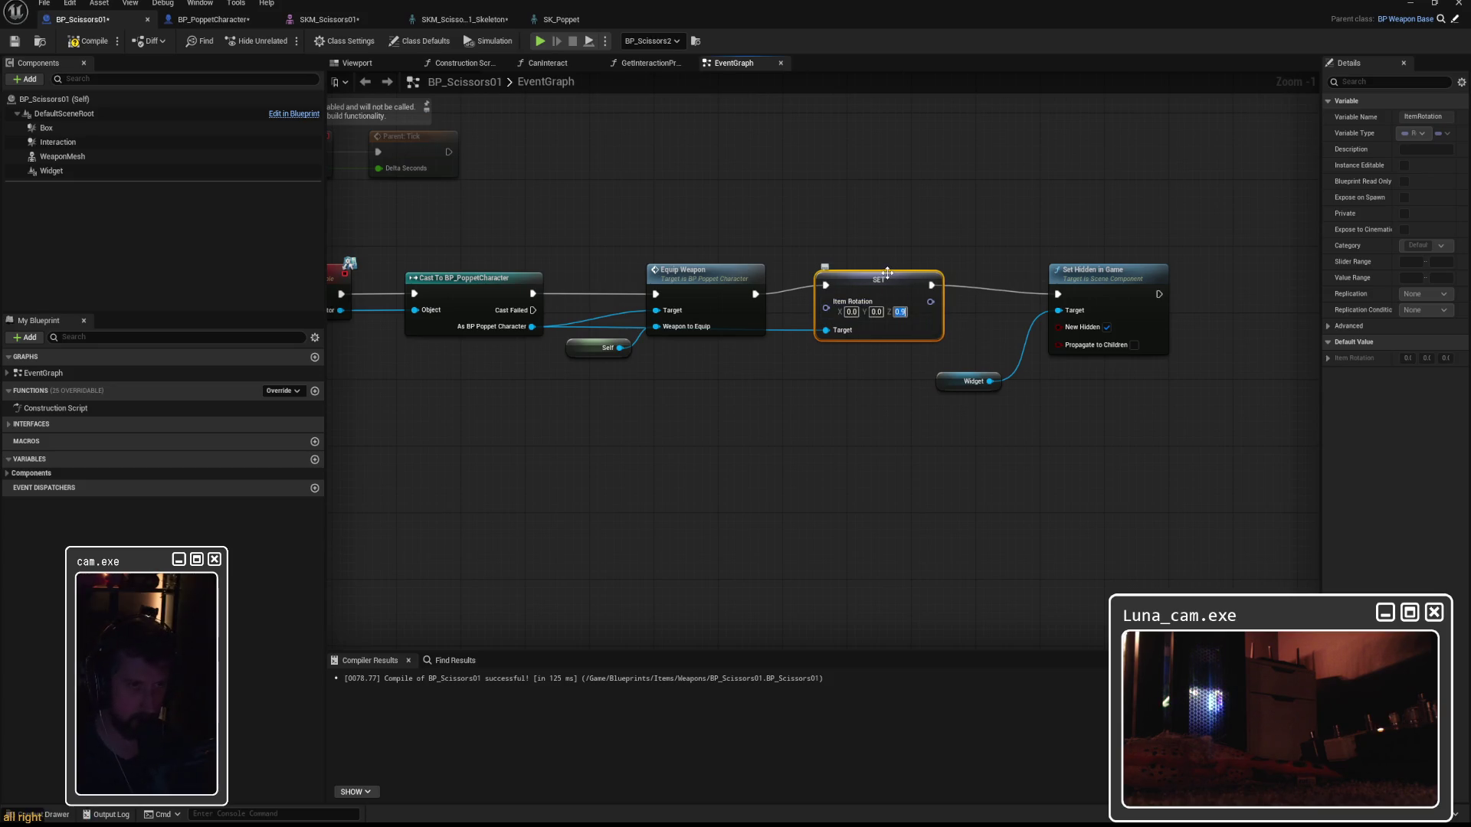
pyautogui.press('Return')
pyautogui.moveTo(900, 285); pyautogui.dragTo(907, 295)
# Compile BP_Scissors01 and BP_PoppetCharacter, then bring the level editor back to the front.
pyautogui.click(88, 41)
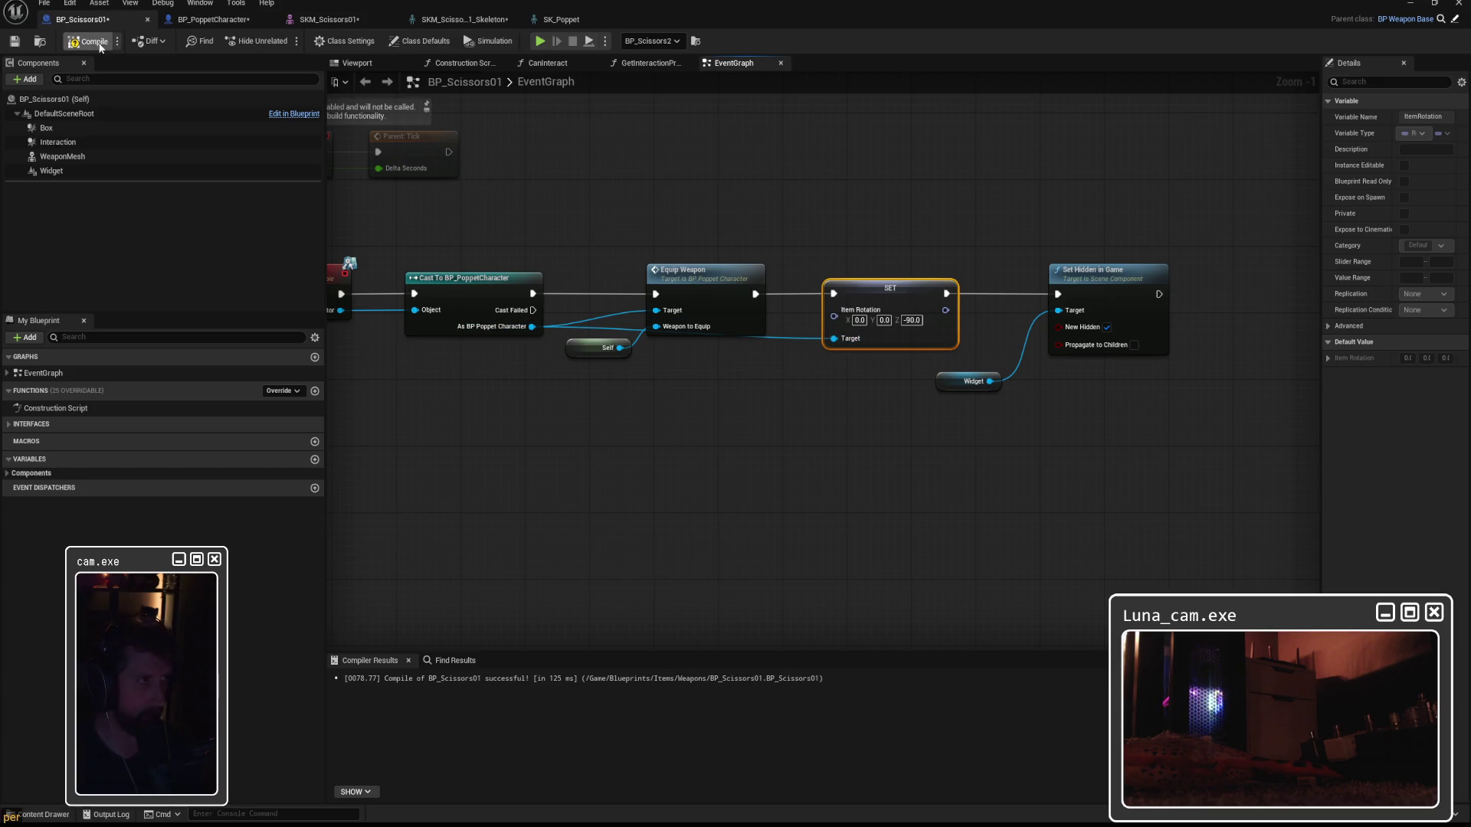
pyautogui.click(238, 19)
pyautogui.click(87, 41)
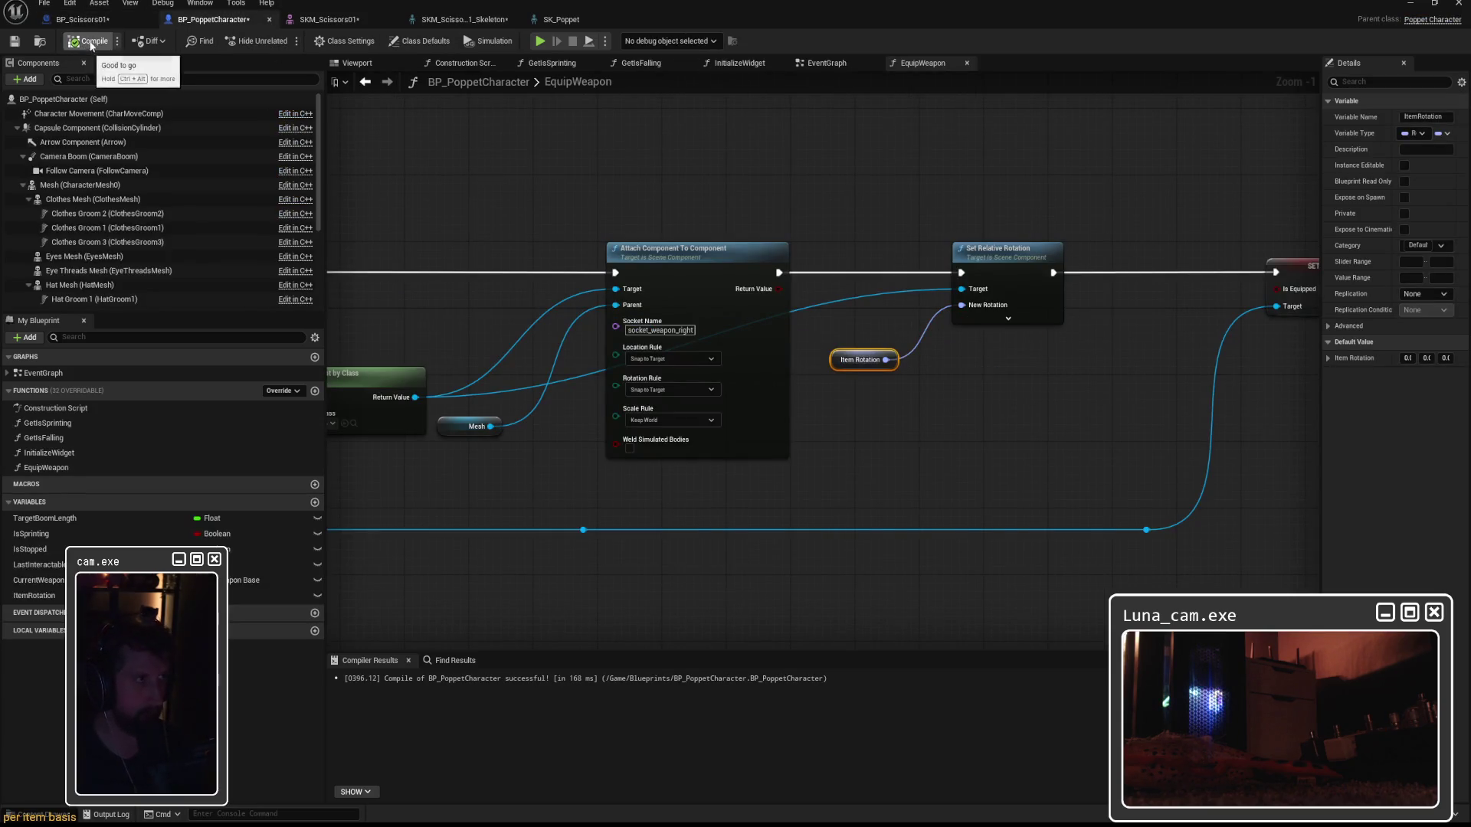
pyautogui.click(80, 19)
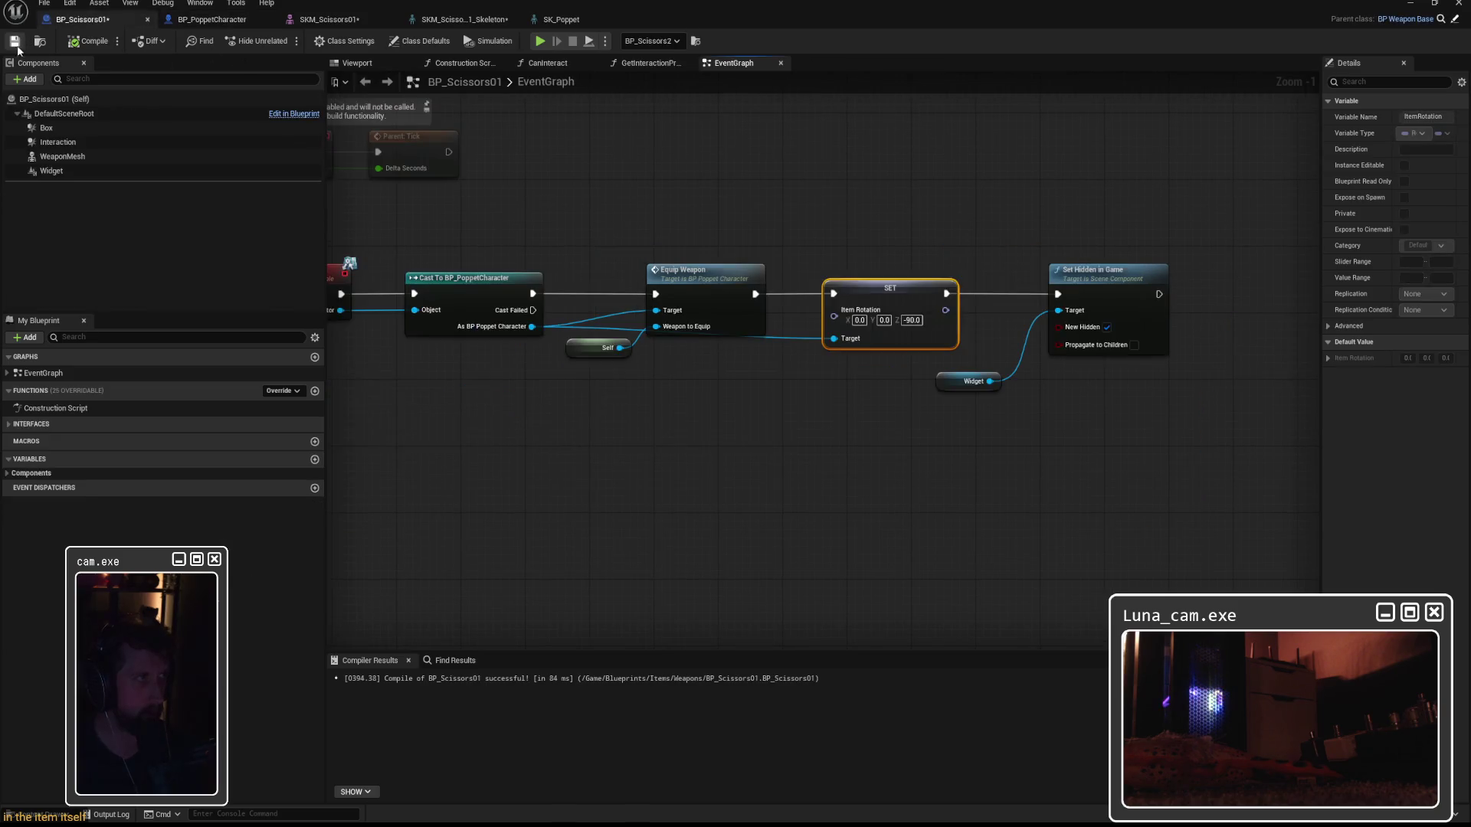
pyautogui.click(1411, 3)
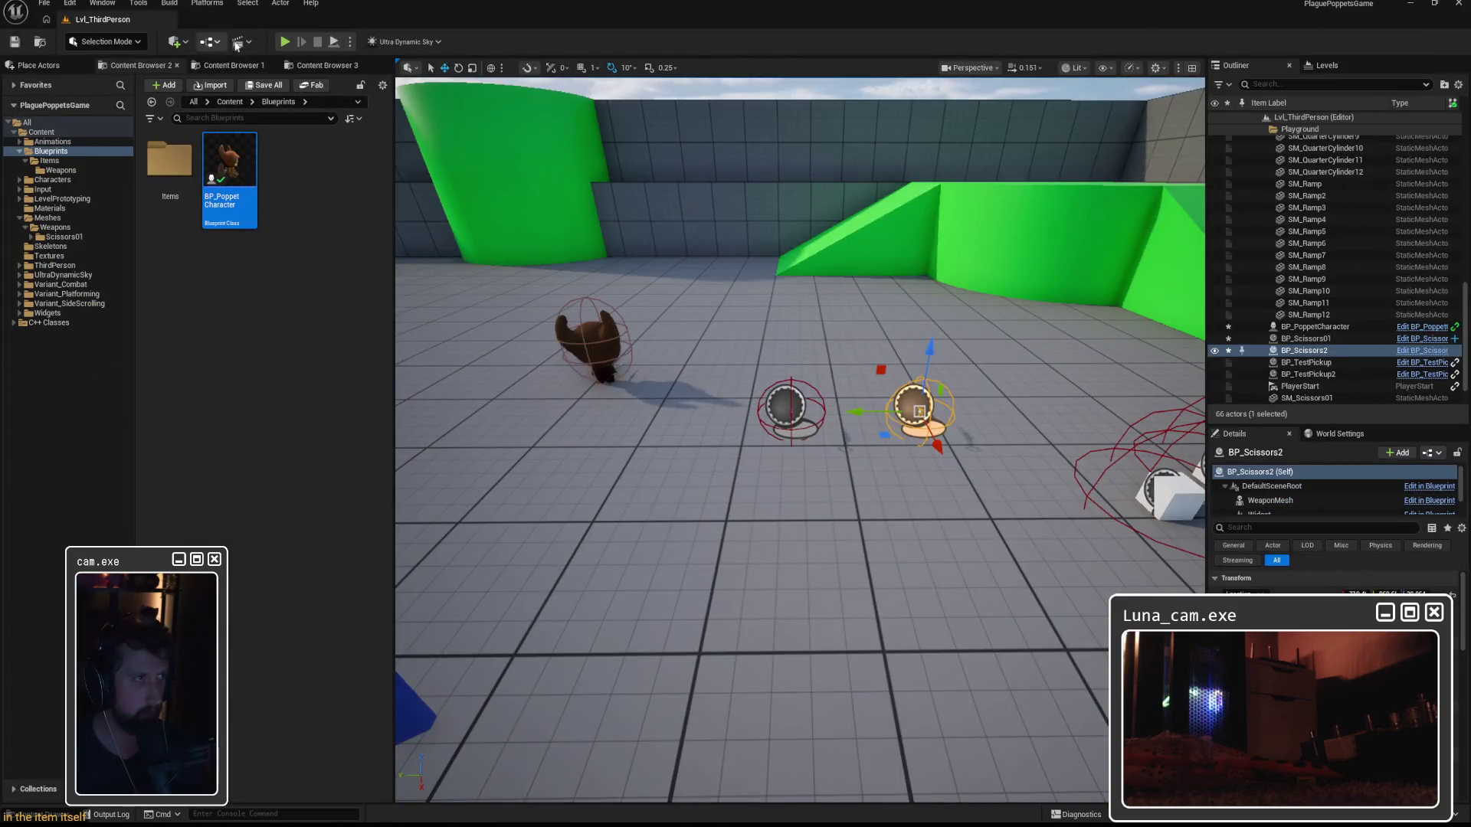
pyautogui.click(284, 42)
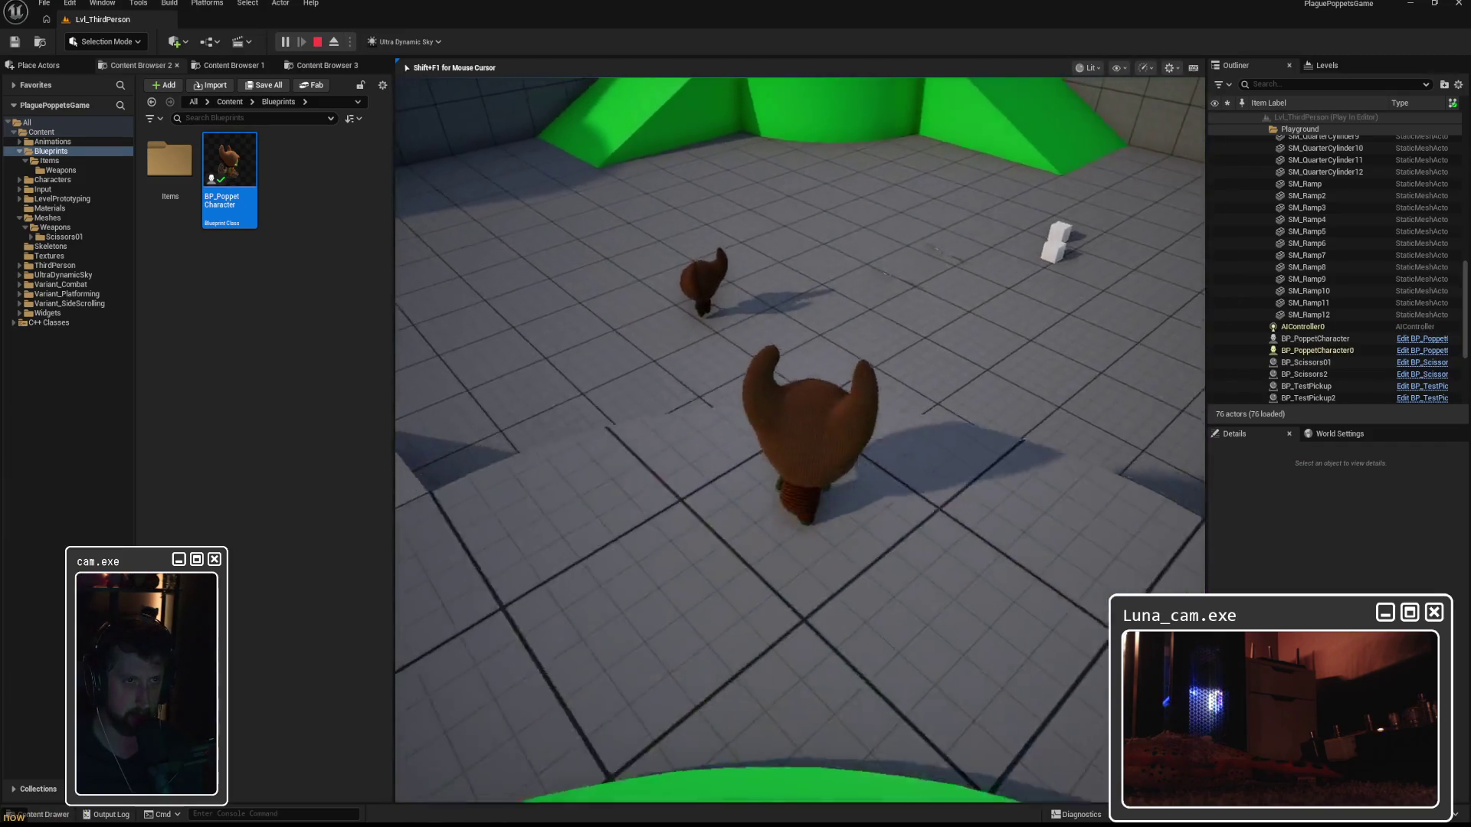
pyautogui.press('w')
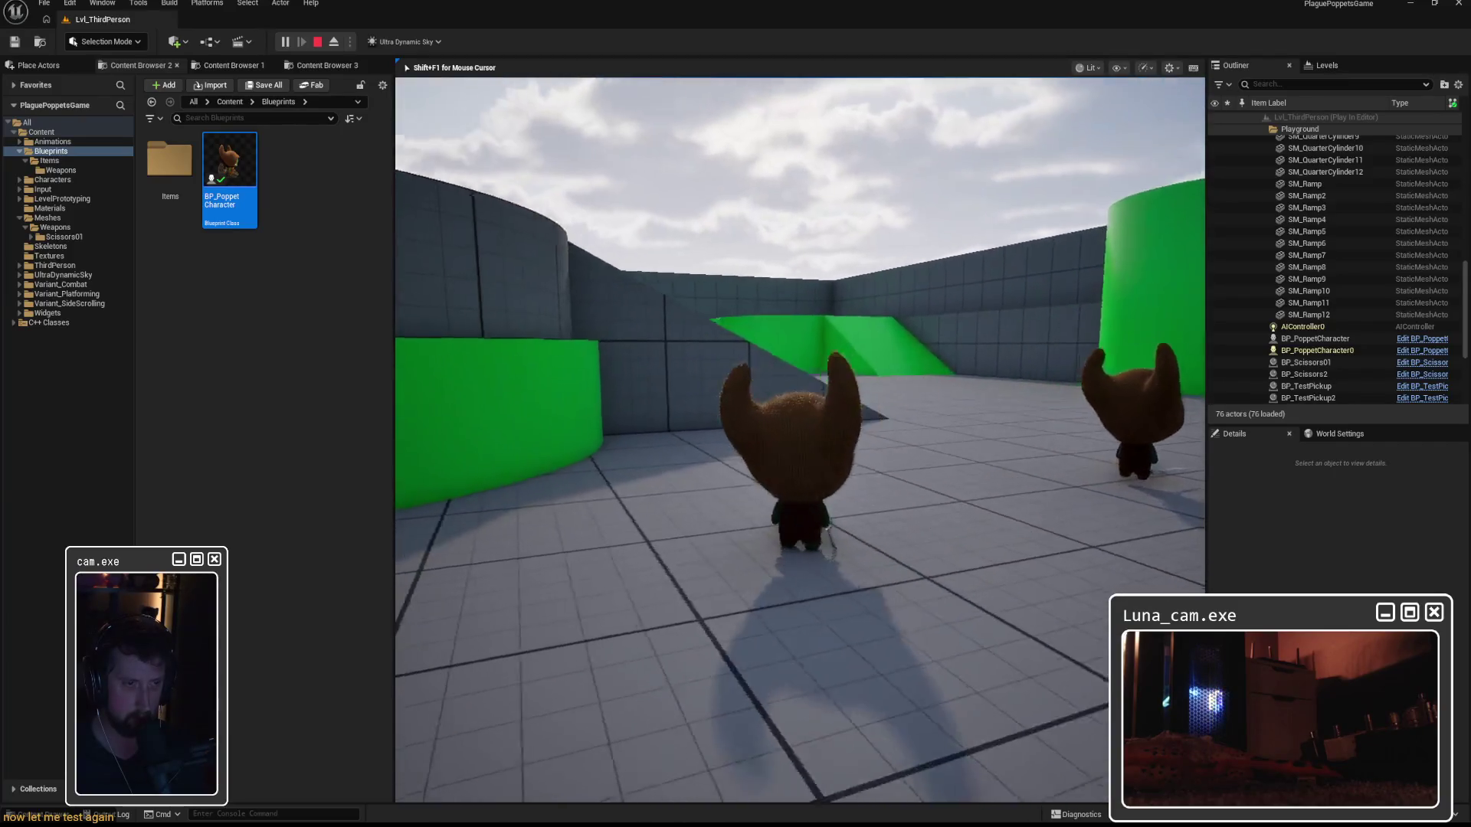
pyautogui.press('Escape')
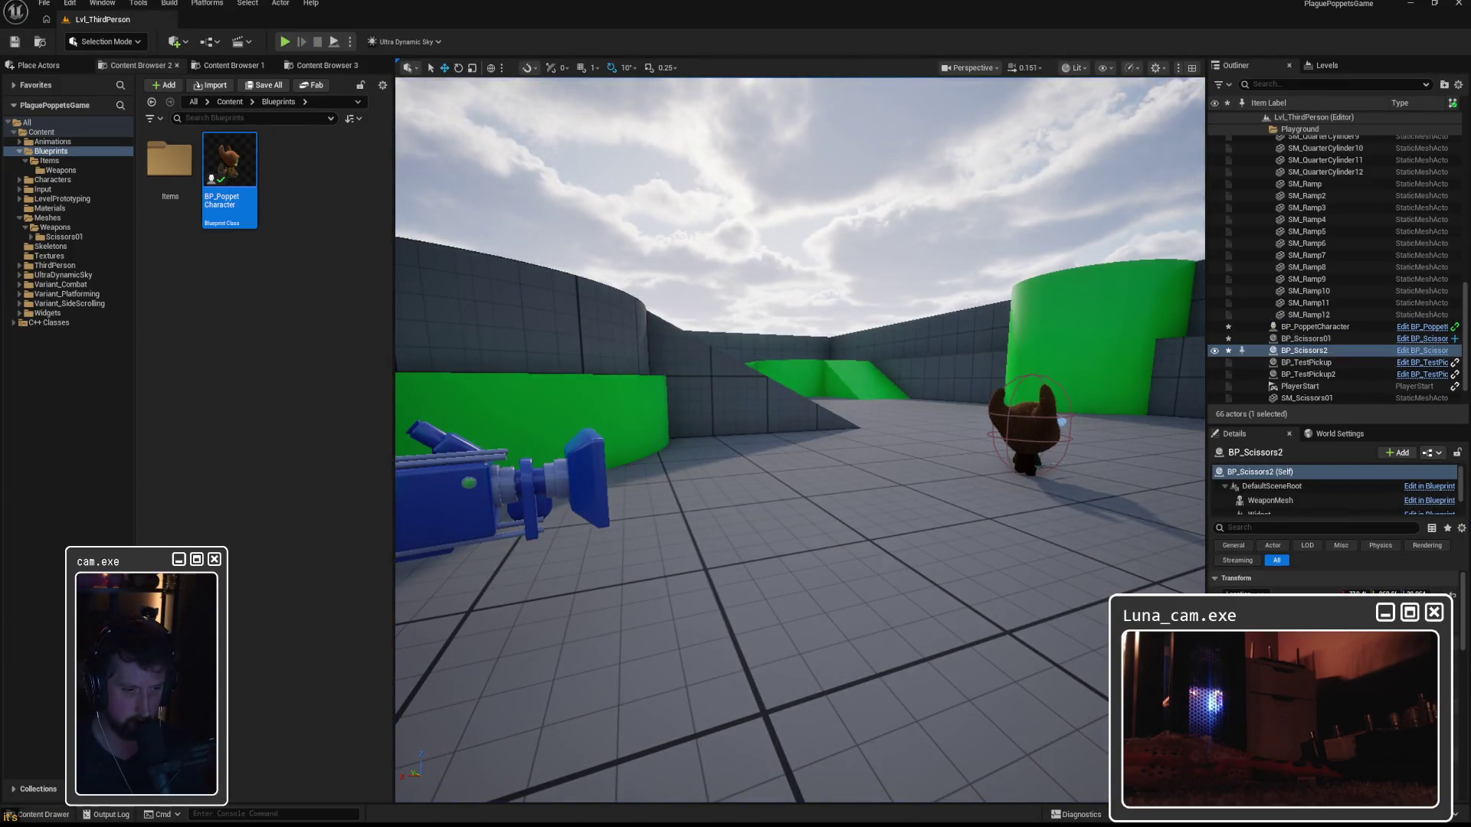
pyautogui.moveTo(889, 826)
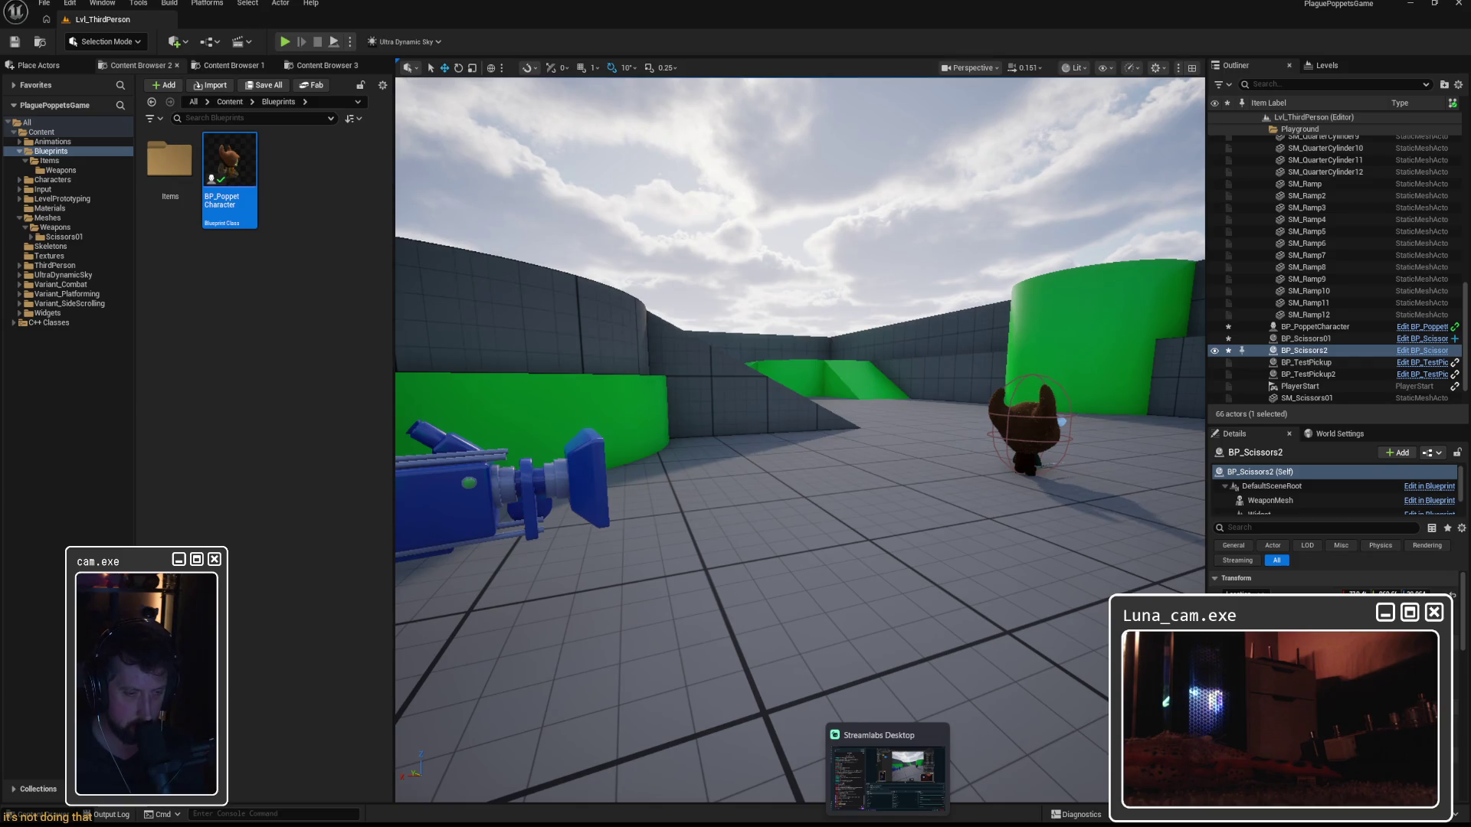
pyautogui.moveTo(811, 824)
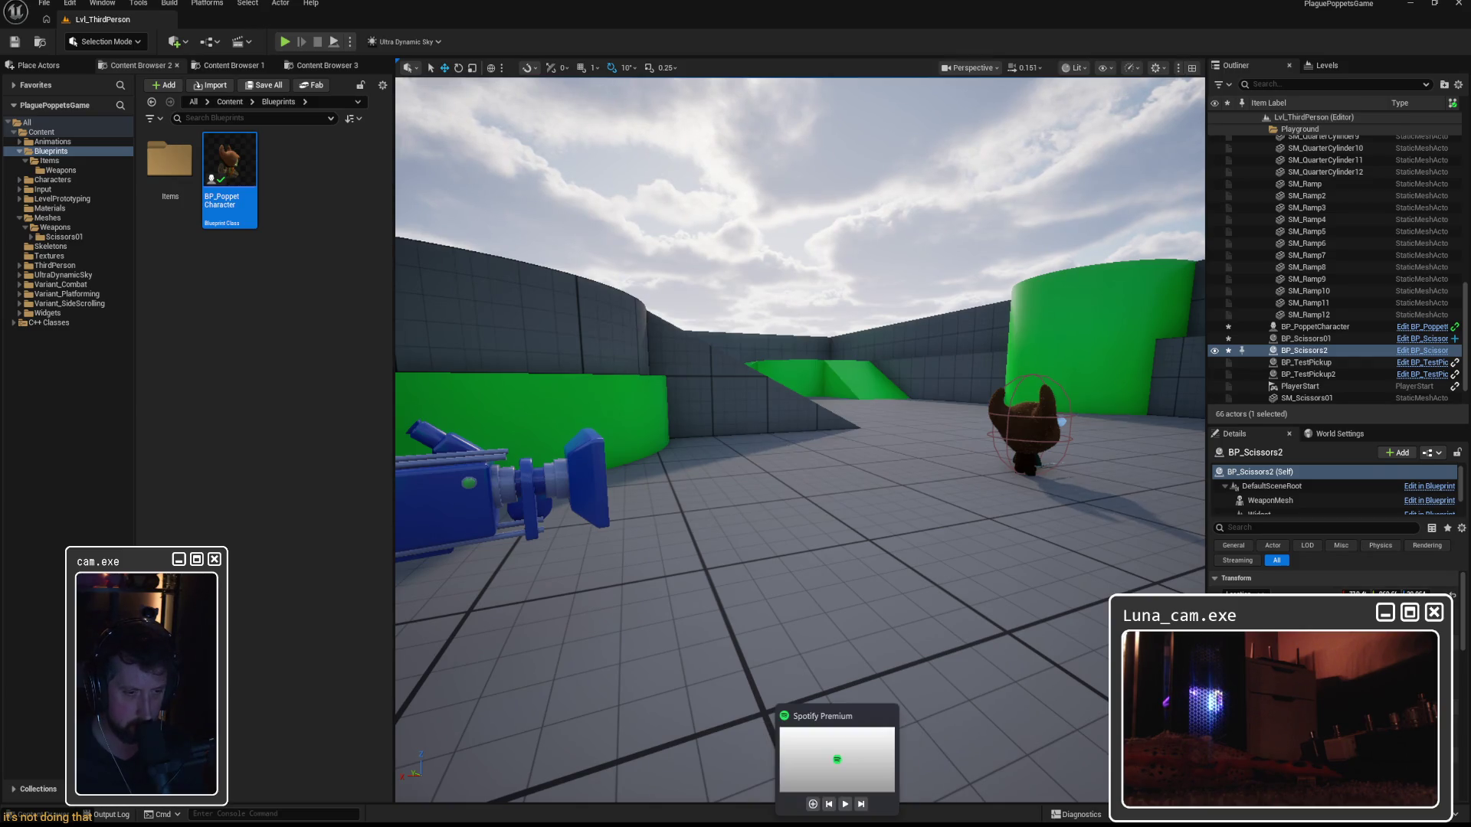
pyautogui.moveTo(963, 823)
pyautogui.click(1027, 770)
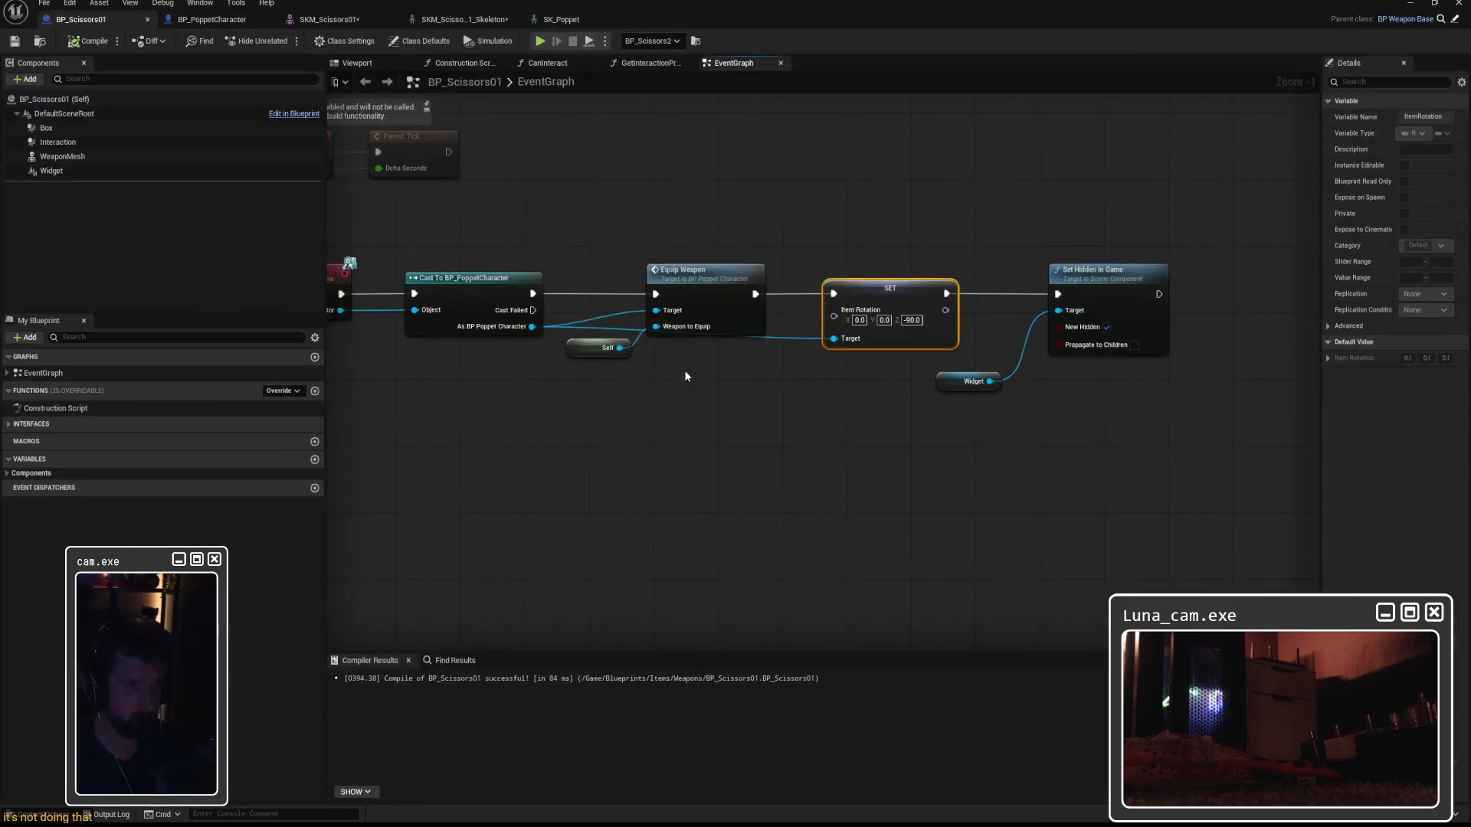
# Add a new variable named ItemRotation to BP_Scissors01.
pyautogui.moveTo(897, 285); pyautogui.dragTo(882, 287)
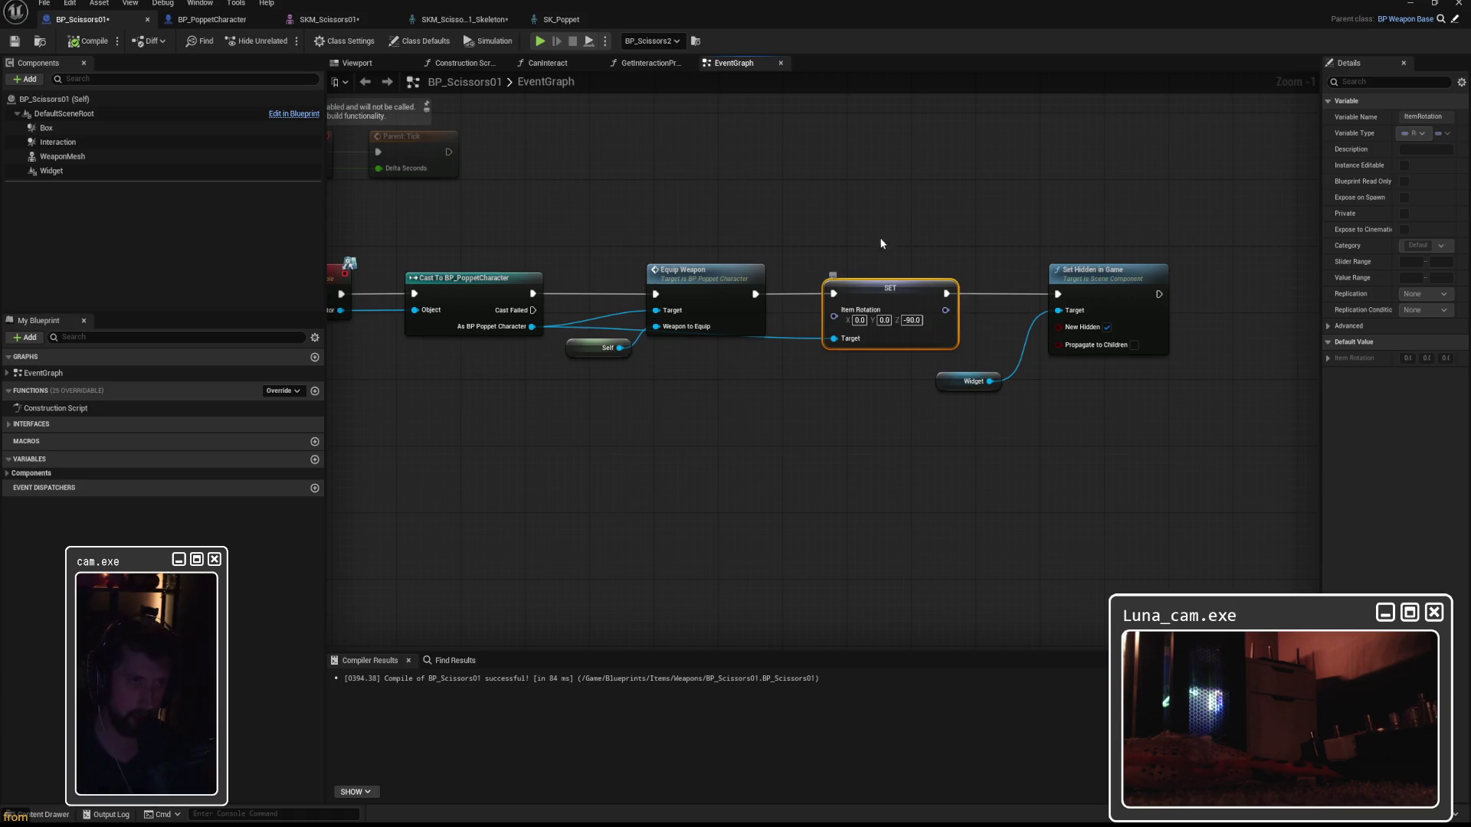
pyautogui.click(862, 273)
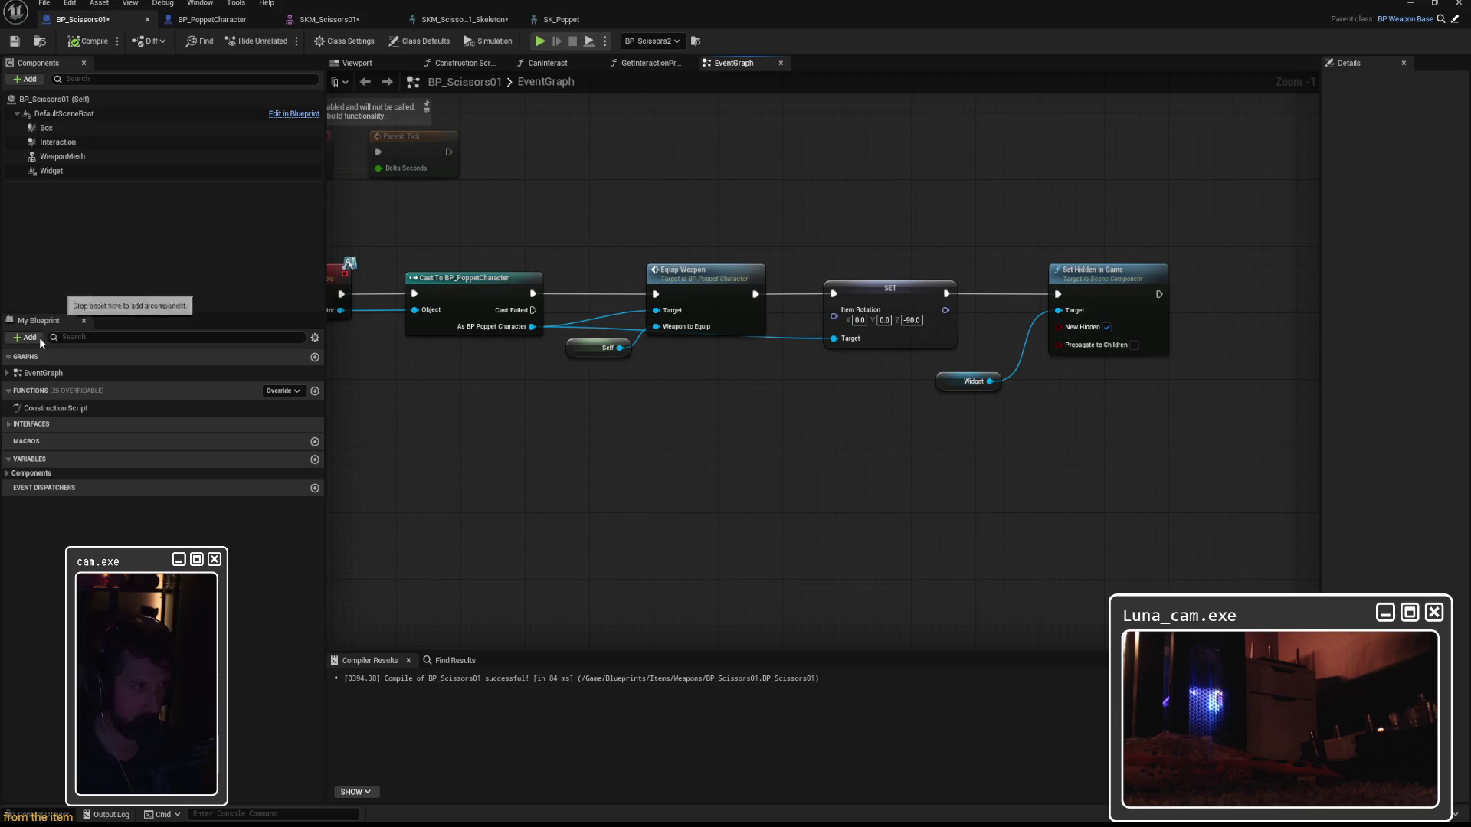
pyautogui.click(27, 473)
pyautogui.click(310, 459)
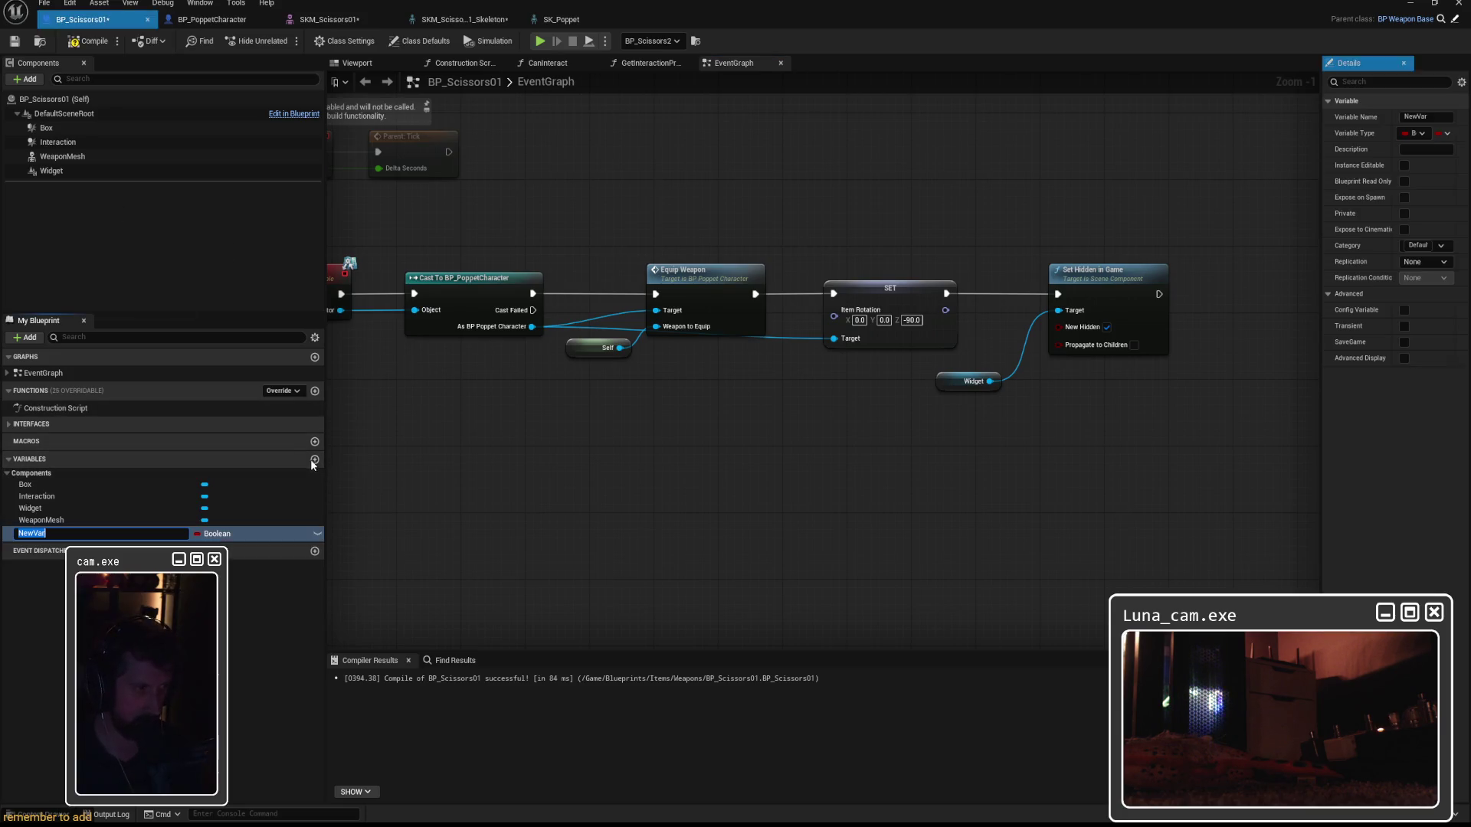
pyautogui.write('Rotation')
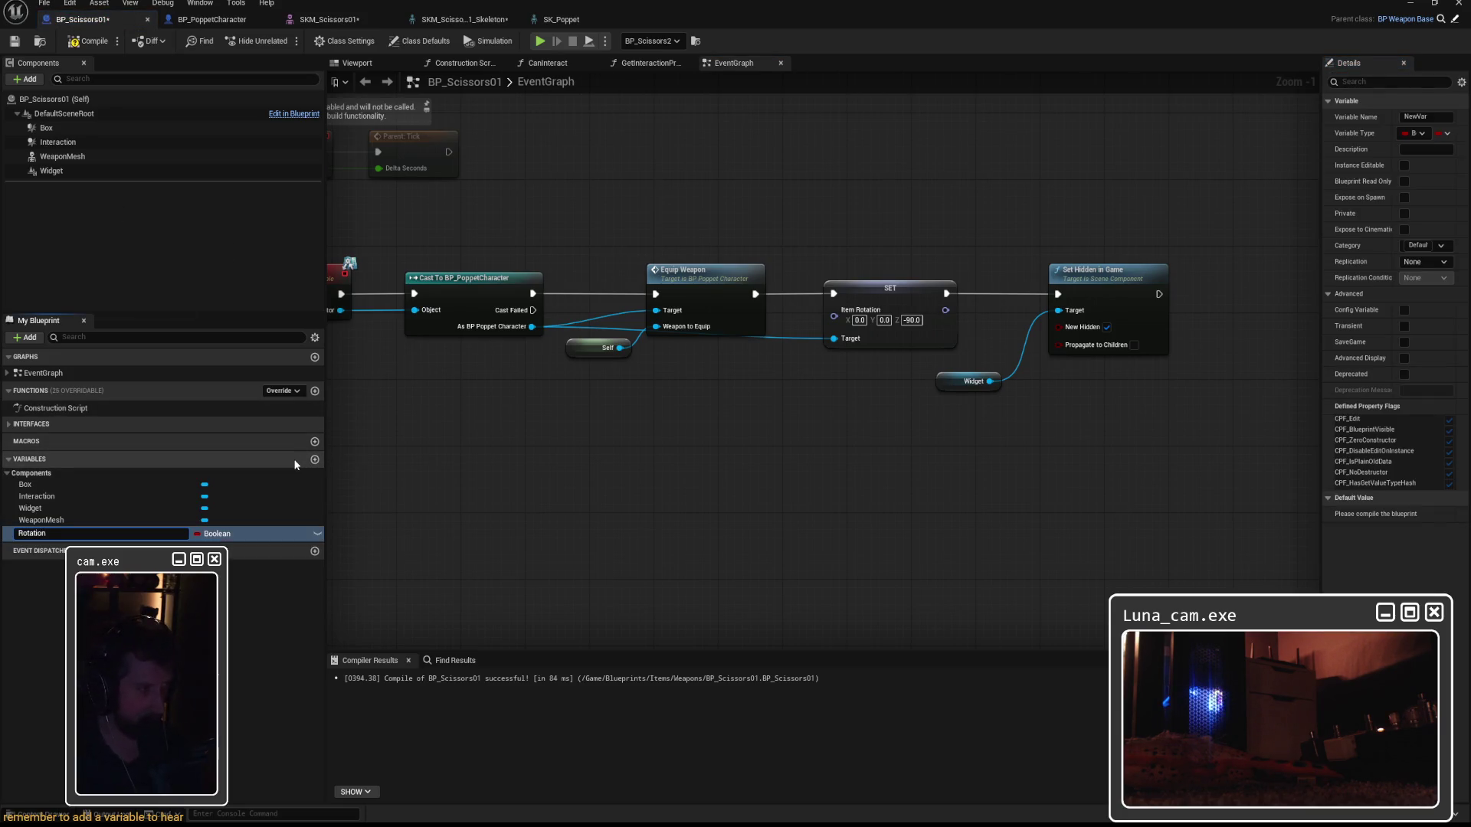
pyautogui.press('BackSpace')
pyautogui.press('BackSpace')
pyautogui.press('BackSpace')
pyautogui.write('mRo')
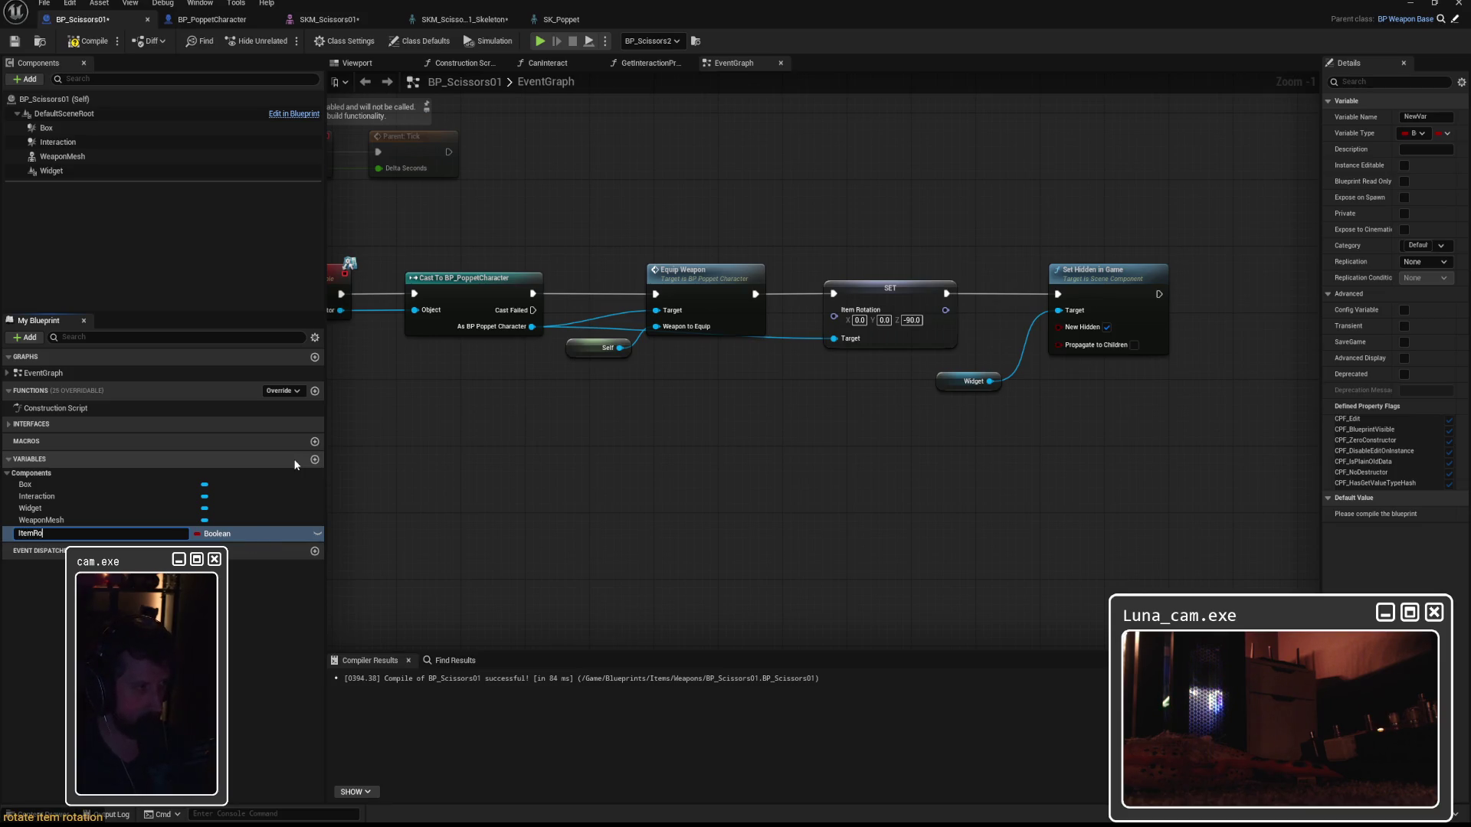
pyautogui.press('Return')
# Delete the ItemRotation getter and variable from BP_PoppetCharacter and save it.
pyautogui.click(212, 19)
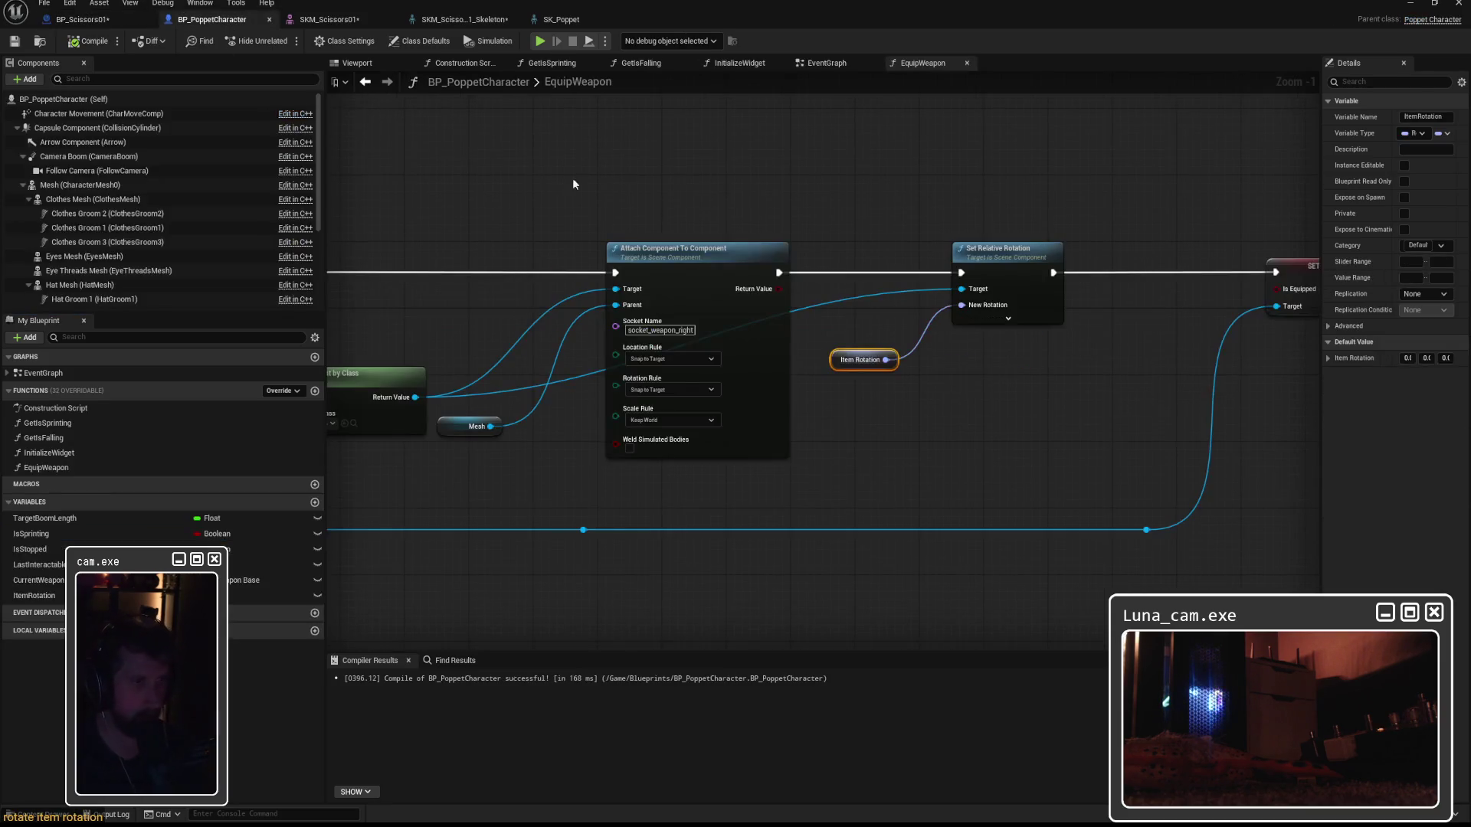
pyautogui.press('Delete')
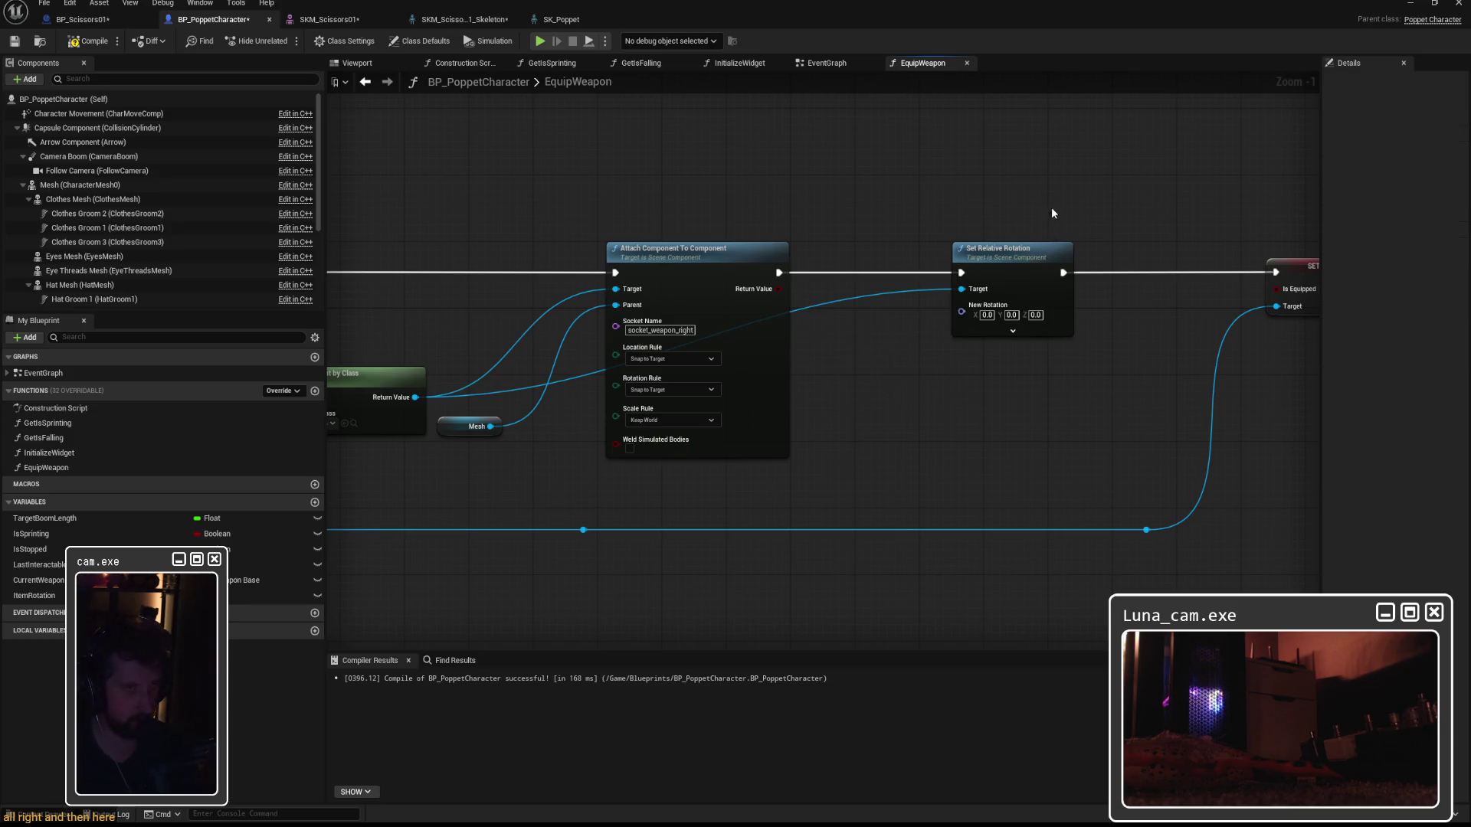
pyautogui.click(245, 596)
pyautogui.press('Delete')
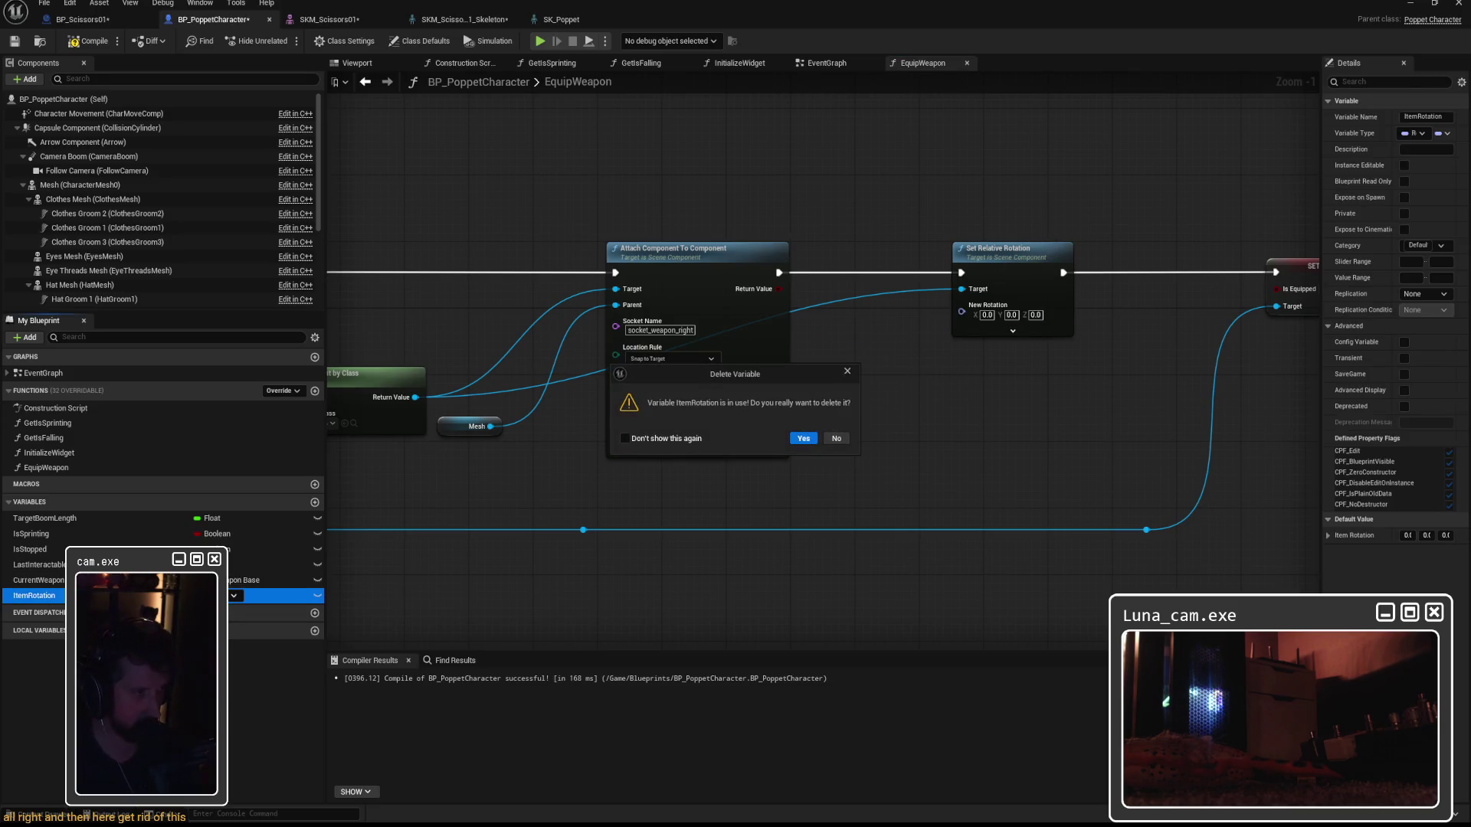
pyautogui.click(803, 442)
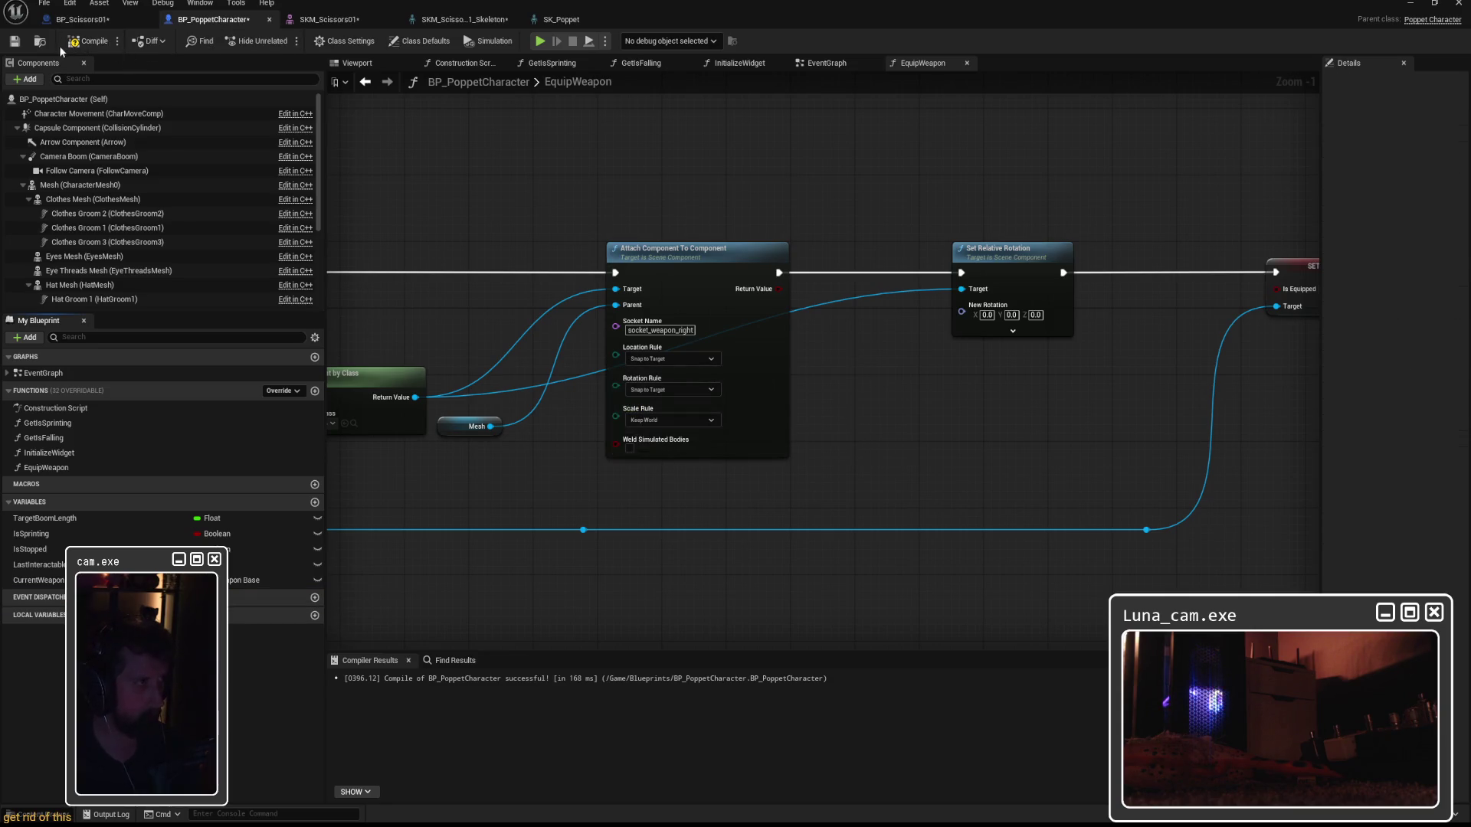
pyautogui.click(15, 40)
# Change BP_Scissors01's ItemRotation variable type from Boolean to Rotator.
pyautogui.click(81, 19)
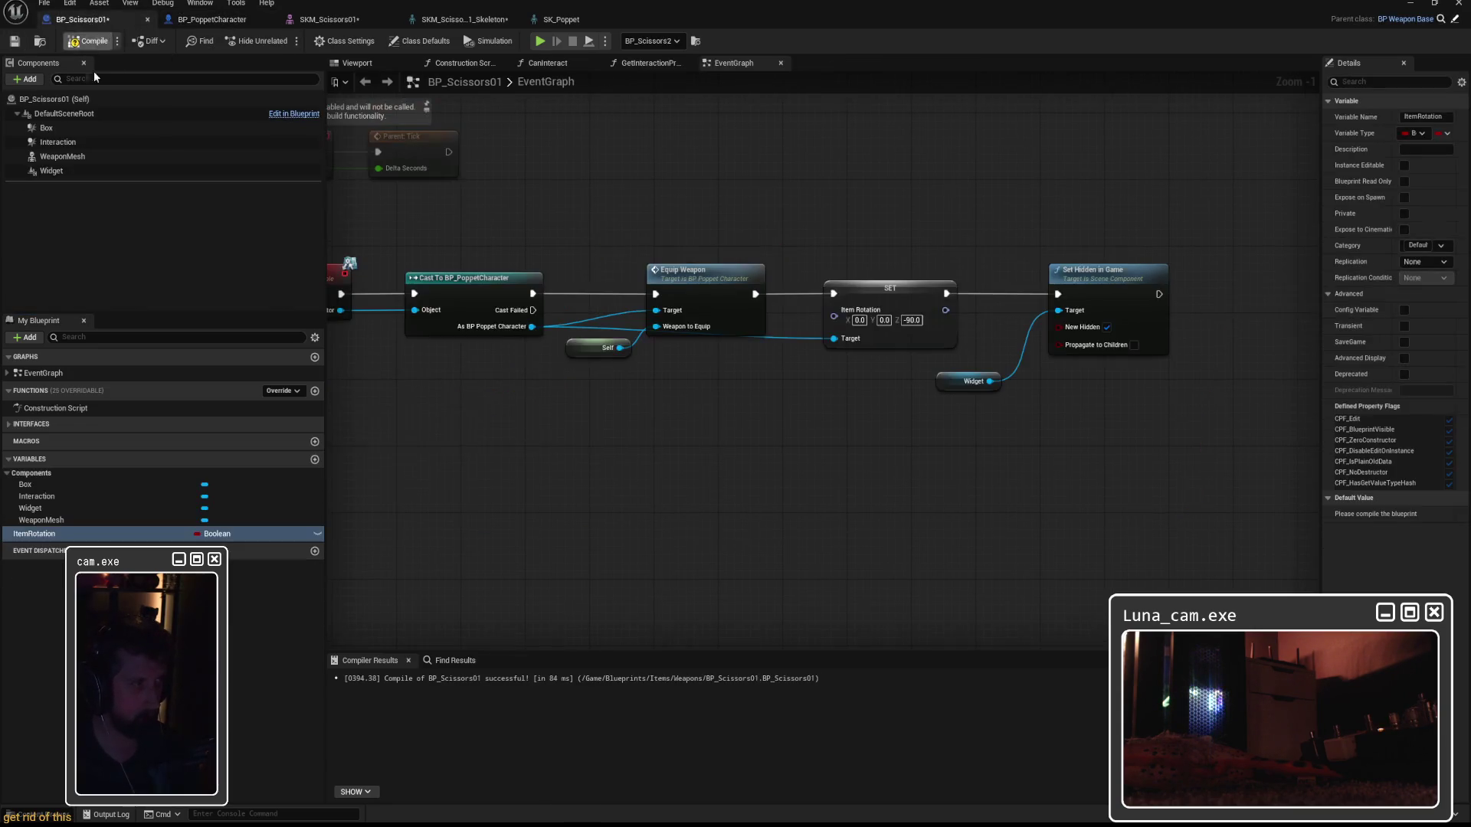
pyautogui.click(217, 534)
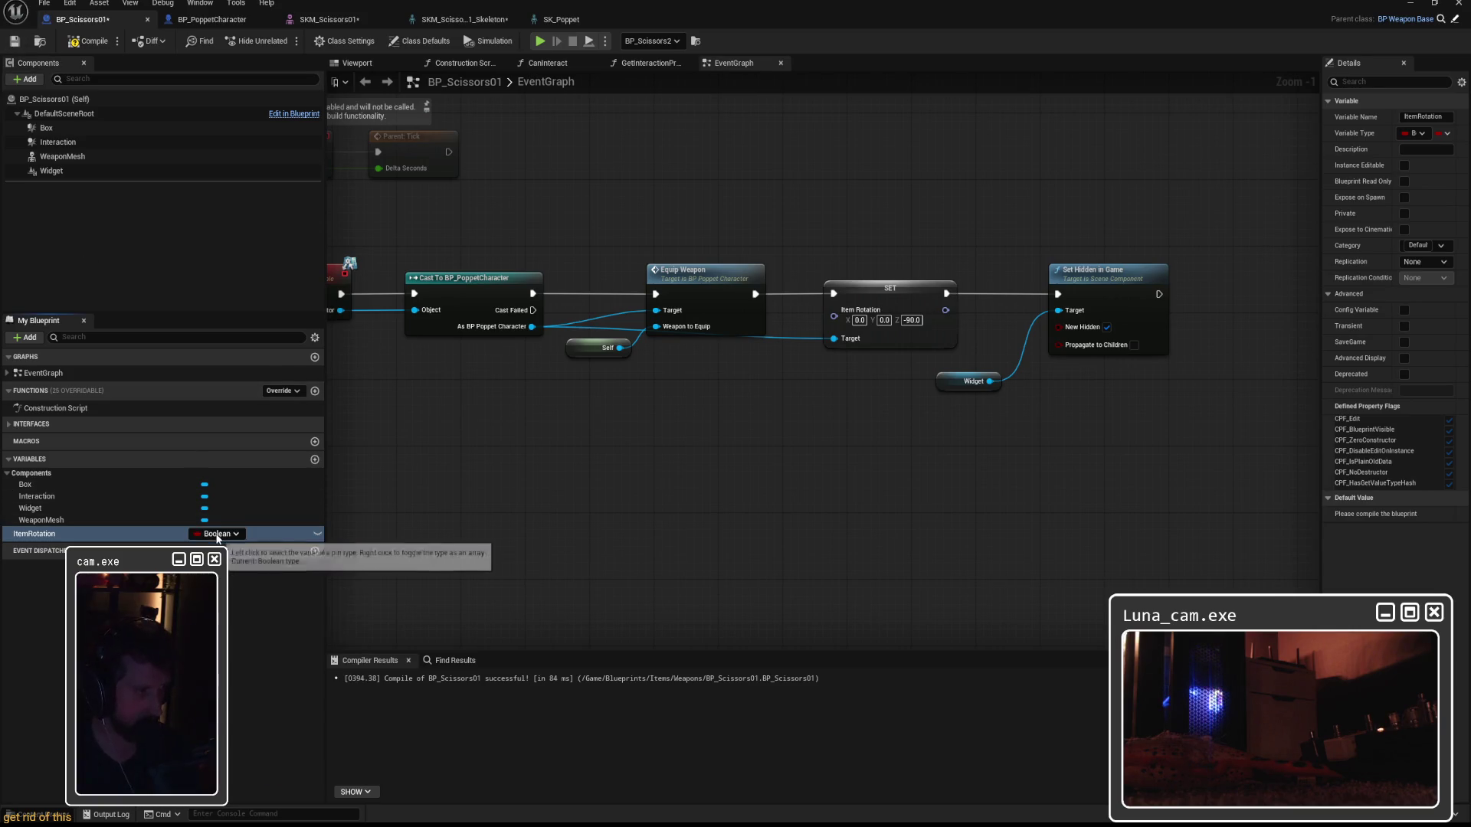
pyautogui.click(299, 673)
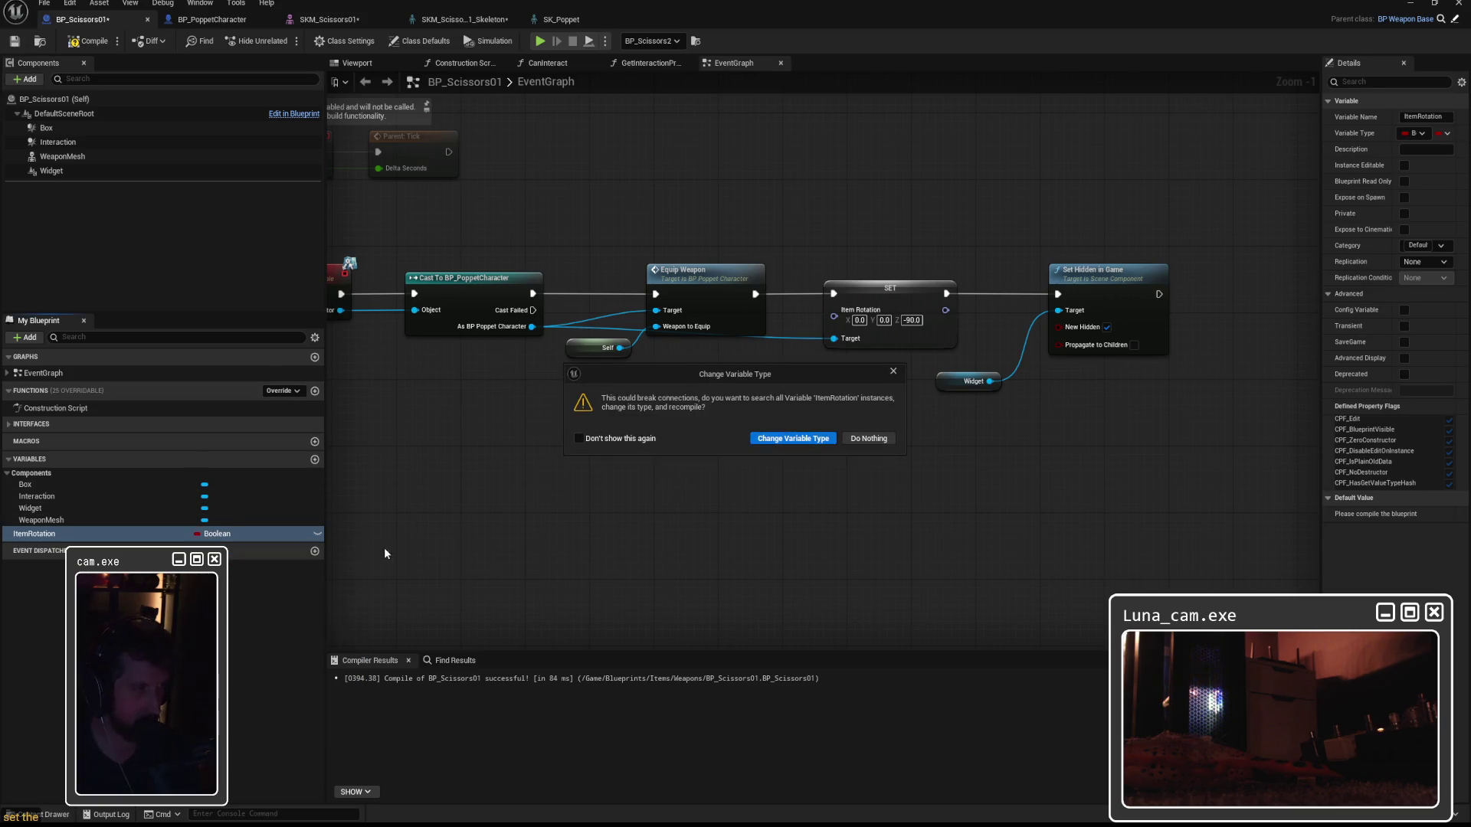
pyautogui.click(795, 440)
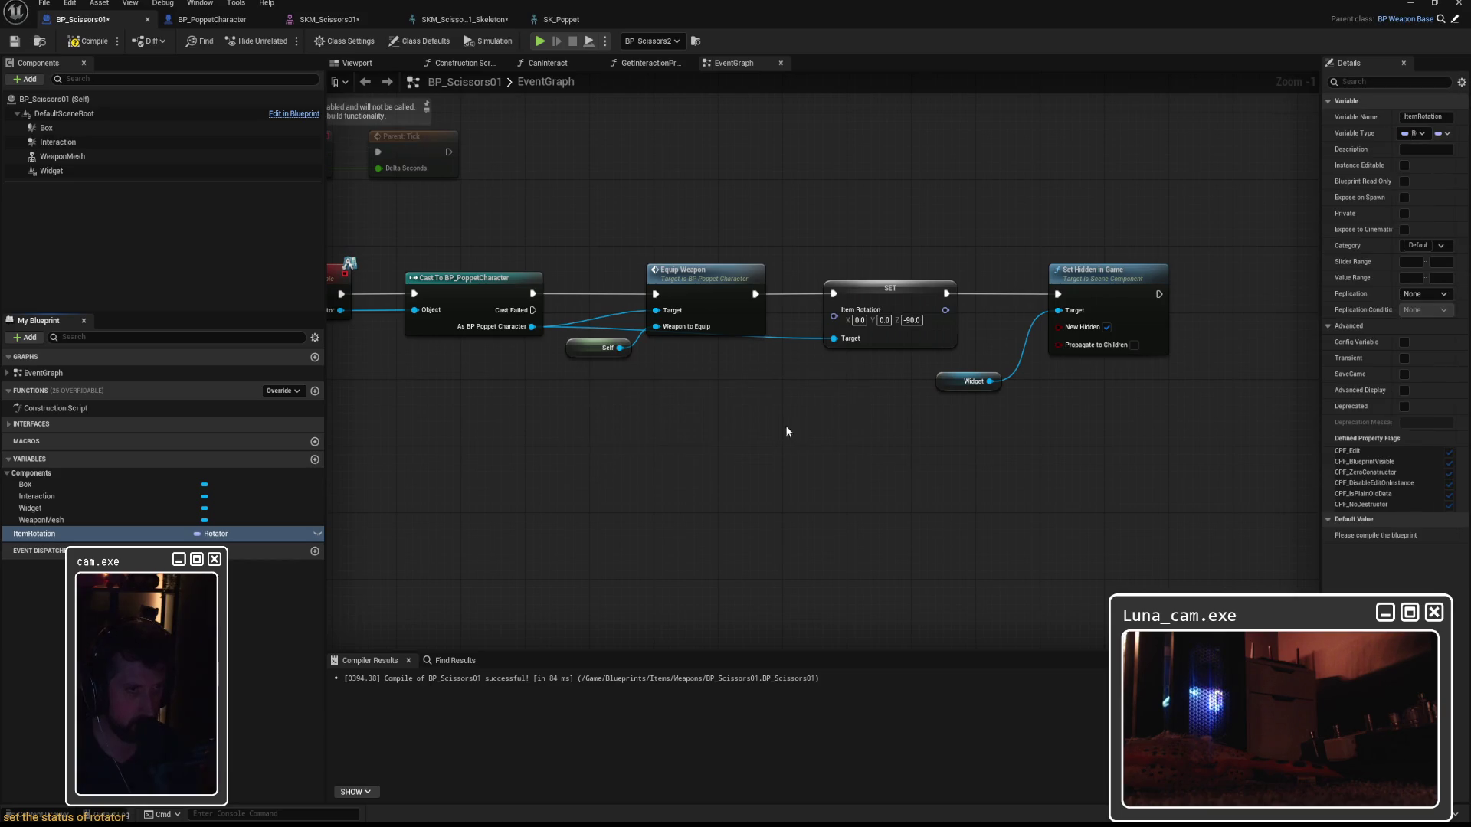
pyautogui.click(867, 284)
pyautogui.click(877, 242)
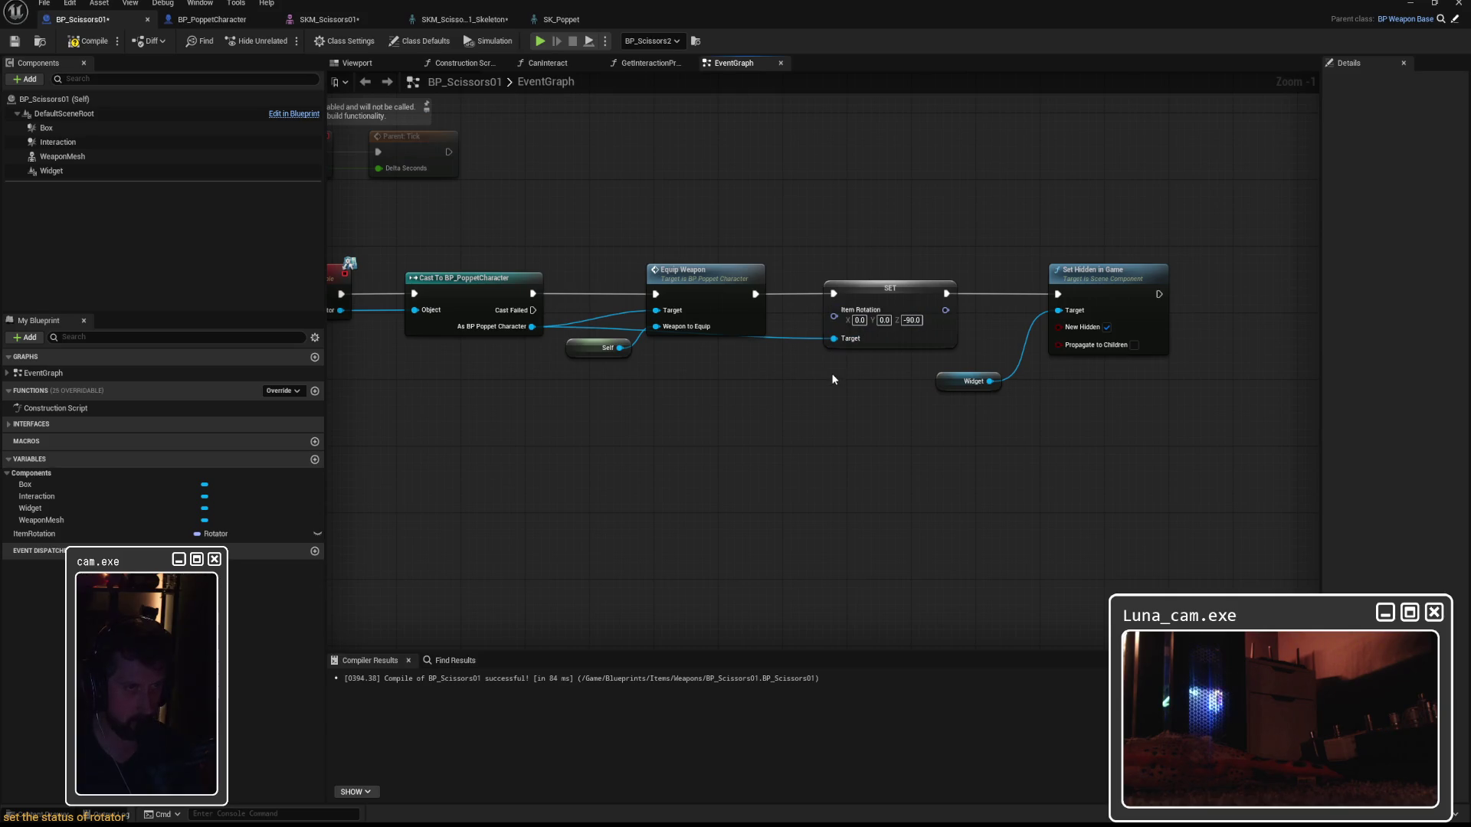
pyautogui.click(877, 287)
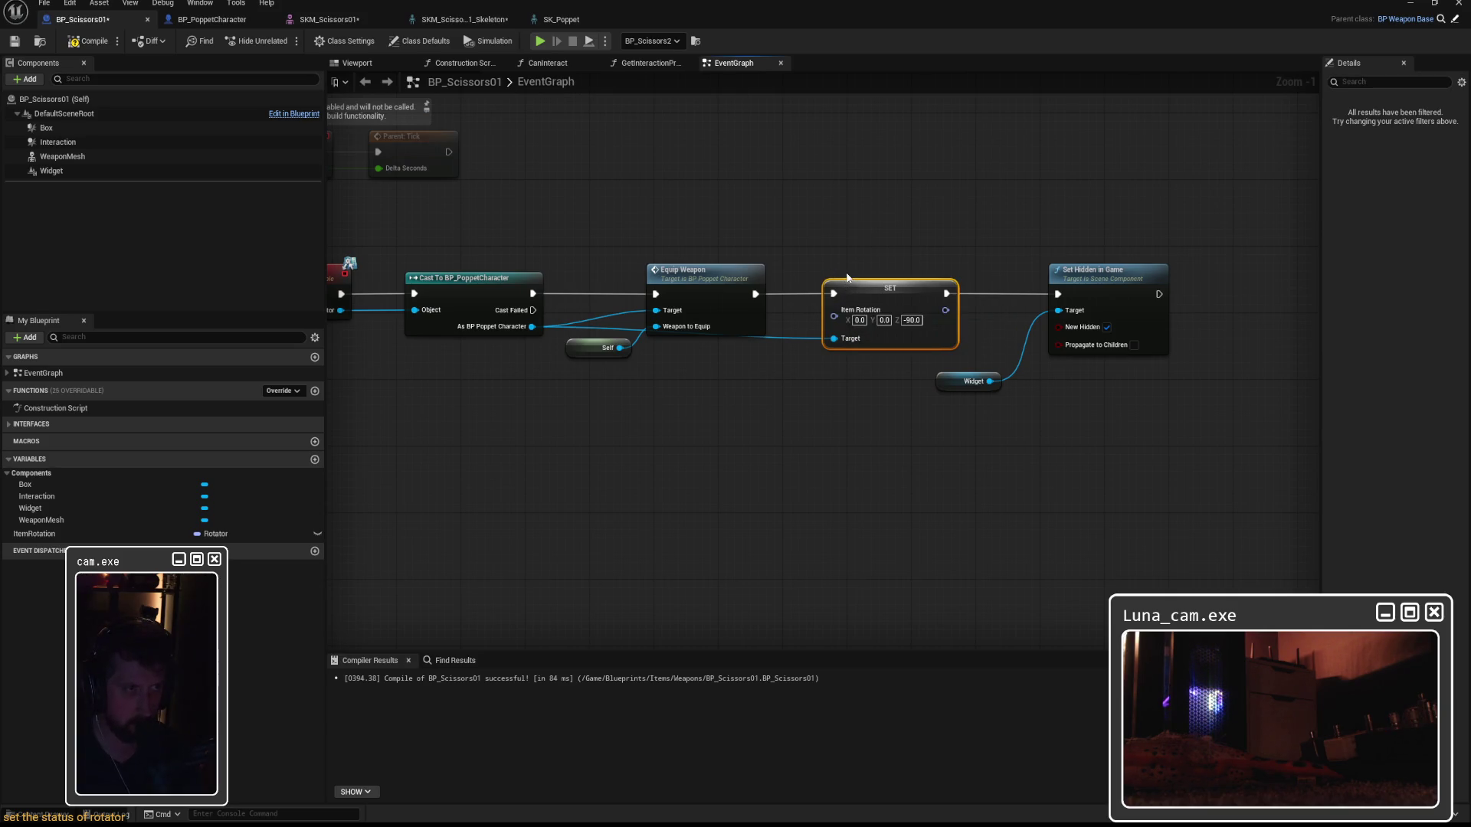
# Try wiring Self and As BP Poppet Character into the SET Item Rotation target, then delete the node.
pyautogui.moveTo(647, 285)
pyautogui.mouseDown()
pyautogui.moveTo(796, 277)
pyautogui.moveTo(625, 269)
pyautogui.mouseUp()
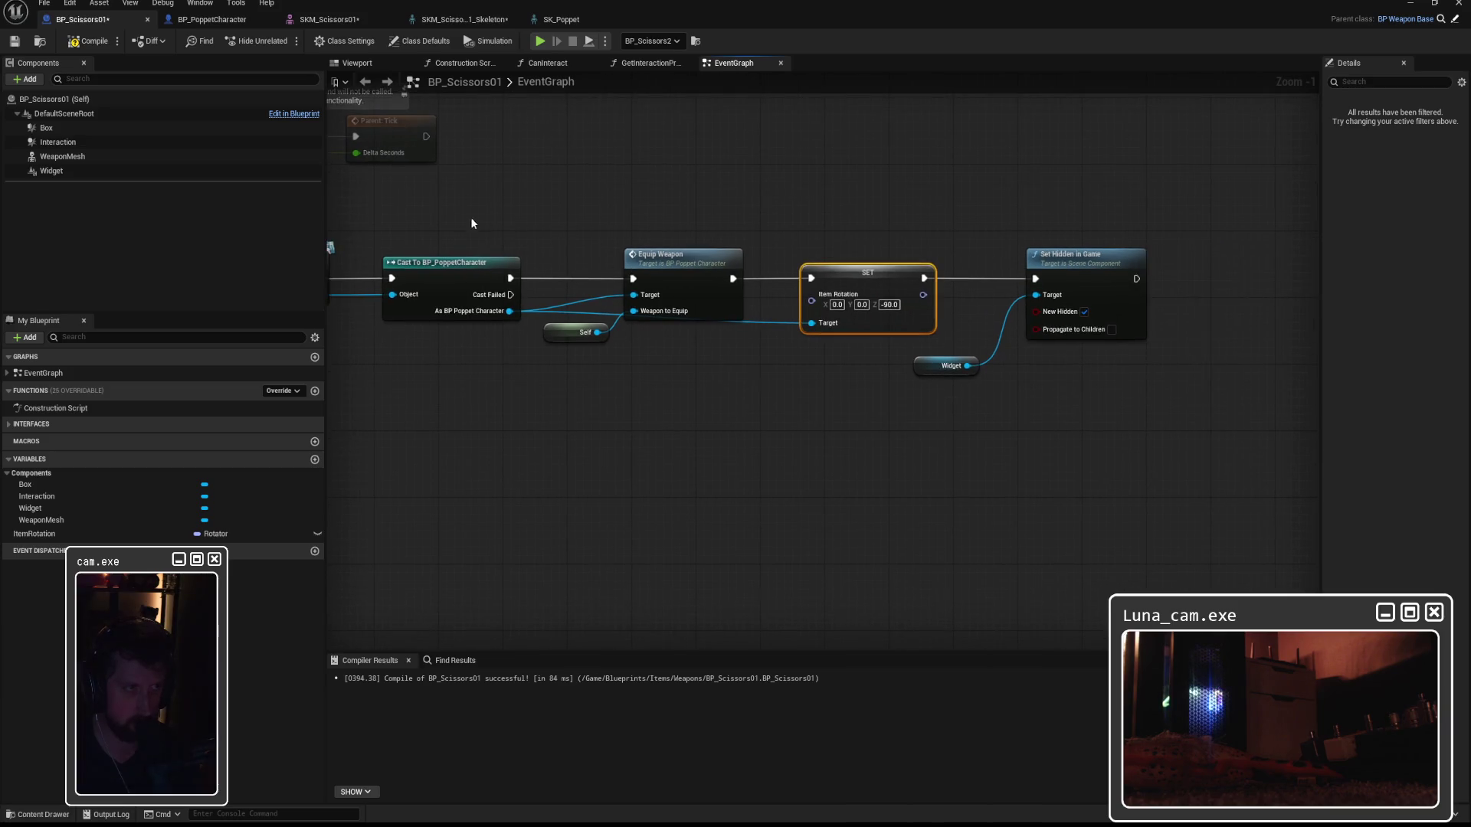
pyautogui.click(458, 217)
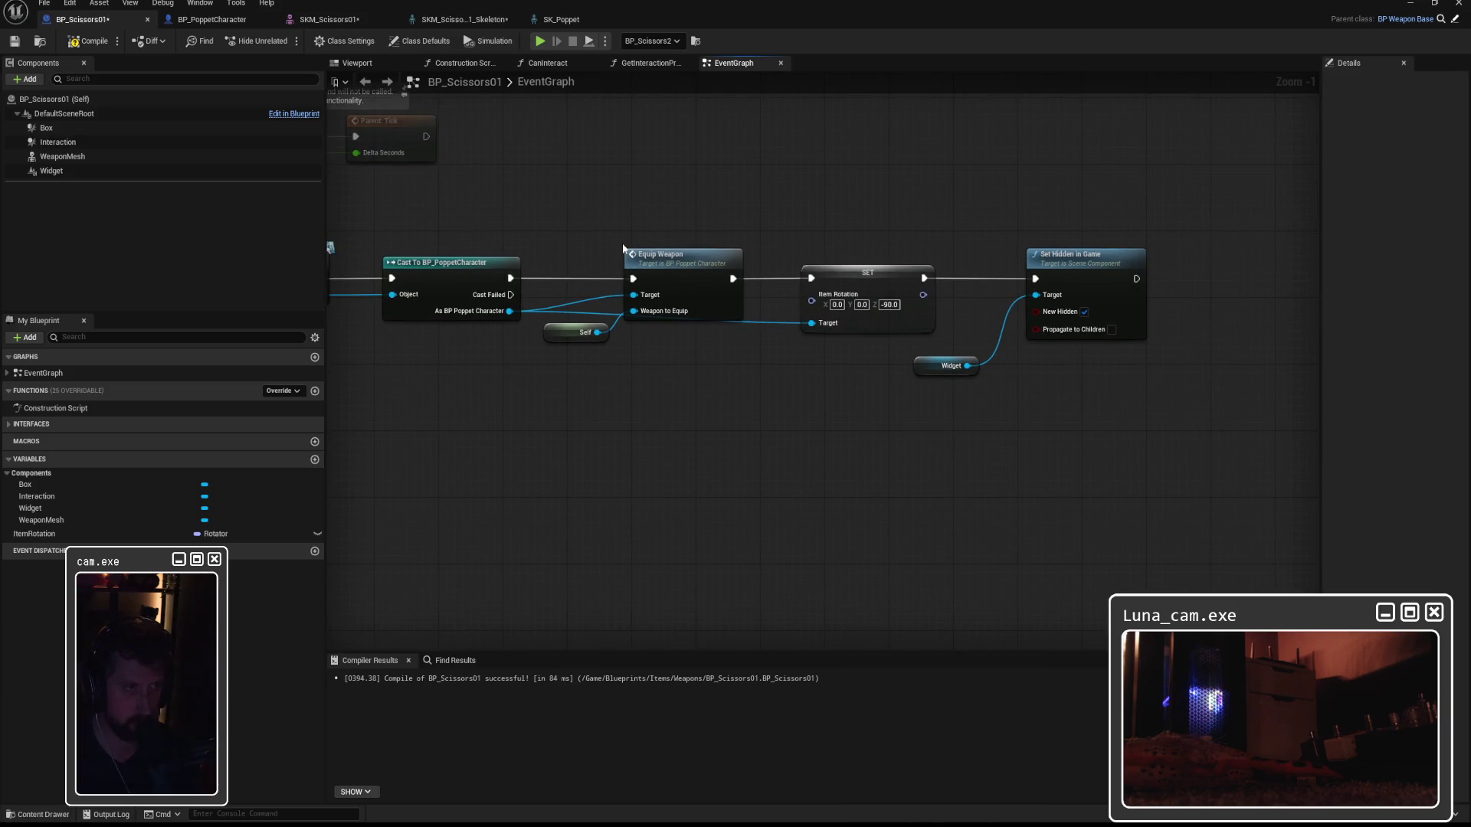
pyautogui.moveTo(857, 276)
pyautogui.mouseDown()
pyautogui.moveTo(865, 302)
pyautogui.moveTo(866, 285)
pyautogui.mouseUp()
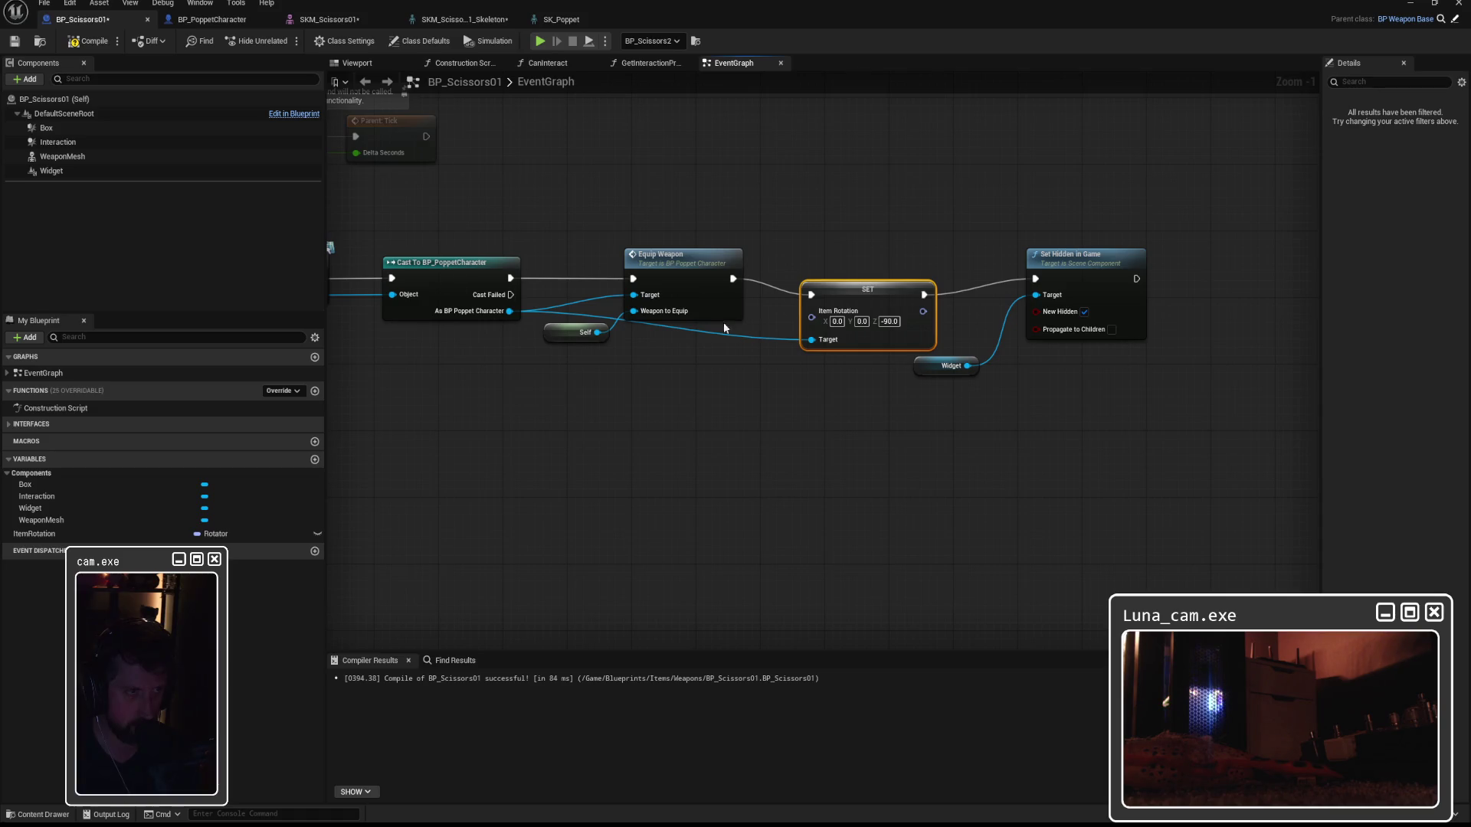
pyautogui.moveTo(565, 331); pyautogui.dragTo(526, 338)
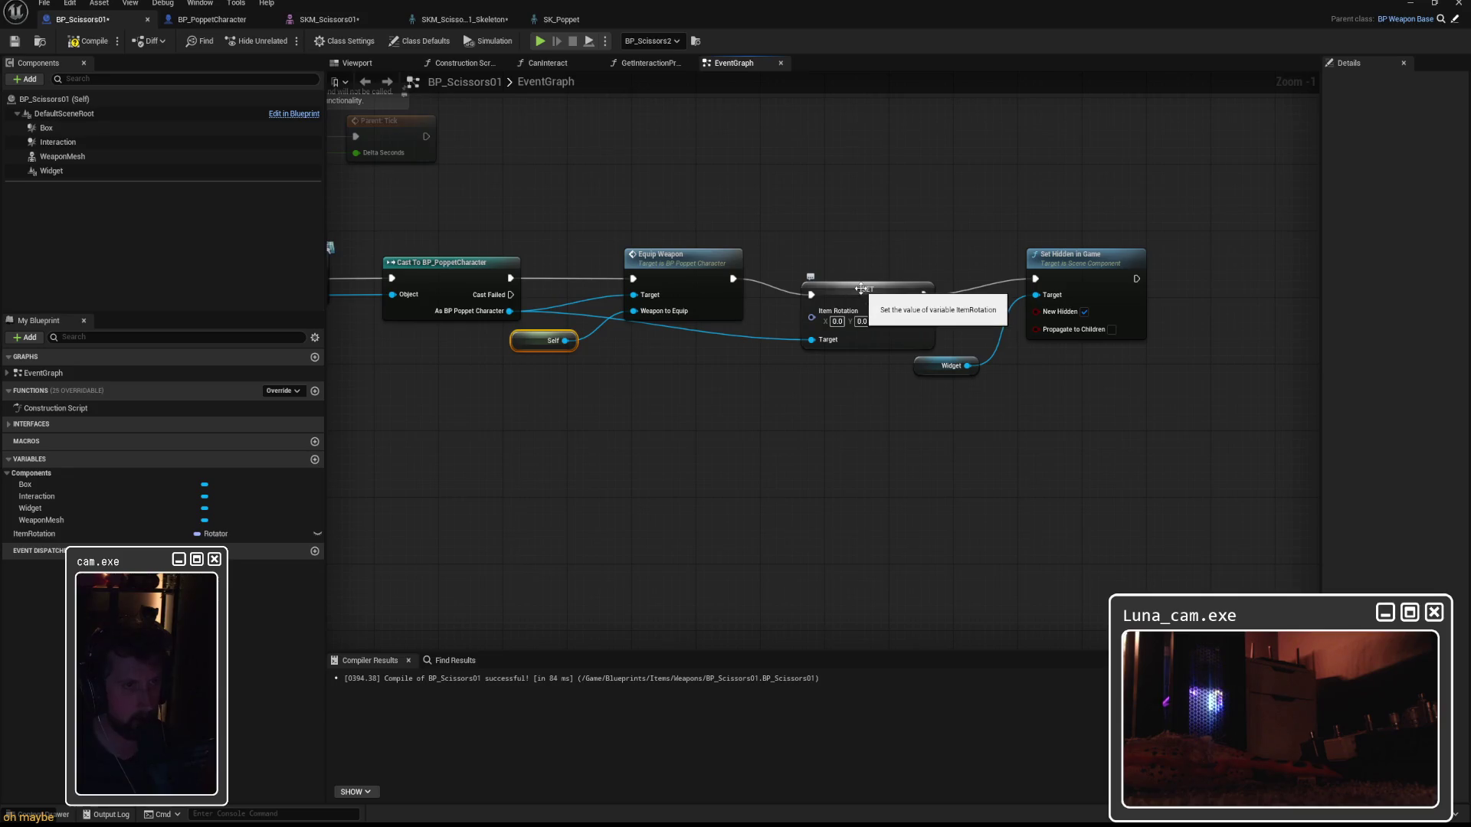
pyautogui.hotkey('ctrl', 'z')
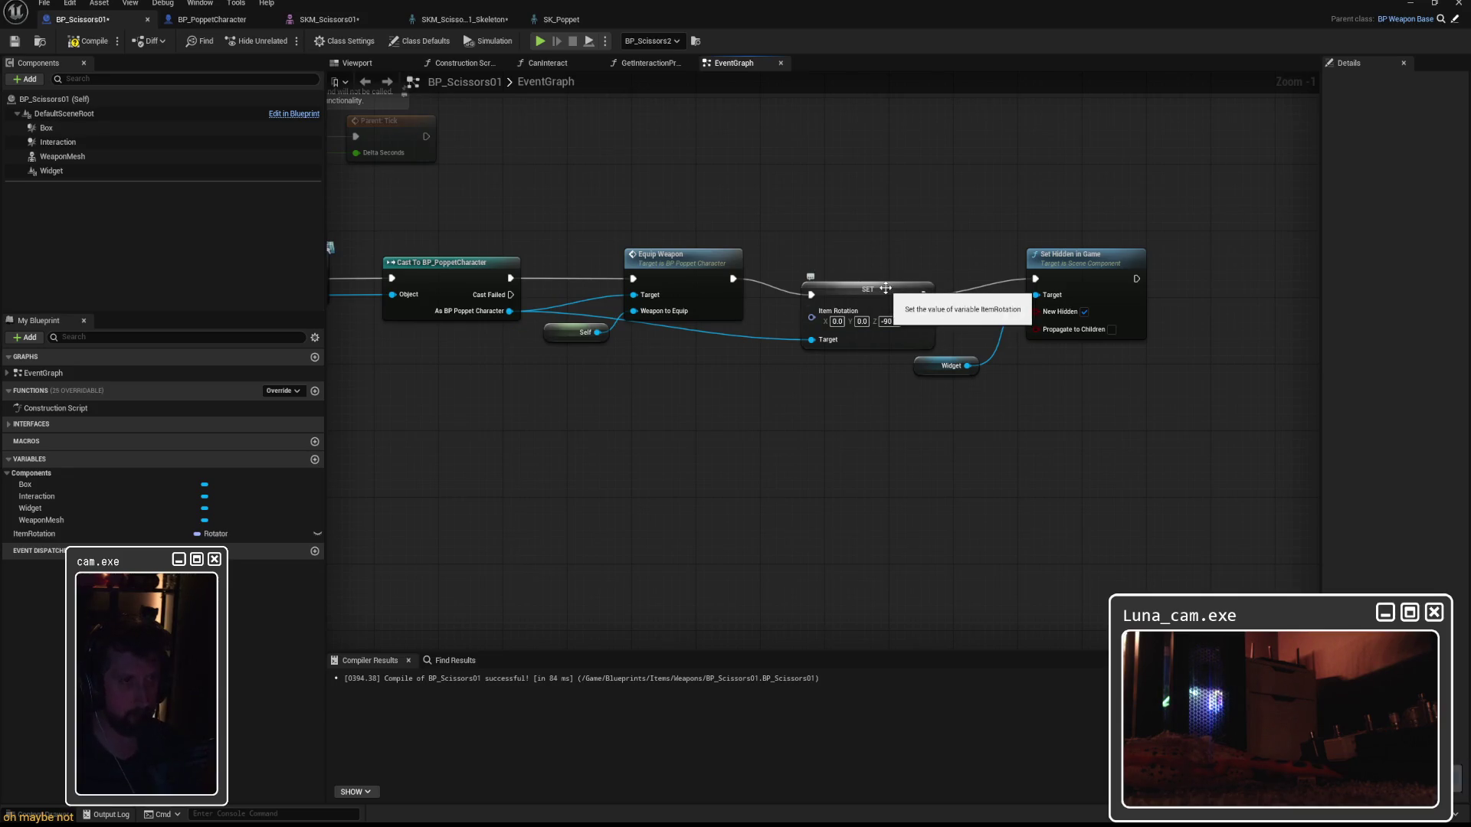
pyautogui.moveTo(598, 332); pyautogui.dragTo(811, 340)
pyautogui.click(646, 386)
pyautogui.moveTo(510, 311); pyautogui.dragTo(811, 339)
pyautogui.click(858, 290)
pyautogui.press('Delete')
# Create replacement SET Item Rotation nodes from Self and from the variable, deleting each.
pyautogui.moveTo(598, 333); pyautogui.dragTo(723, 346)
pyautogui.write('set rotation')
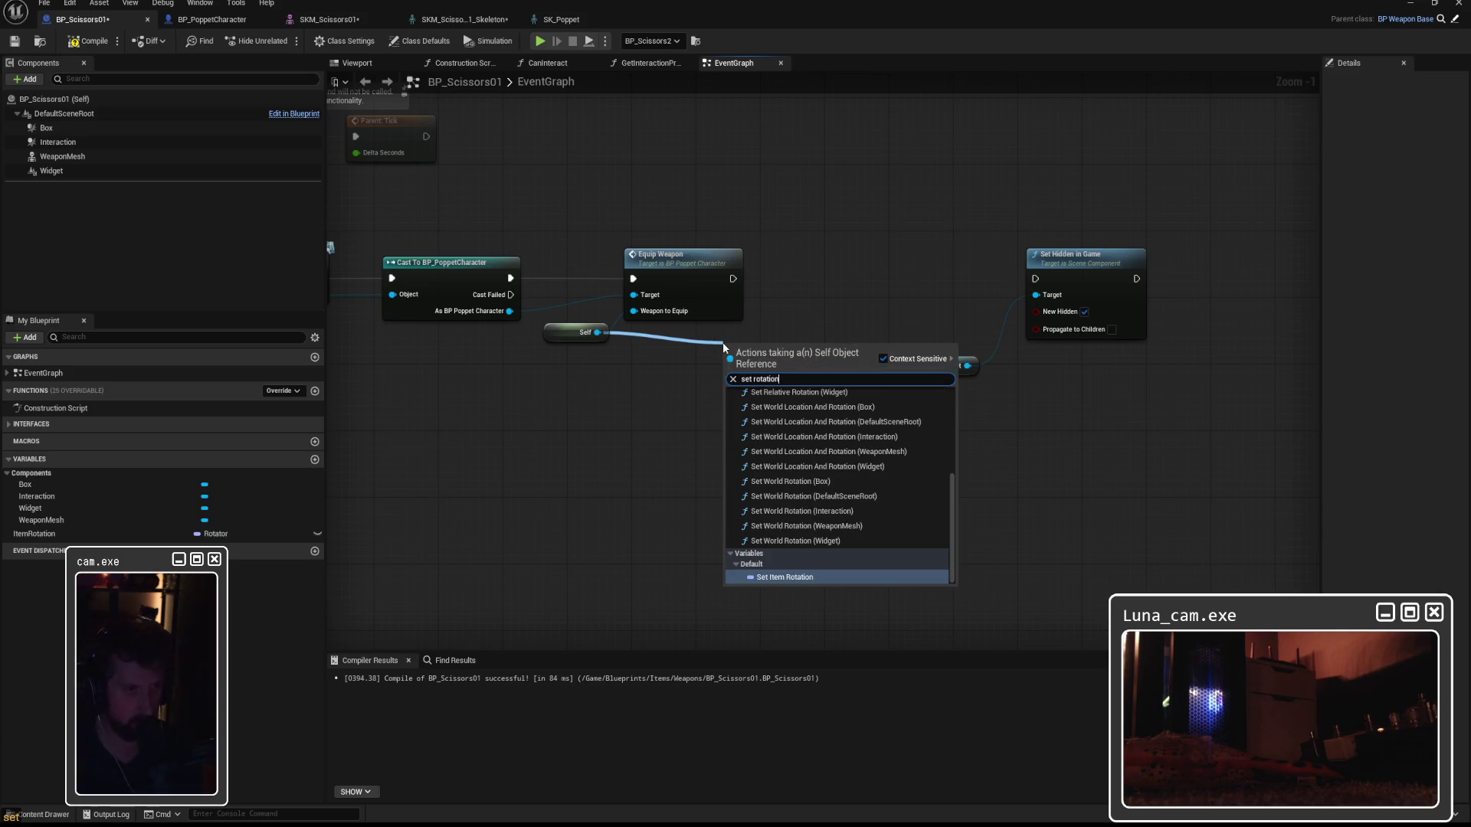
pyautogui.click(824, 577)
pyautogui.moveTo(773, 353)
pyautogui.mouseDown()
pyautogui.moveTo(855, 260)
pyautogui.moveTo(843, 282)
pyautogui.mouseUp()
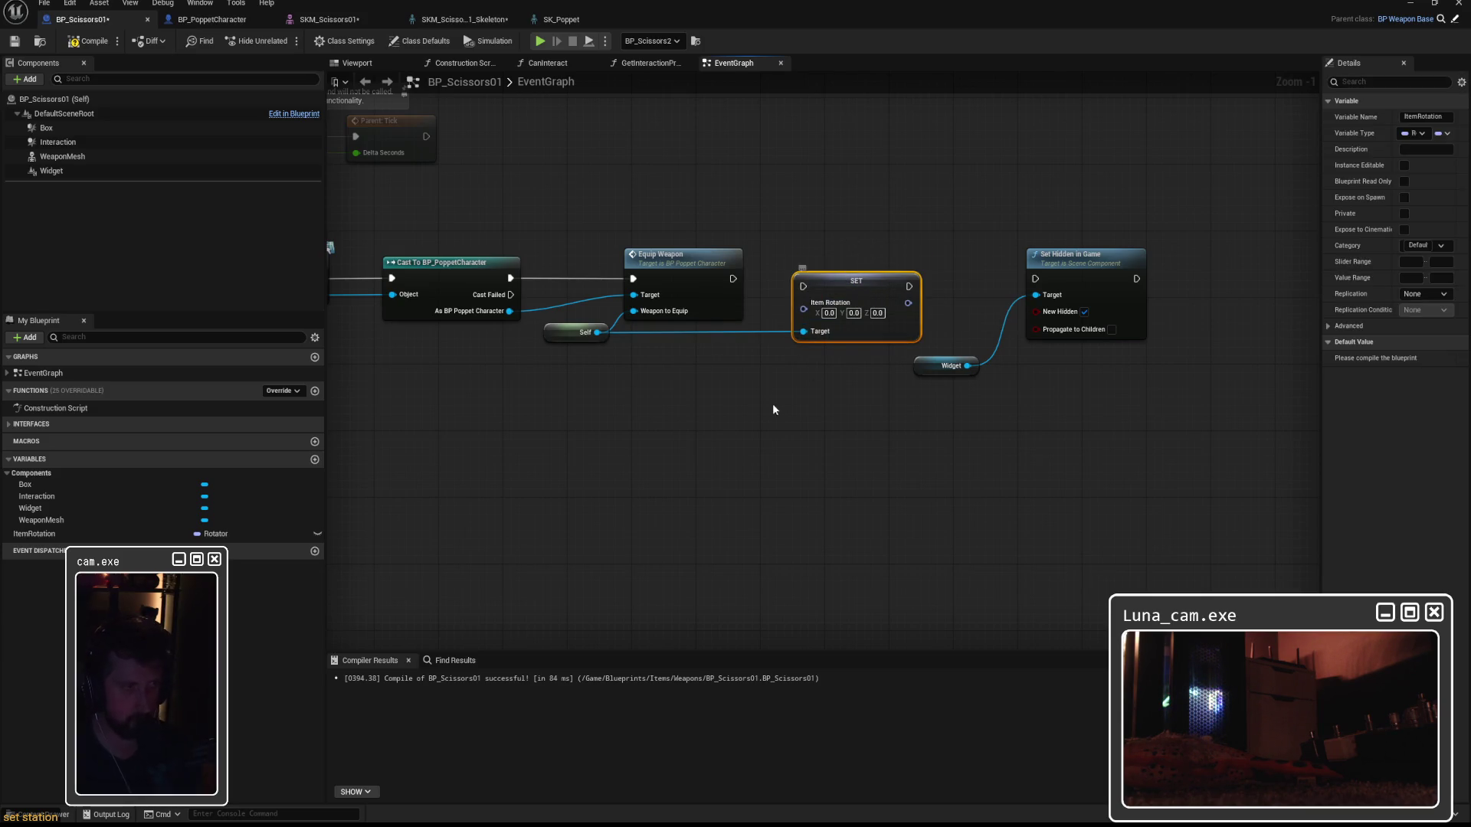
pyautogui.press('Delete')
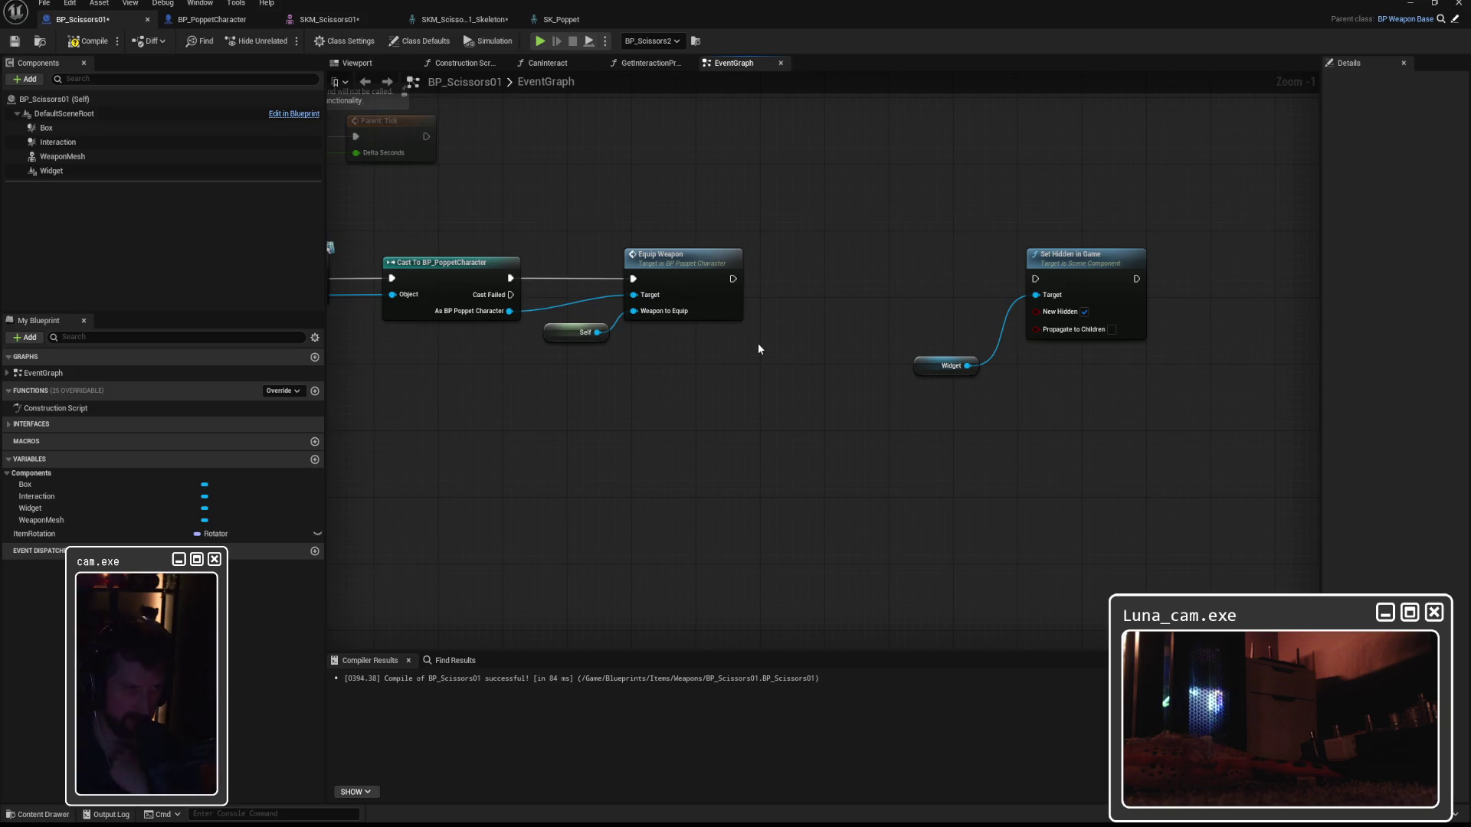
pyautogui.moveTo(35, 534)
pyautogui.mouseDown()
pyautogui.moveTo(717, 413)
pyautogui.moveTo(661, 387)
pyautogui.mouseUp()
pyautogui.click(767, 450)
pyautogui.click(718, 370)
pyautogui.click(689, 396)
pyautogui.press('Delete')
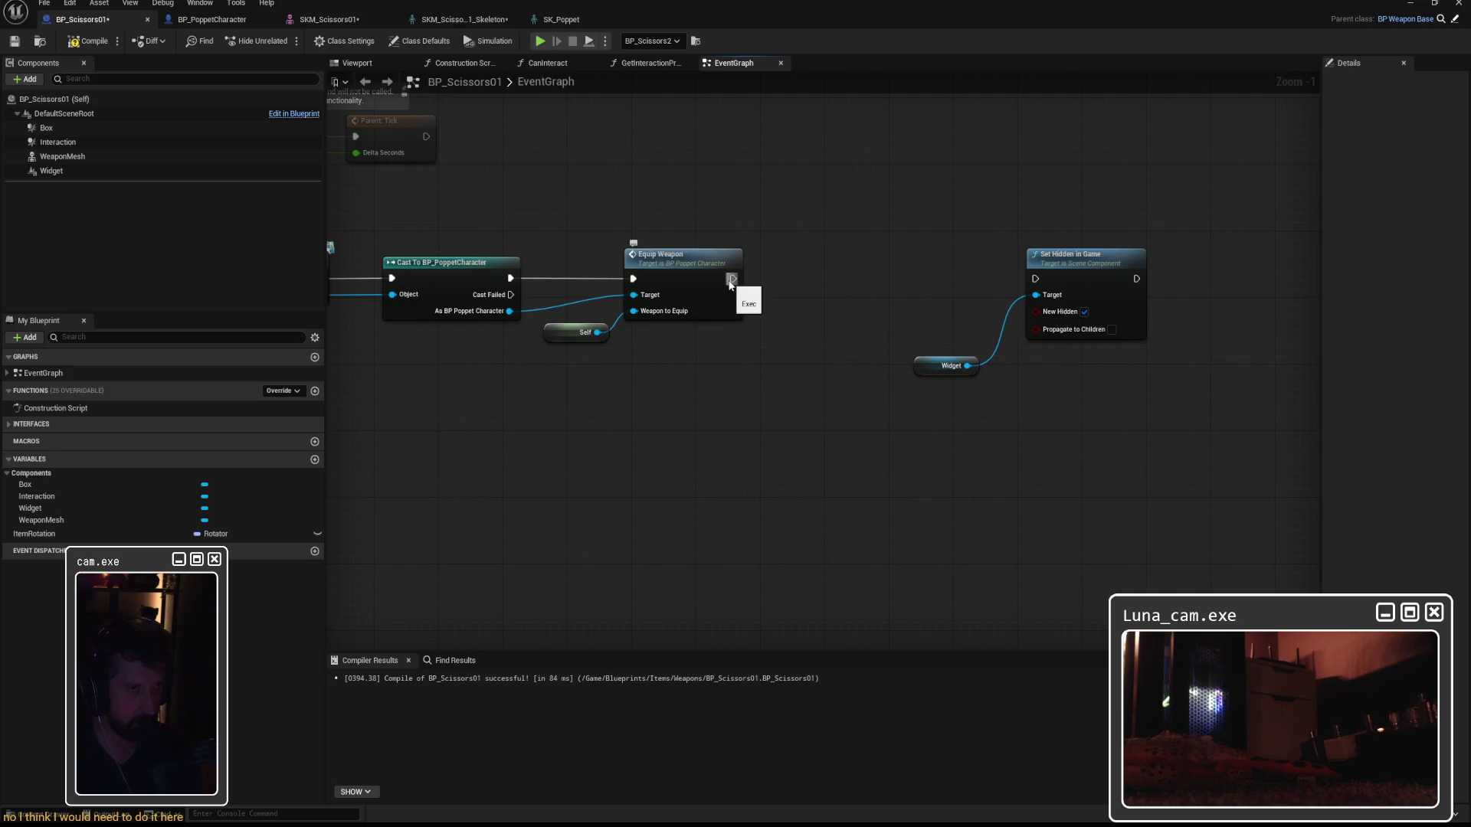
# Wire Equip Weapon directly into Set Hidden in Game, shift those nodes left, and compile BP_Scissors01.
pyautogui.moveTo(732, 279); pyautogui.dragTo(1035, 279)
pyautogui.moveTo(936, 204); pyautogui.dragTo(1139, 392)
pyautogui.moveTo(1028, 255); pyautogui.dragTo(900, 247)
pyautogui.click(411, 425)
pyautogui.click(88, 40)
# Tidy the EquipWeapon graph so Set Relative Rotation, Get Component by Class and Mesh are in view.
pyautogui.click(204, 21)
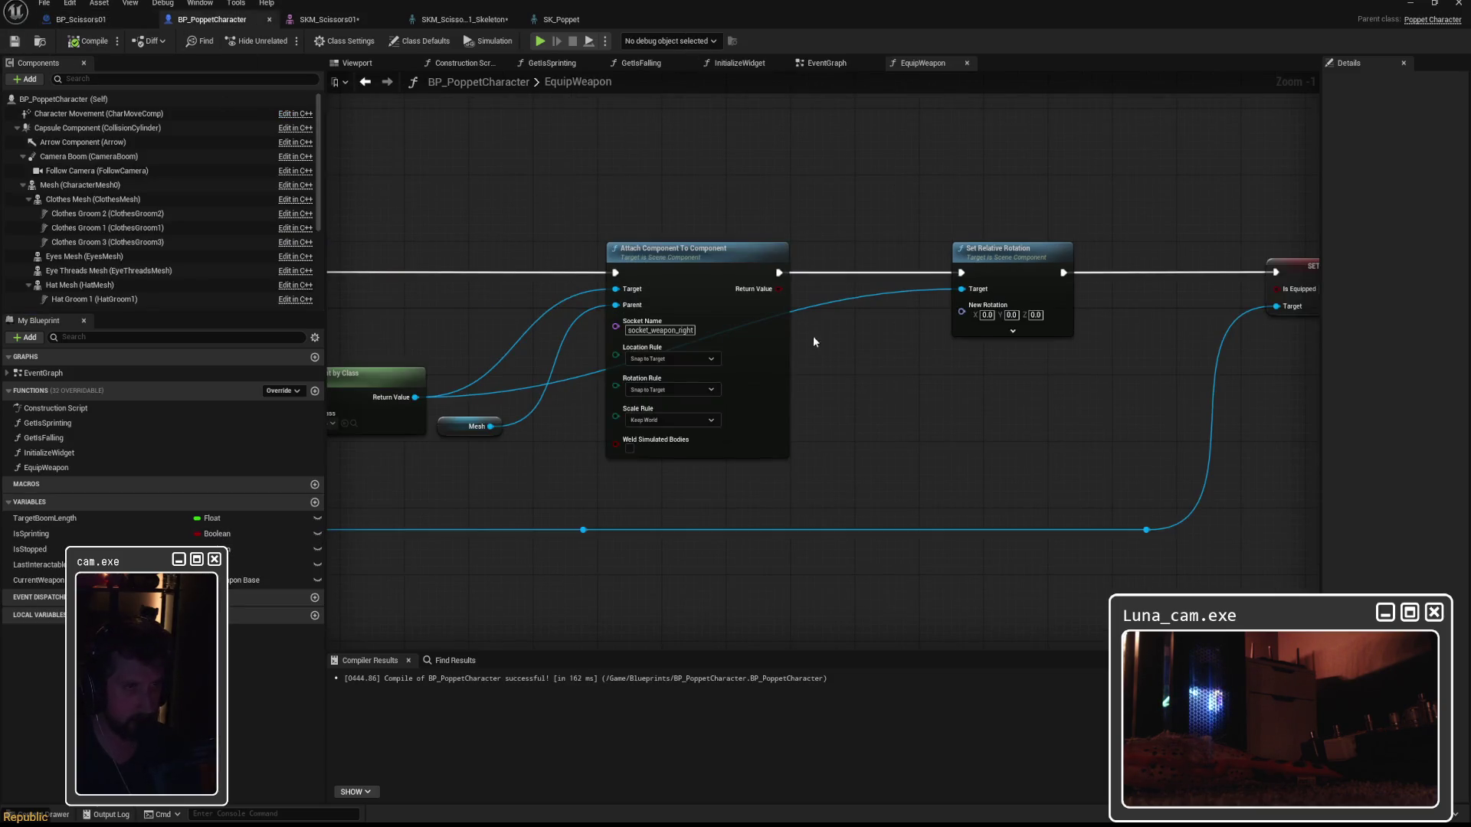
pyautogui.moveTo(813, 341); pyautogui.dragTo(596, 330)
pyautogui.moveTo(786, 241); pyautogui.dragTo(836, 232)
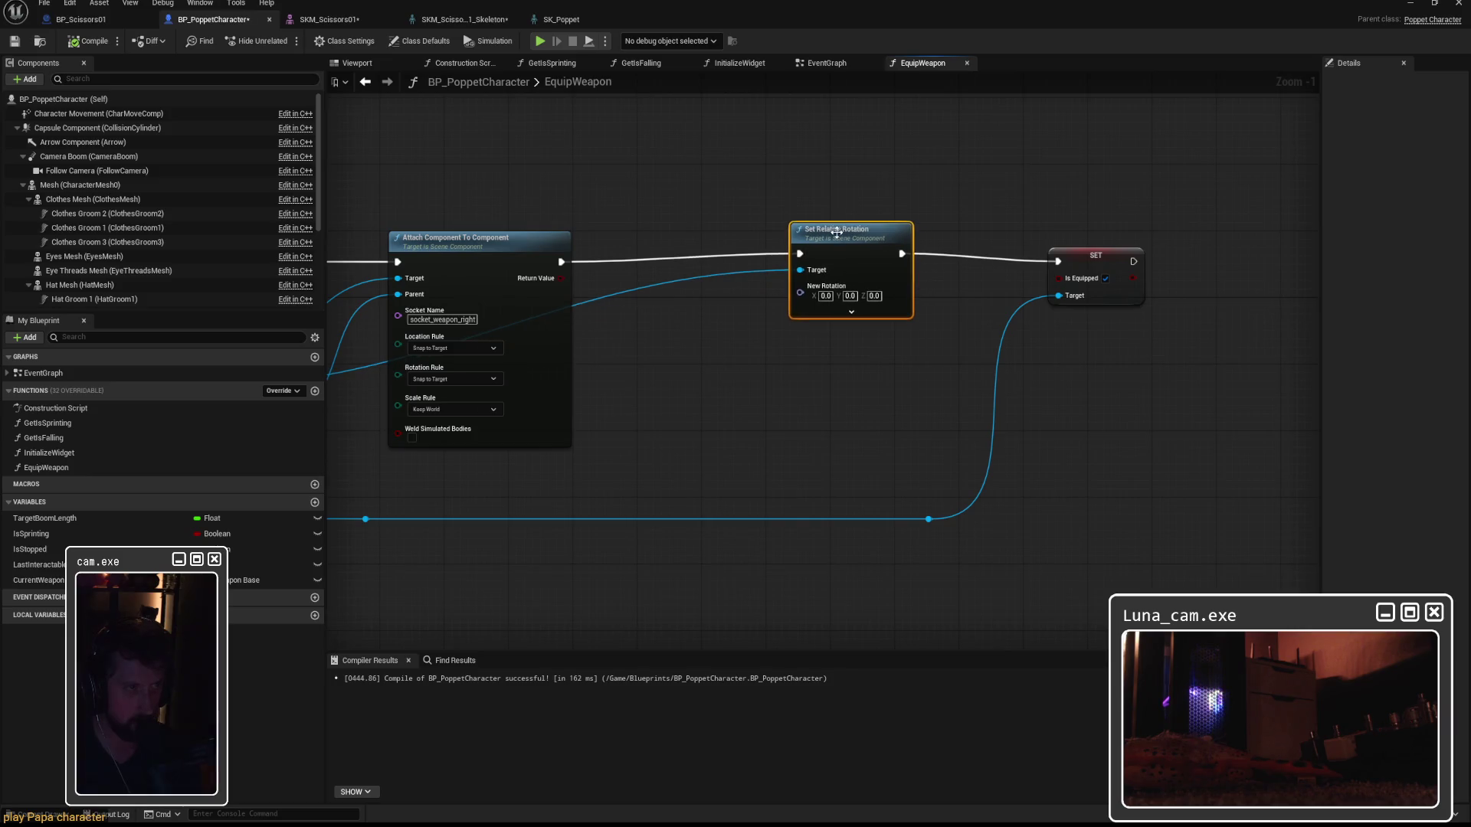
pyautogui.moveTo(668, 255)
pyautogui.mouseDown()
pyautogui.moveTo(1199, 268)
pyautogui.moveTo(1035, 225)
pyautogui.moveTo(1221, 324)
pyautogui.moveTo(362, 274)
pyautogui.mouseUp()
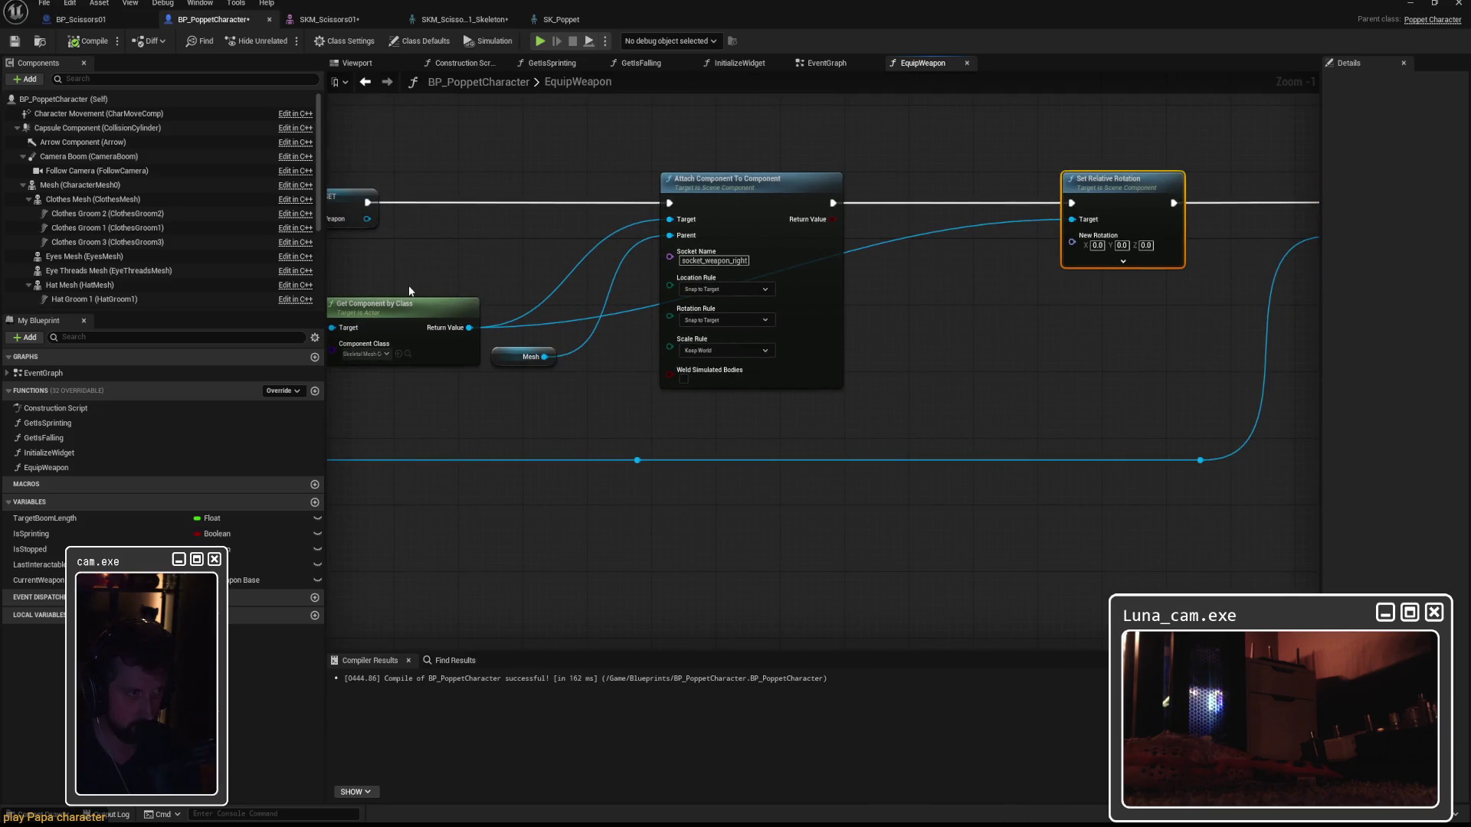
pyautogui.click(108, 19)
pyautogui.click(211, 19)
# Add a Cast To BP_WeaponBase node via the 'cast to bp_' search and position it.
pyautogui.rightClick(1000, 387)
pyautogui.write('cast to bp_')
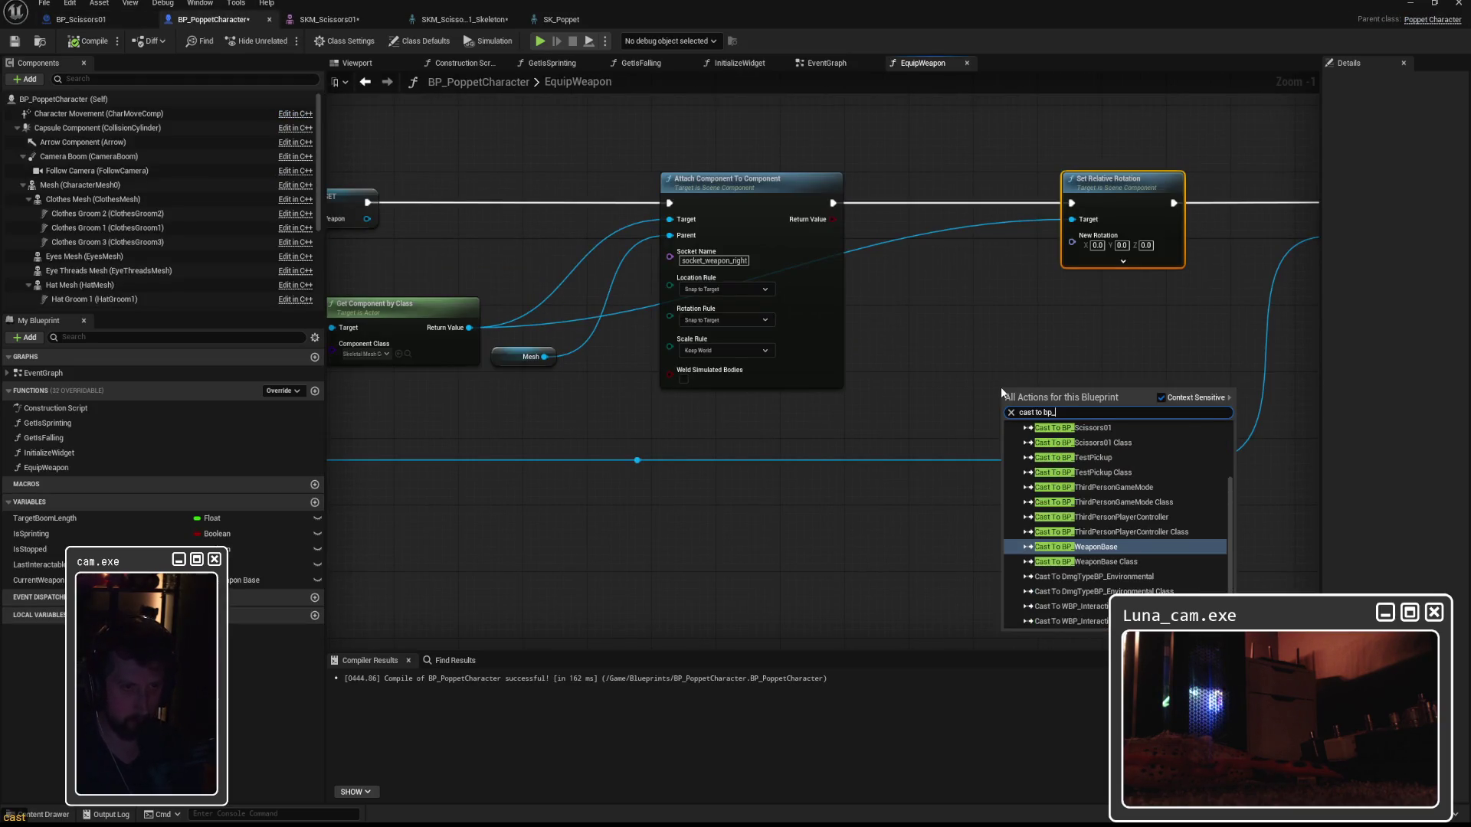
pyautogui.click(1156, 548)
pyautogui.moveTo(1047, 407)
pyautogui.mouseDown()
pyautogui.moveTo(959, 359)
pyautogui.moveTo(931, 385)
pyautogui.mouseUp()
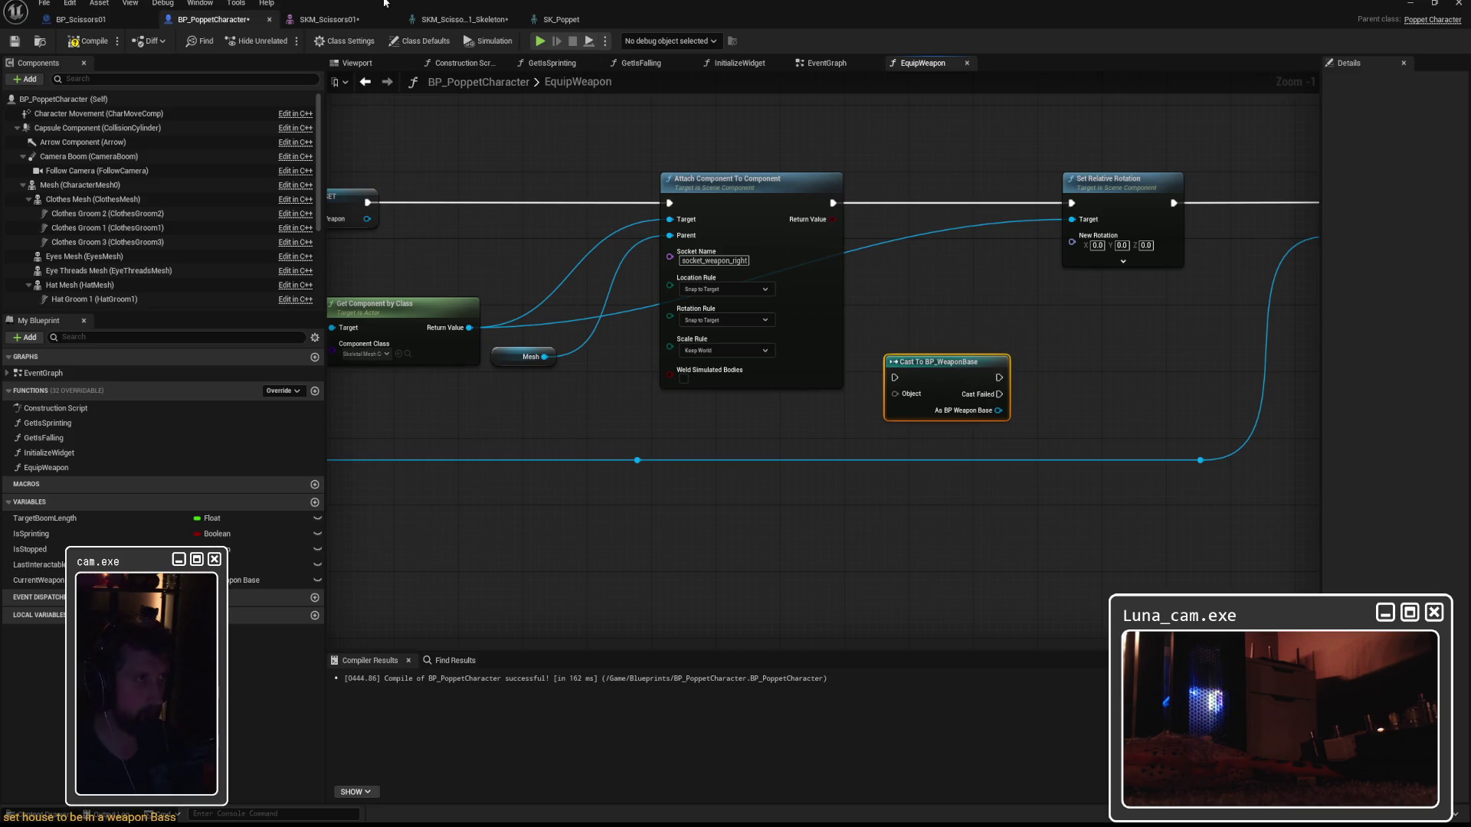
pyautogui.click(80, 19)
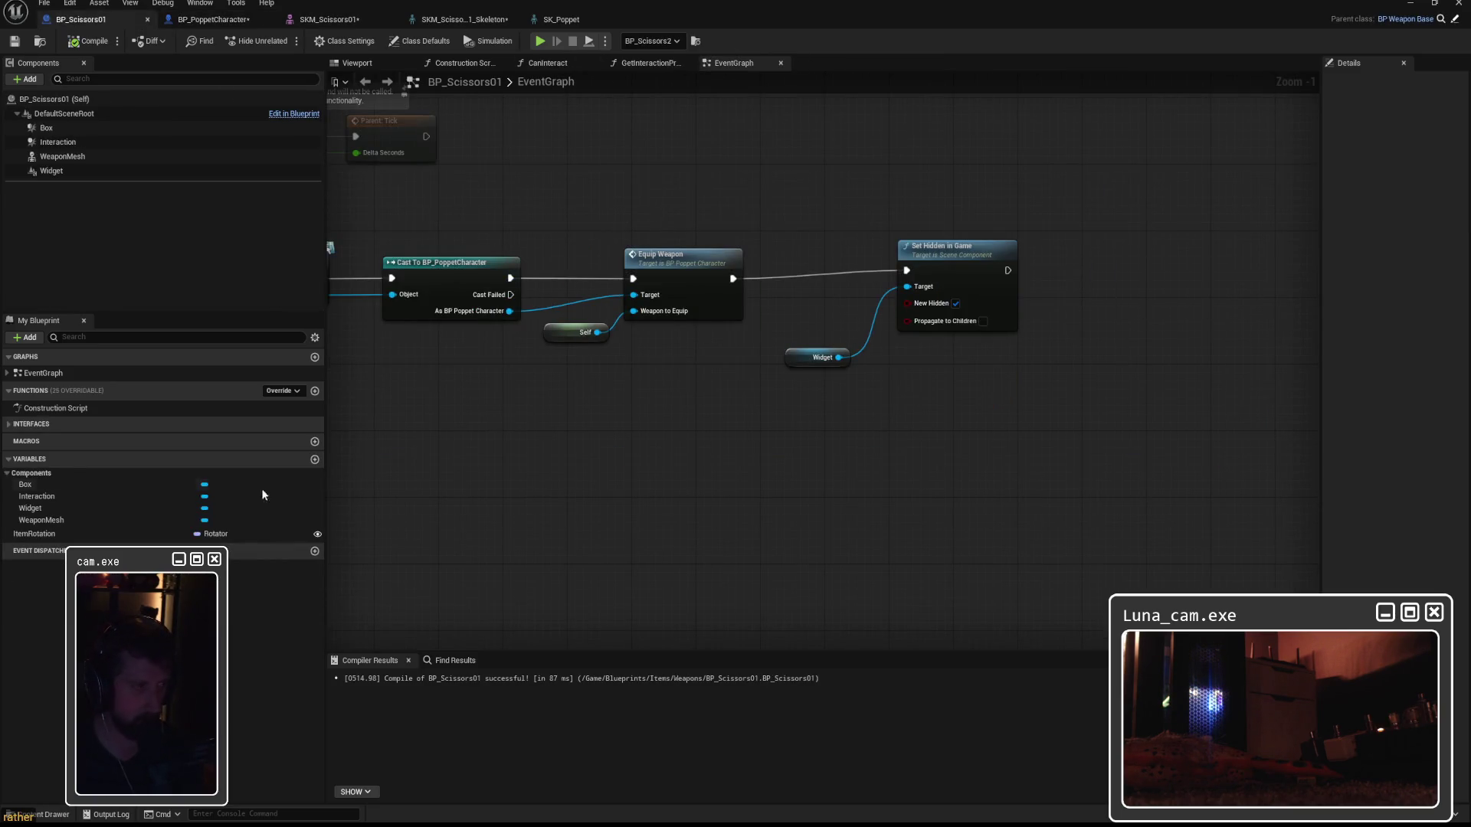
# Delete the ItemRotation variable from BP_Scissors01 and save the blueprint.
pyautogui.click(46, 534)
pyautogui.press('Delete')
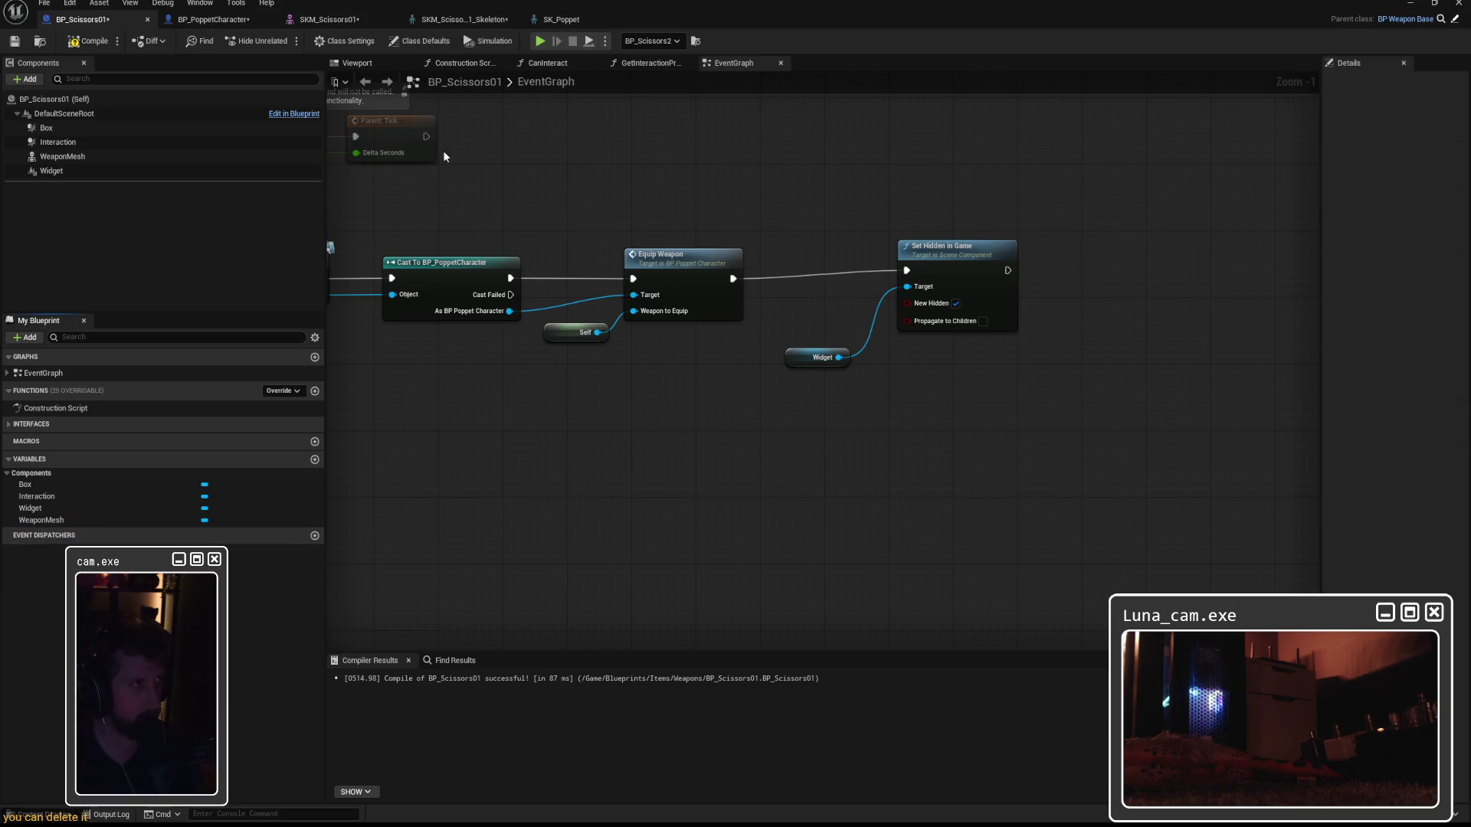
pyautogui.click(15, 41)
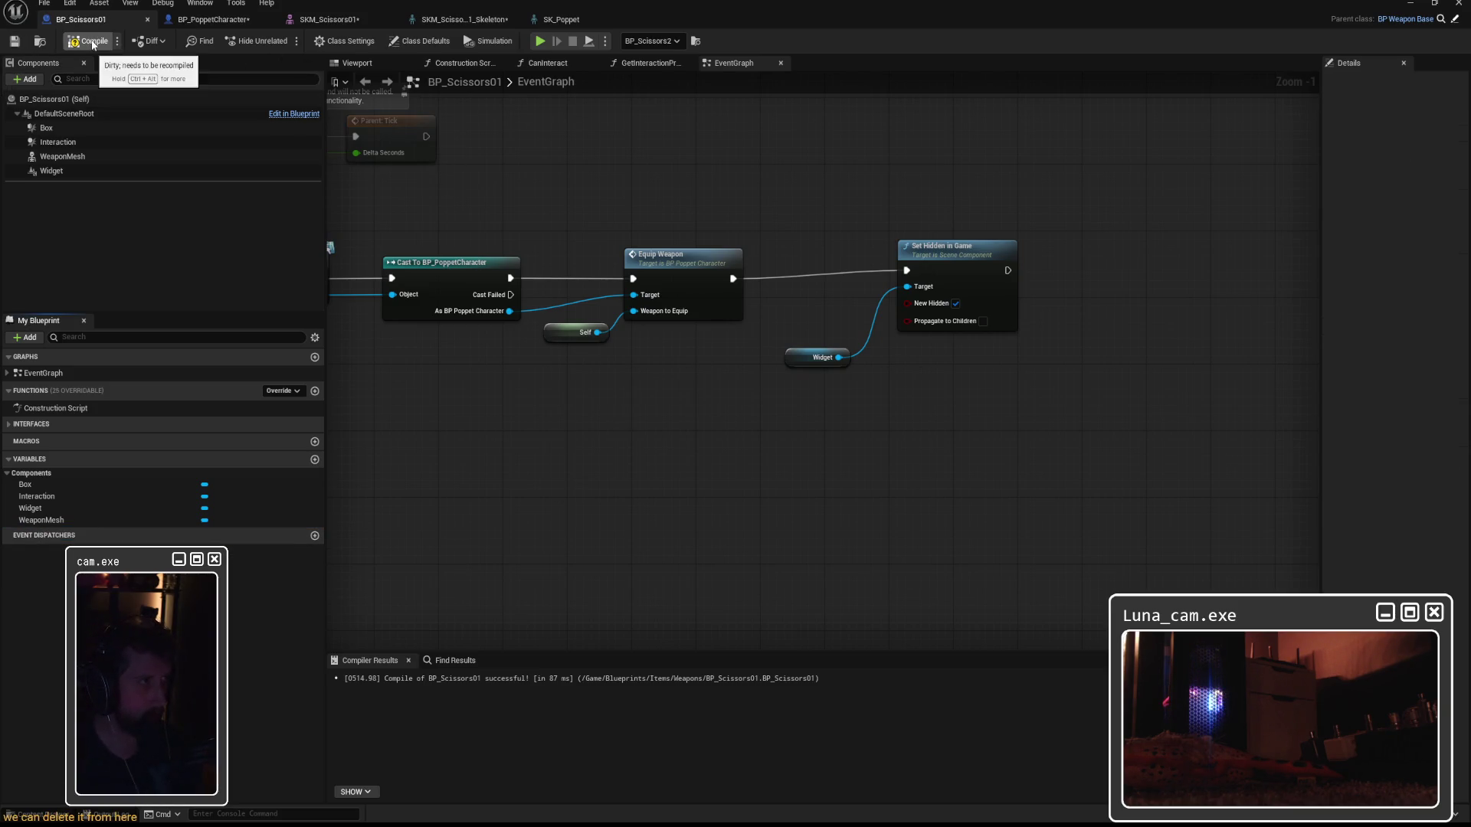
# Open BP_WeaponBase from the Weapons folder for editing.
pyautogui.doubleClick(861, 6)
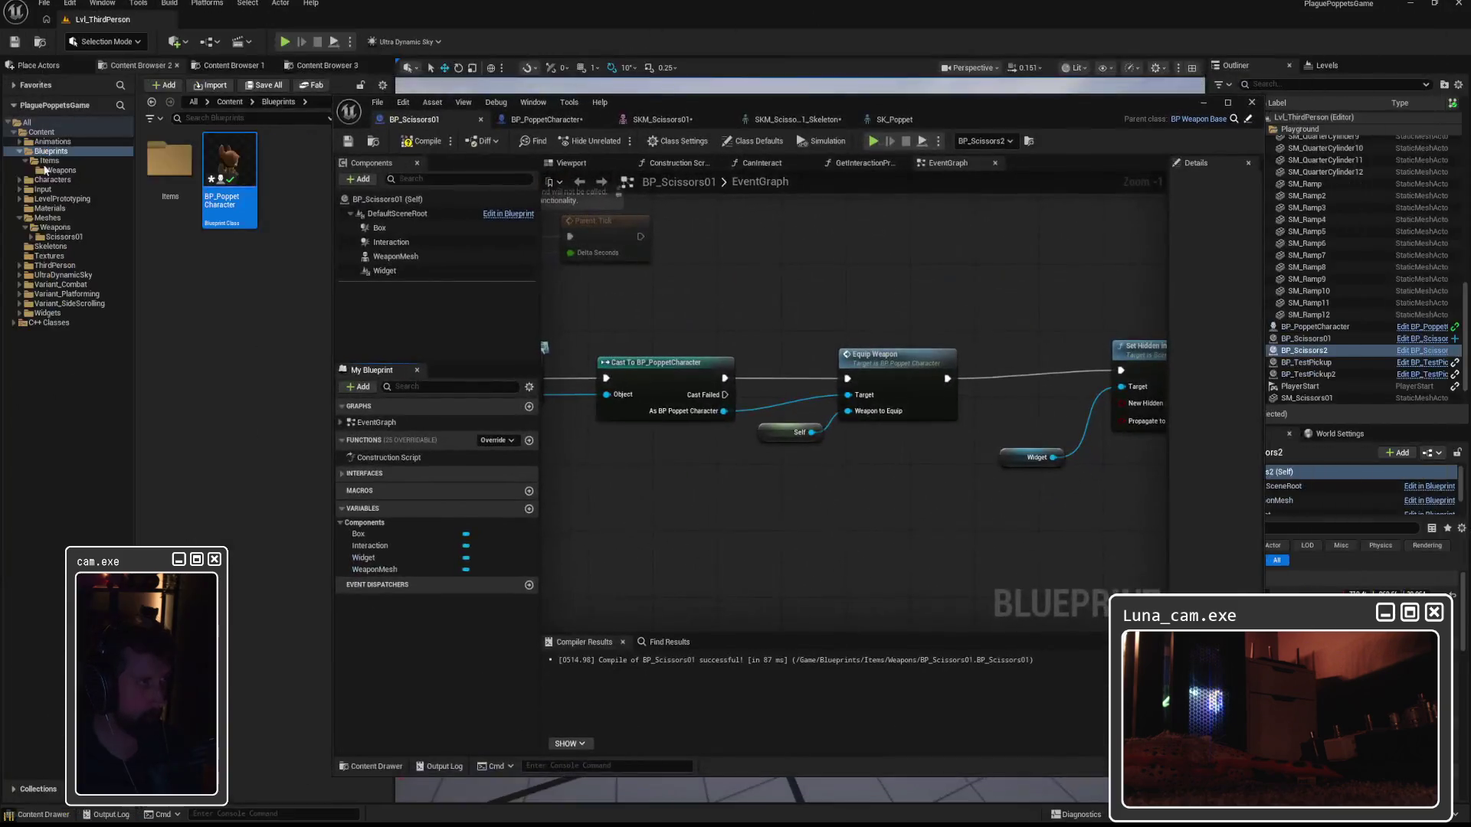
pyautogui.click(61, 170)
pyautogui.click(230, 172)
pyautogui.doubleClick(237, 172)
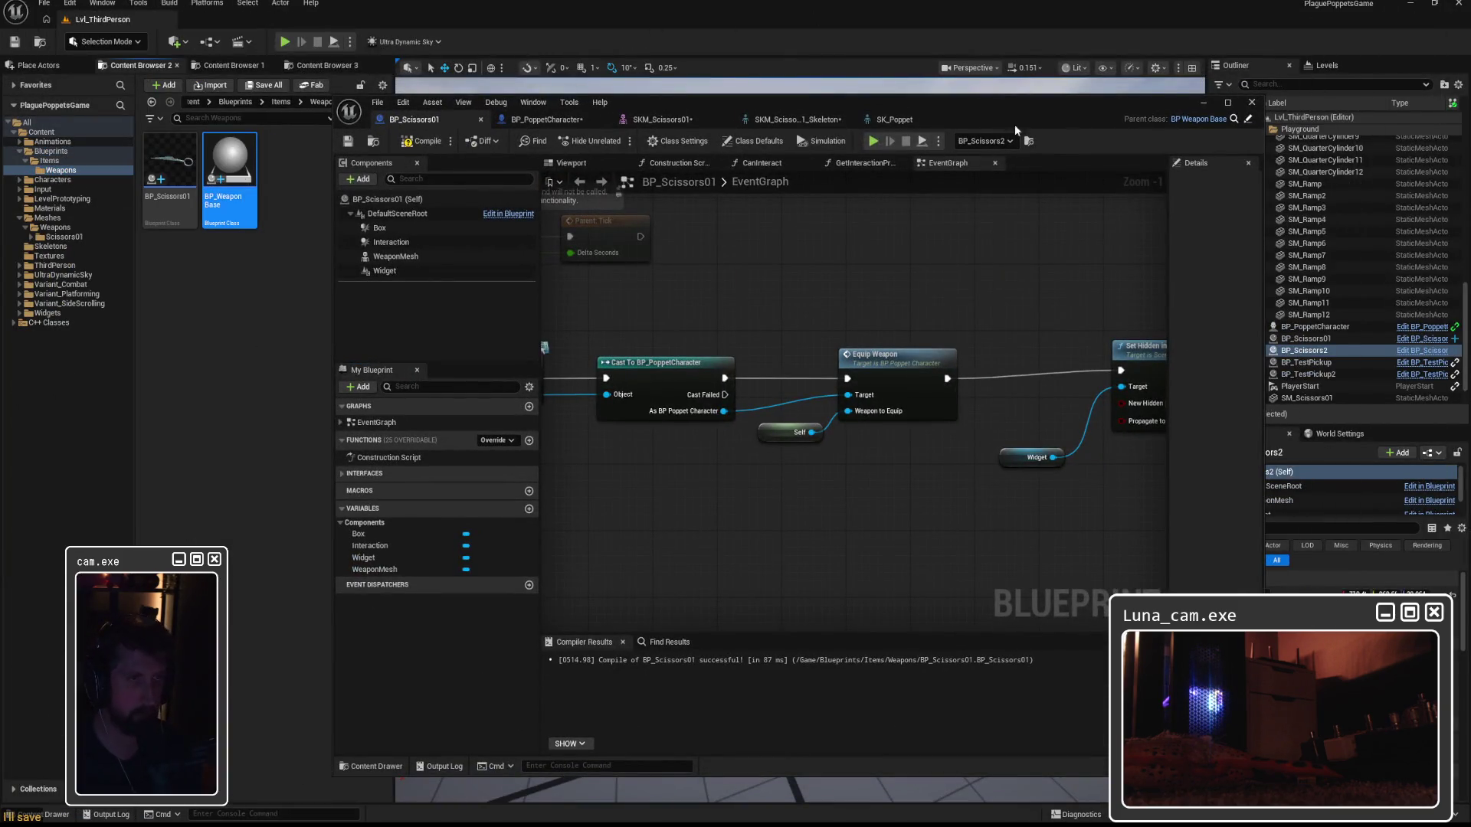
pyautogui.doubleClick(1068, 122)
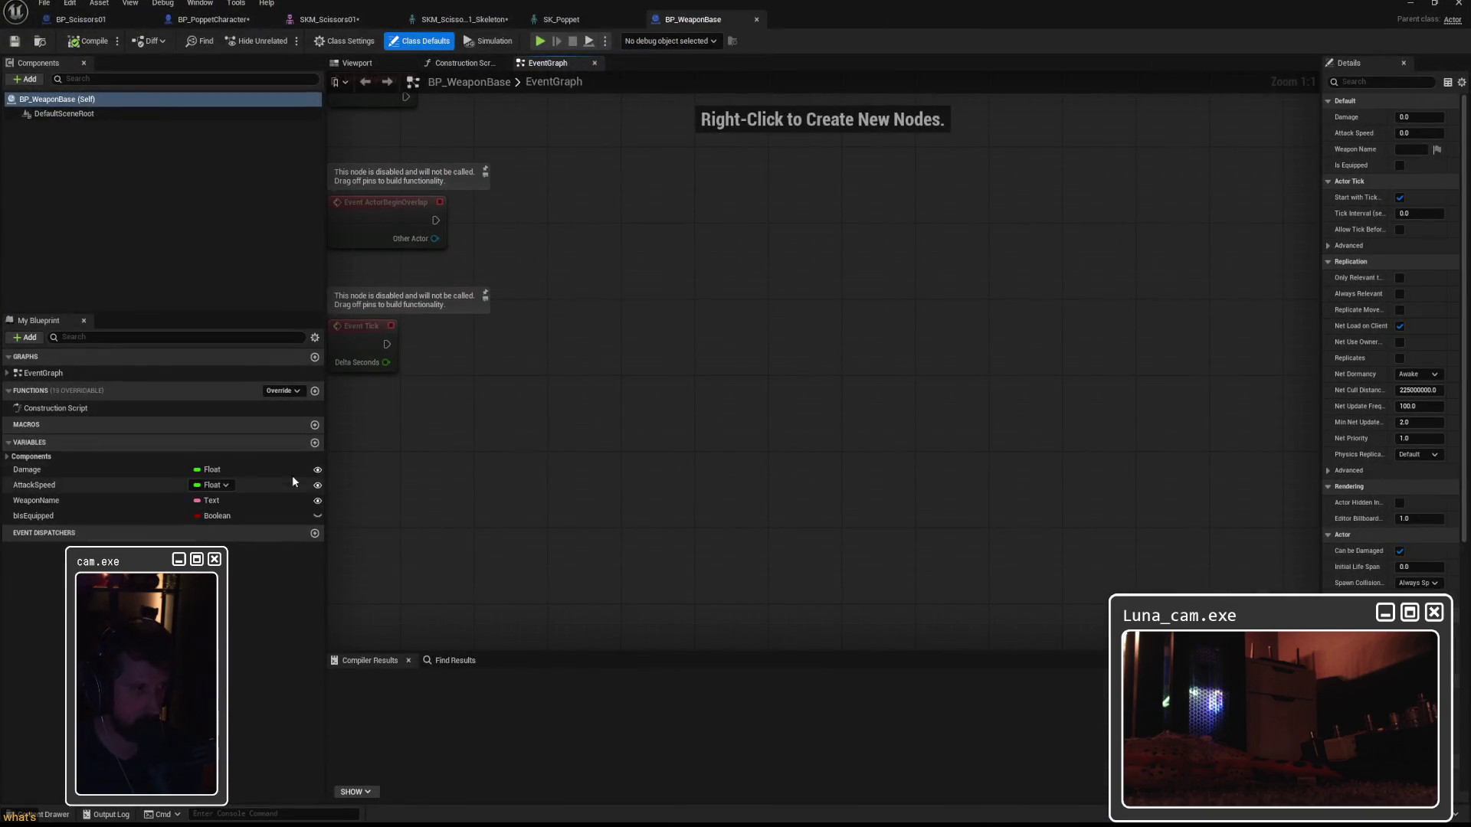
# Give BP_WeaponBase a Rotator variable named ItemRotation and compile it.
pyautogui.click(314, 442)
pyautogui.write('ItemRotation')
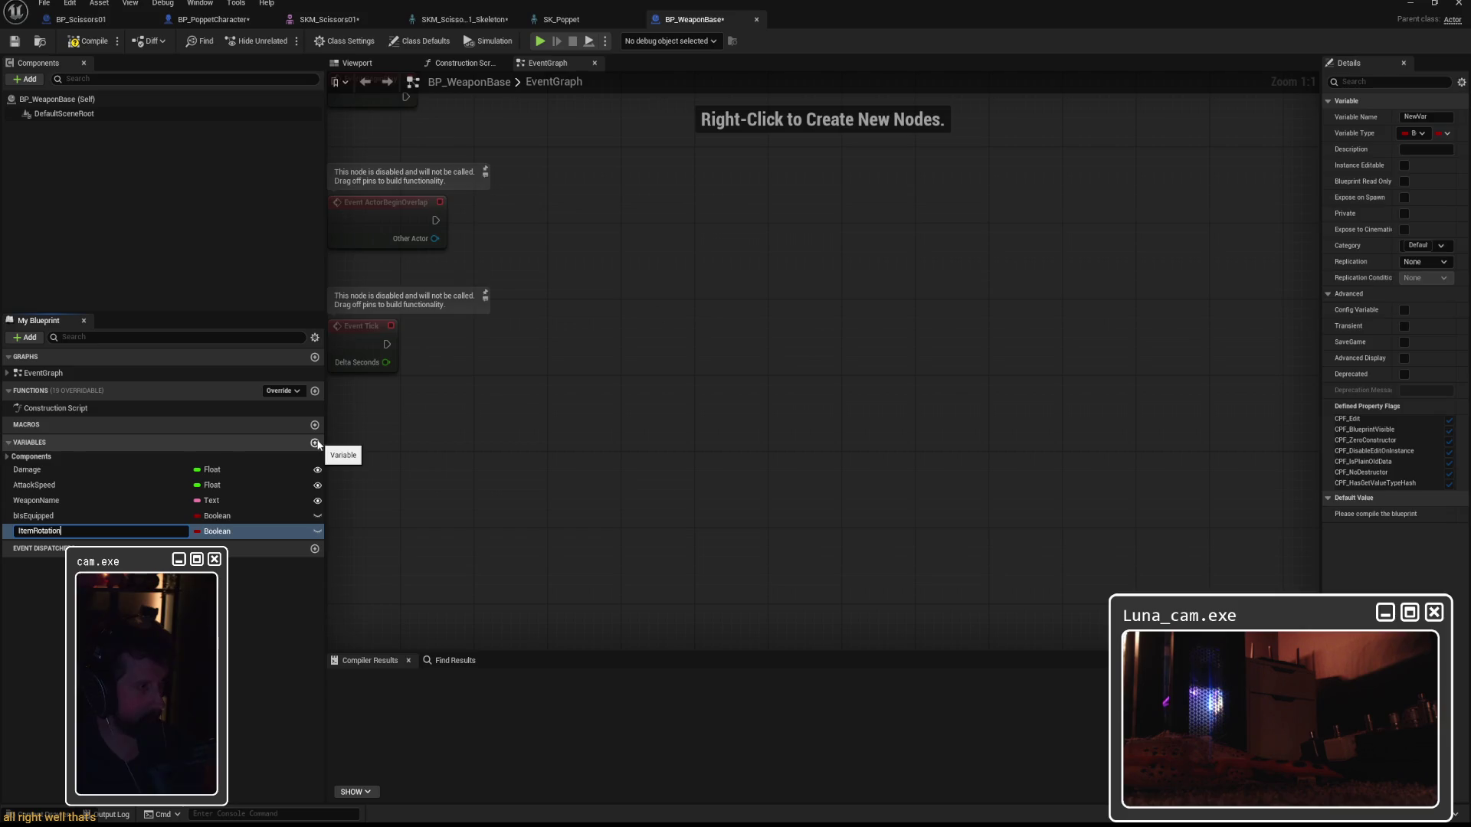
pyautogui.press('Return')
pyautogui.click(215, 531)
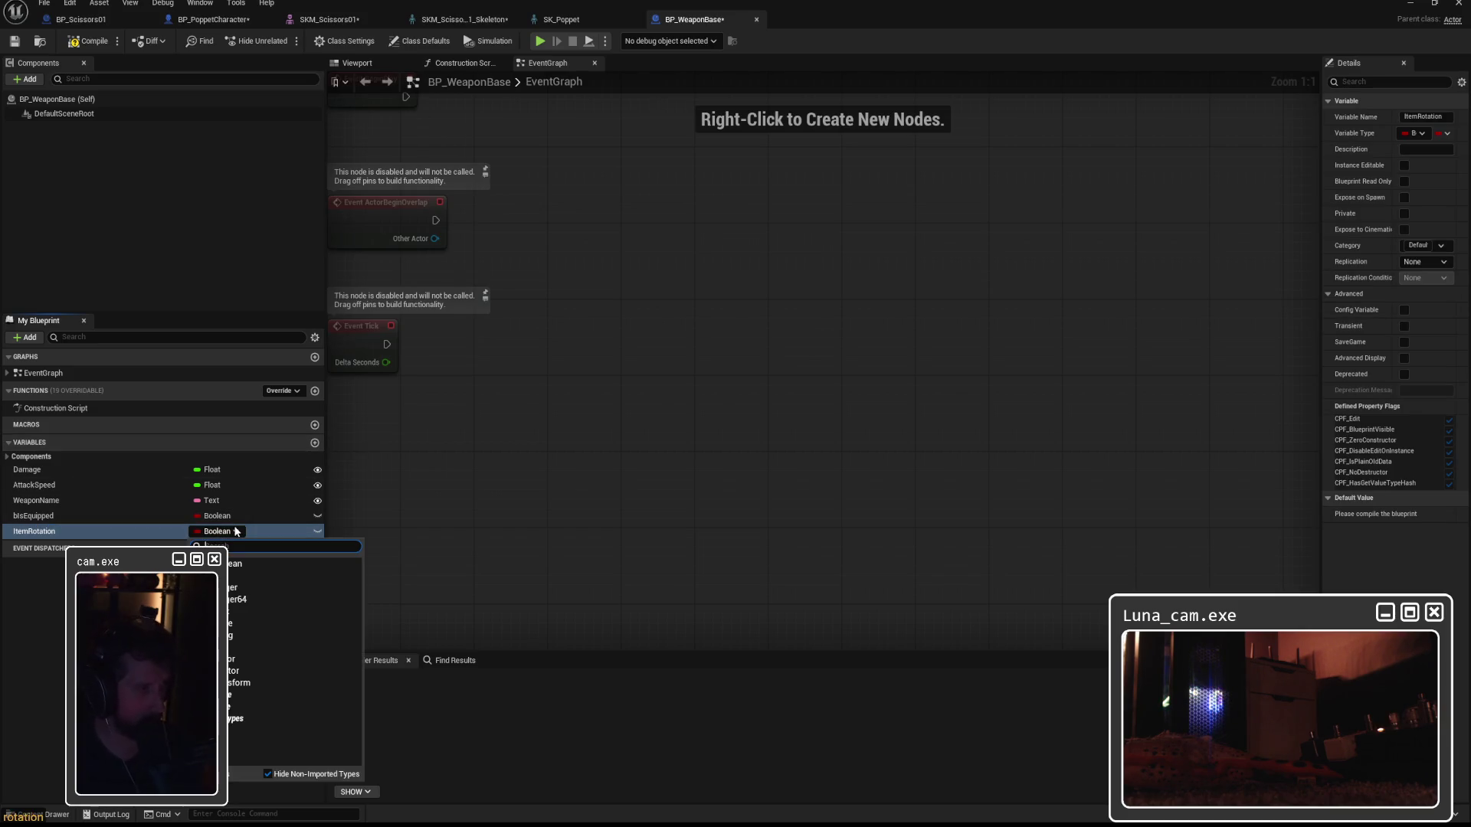
pyautogui.click(229, 660)
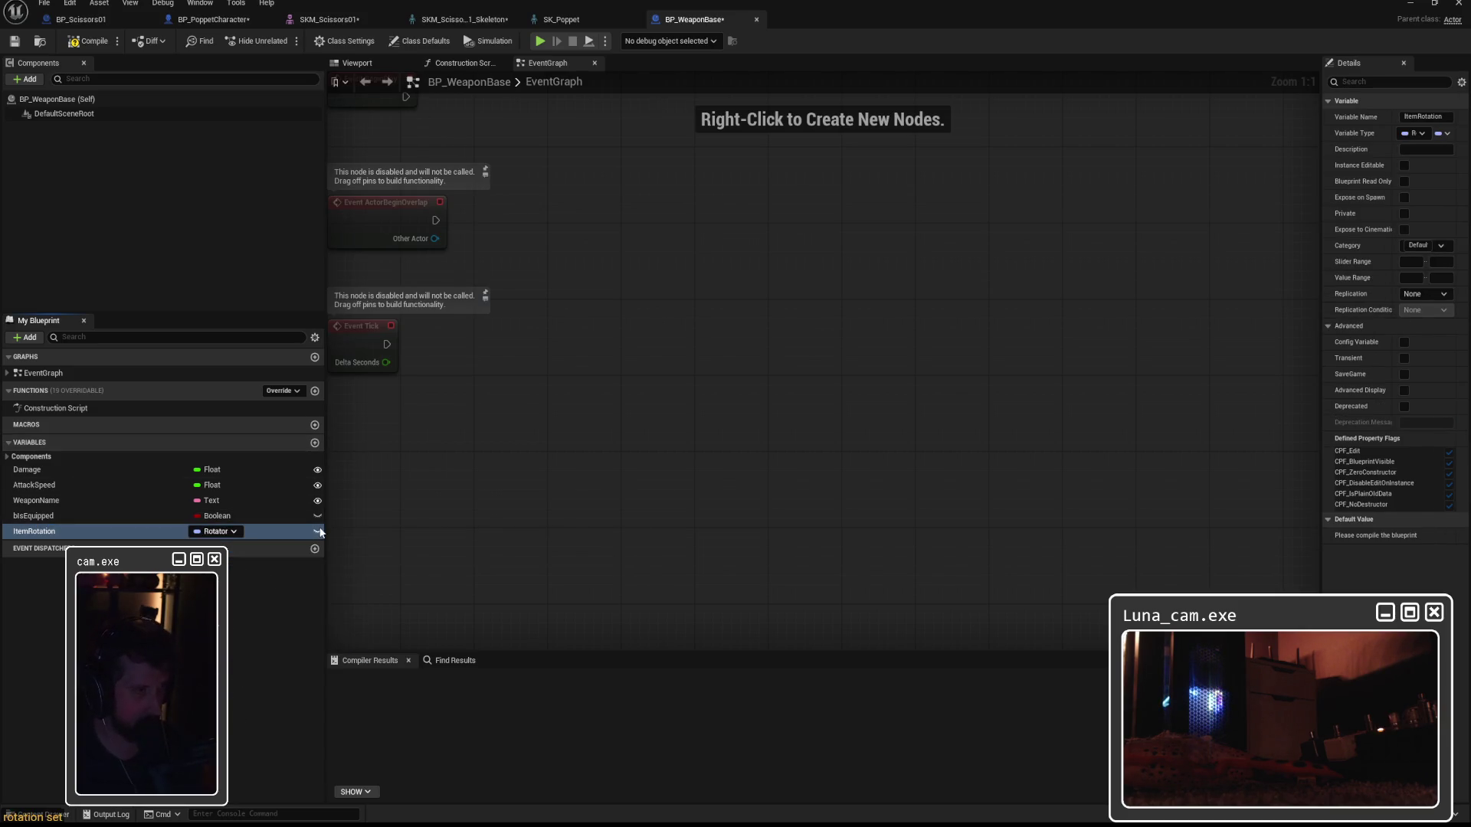
pyautogui.click(79, 42)
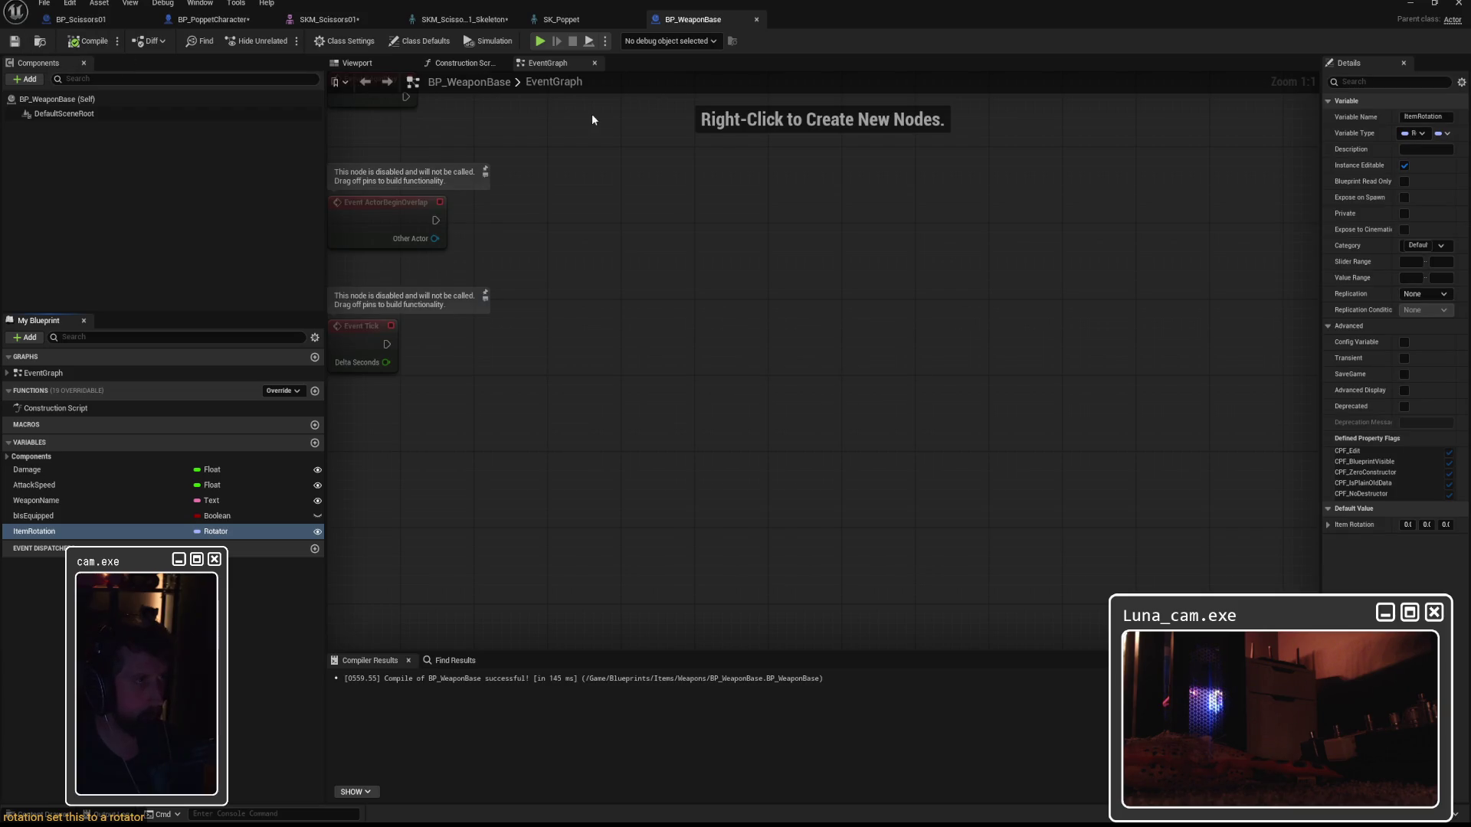
pyautogui.click(83, 20)
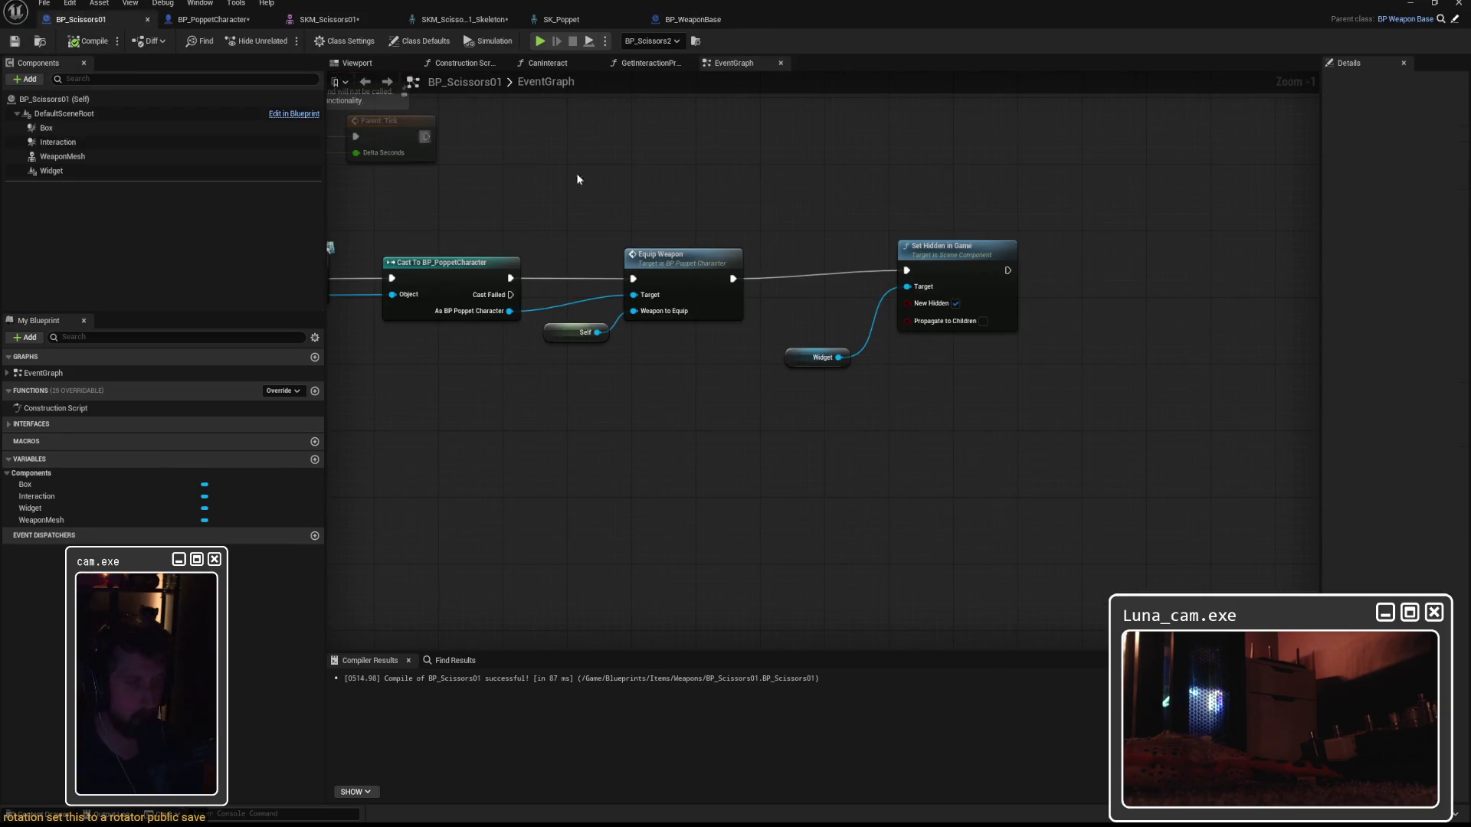
# Rearrange the Set Hidden in Game and Widget nodes, shifting them left.
pyautogui.moveTo(944, 246); pyautogui.dragTo(990, 260)
pyautogui.moveTo(823, 362); pyautogui.dragTo(846, 361)
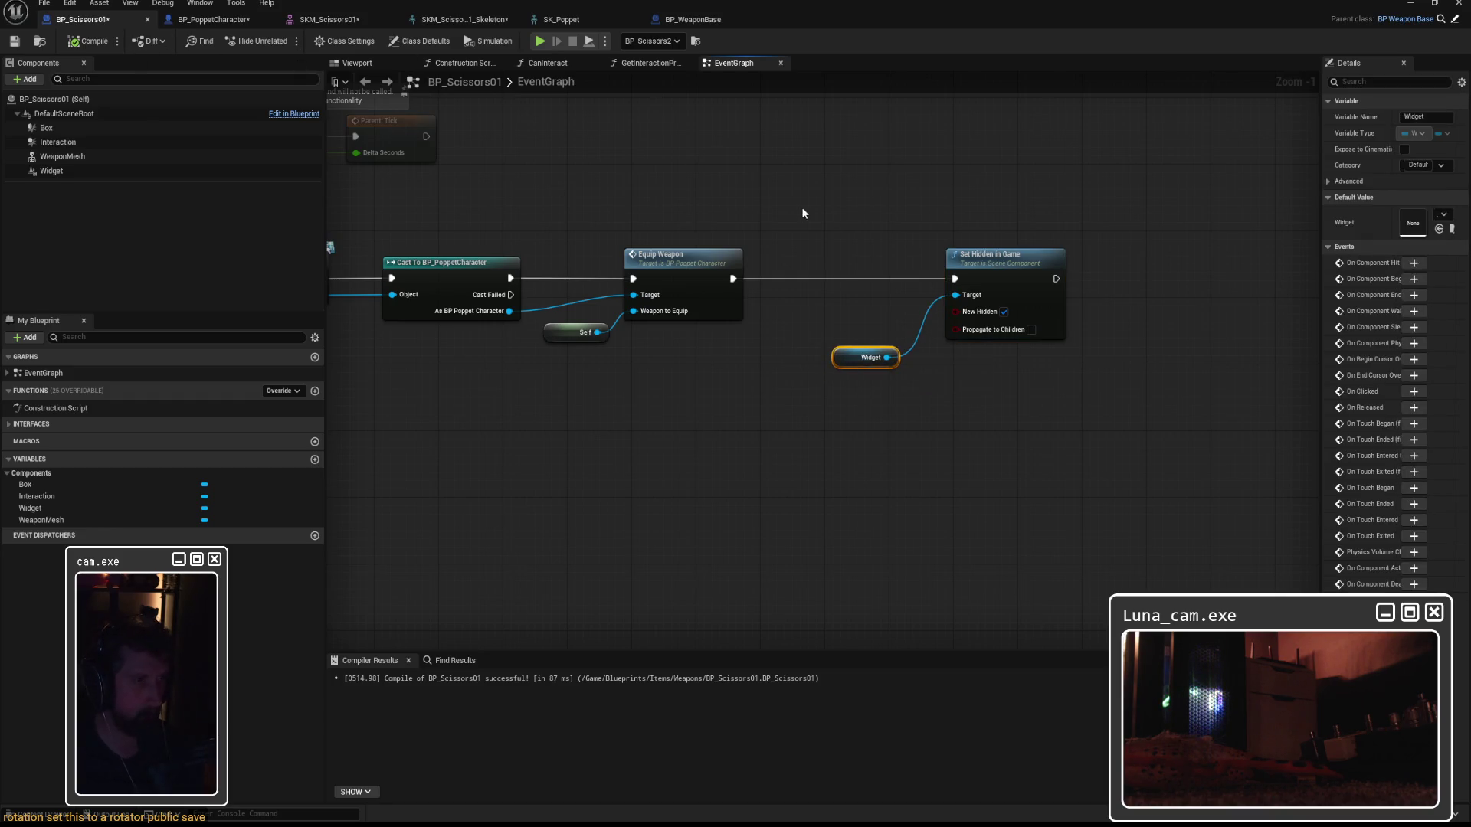
pyautogui.moveTo(796, 205); pyautogui.dragTo(1072, 375)
pyautogui.moveTo(865, 357); pyautogui.dragTo(729, 357)
pyautogui.click(690, 191)
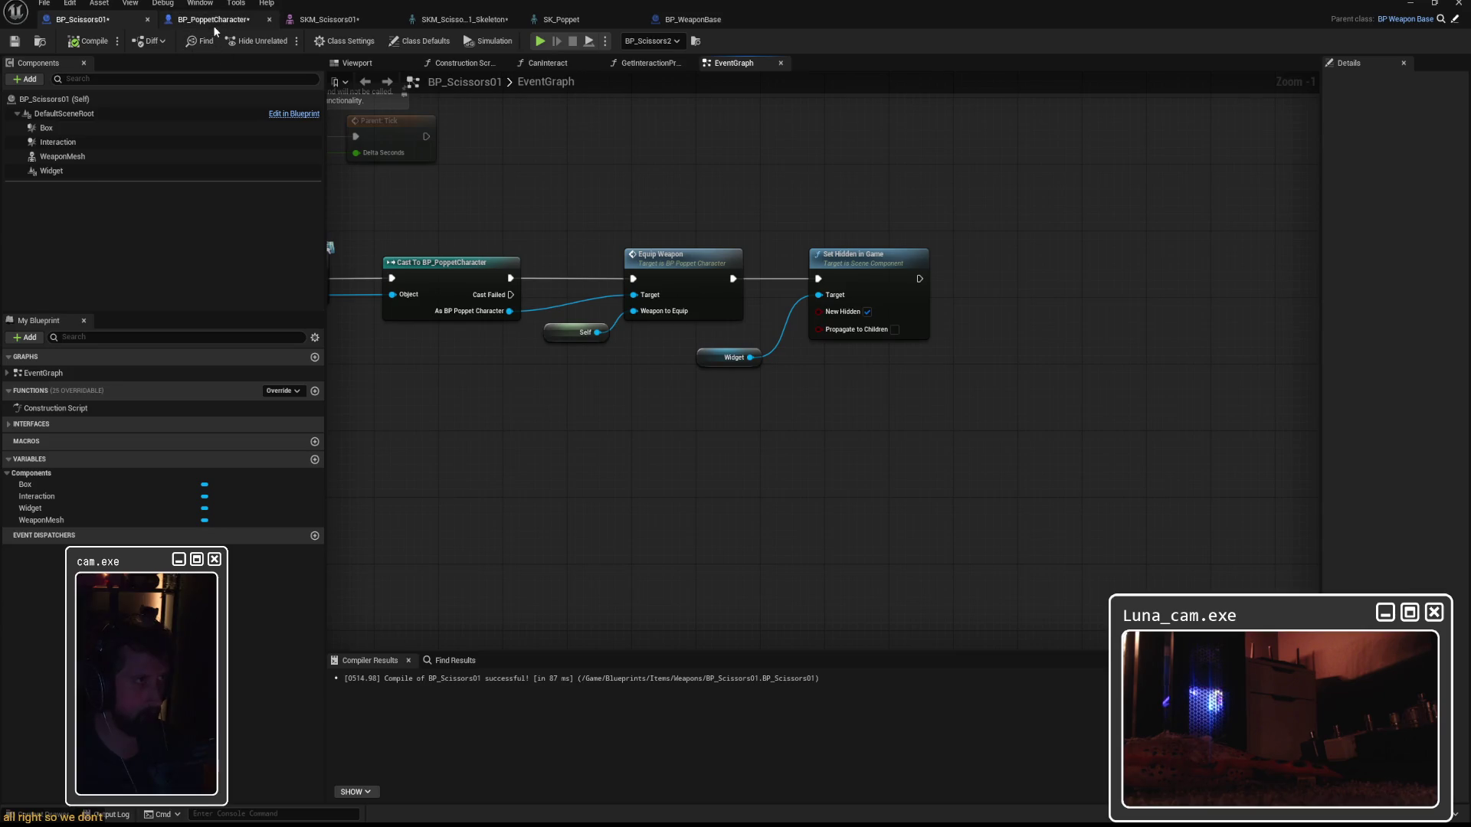
# In EquipWeapon, move the cast node toward the execution line and Set Relative Rotation right.
pyautogui.click(215, 23)
pyautogui.moveTo(822, 366); pyautogui.dragTo(821, 342)
pyautogui.moveTo(690, 210)
pyautogui.mouseDown()
pyautogui.moveTo(784, 330)
pyautogui.moveTo(760, 352)
pyautogui.mouseUp()
pyautogui.moveTo(966, 183); pyautogui.dragTo(1006, 183)
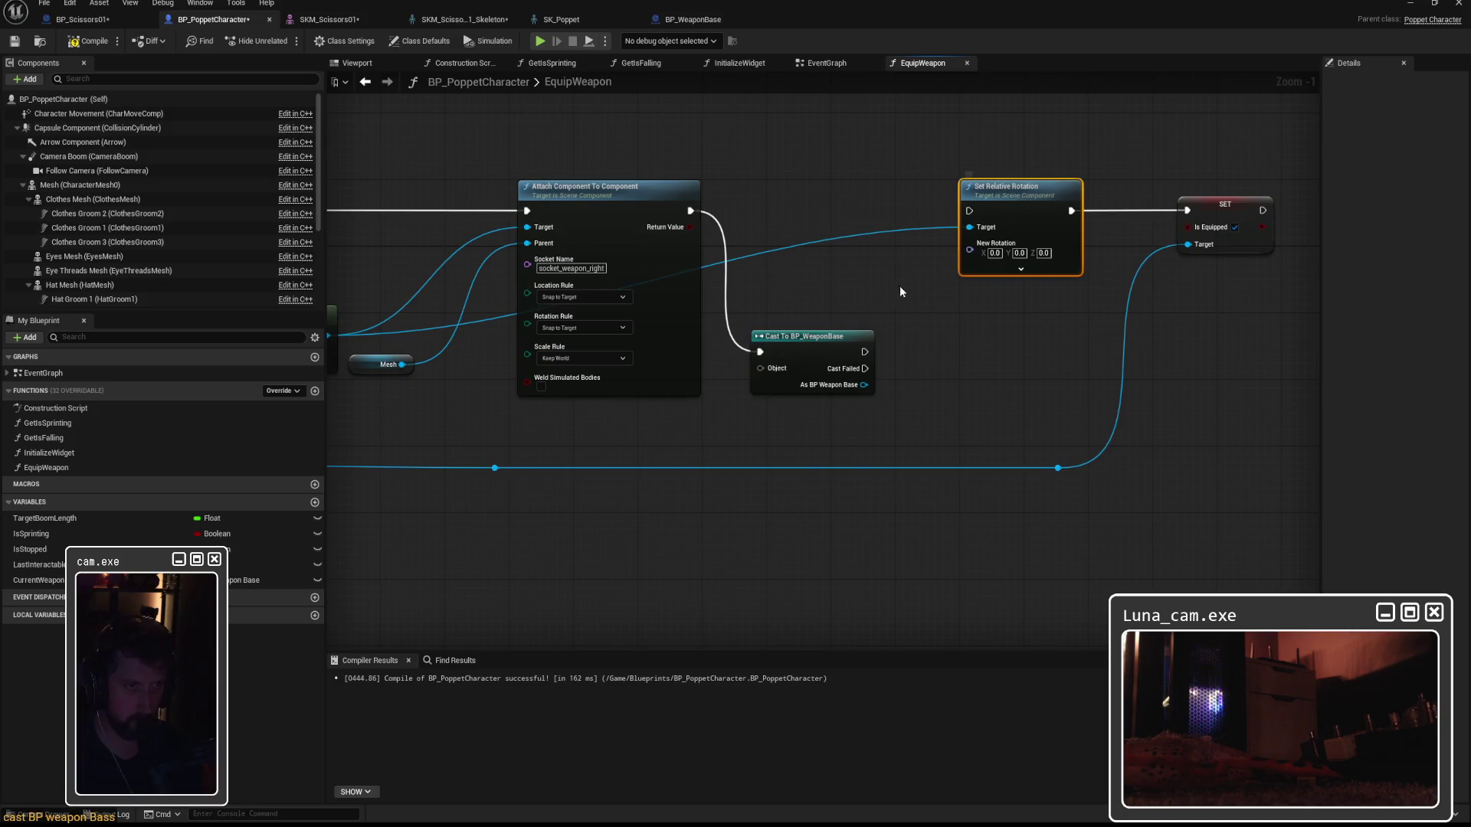
# Add a Get Item Rotation node from the weapon reference, deleting a mistaken Set Item Rotation node.
pyautogui.moveTo(864, 385); pyautogui.dragTo(926, 369)
pyautogui.write('set item')
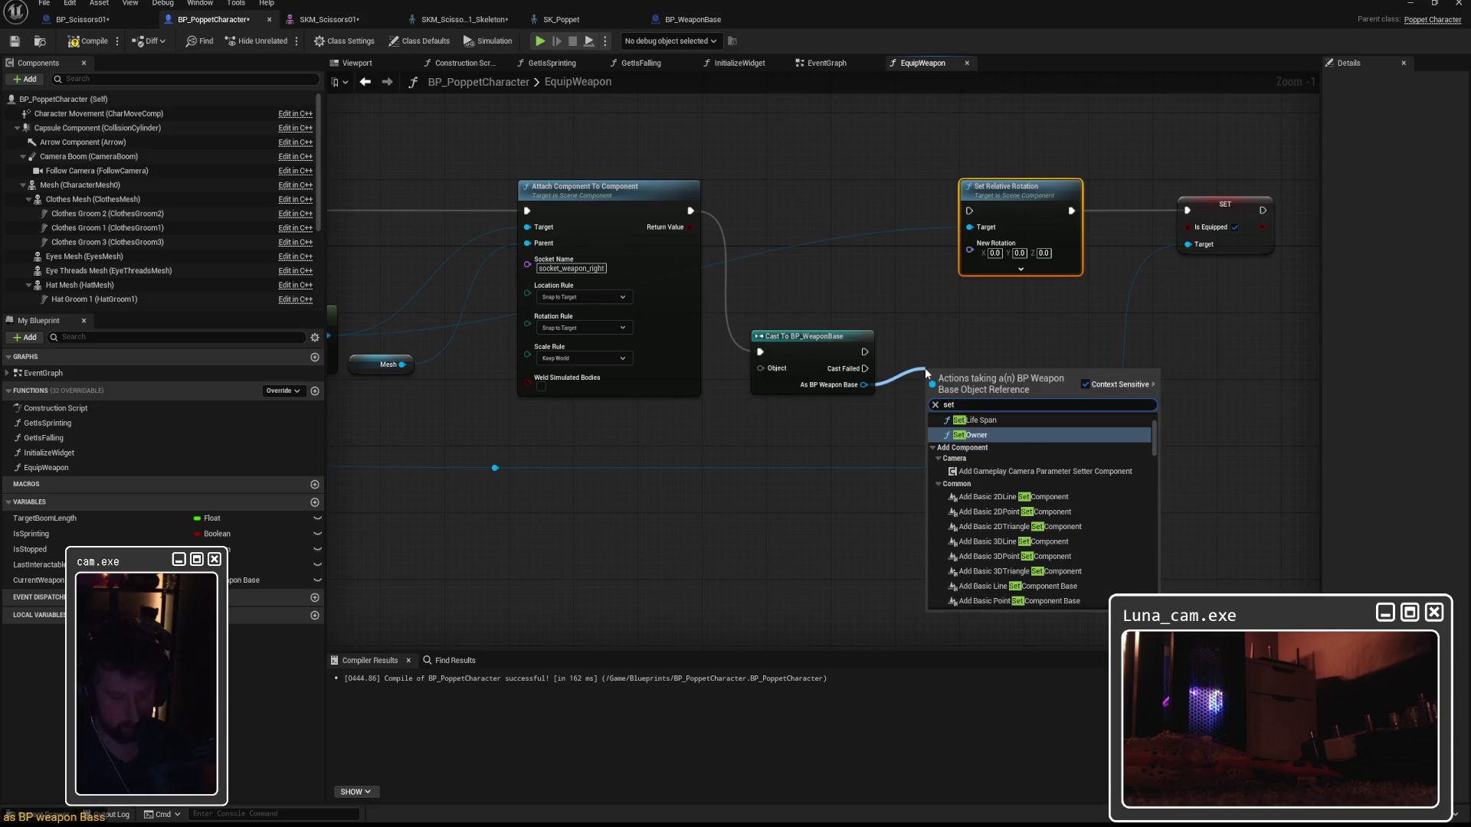
pyautogui.click(988, 503)
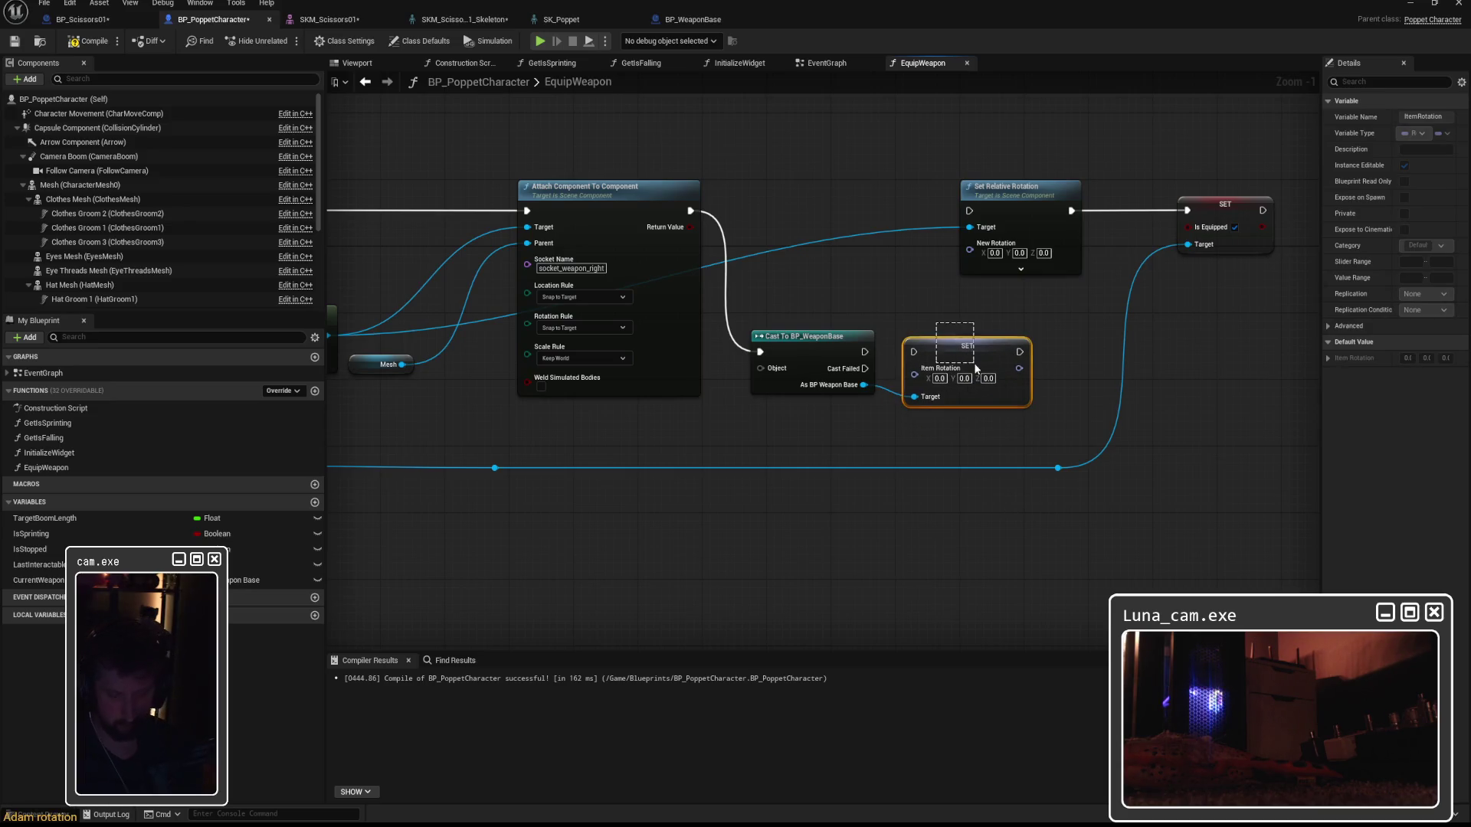
pyautogui.press('Delete')
pyautogui.moveTo(863, 384); pyautogui.dragTo(918, 376)
pyautogui.write('get item')
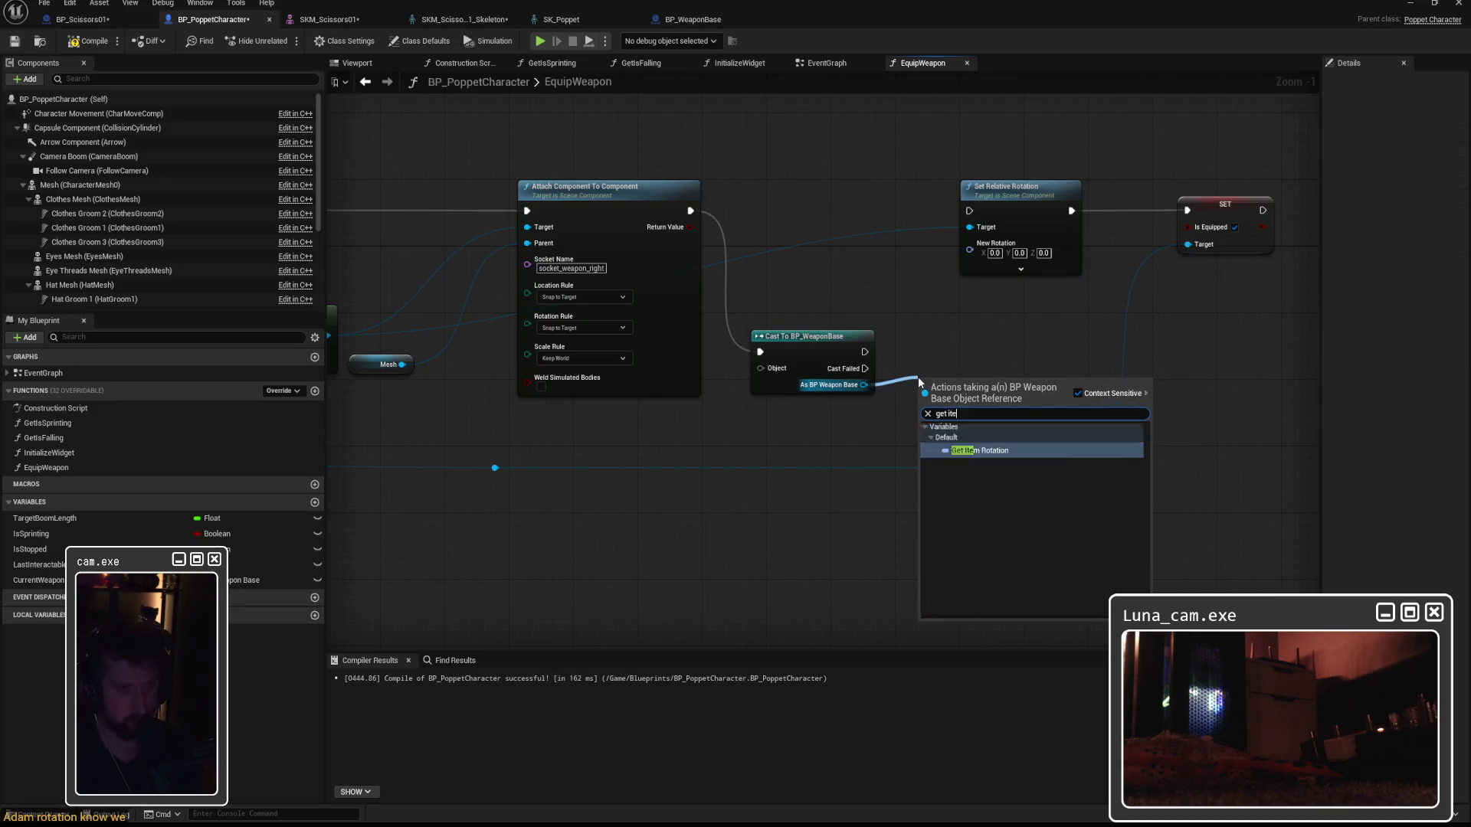
pyautogui.click(1004, 450)
# Feed Item Rotation into Set Relative Rotation's New Rotation, tidy the nodes and compile.
pyautogui.moveTo(996, 380)
pyautogui.mouseDown()
pyautogui.moveTo(1030, 308)
pyautogui.moveTo(970, 244)
pyautogui.mouseUp()
pyautogui.moveTo(865, 352); pyautogui.dragTo(969, 211)
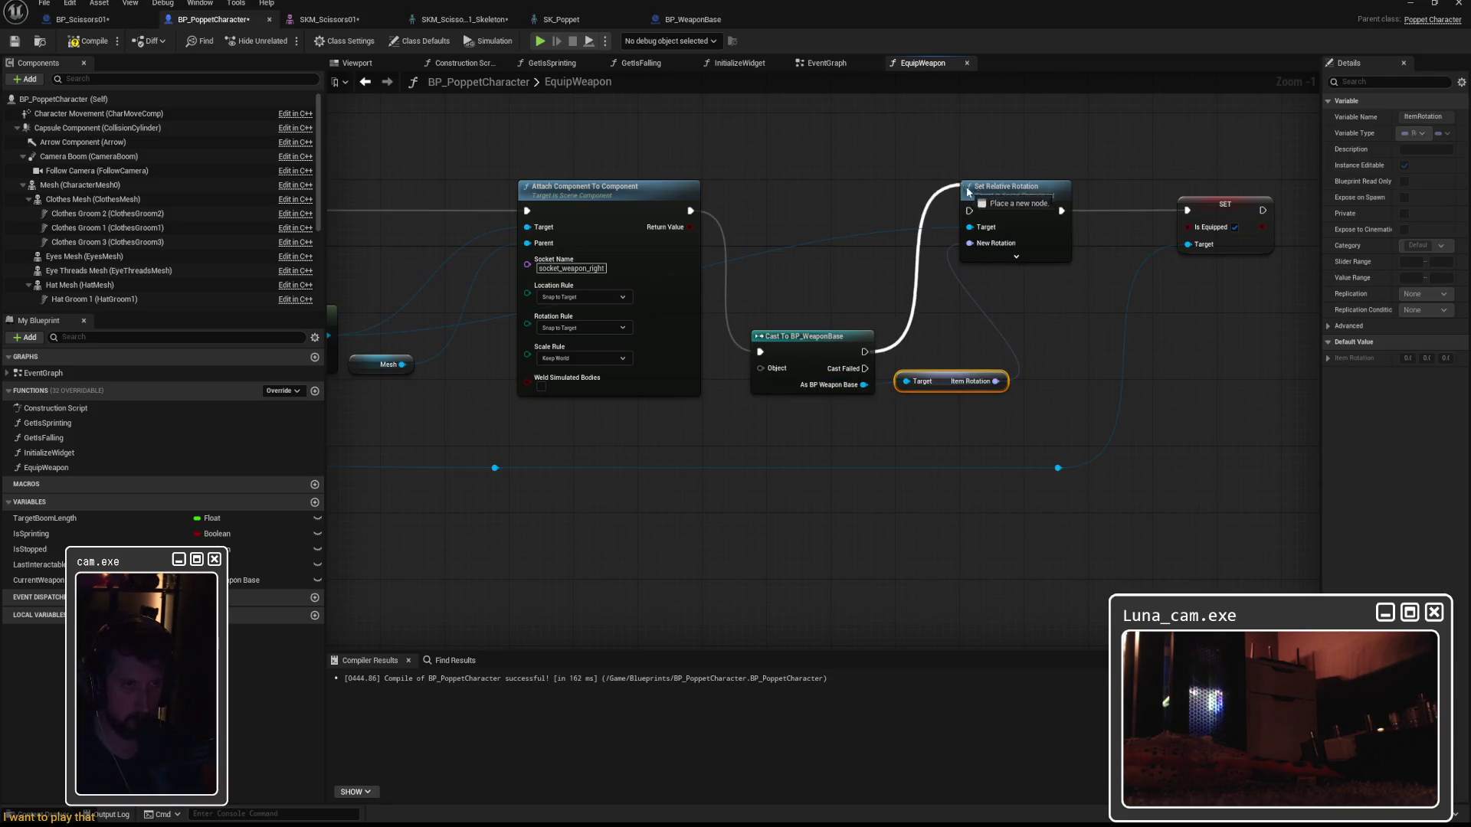
pyautogui.moveTo(819, 339)
pyautogui.mouseDown()
pyautogui.moveTo(843, 168)
pyautogui.moveTo(838, 200)
pyautogui.mouseUp()
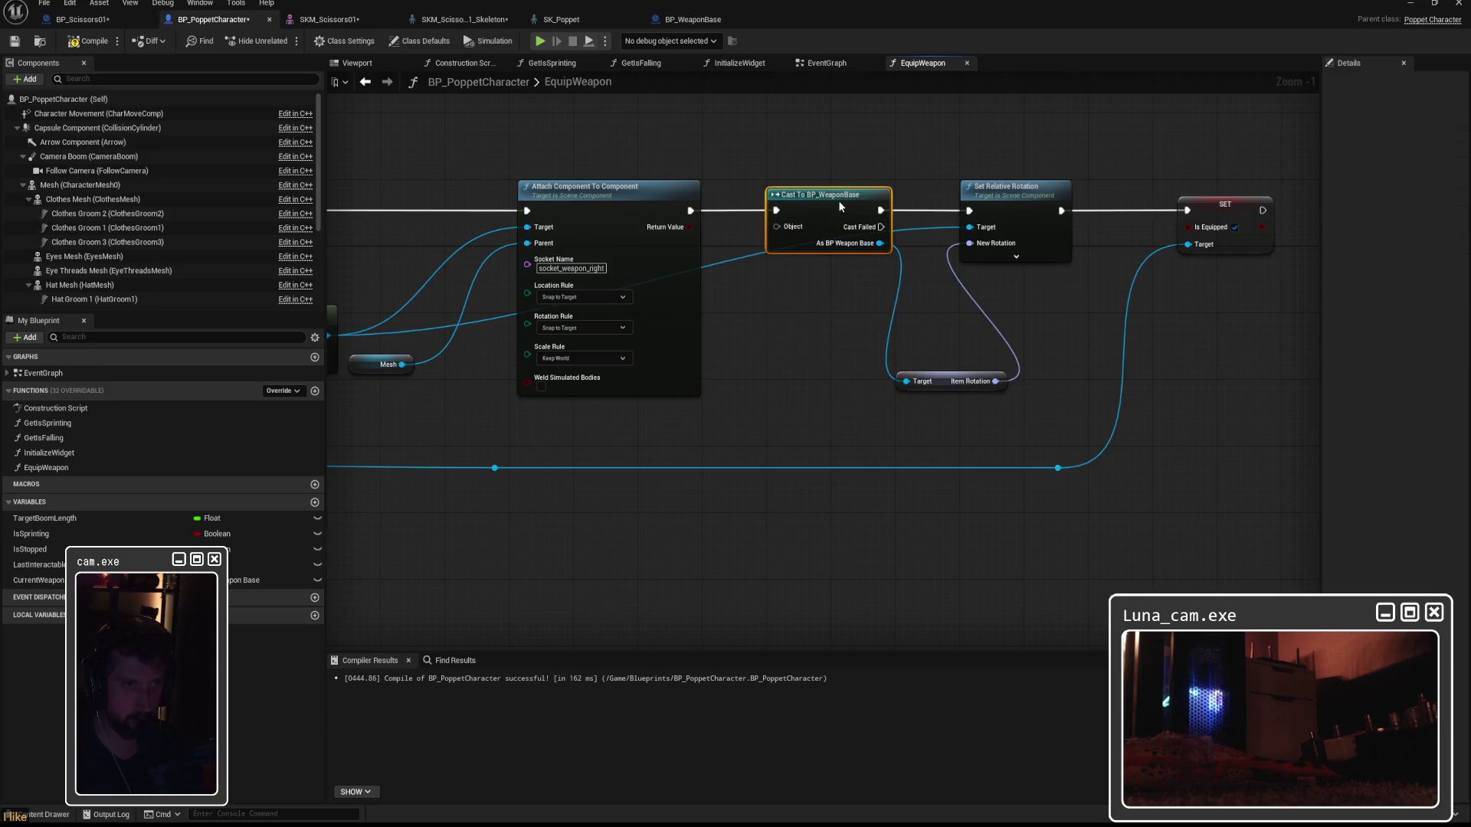
pyautogui.moveTo(955, 374); pyautogui.dragTo(956, 306)
pyautogui.moveTo(1003, 184); pyautogui.dragTo(1060, 182)
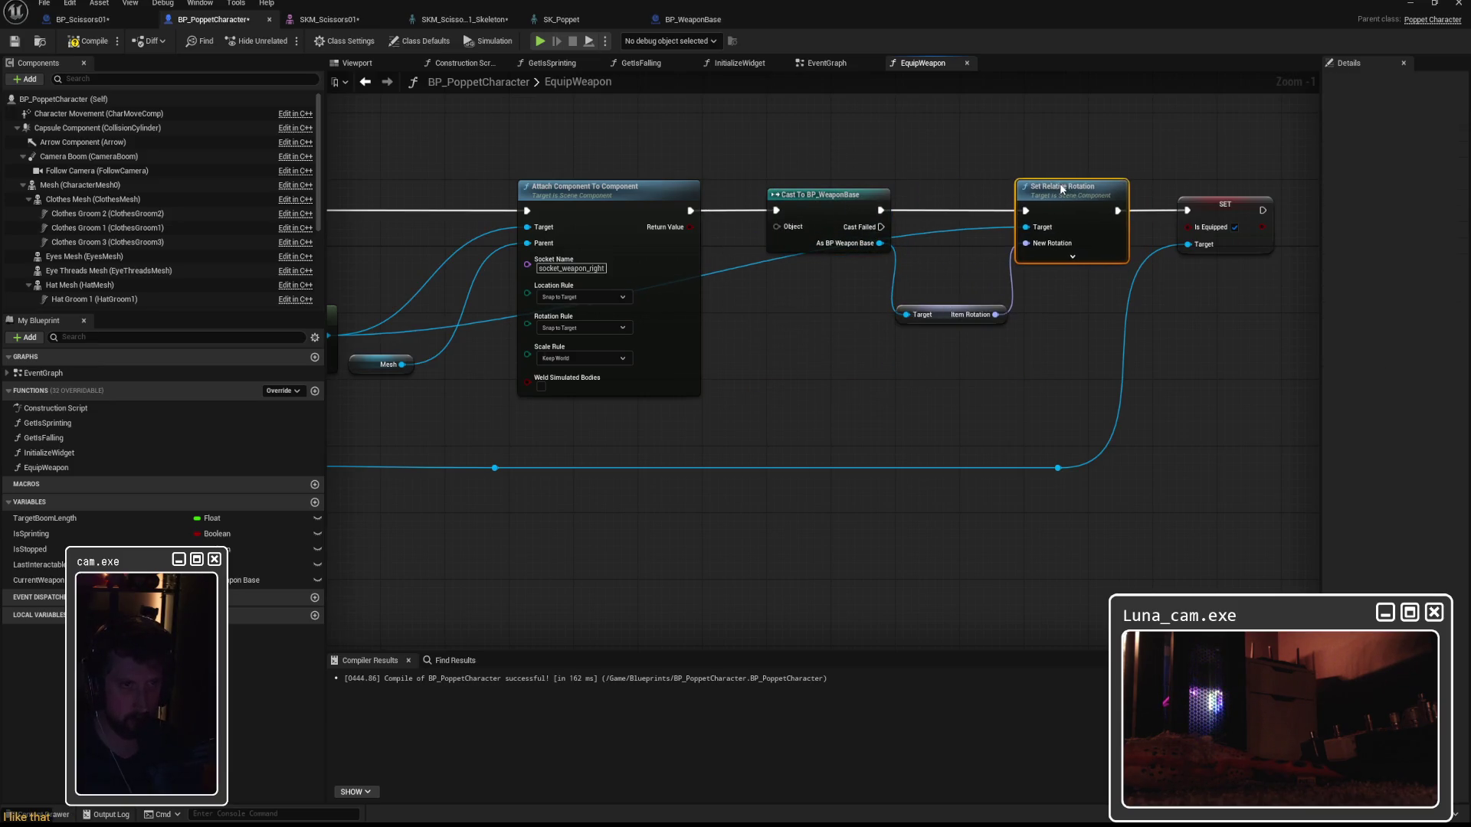
pyautogui.moveTo(944, 309); pyautogui.dragTo(952, 293)
pyautogui.click(92, 40)
# Inspect the BP_WeaponBase and BP_Scissors01 graphs, then return to EquipWeapon.
pyautogui.moveTo(774, 228)
pyautogui.mouseDown()
pyautogui.moveTo(855, 230)
pyautogui.moveTo(828, 297)
pyautogui.mouseUp()
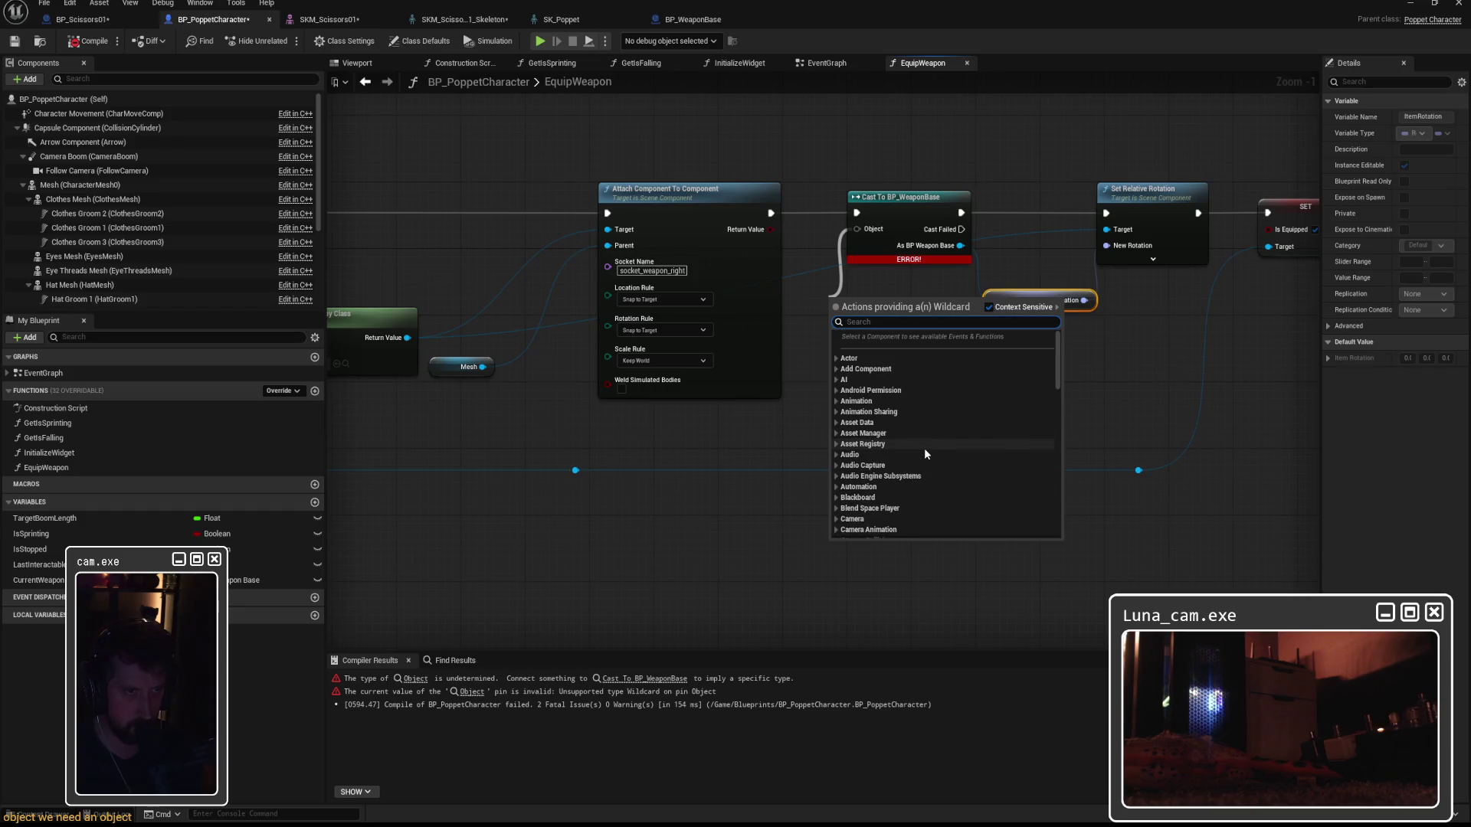
pyautogui.moveTo(706, 472)
pyautogui.mouseDown()
pyautogui.moveTo(1195, 460)
pyautogui.moveTo(1007, 447)
pyautogui.mouseUp()
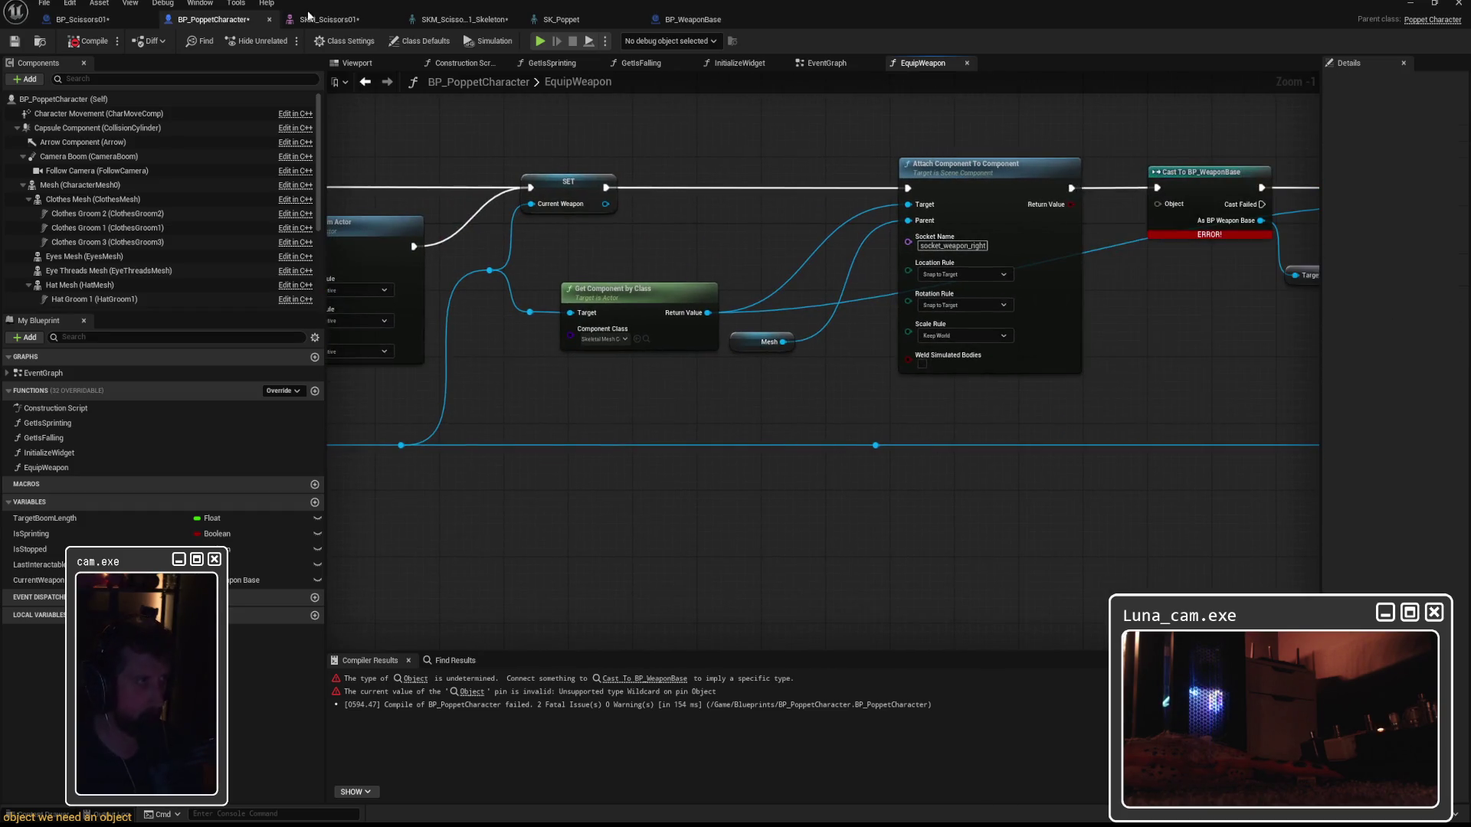
pyautogui.click(734, 24)
pyautogui.click(82, 19)
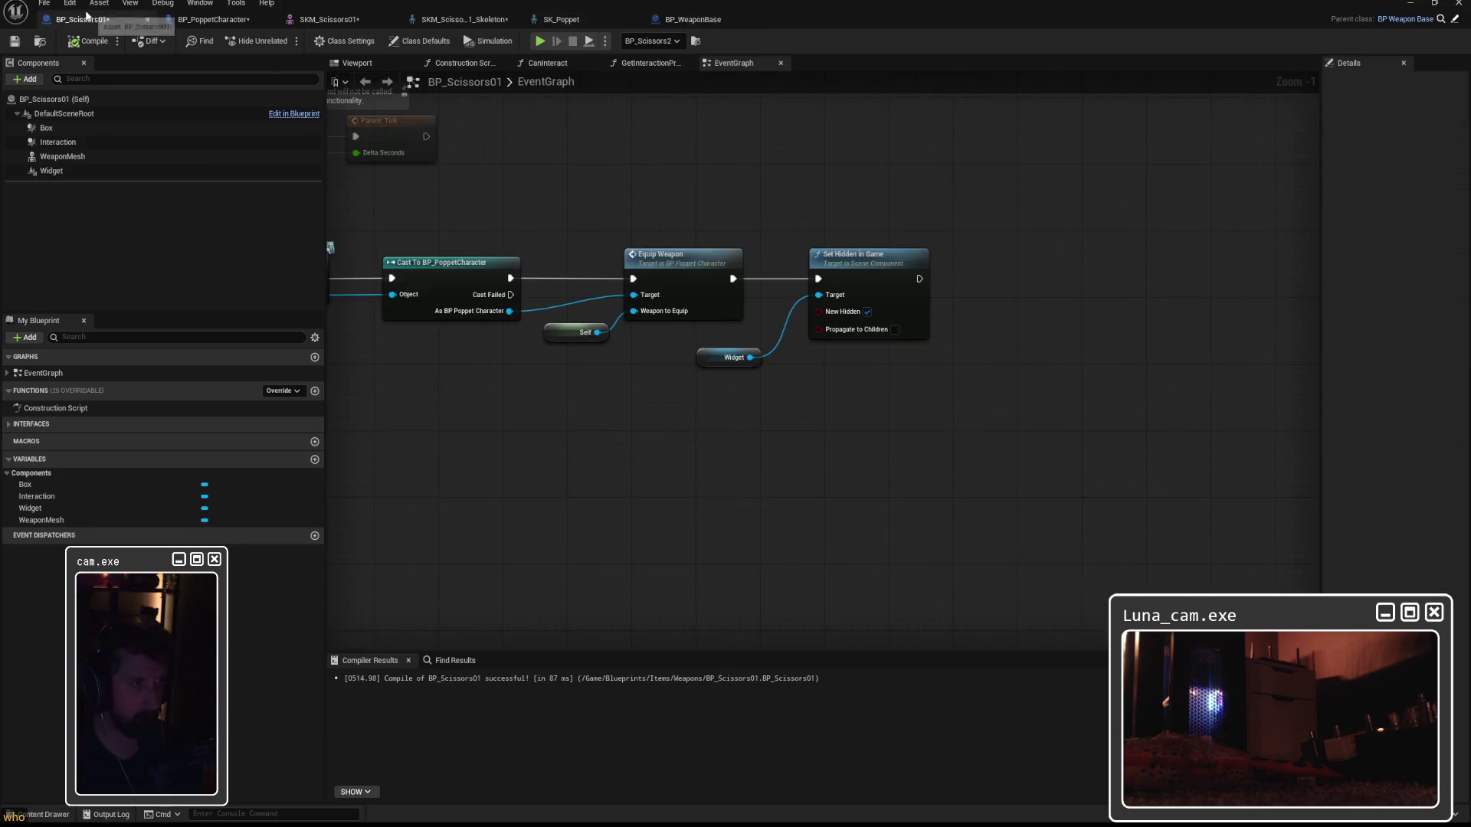
pyautogui.moveTo(743, 187); pyautogui.dragTo(1152, 207)
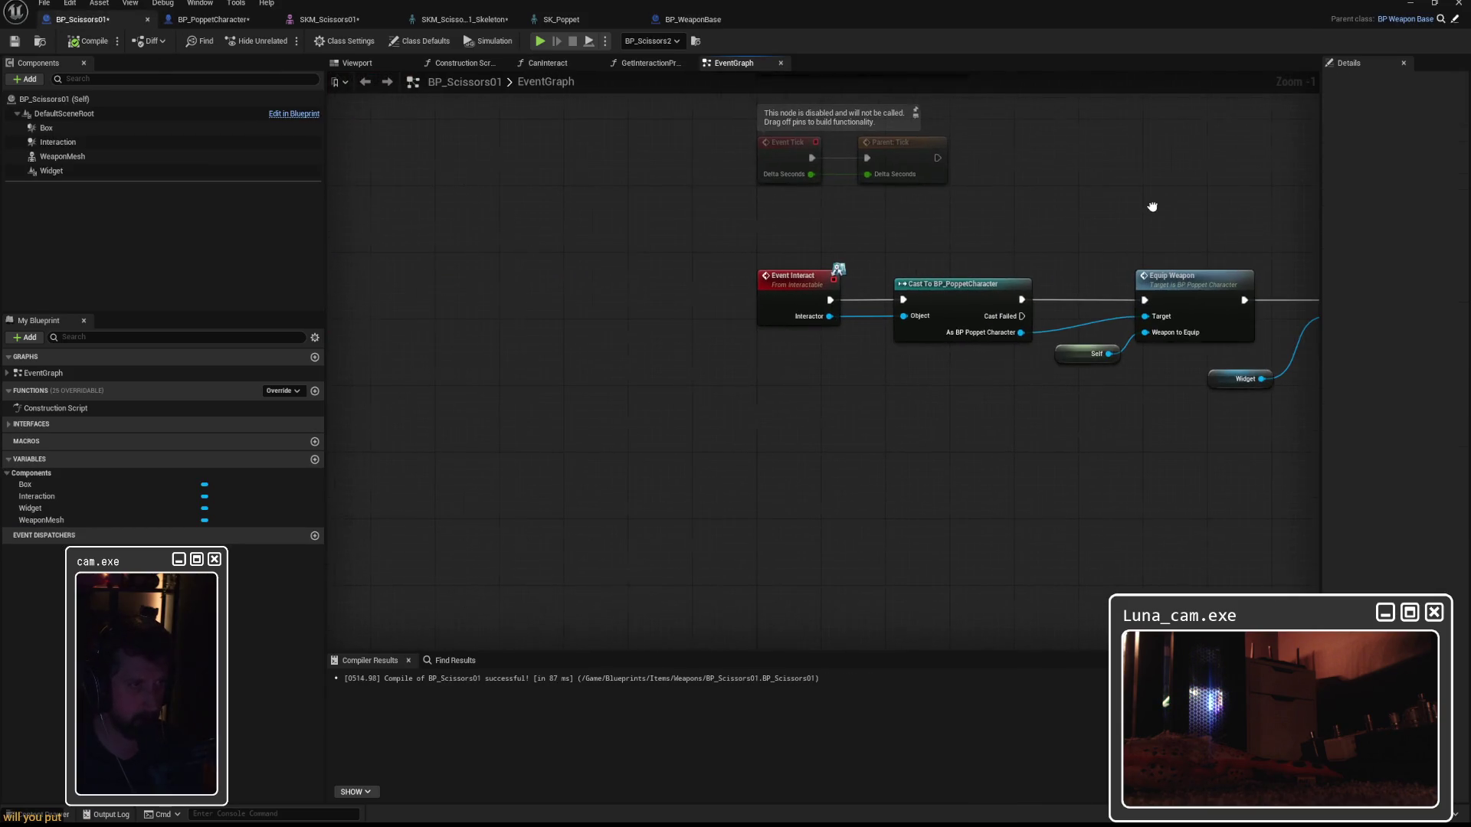
pyautogui.click(687, 18)
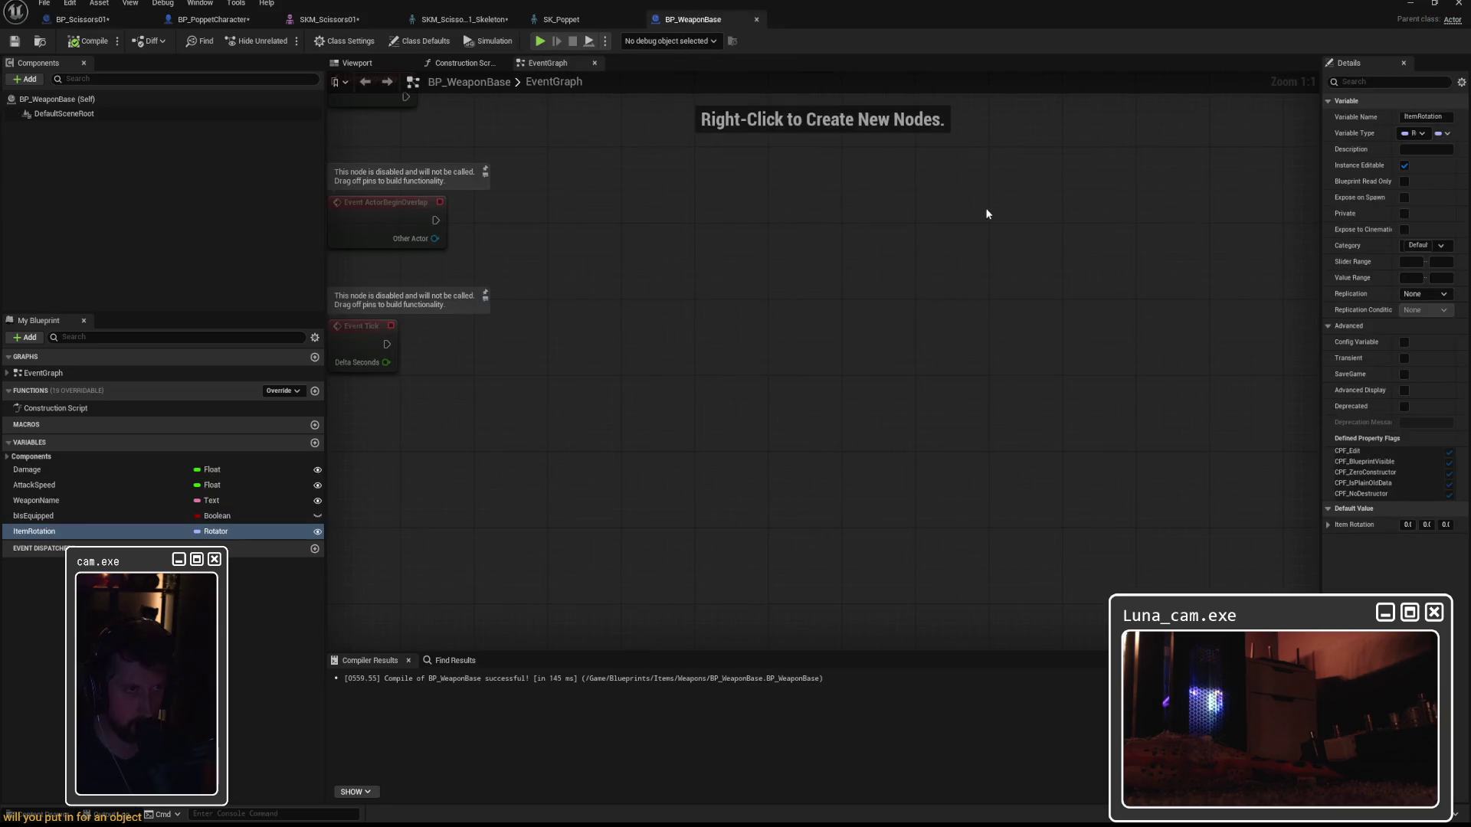
pyautogui.click(211, 20)
# Connect the weapon reference to the cast's Object input via a reroute and compile.
pyautogui.moveTo(695, 201); pyautogui.dragTo(407, 189)
pyautogui.moveTo(586, 433)
pyautogui.mouseDown()
pyautogui.moveTo(729, 371)
pyautogui.moveTo(871, 193)
pyautogui.mouseUp()
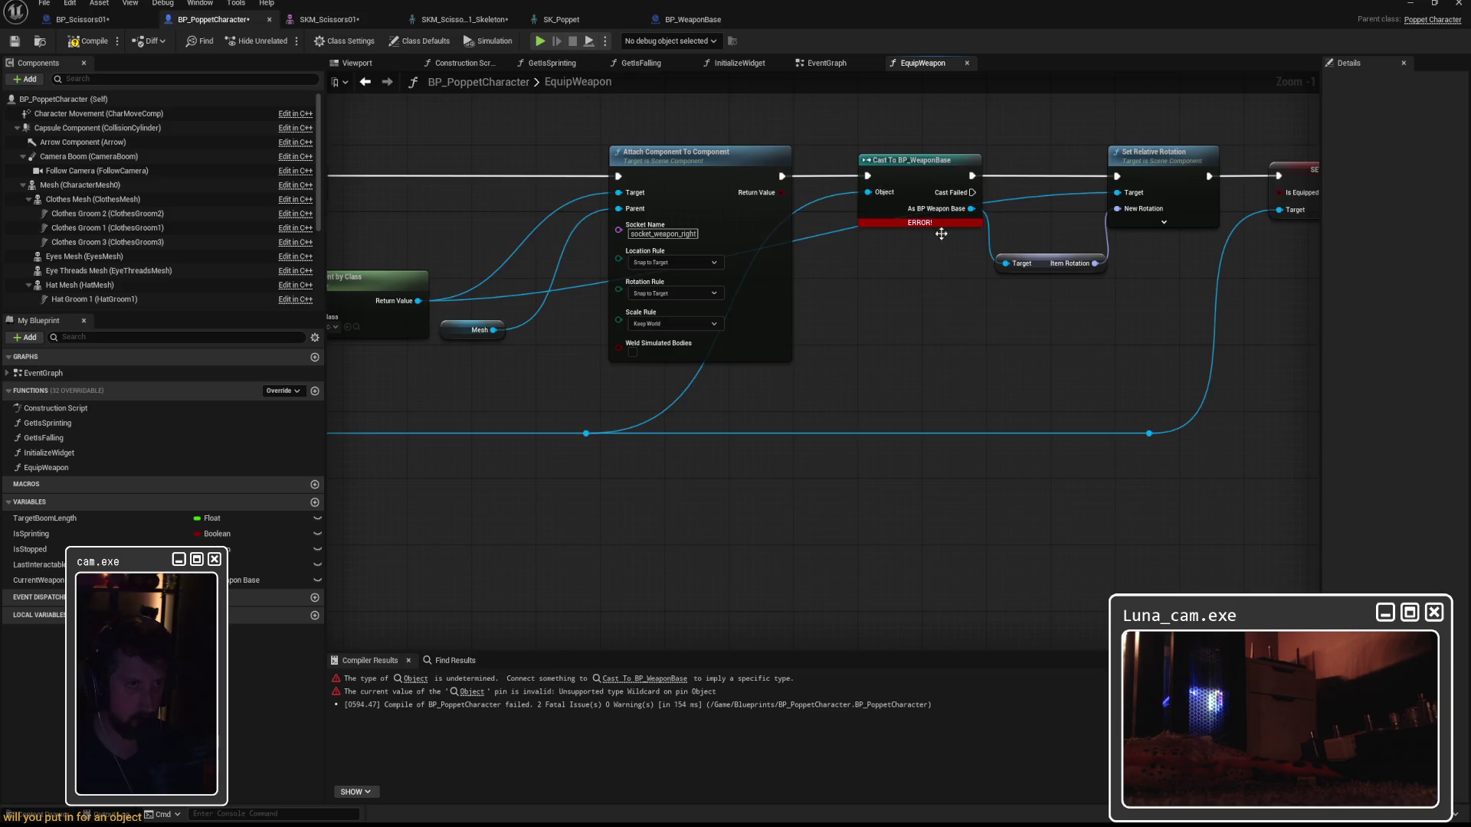
pyautogui.moveTo(594, 435)
pyautogui.mouseDown()
pyautogui.moveTo(786, 426)
pyautogui.moveTo(779, 436)
pyautogui.mouseUp()
pyautogui.moveTo(518, 214)
pyautogui.mouseDown()
pyautogui.moveTo(1188, 223)
pyautogui.moveTo(422, 227)
pyautogui.mouseUp()
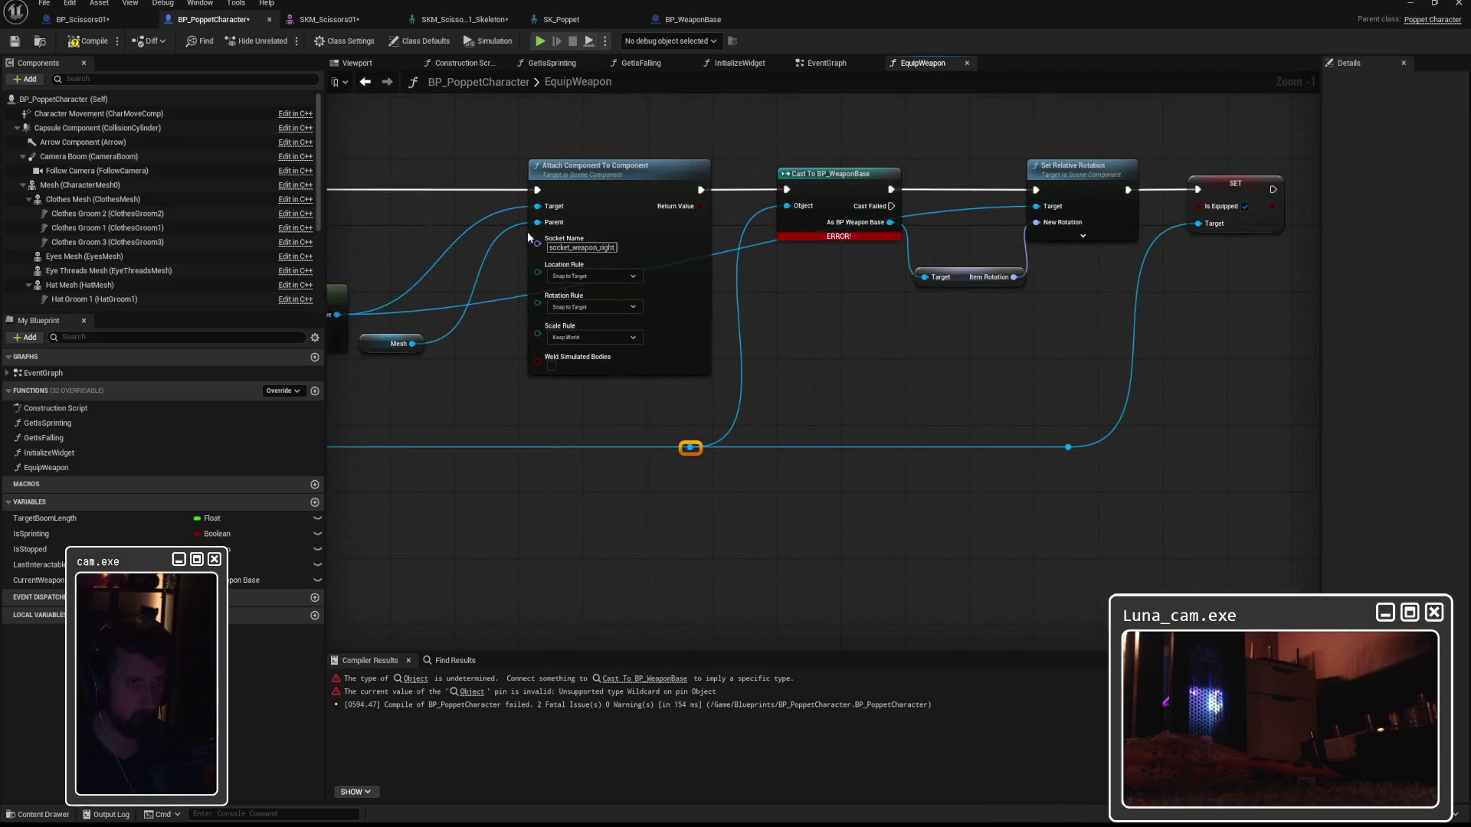
pyautogui.click(85, 42)
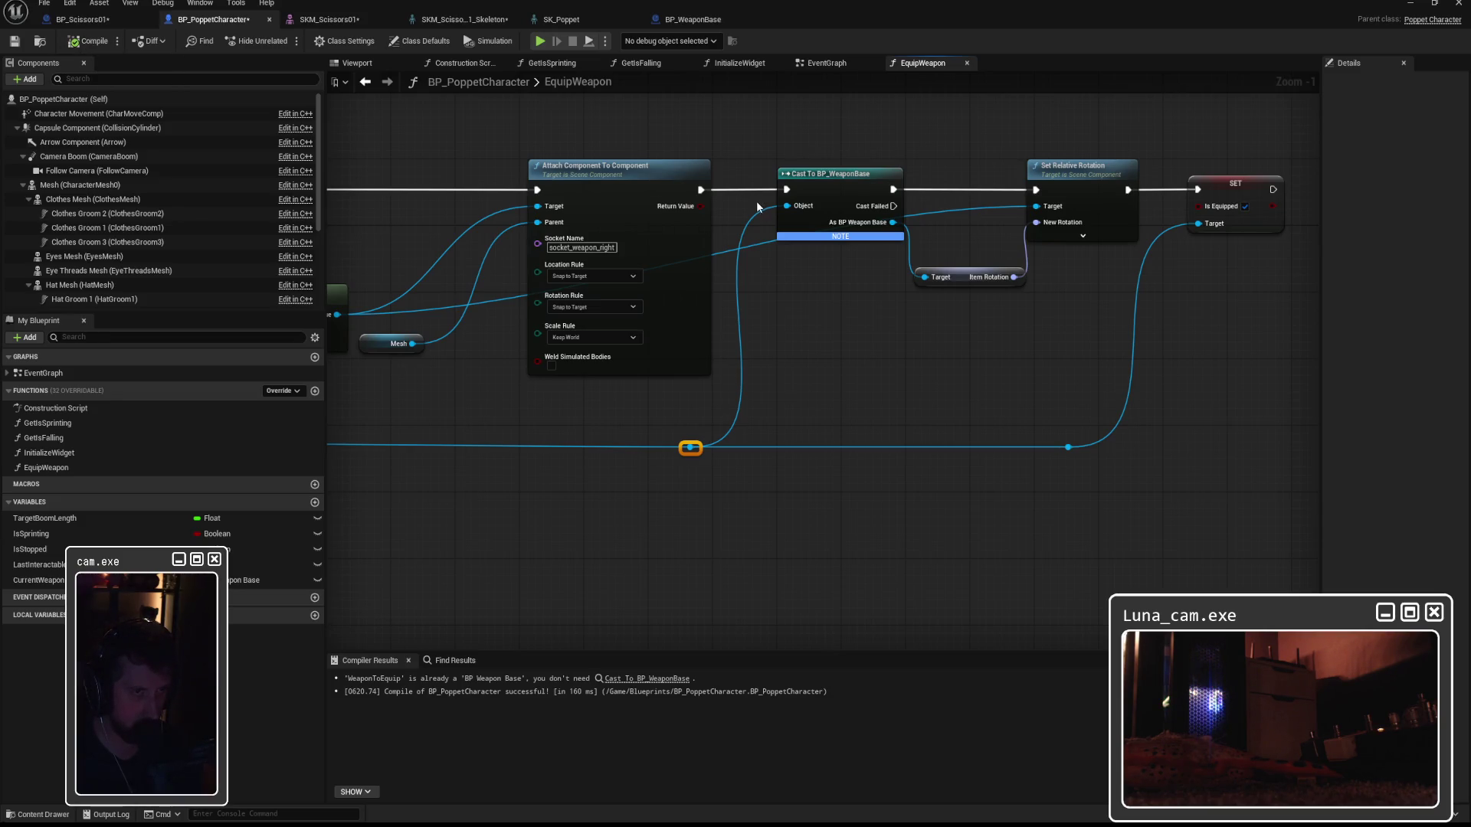
# Wire the weapon reference into Get Item Rotation, chain Attach to Set Relative Rotation, delete the cast, recompile.
pyautogui.moveTo(690, 448)
pyautogui.mouseDown()
pyautogui.moveTo(771, 420)
pyautogui.moveTo(924, 280)
pyautogui.mouseUp()
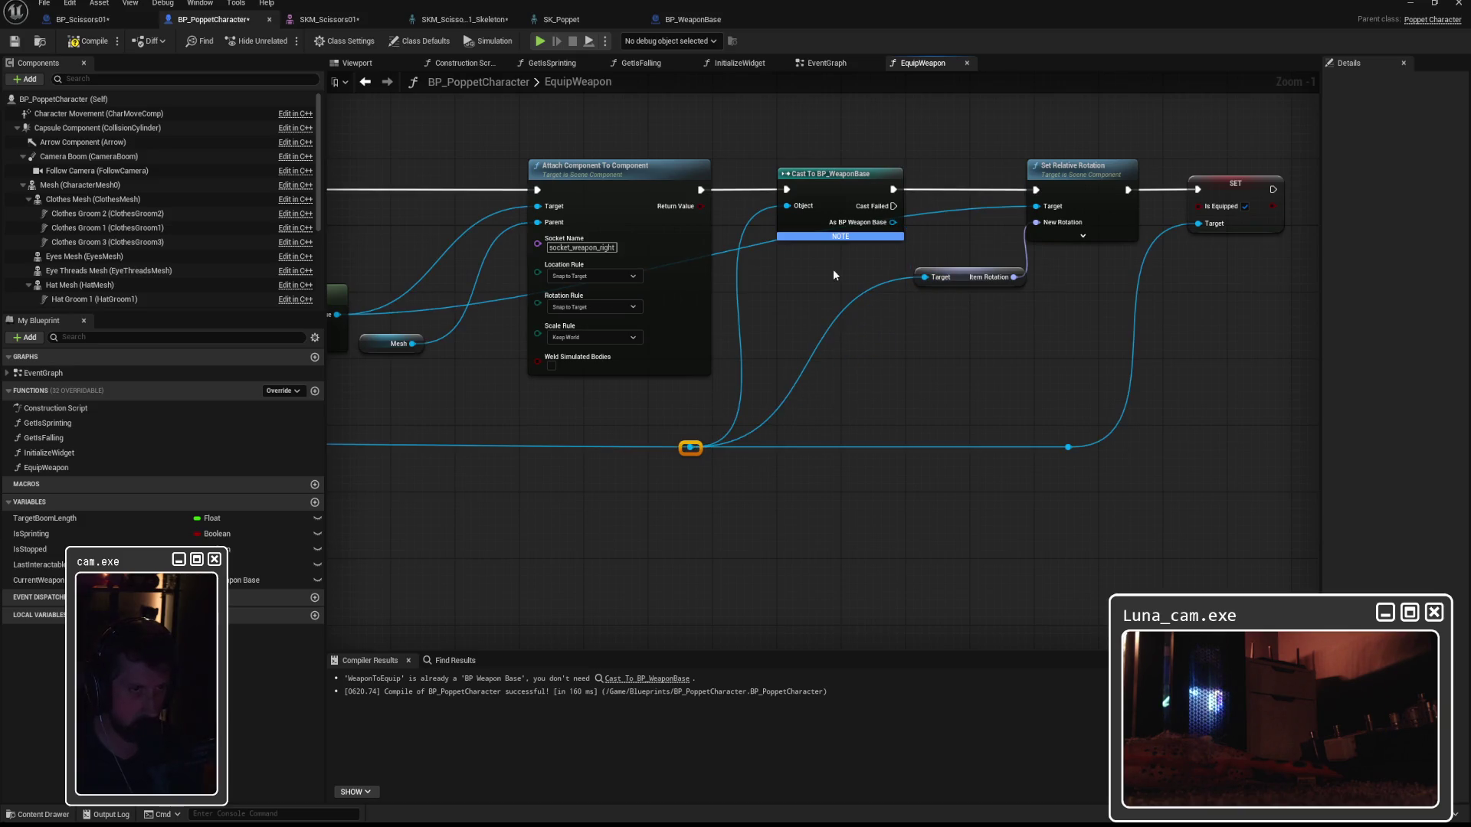
pyautogui.moveTo(701, 190); pyautogui.dragTo(1038, 191)
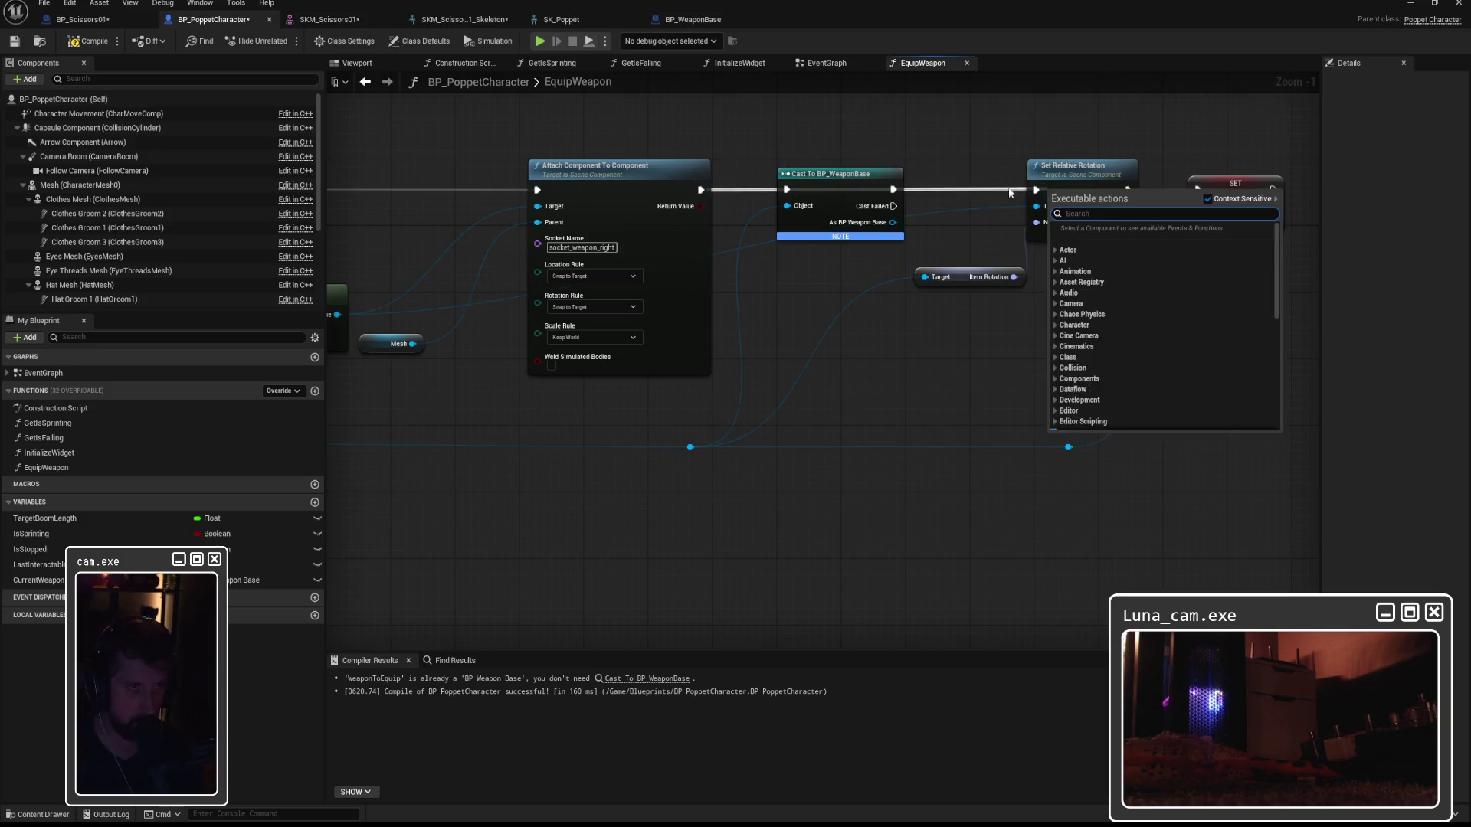
pyautogui.moveTo(817, 185)
pyautogui.mouseDown()
pyautogui.moveTo(860, 335)
pyautogui.moveTo(803, 297)
pyautogui.mouseUp()
pyautogui.press('Delete')
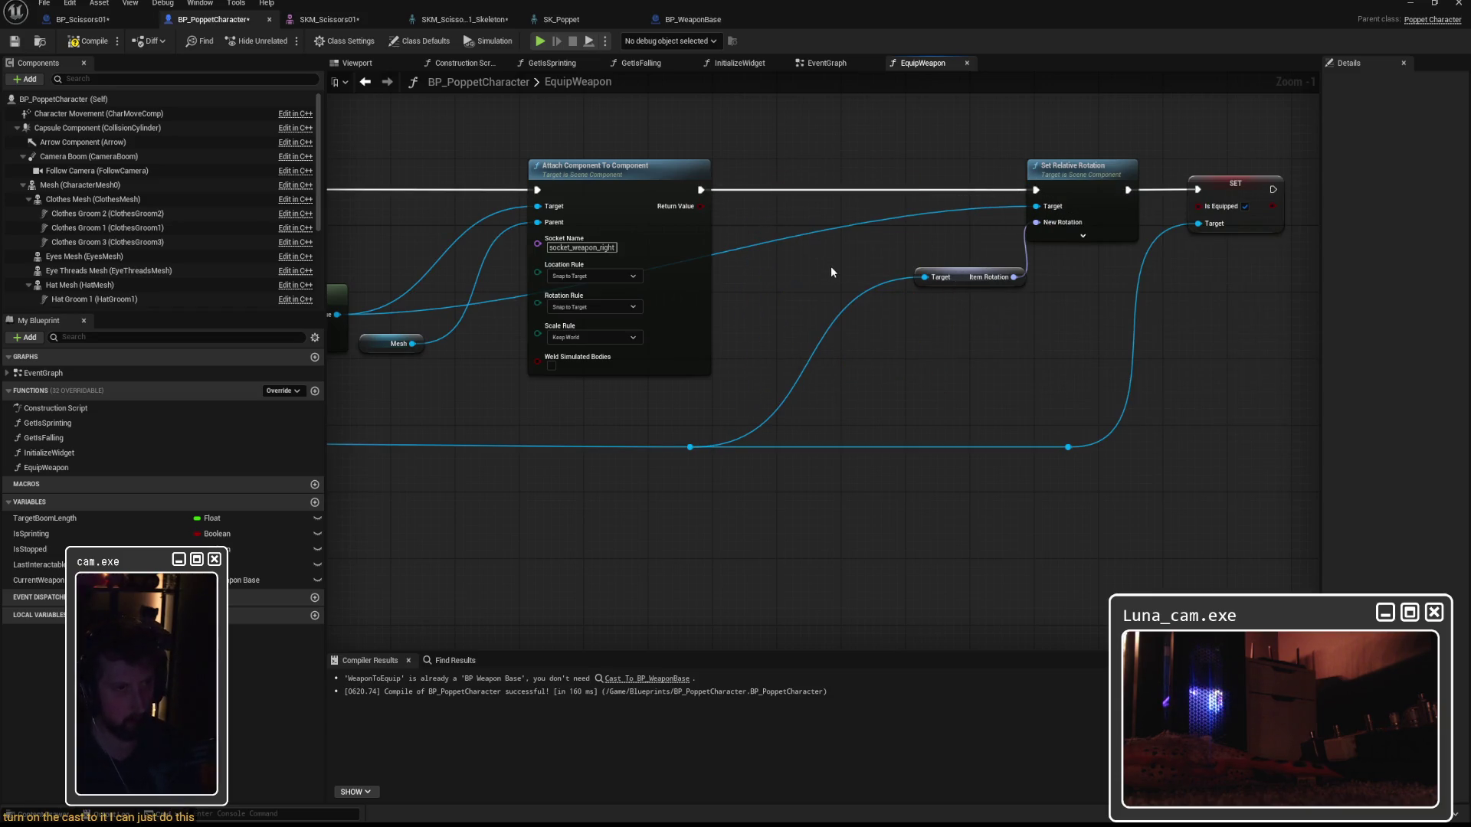
pyautogui.click(84, 43)
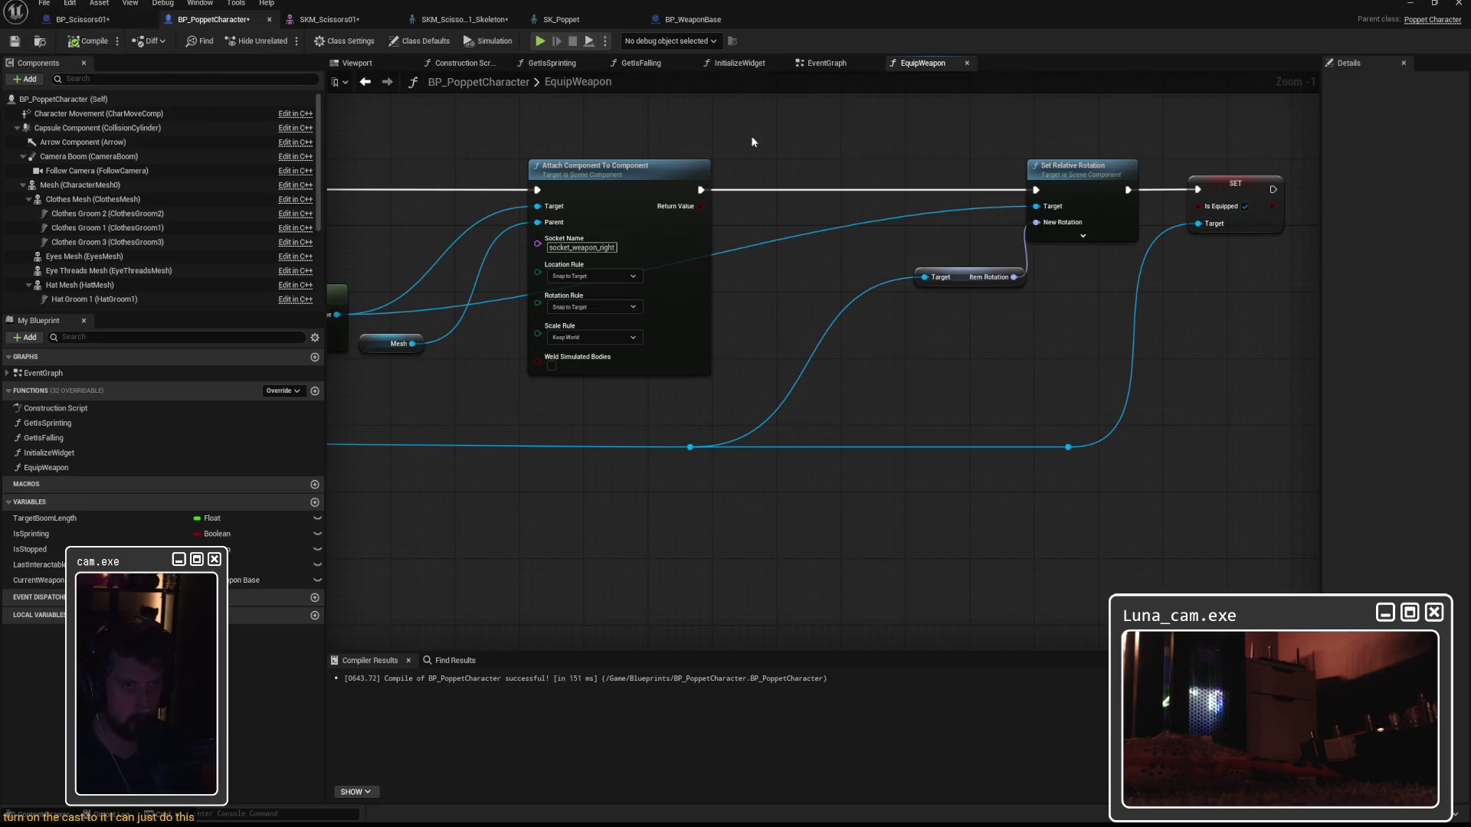
pyautogui.moveTo(948, 271); pyautogui.dragTo(827, 264)
pyautogui.moveTo(1083, 169); pyautogui.dragTo(977, 173)
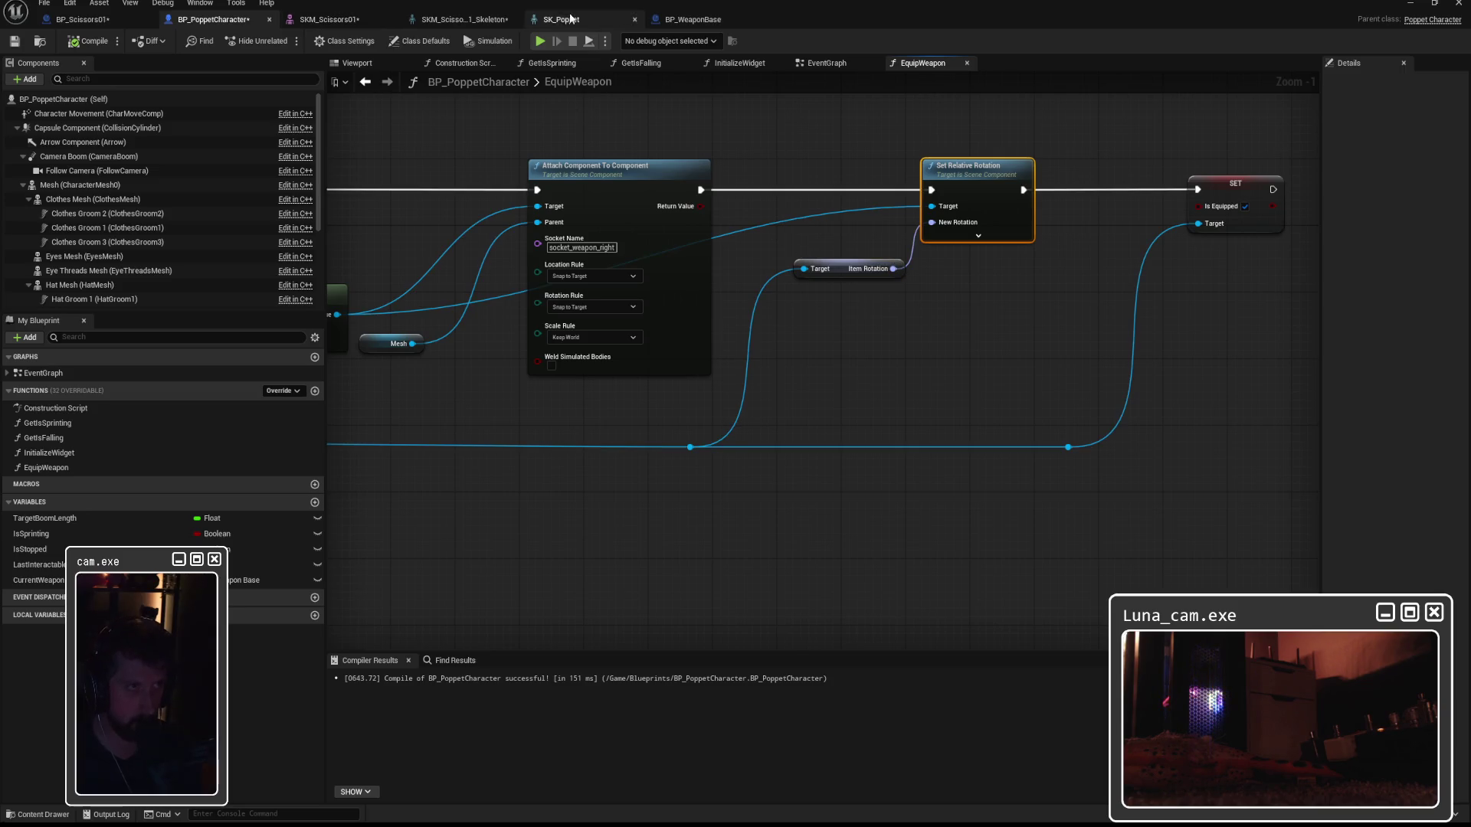
# Set BP_Scissors01's Item Rotation yaw default to -90, then compile, save and minimize the editor.
pyautogui.click(103, 21)
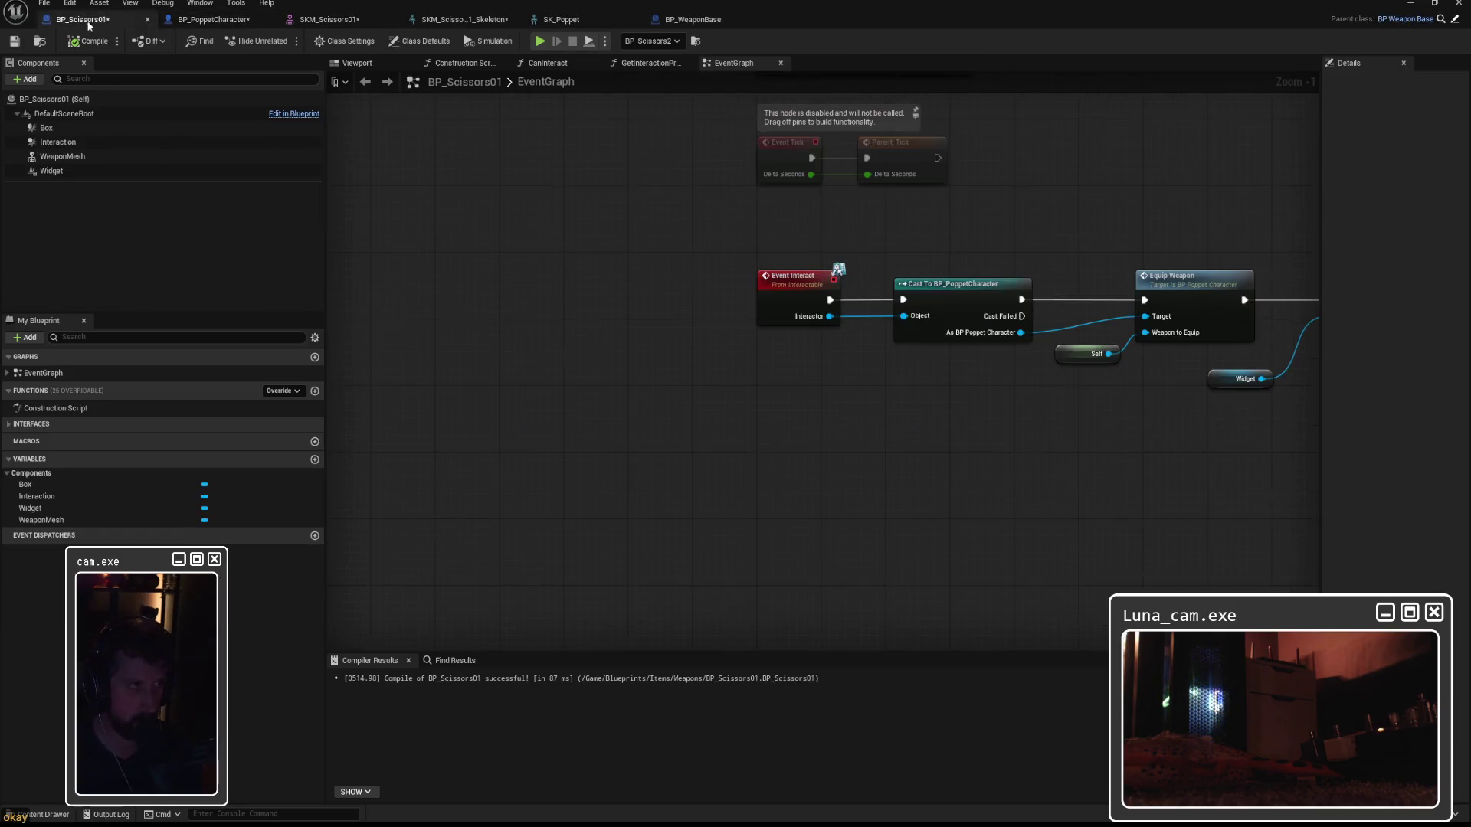
pyautogui.click(44, 97)
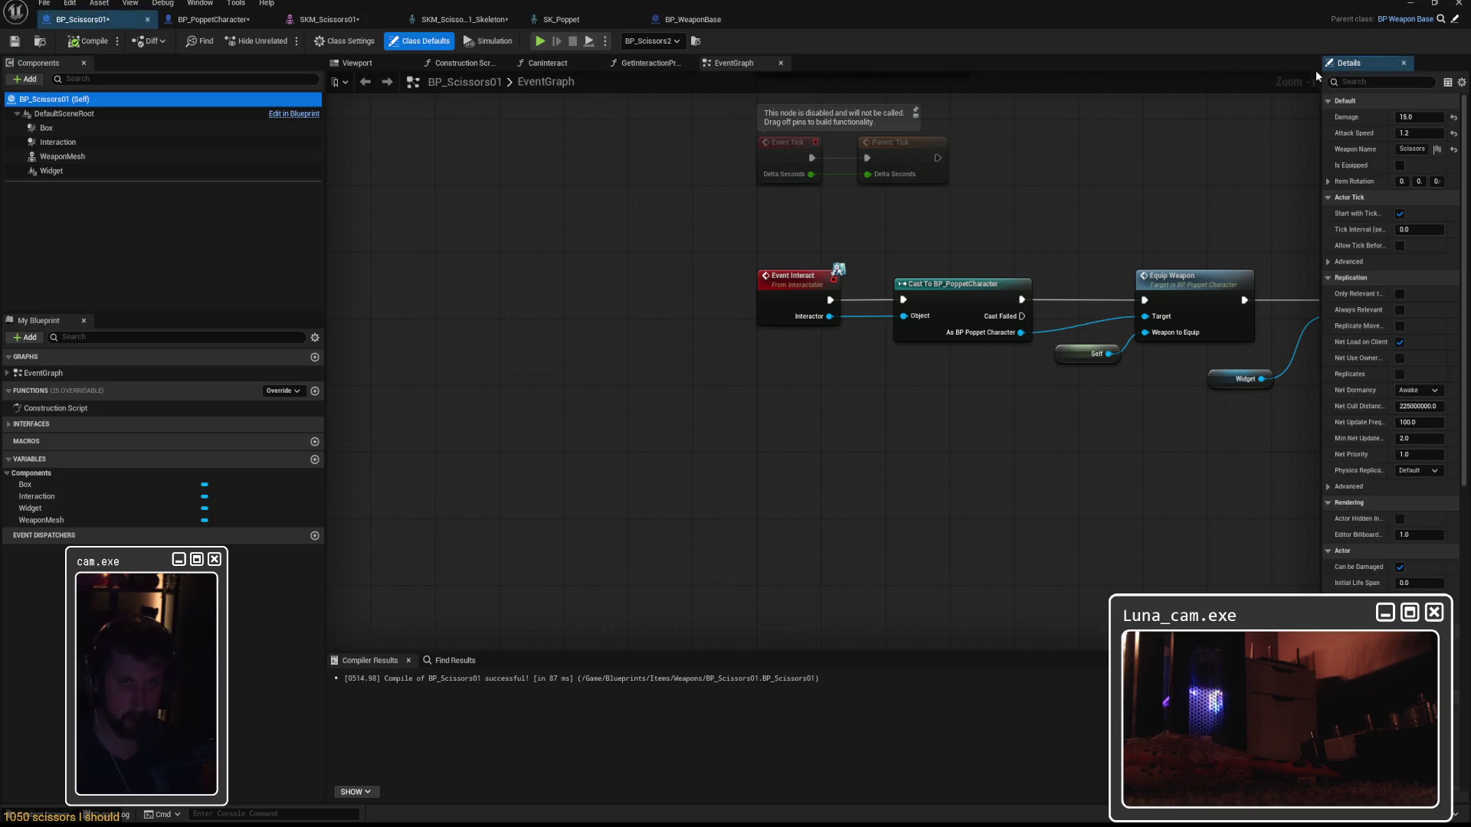
pyautogui.moveTo(1322, 140); pyautogui.dragTo(1203, 140)
pyautogui.click(1436, 182)
pyautogui.write('-90')
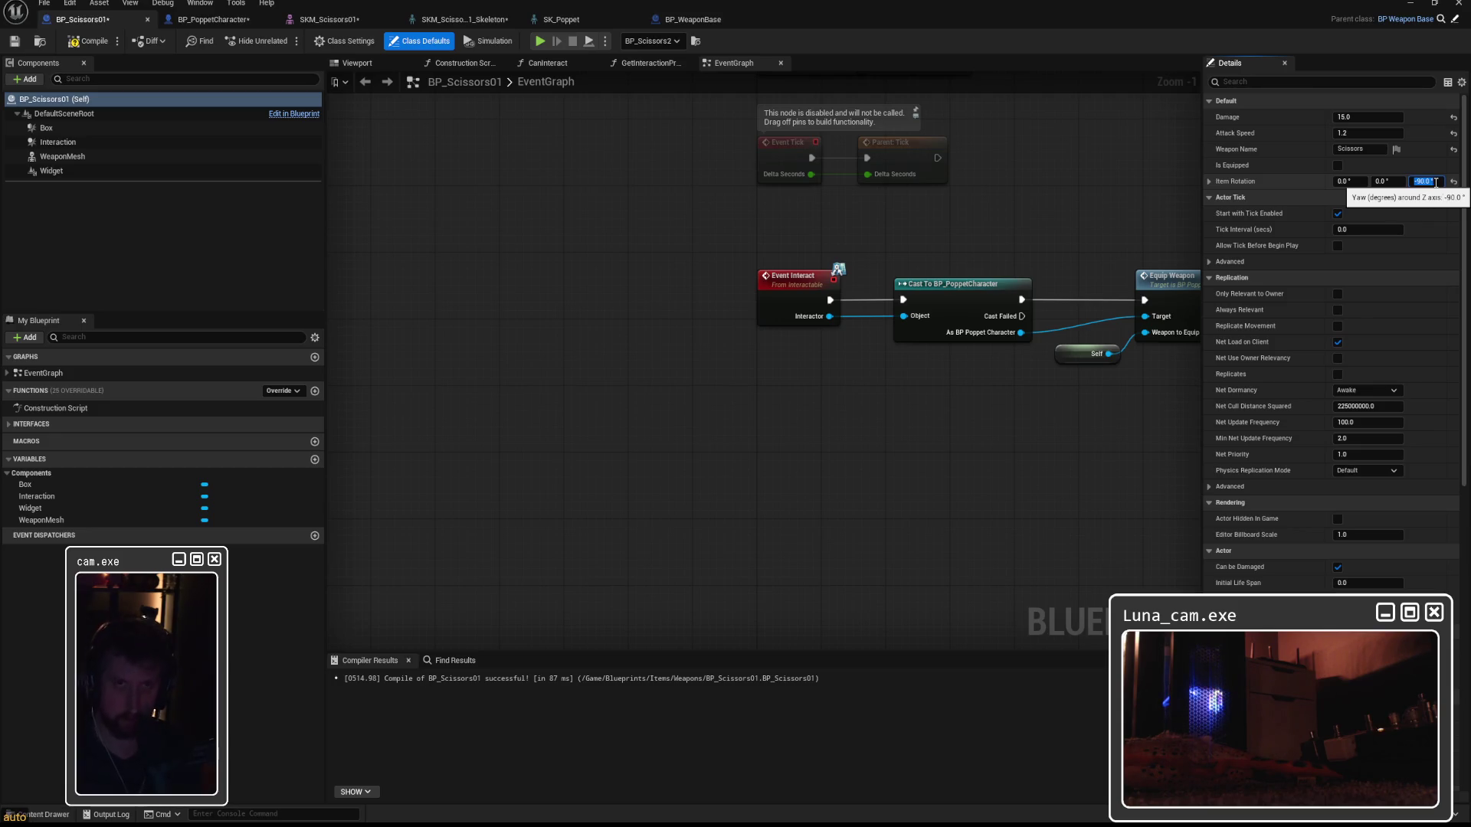
pyautogui.press('Return')
pyautogui.click(95, 41)
pyautogui.hotkey('ctrl', 's')
pyautogui.click(1418, 6)
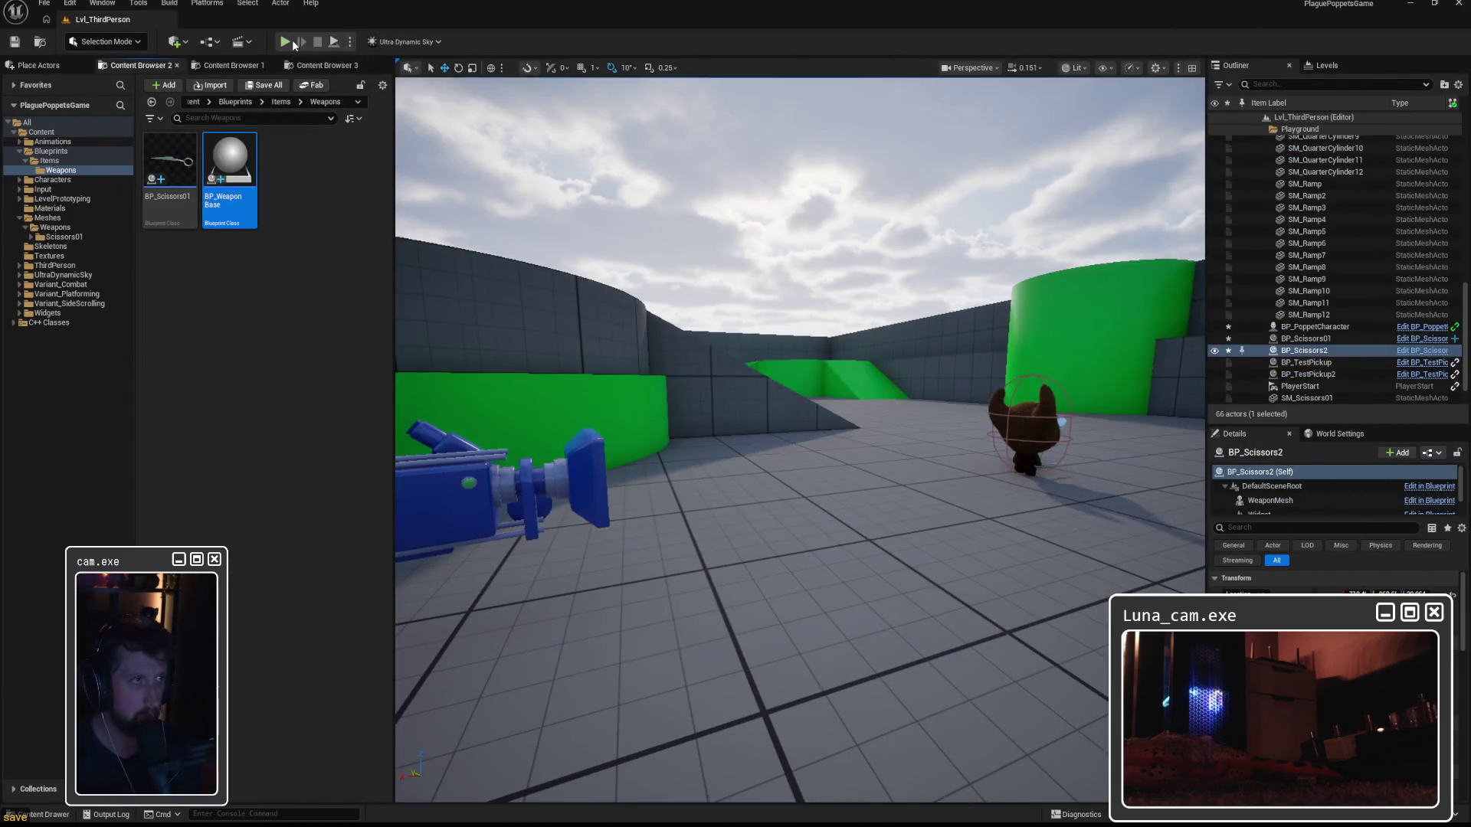
# Play the level, walk the poppet to the scissors pickup, stop, and open BP_WeaponBase.
pyautogui.click(292, 40)
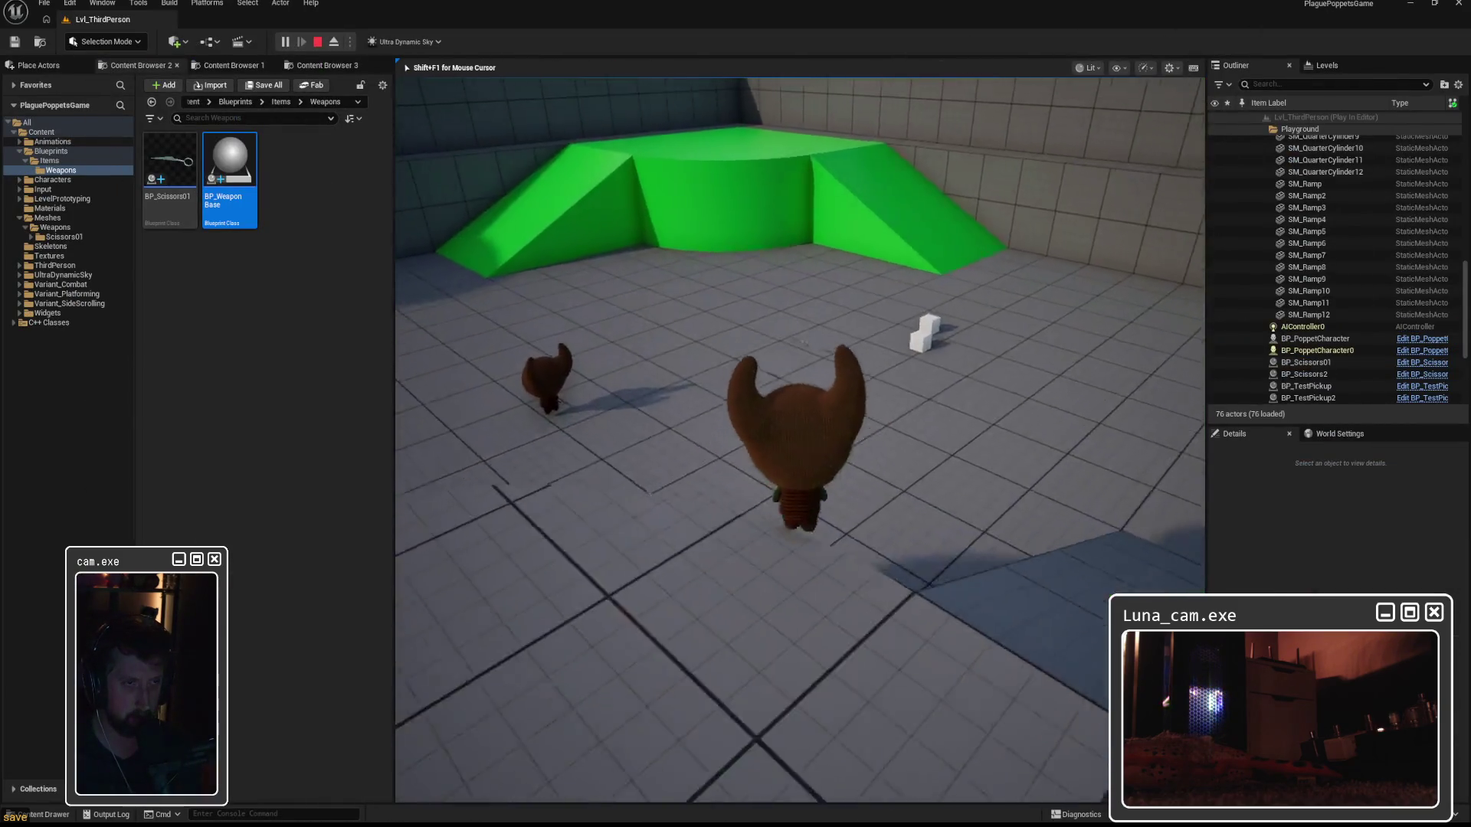
pyautogui.press('w')
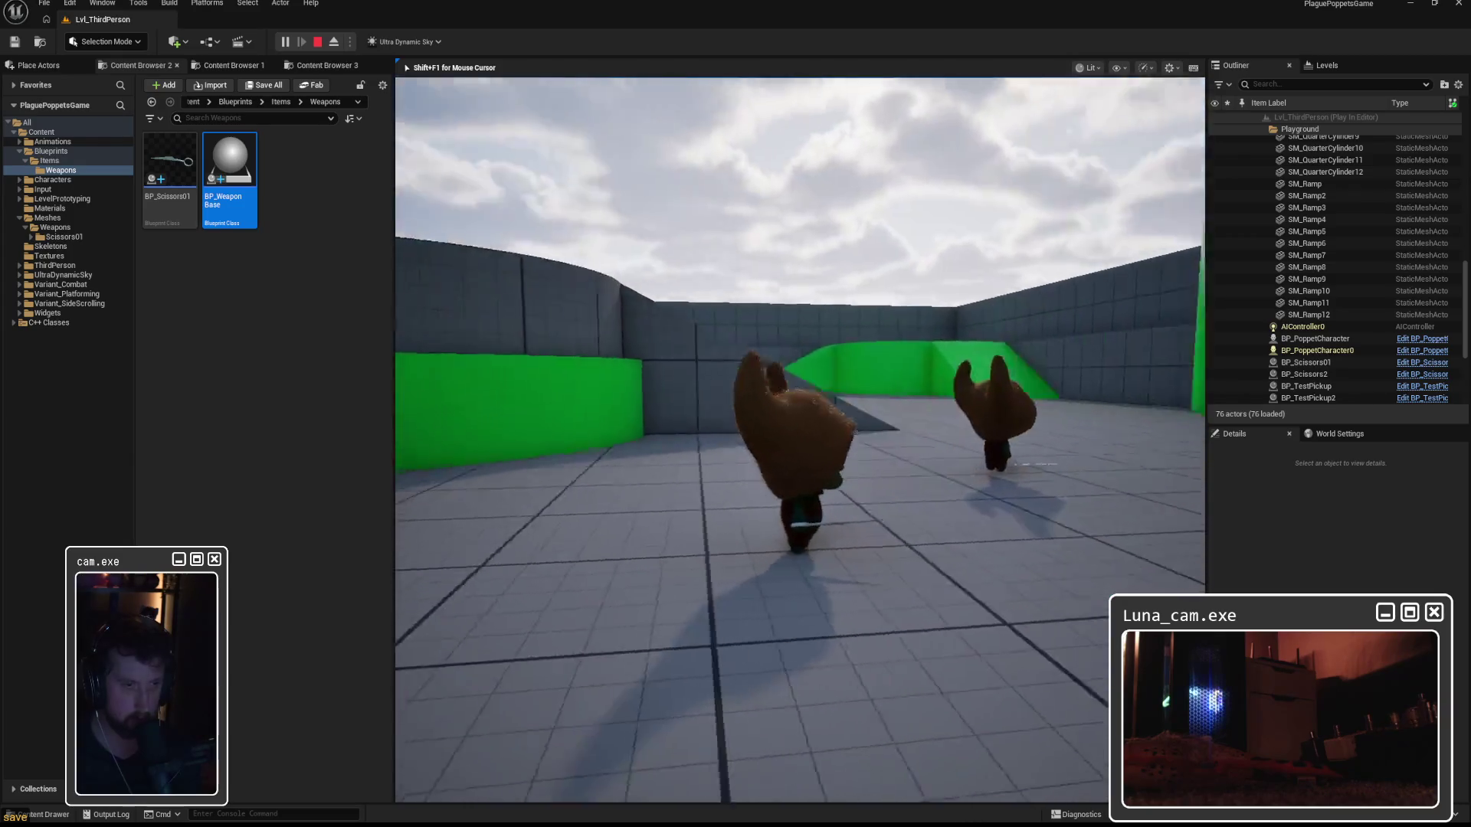
pyautogui.press('w')
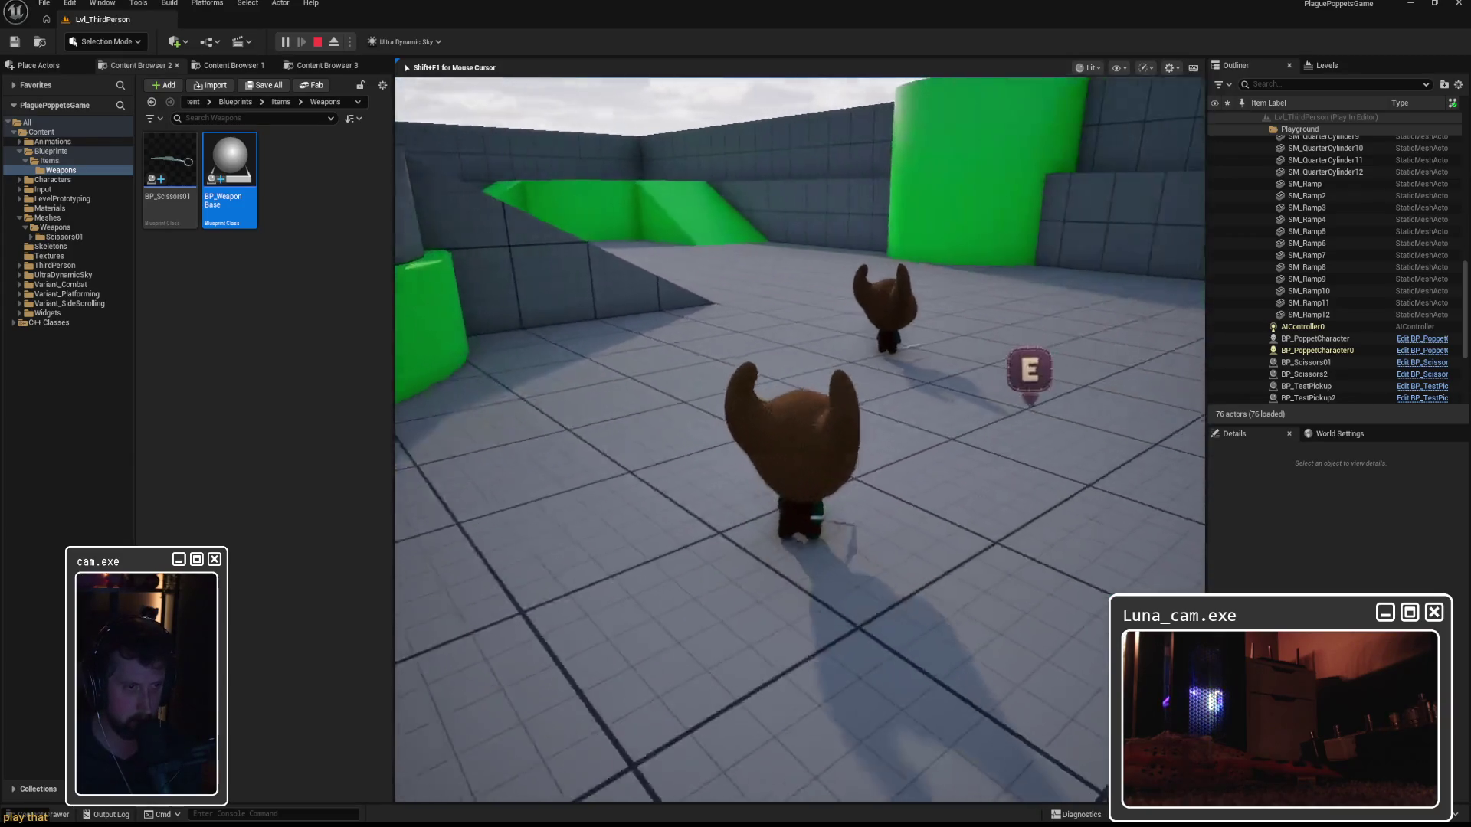
pyautogui.press('w')
pyautogui.press('w')
pyautogui.press('w')
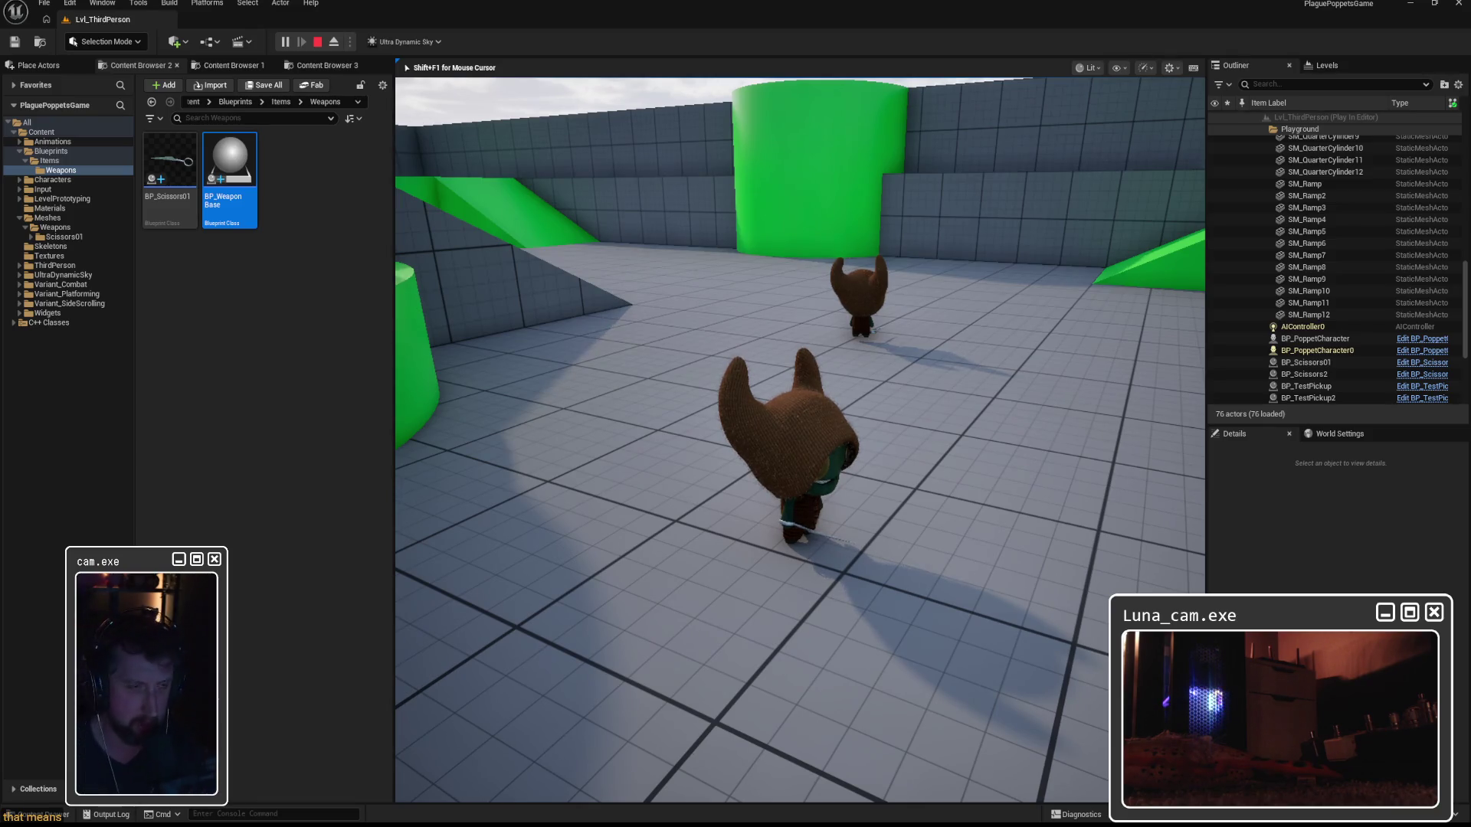
pyautogui.press('w')
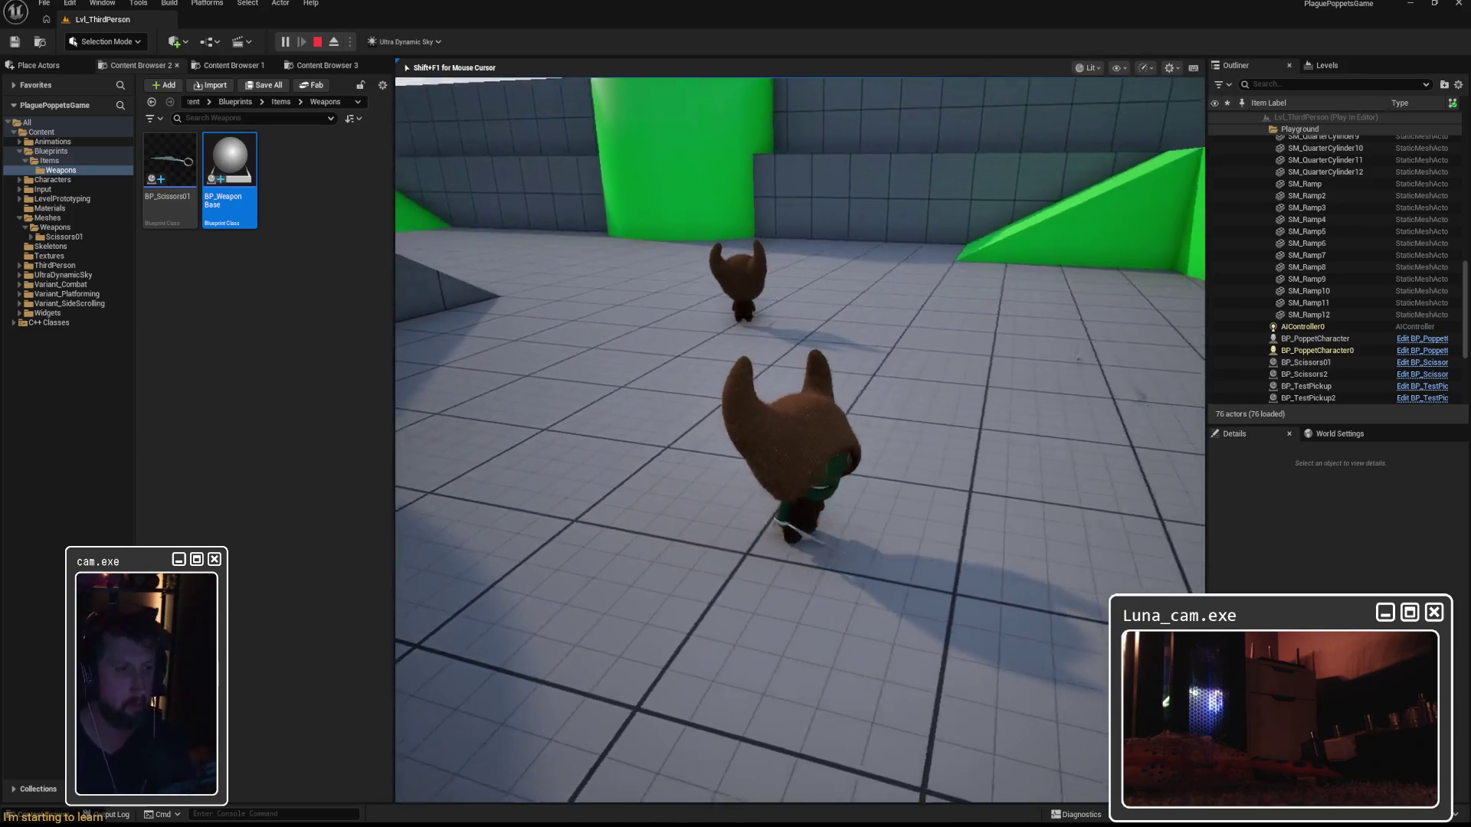
pyautogui.press('w')
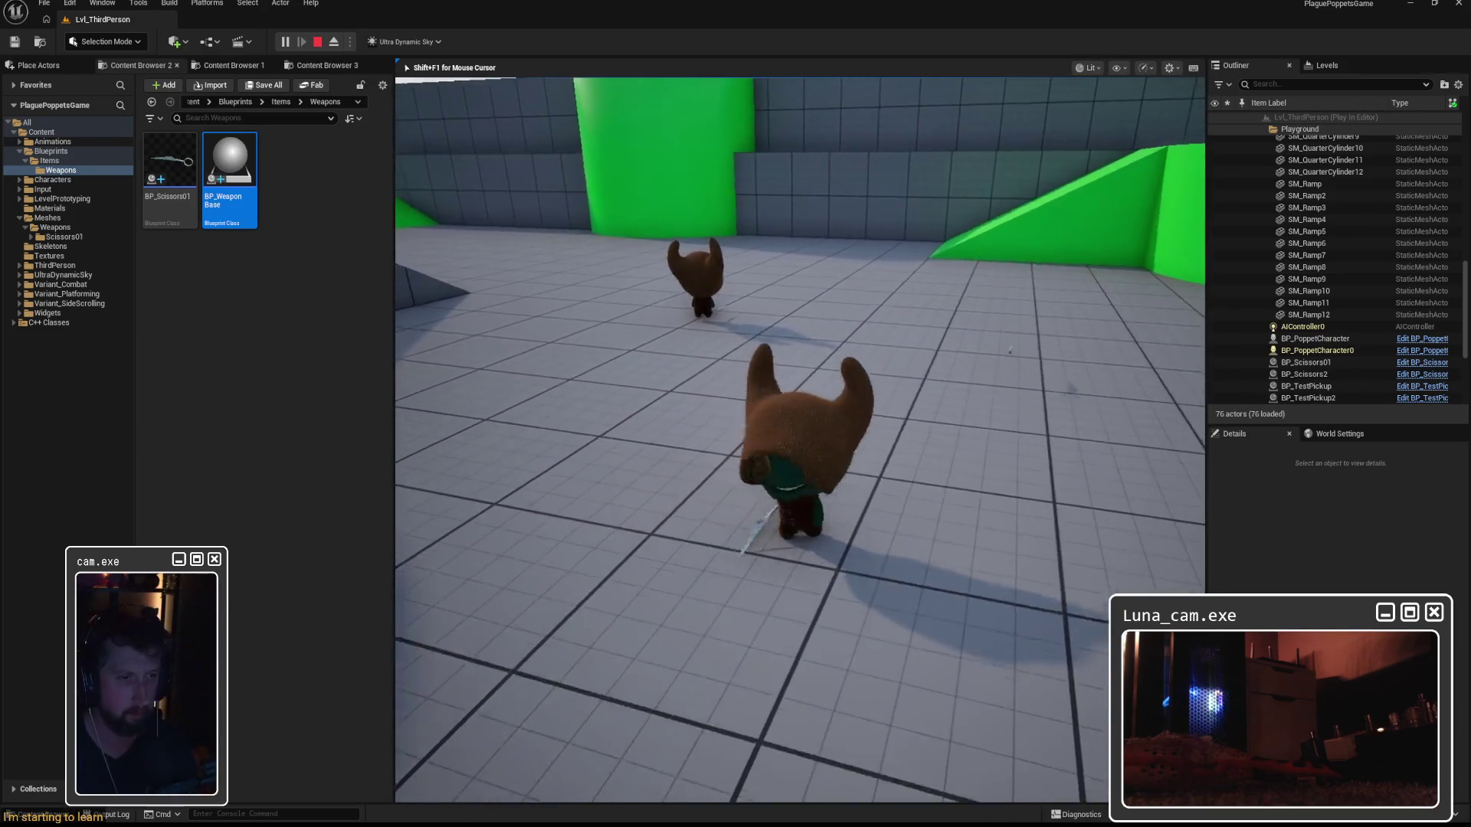
pyautogui.press('Escape')
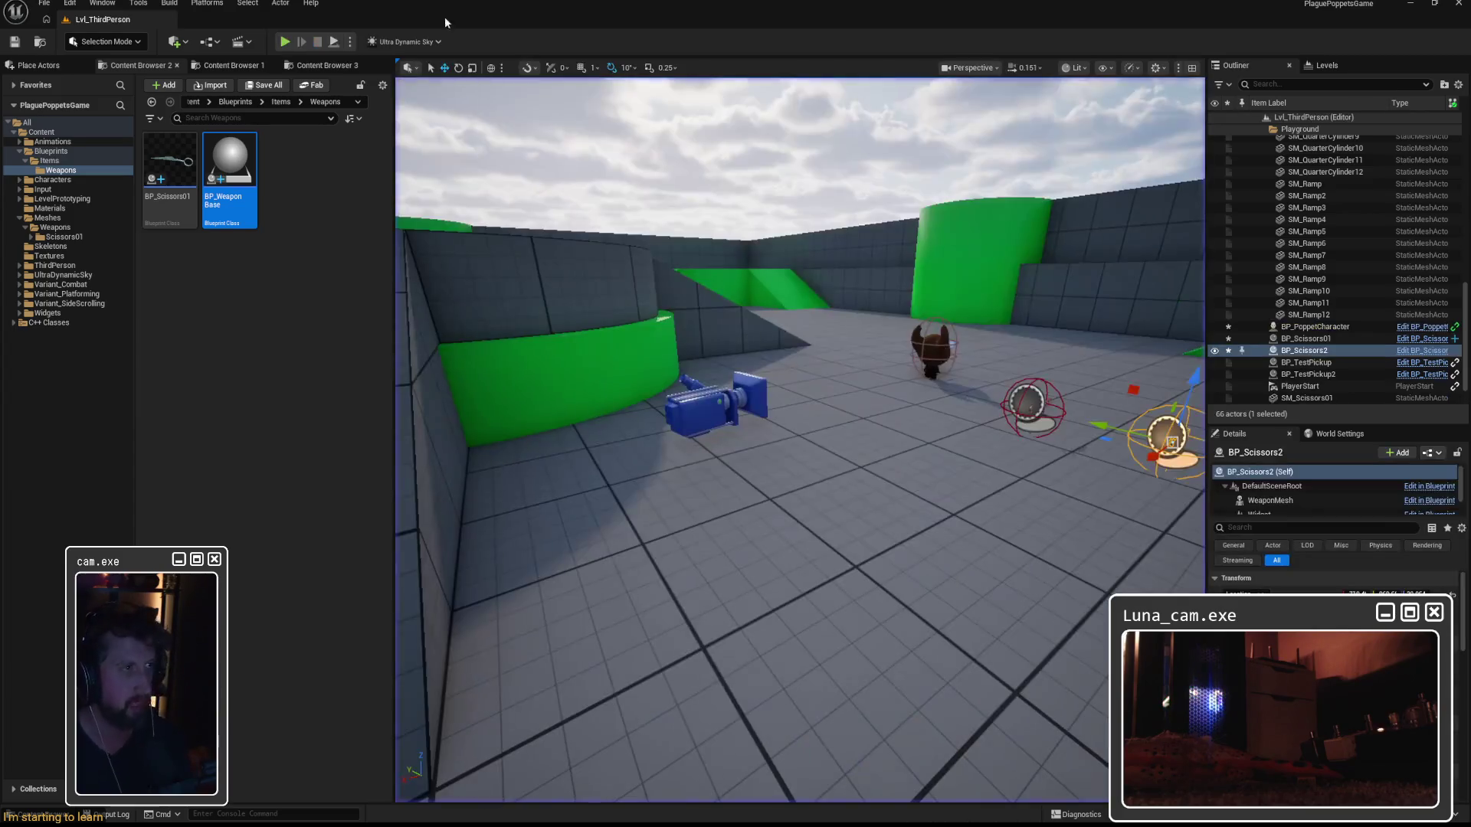
pyautogui.doubleClick(229, 160)
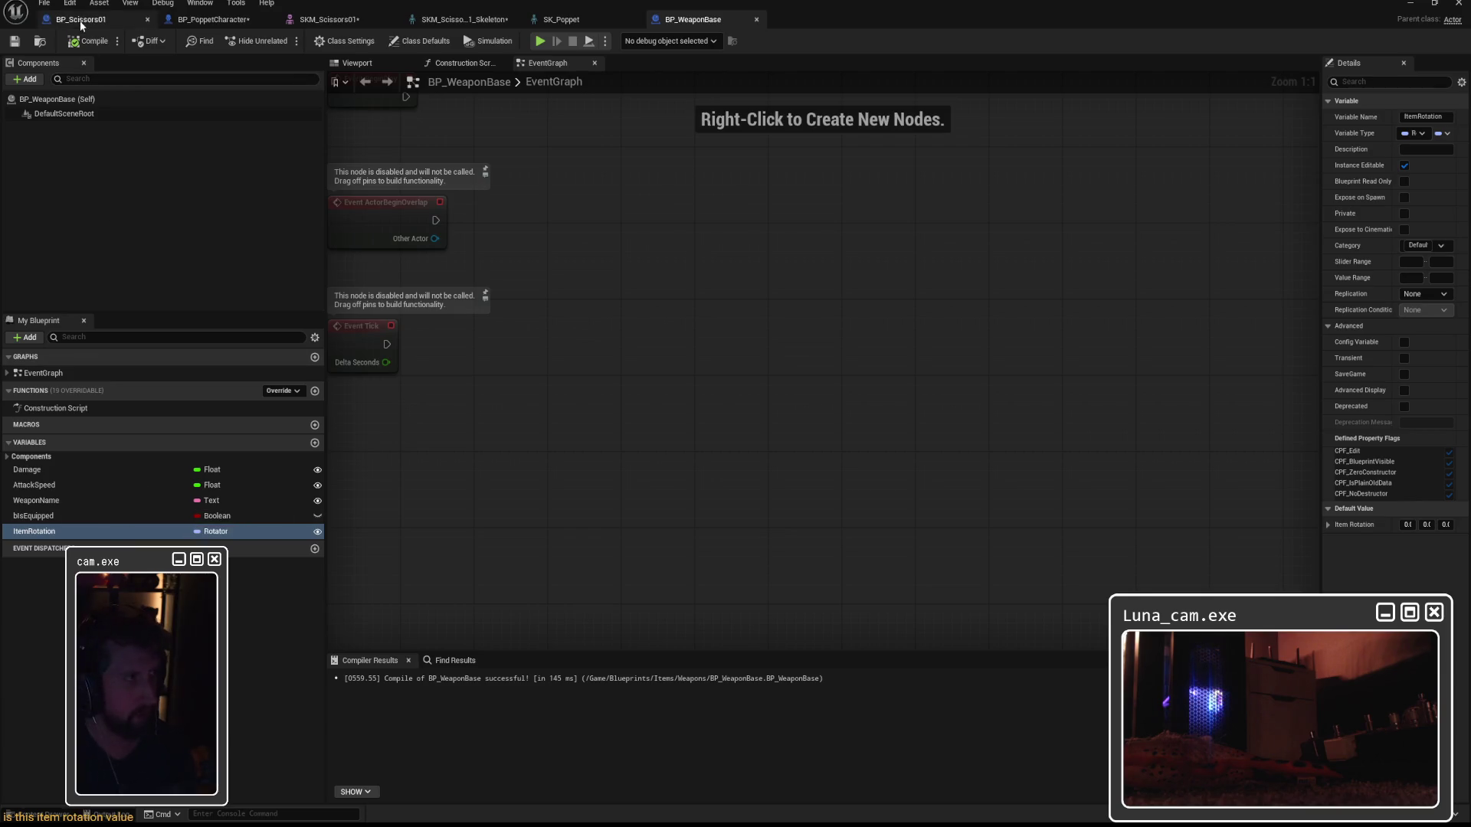
# Check the scissors and character Blueprints, move ItemRotation above bIsEquipped, then open SKM_Scissors01.
pyautogui.click(115, 20)
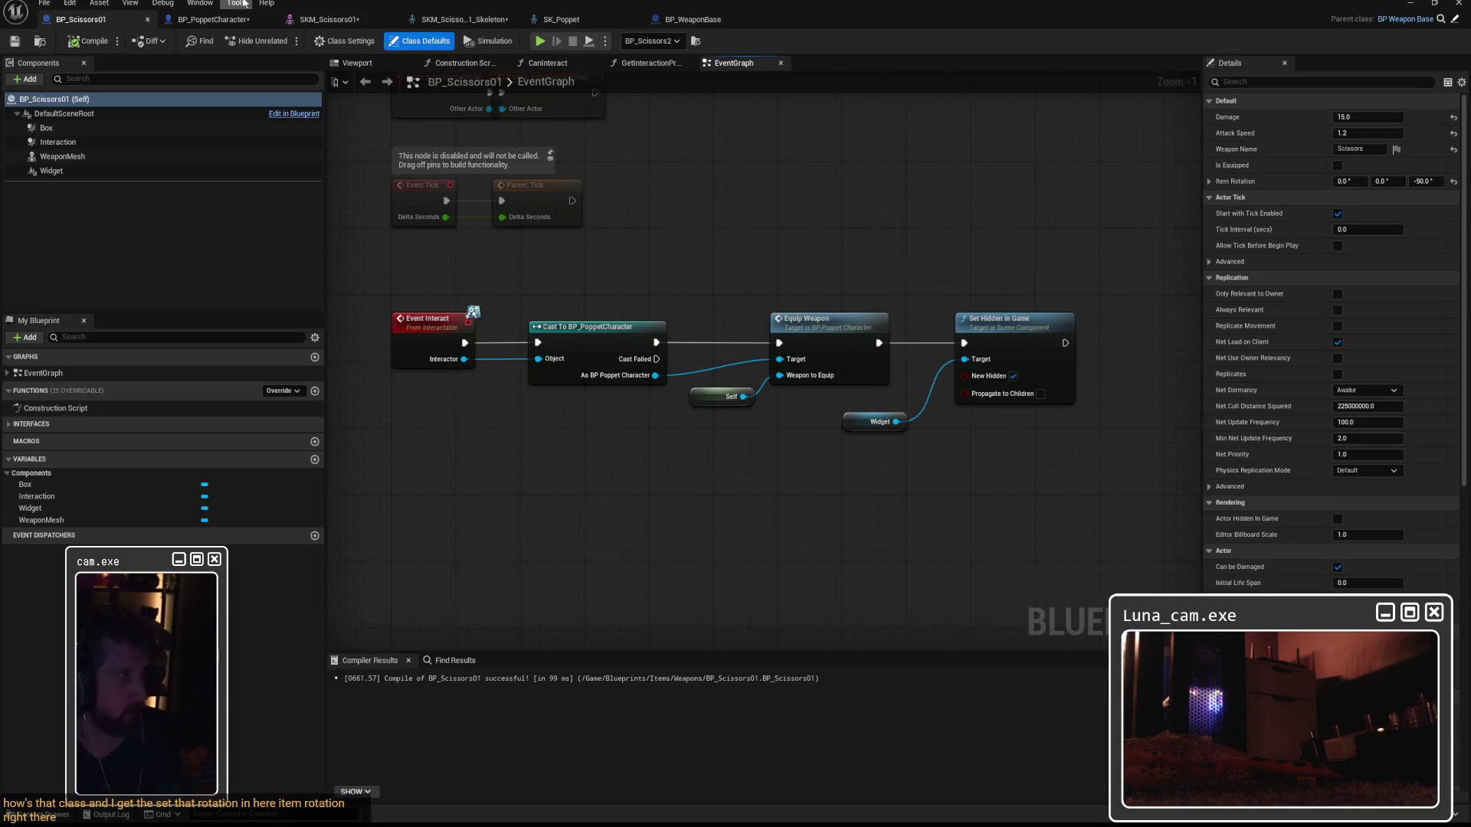
pyautogui.click(211, 19)
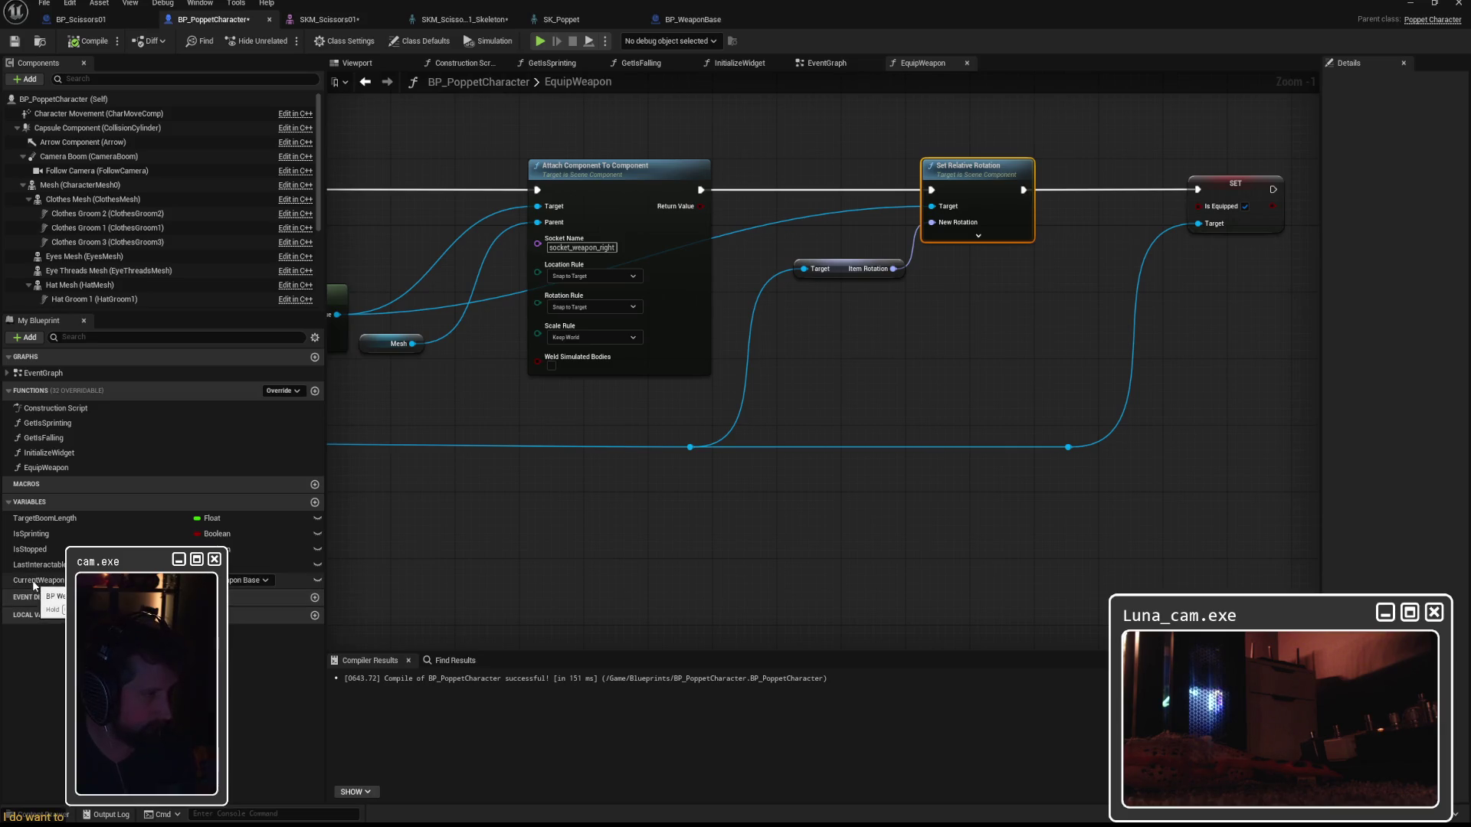
pyautogui.click(674, 20)
pyautogui.moveTo(29, 534)
pyautogui.mouseDown()
pyautogui.moveTo(35, 503)
pyautogui.moveTo(33, 536)
pyautogui.mouseUp()
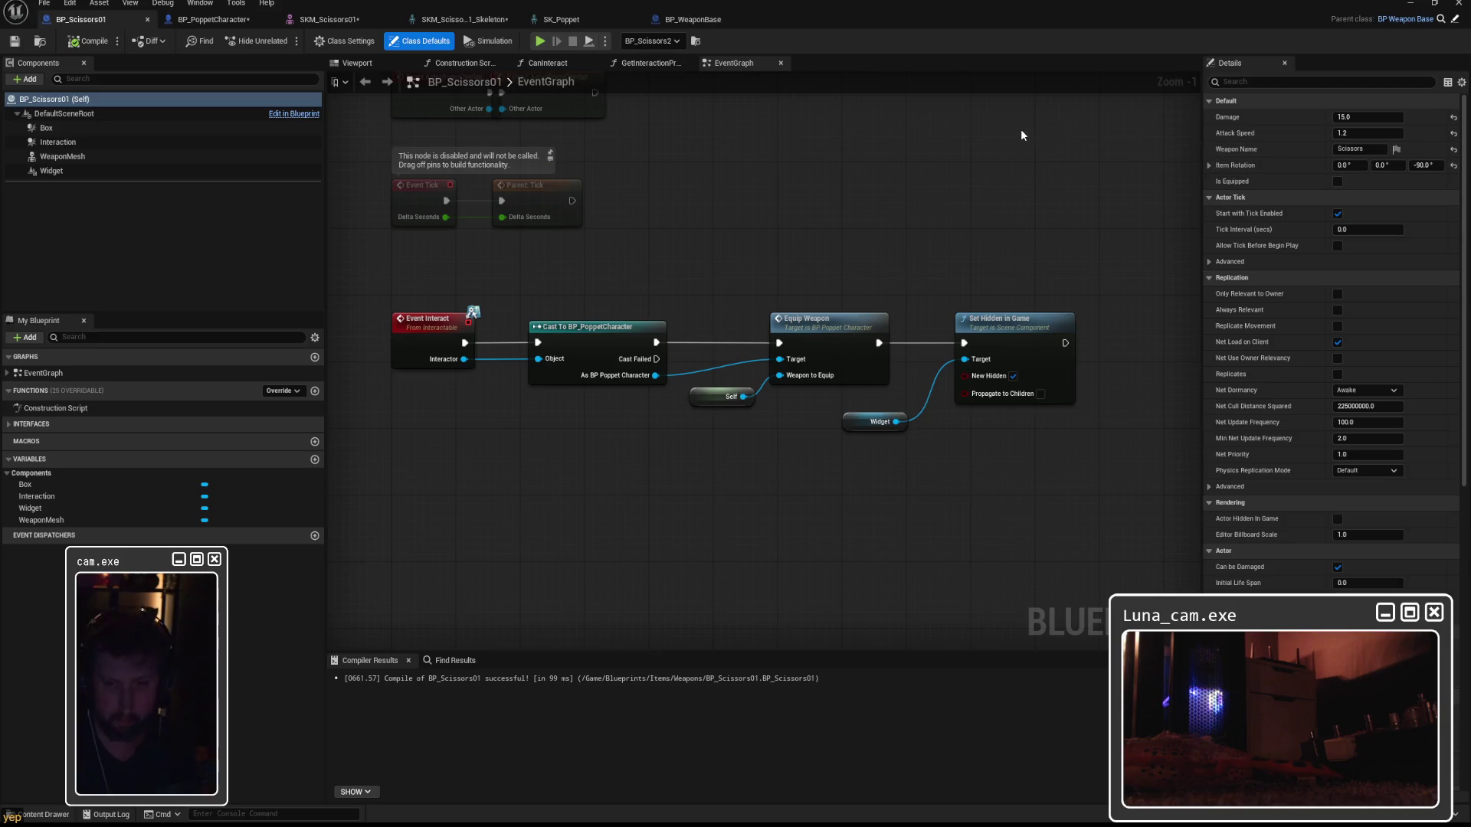
pyautogui.click(452, 19)
pyautogui.click(326, 21)
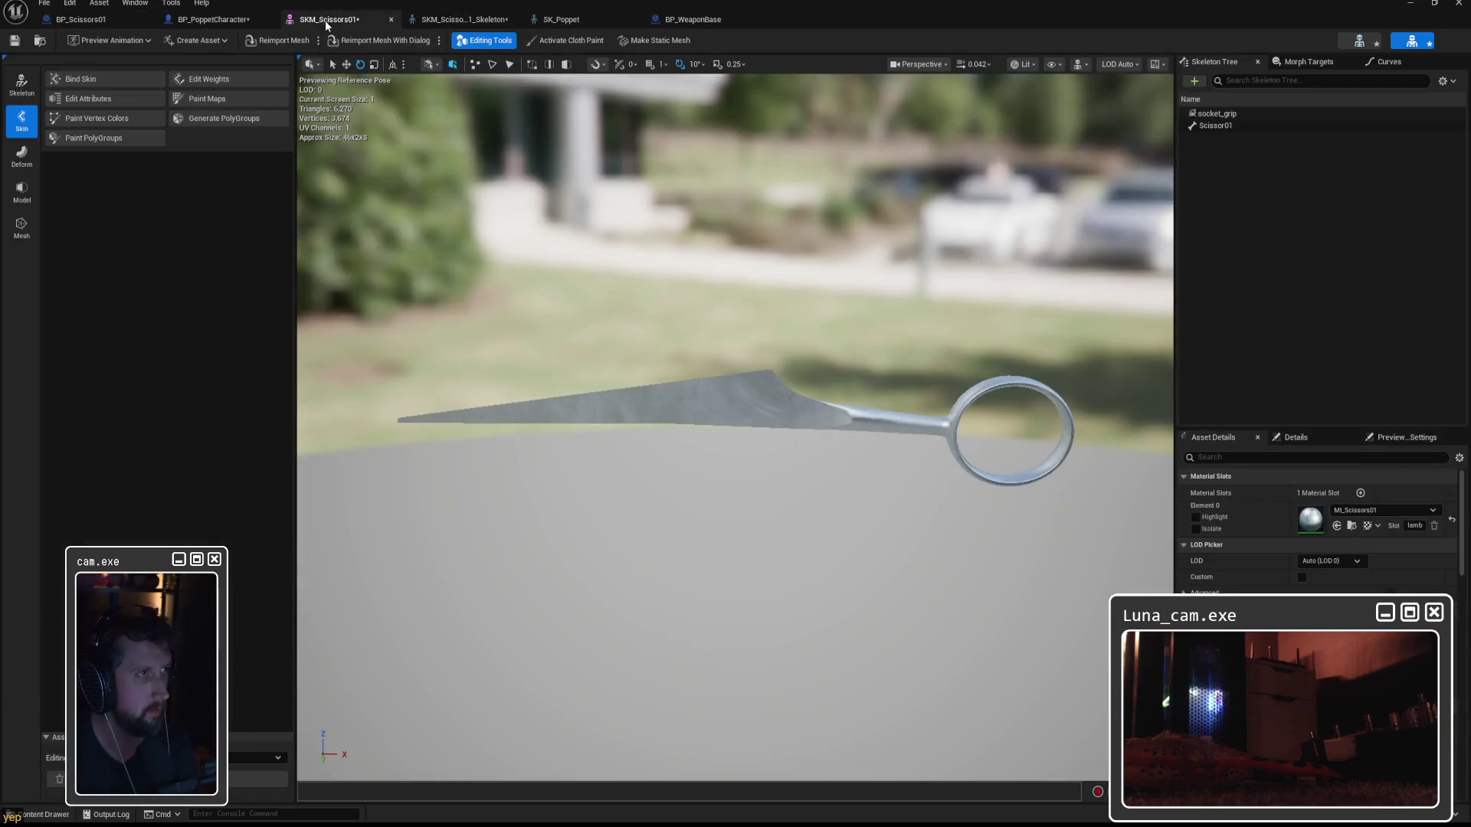
# Save all modified assets from the BP_PoppetCharacter editor, then switch to BP_Scissors01.
pyautogui.click(214, 19)
pyautogui.click(15, 41)
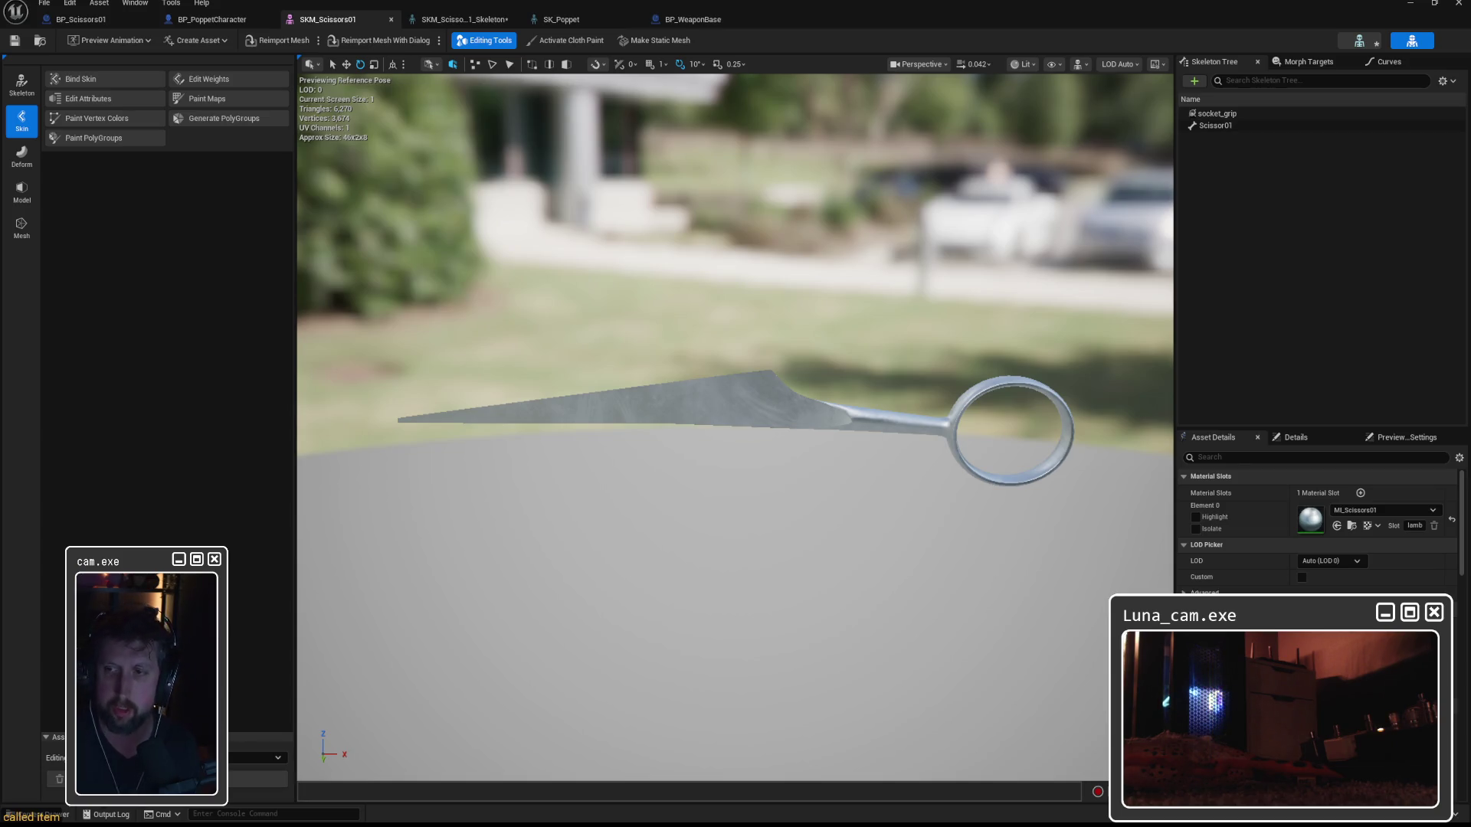
pyautogui.click(82, 19)
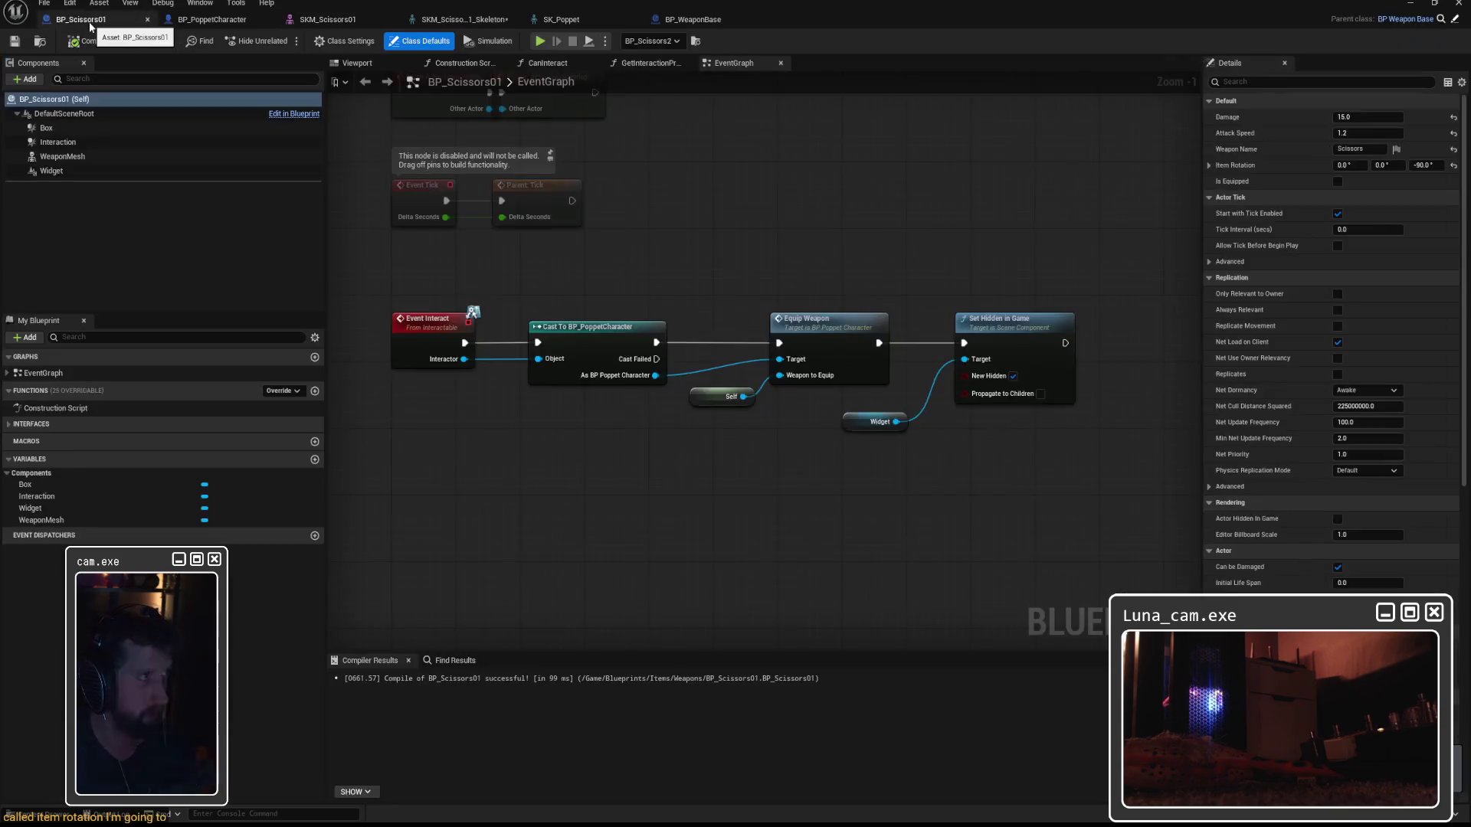
# Switch between the BP_PoppetCharacter and BP_WeaponBase tabs, ending on the EquipWeapon graph.
pyautogui.click(192, 23)
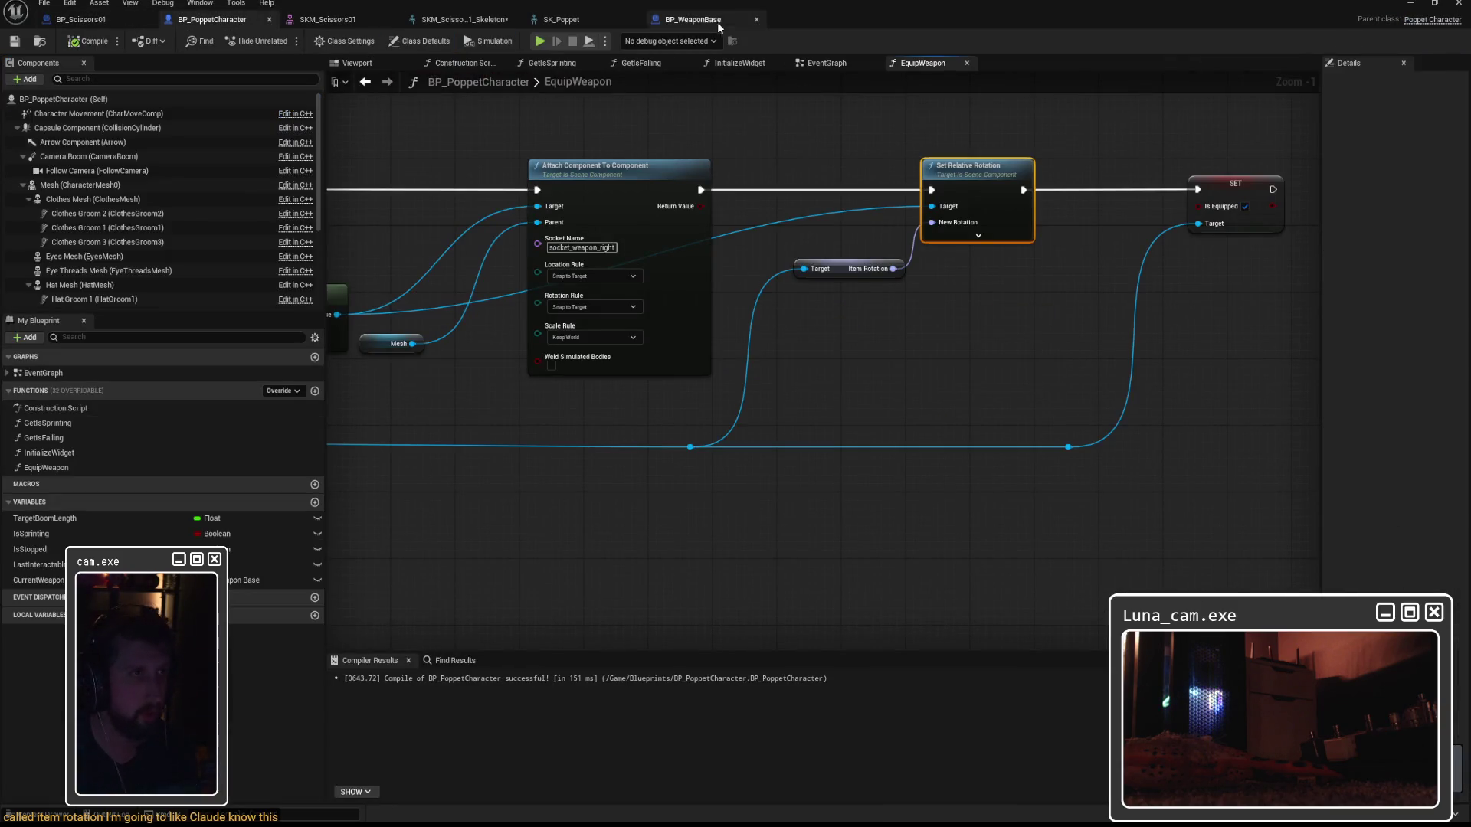
pyautogui.click(724, 21)
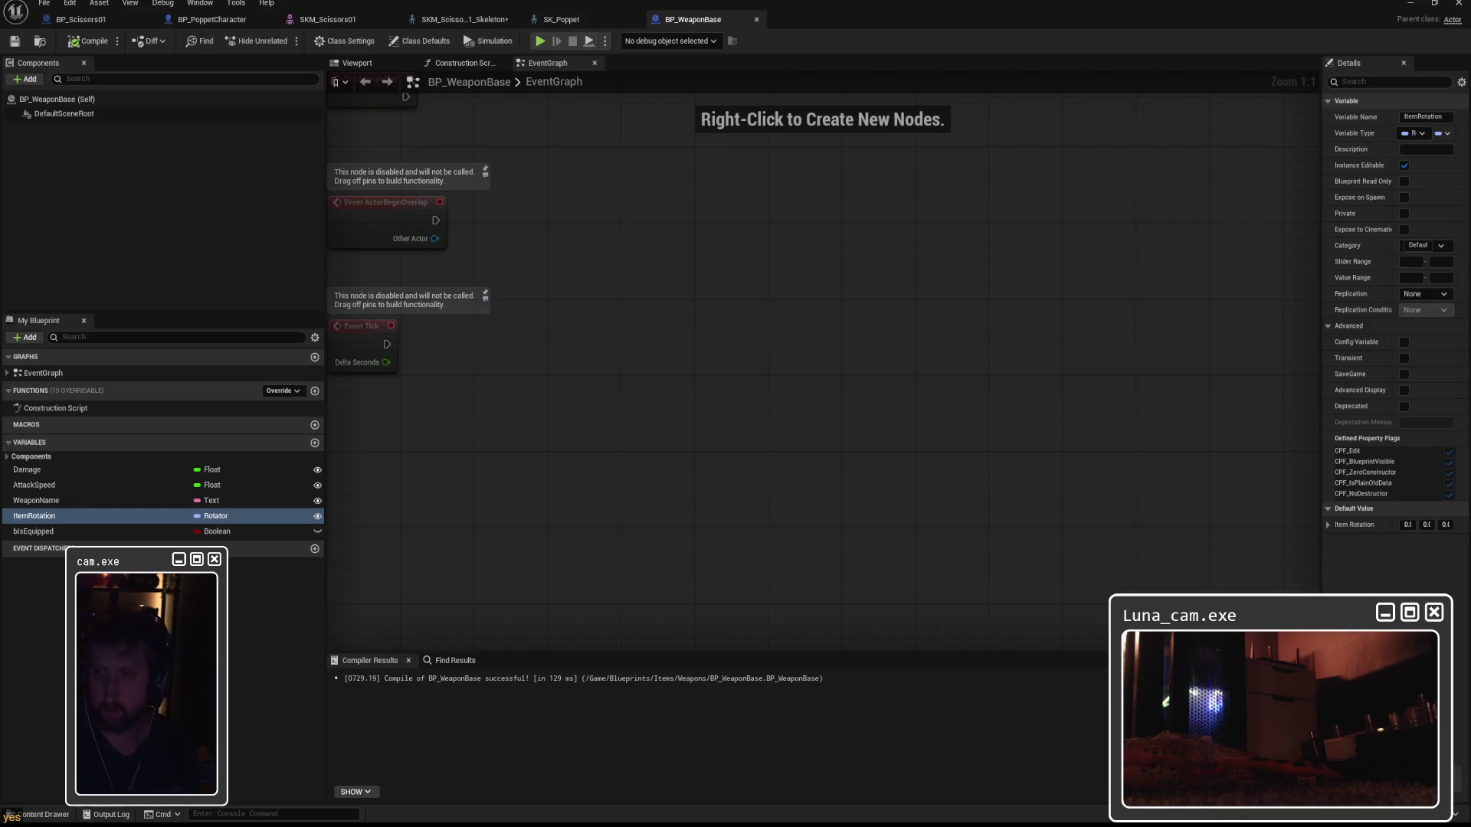
pyautogui.click(212, 19)
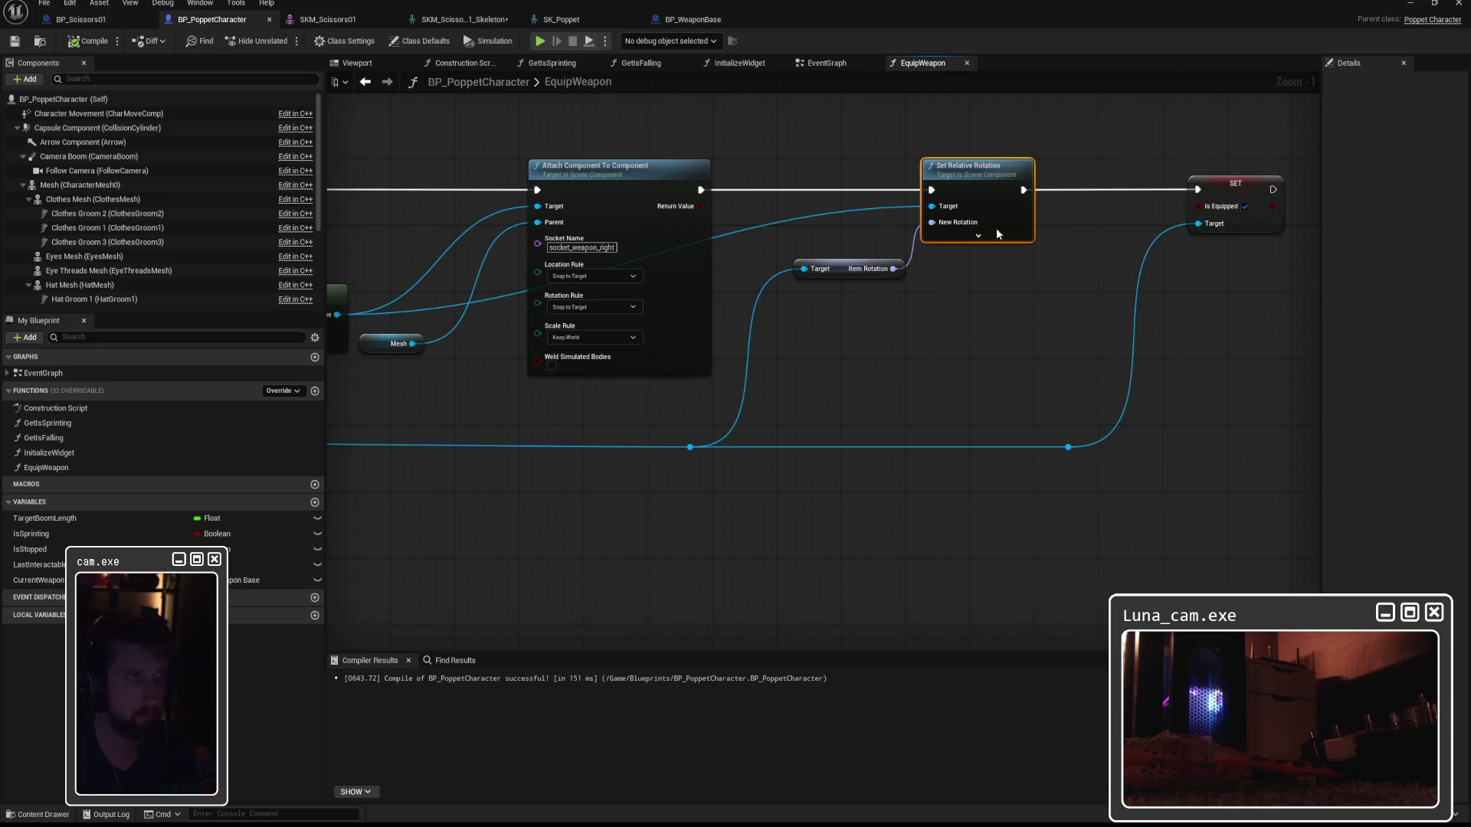
# Place a Box reference in the BP_Scissors01 event graph and add a Set Collision Enabled node.
pyautogui.click(74, 21)
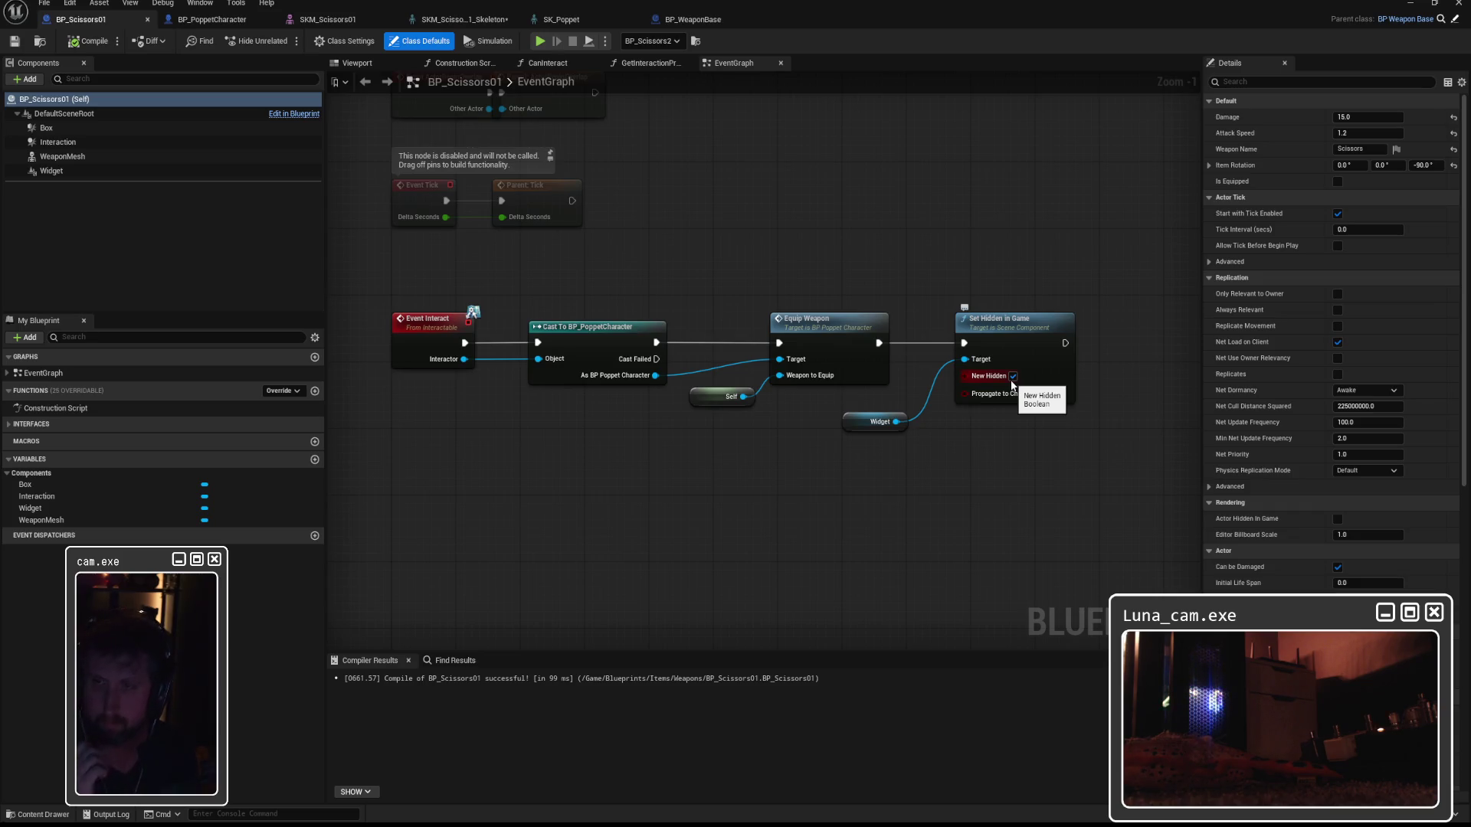
pyautogui.moveTo(977, 394)
pyautogui.mouseDown()
pyautogui.moveTo(881, 391)
pyautogui.moveTo(248, 481)
pyautogui.mouseUp()
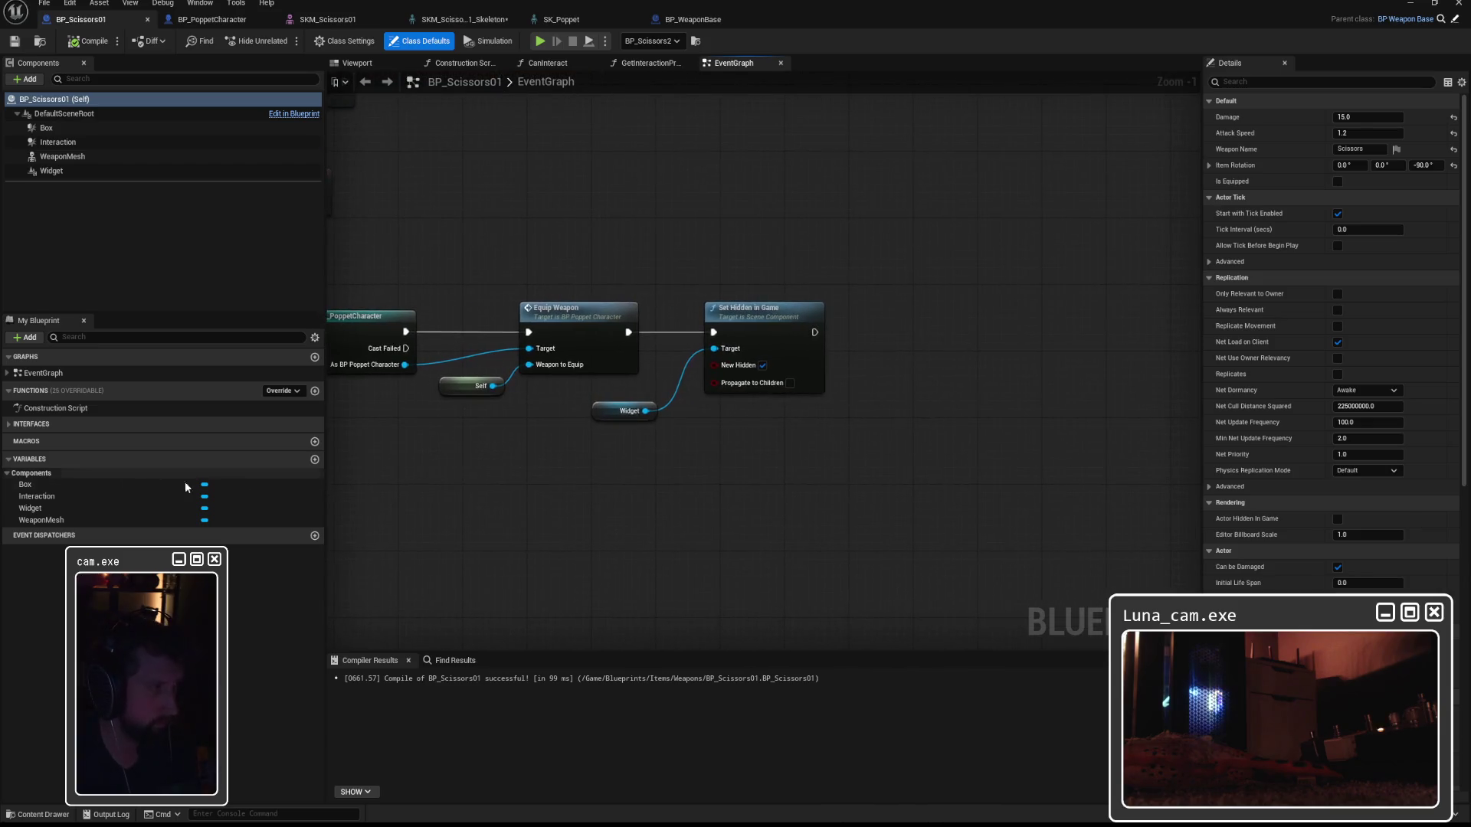
pyautogui.click(247, 483)
pyautogui.moveTo(54, 134)
pyautogui.mouseDown()
pyautogui.moveTo(931, 372)
pyautogui.moveTo(889, 387)
pyautogui.moveTo(880, 439)
pyautogui.moveTo(939, 356)
pyautogui.mouseUp()
pyautogui.write('set')
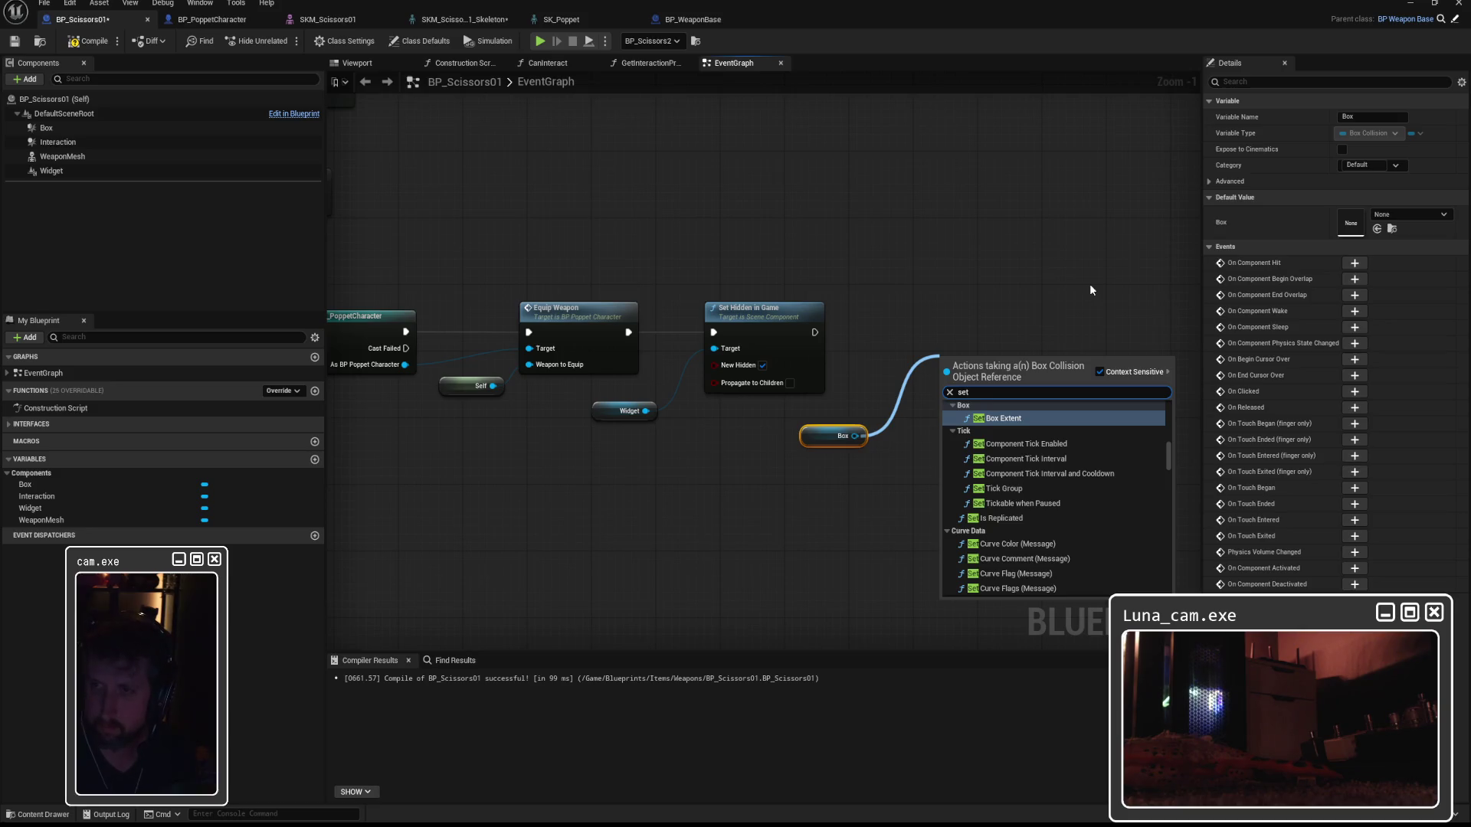
pyautogui.write(' box coll')
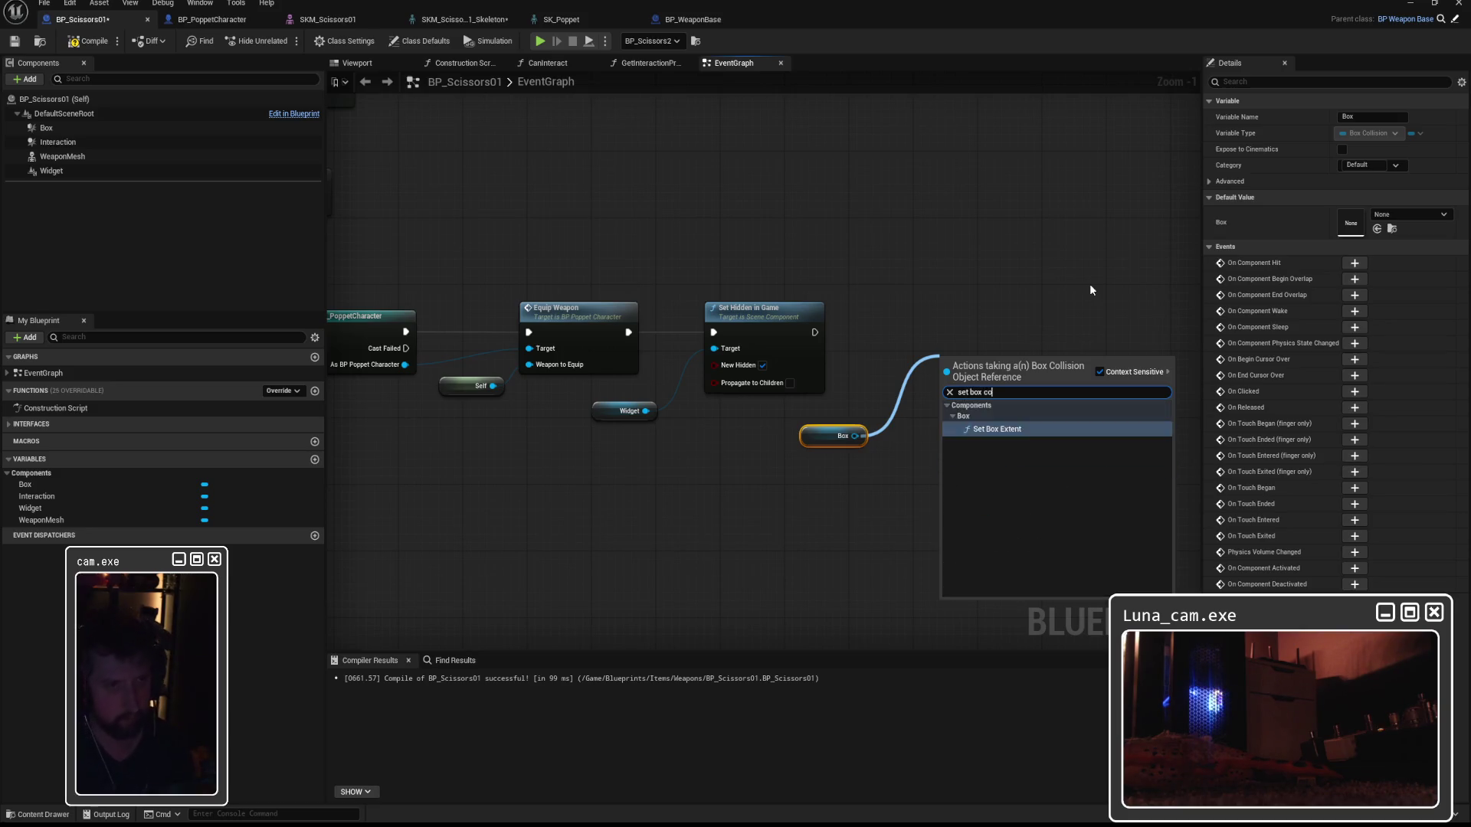
pyautogui.hotkey('ctrl', 'a')
pyautogui.press('BackSpace')
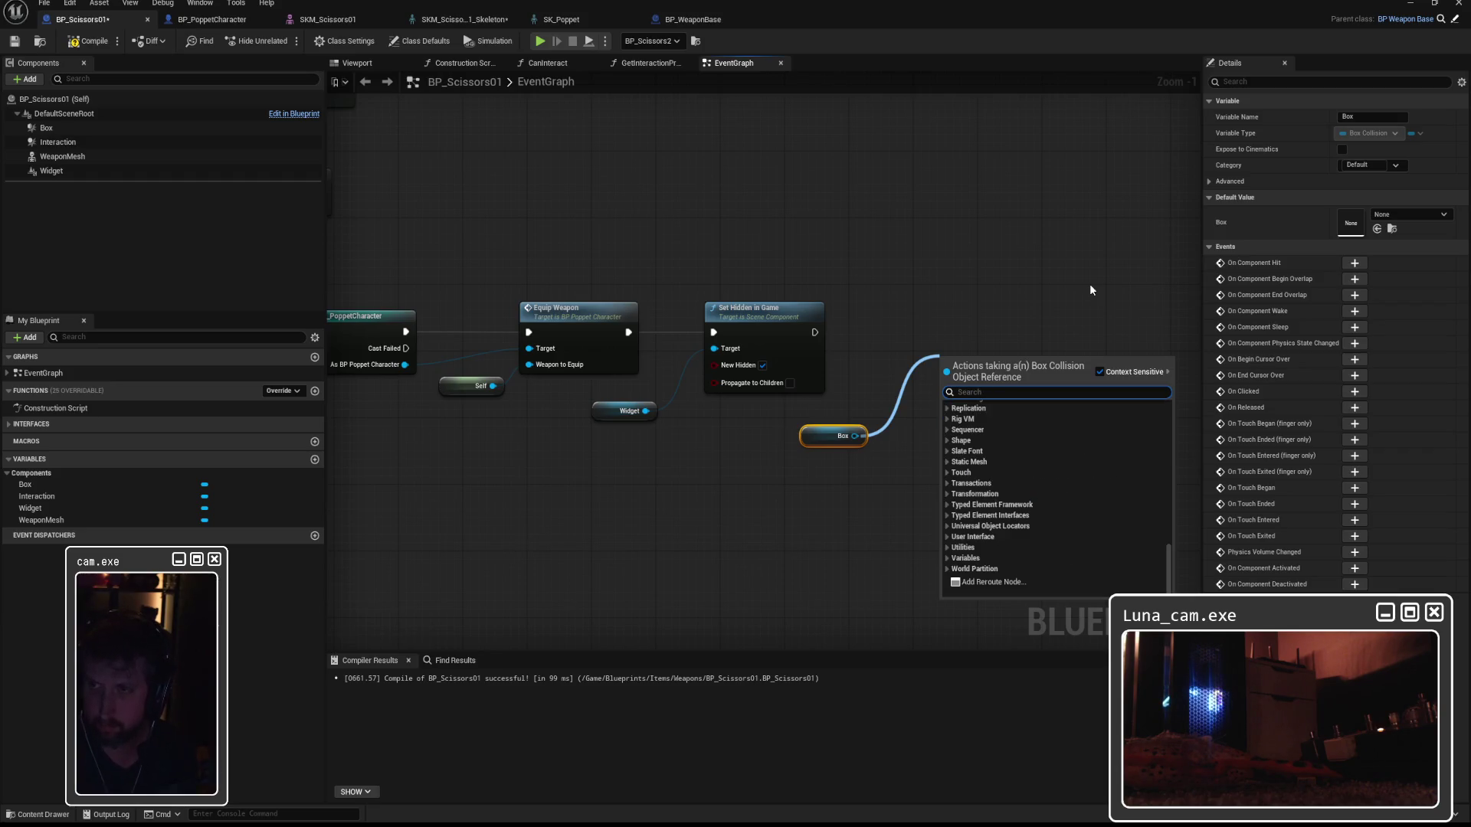
pyautogui.write('set colli')
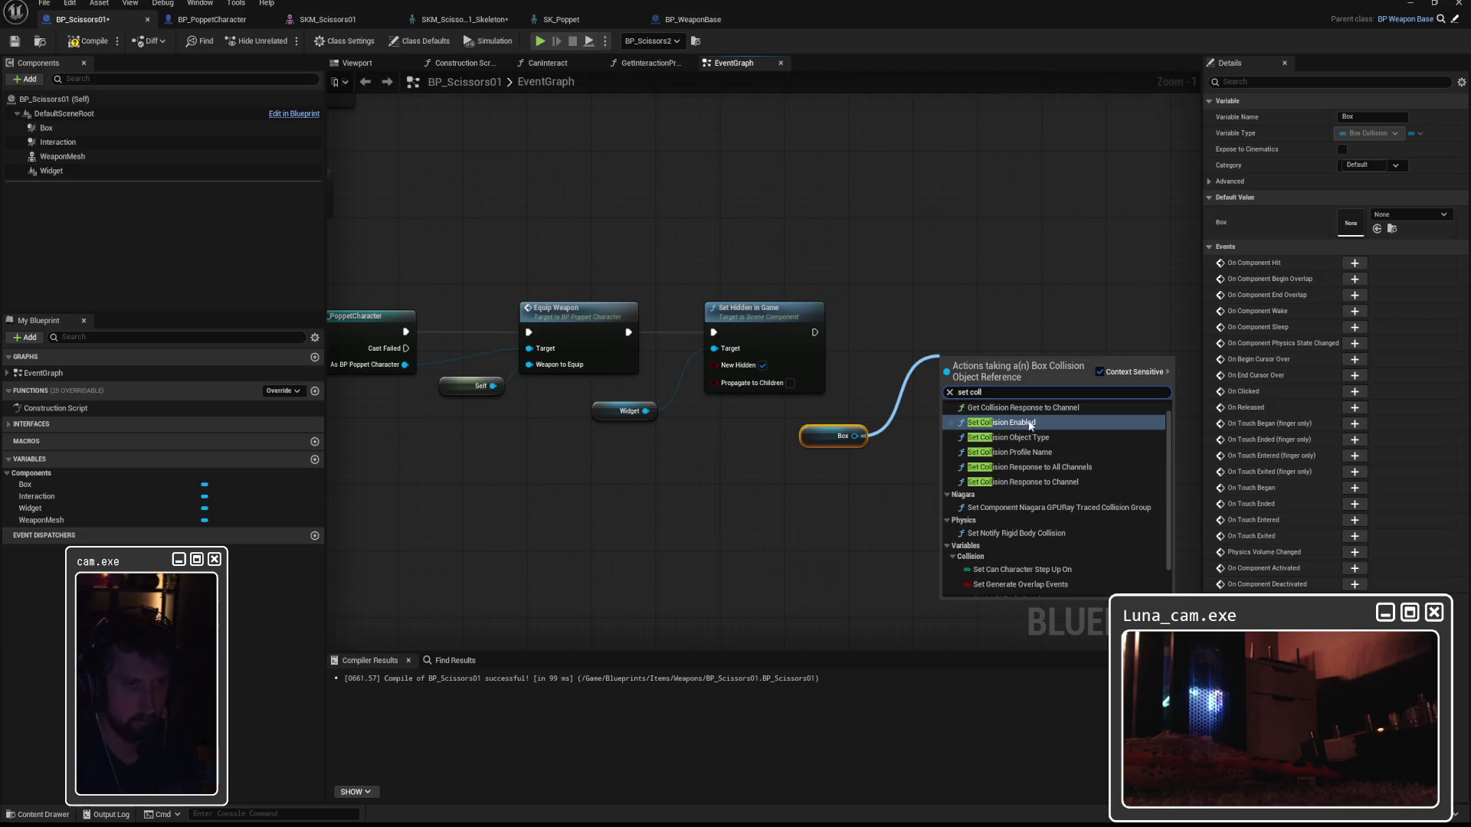
pyautogui.click(1003, 422)
# Set the collision type to No Collision and chain it after Set Hidden in Game.
pyautogui.click(990, 426)
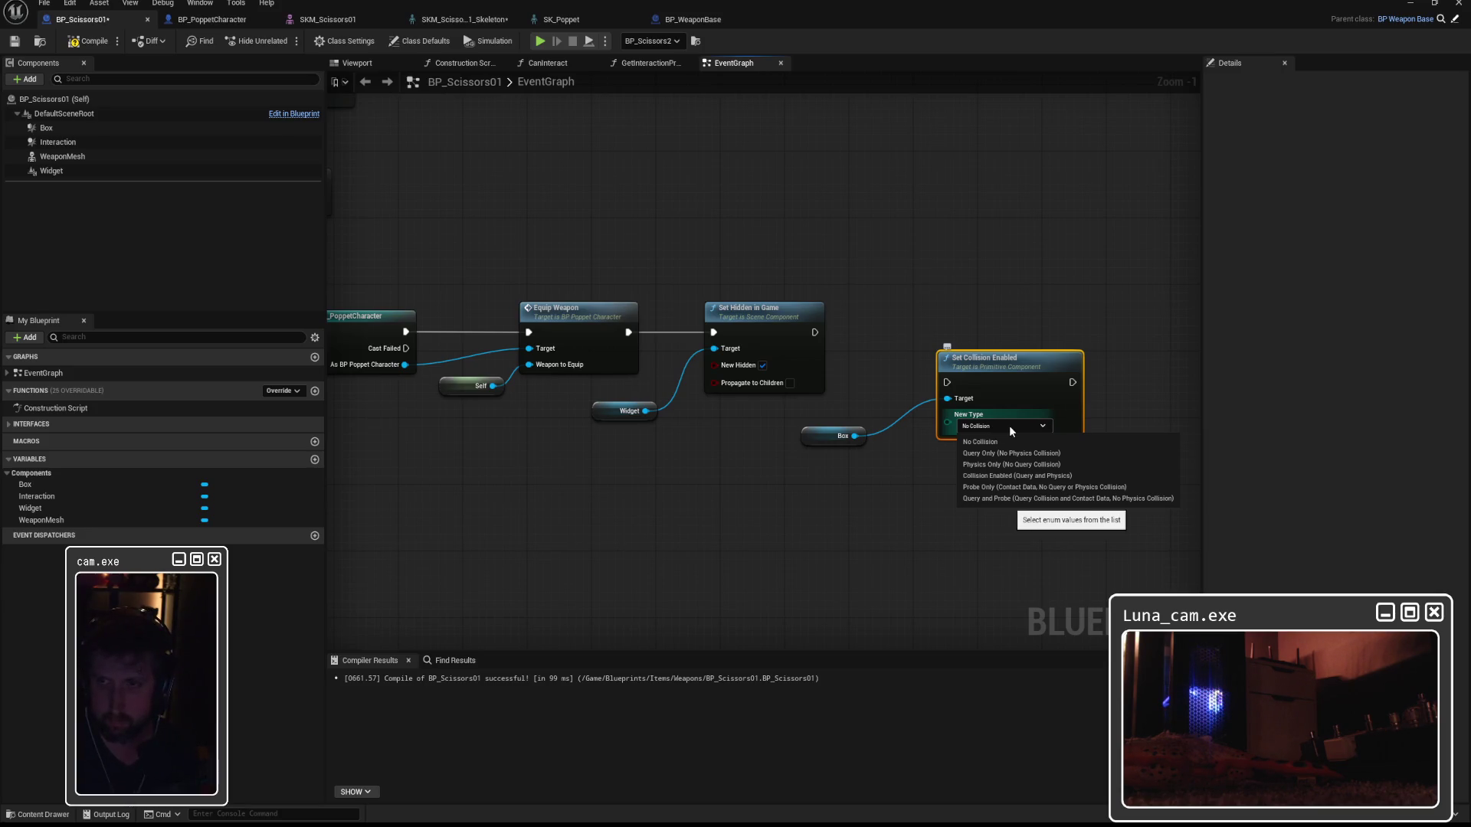
pyautogui.click(1009, 427)
pyautogui.moveTo(814, 333); pyautogui.dragTo(947, 382)
pyautogui.moveTo(1007, 367); pyautogui.dragTo(974, 317)
pyautogui.moveTo(835, 436); pyautogui.dragTo(803, 419)
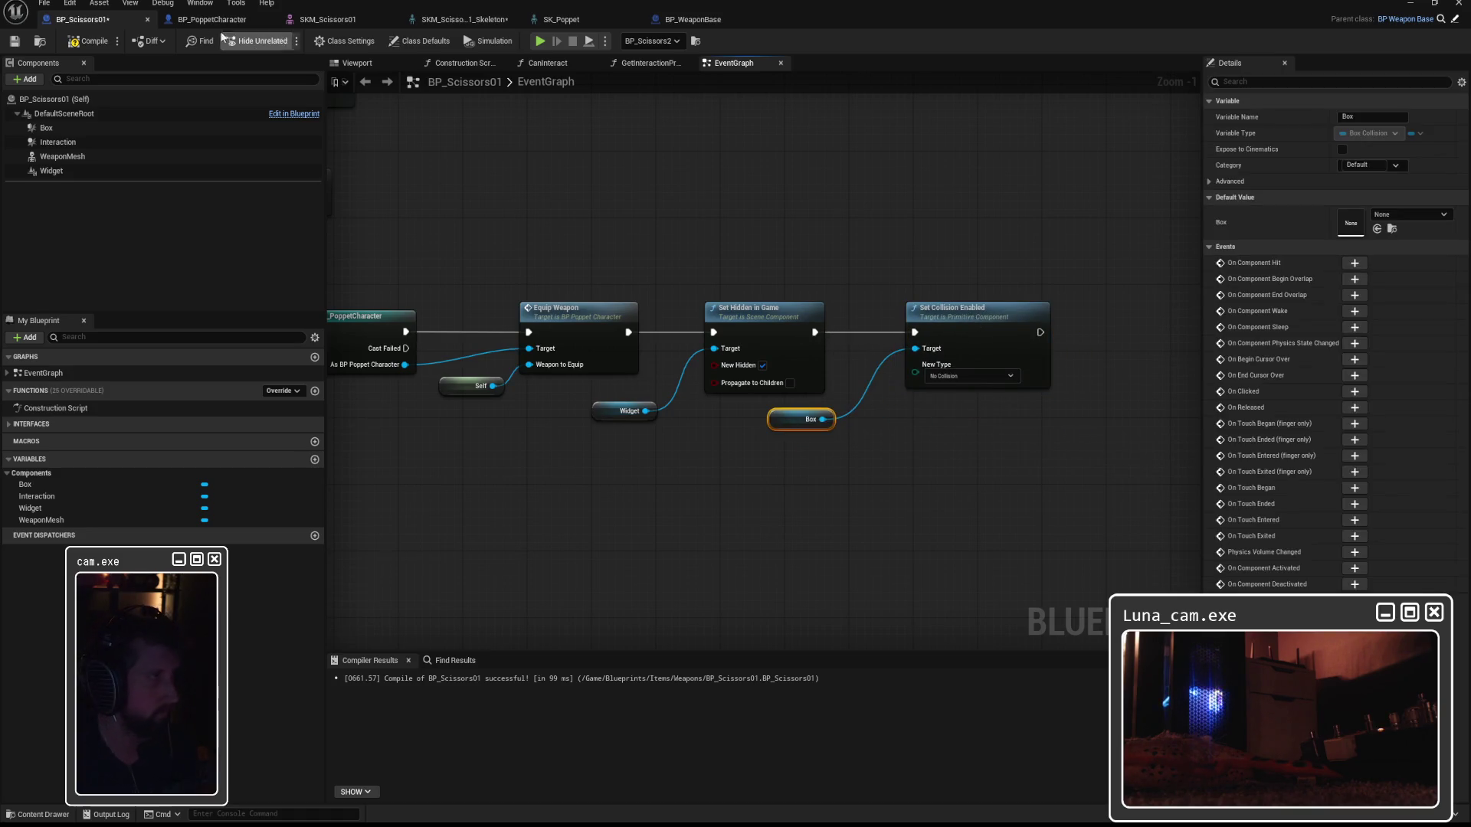
# Compile and save BP_Scissors01, return to the level and start playing.
pyautogui.click(89, 41)
pyautogui.click(13, 40)
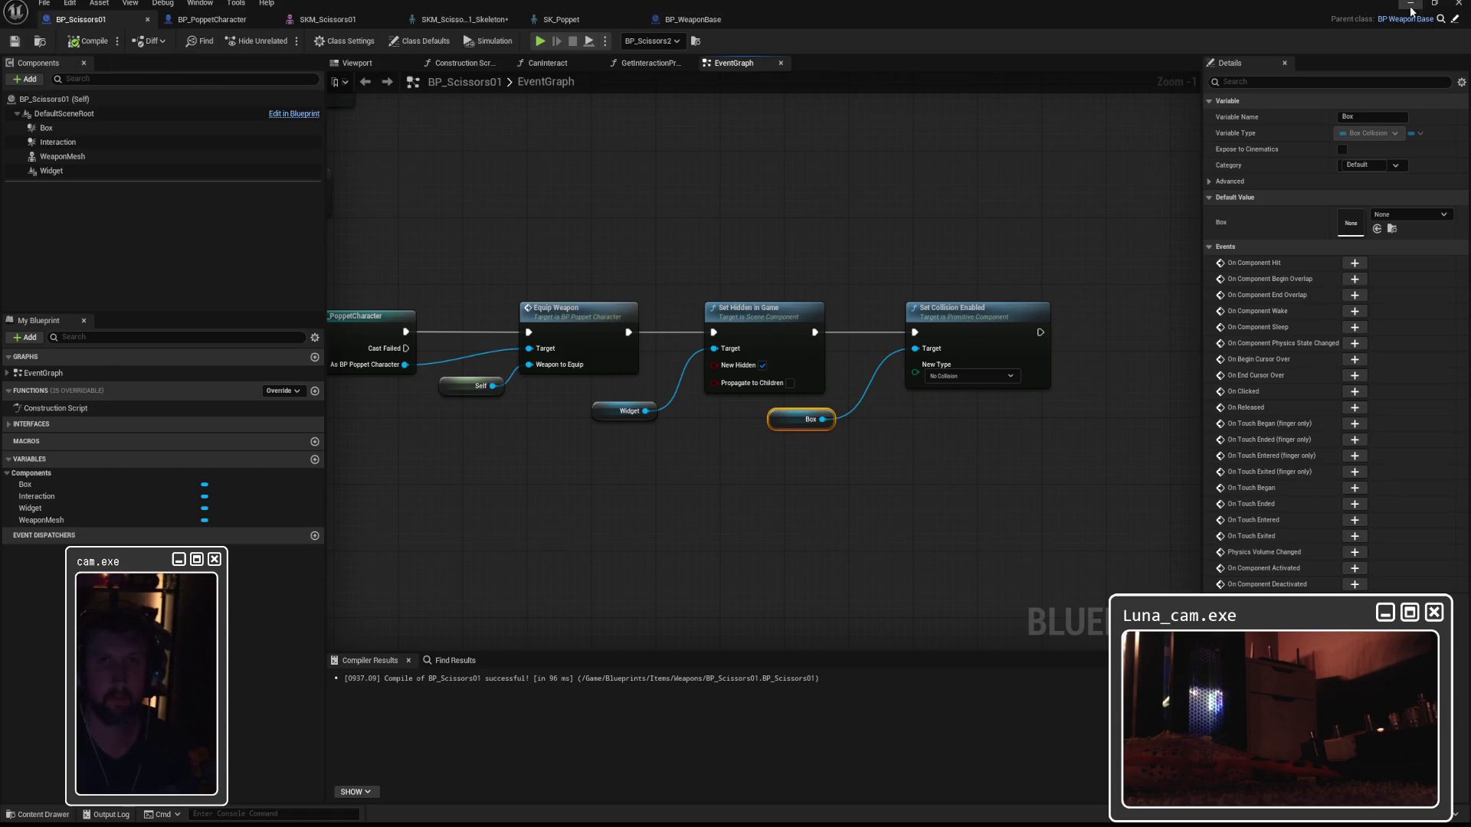
pyautogui.click(1411, 5)
pyautogui.click(284, 42)
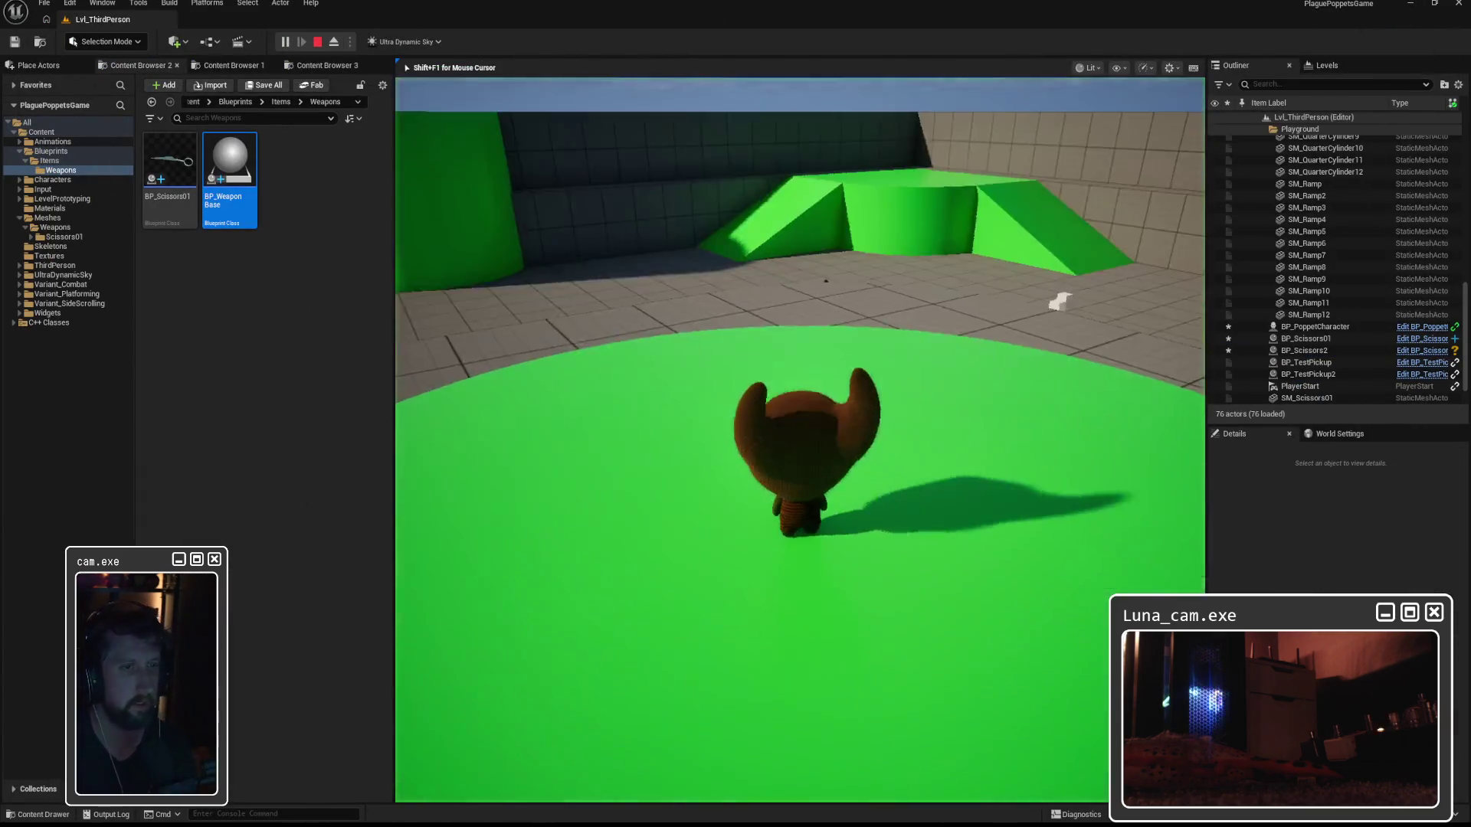
pyautogui.press('w')
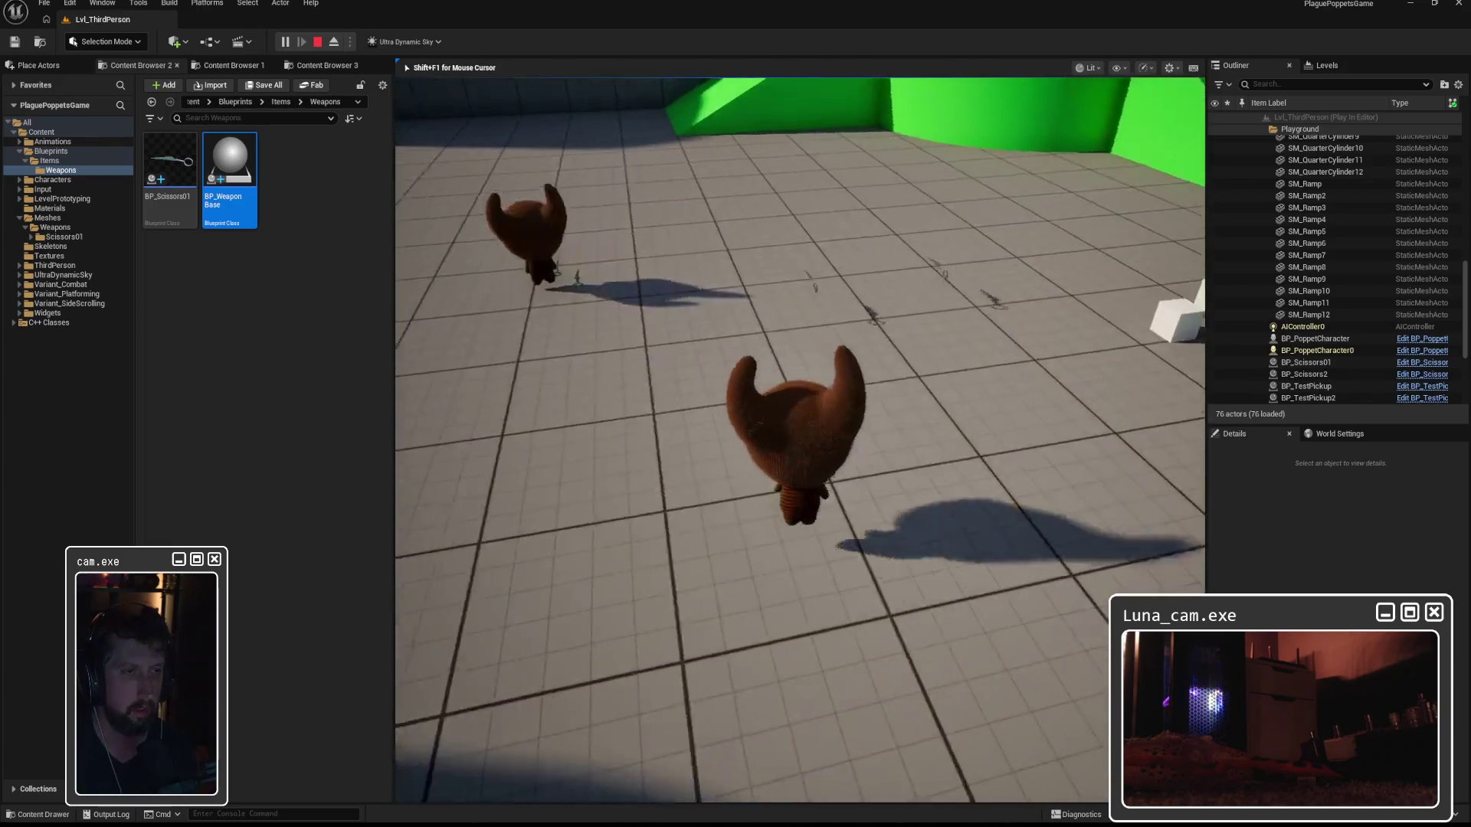
pyautogui.press('w')
pyautogui.press('w')
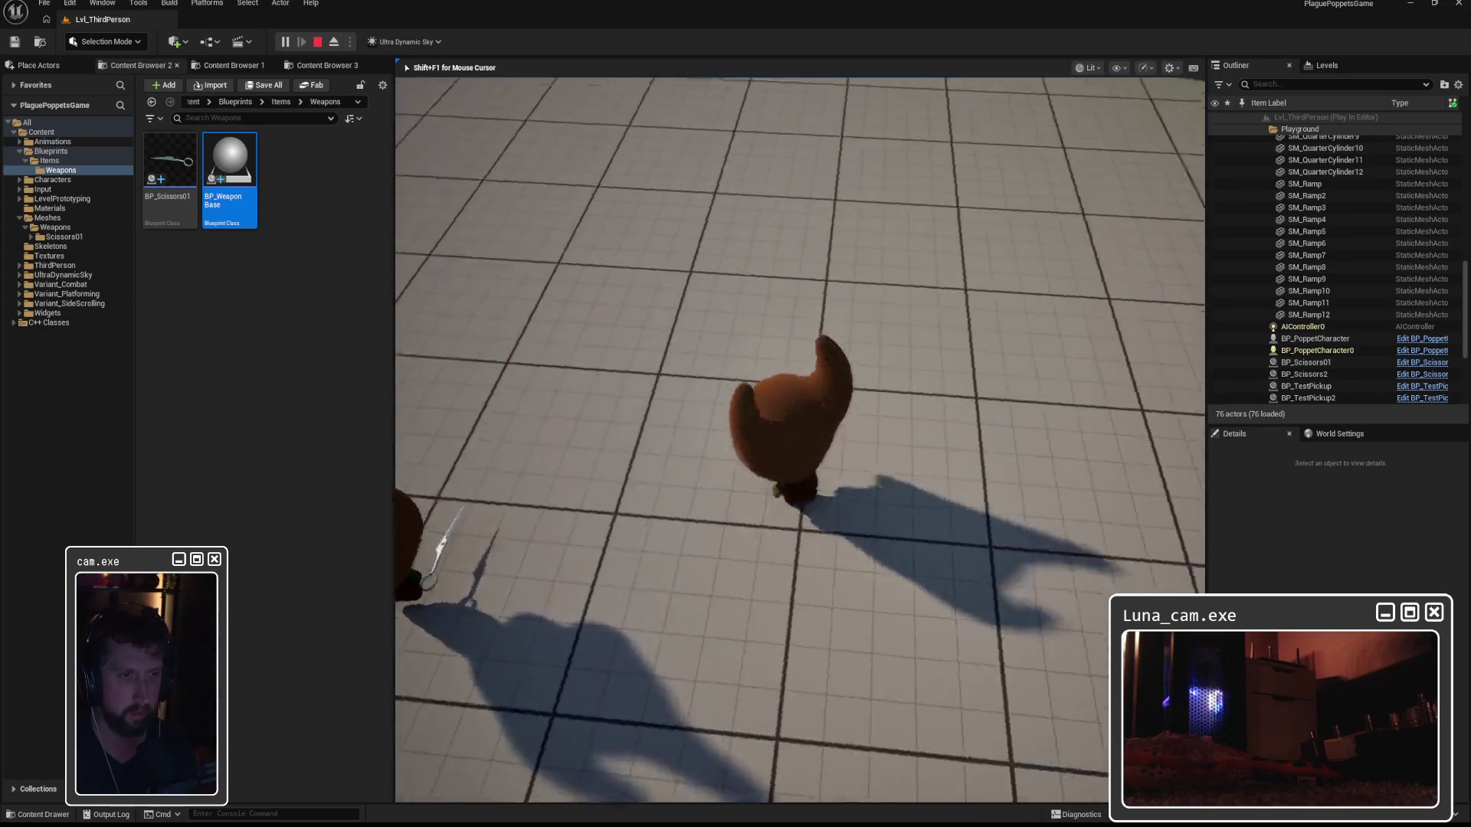
pyautogui.press('w')
pyautogui.press('w')
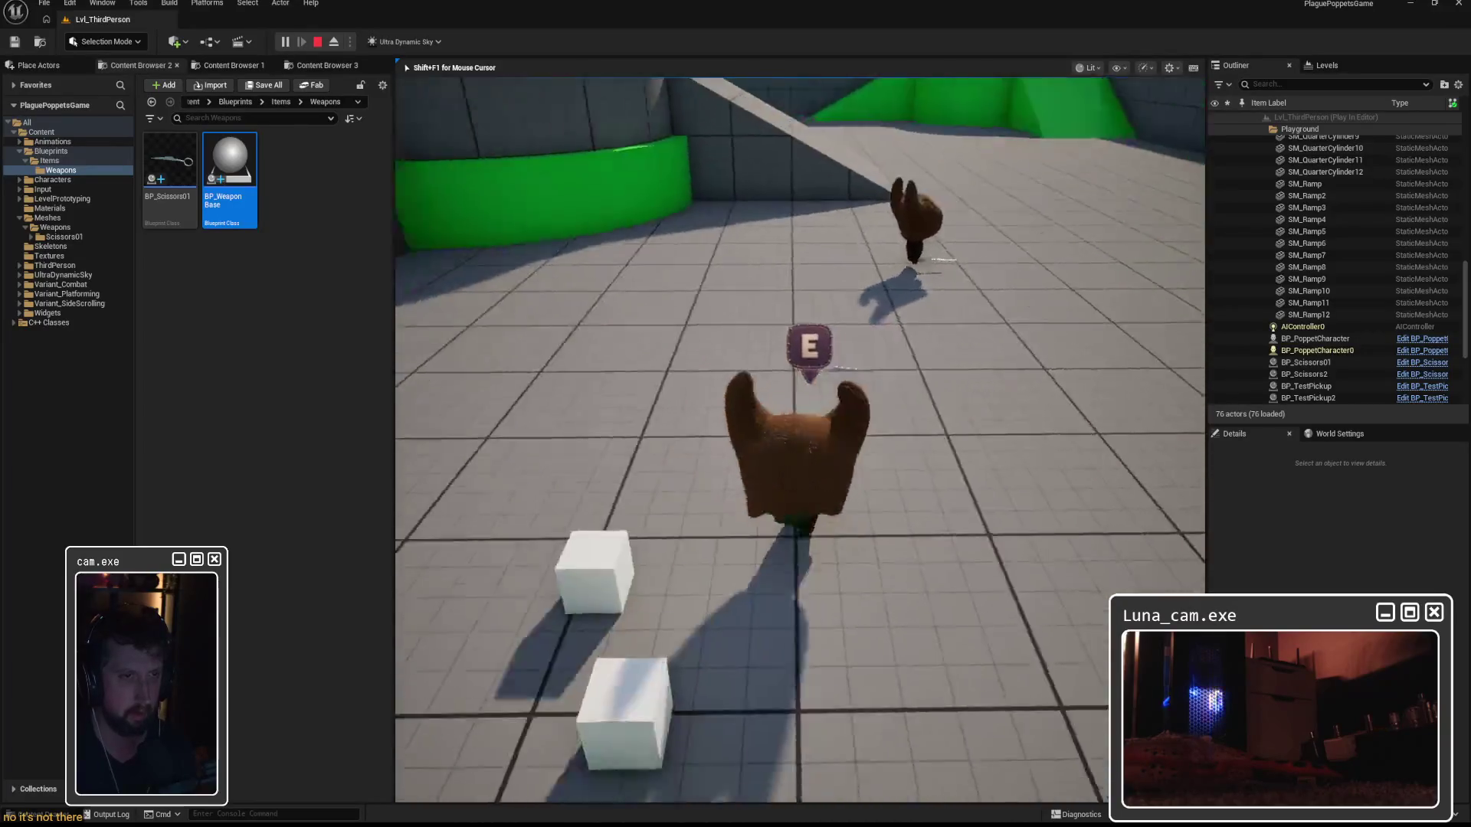
pyautogui.press('w')
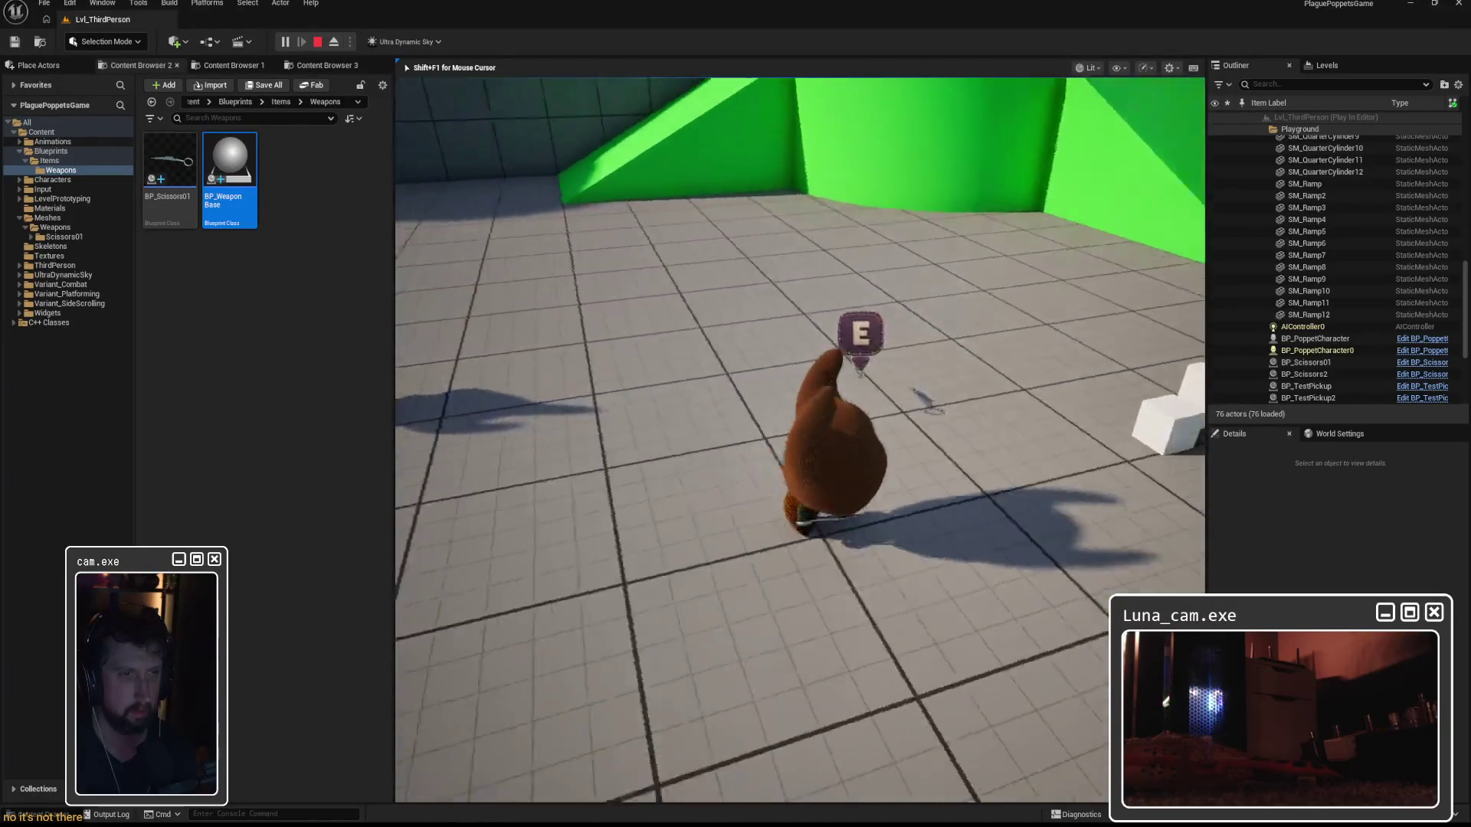
pyautogui.press('w')
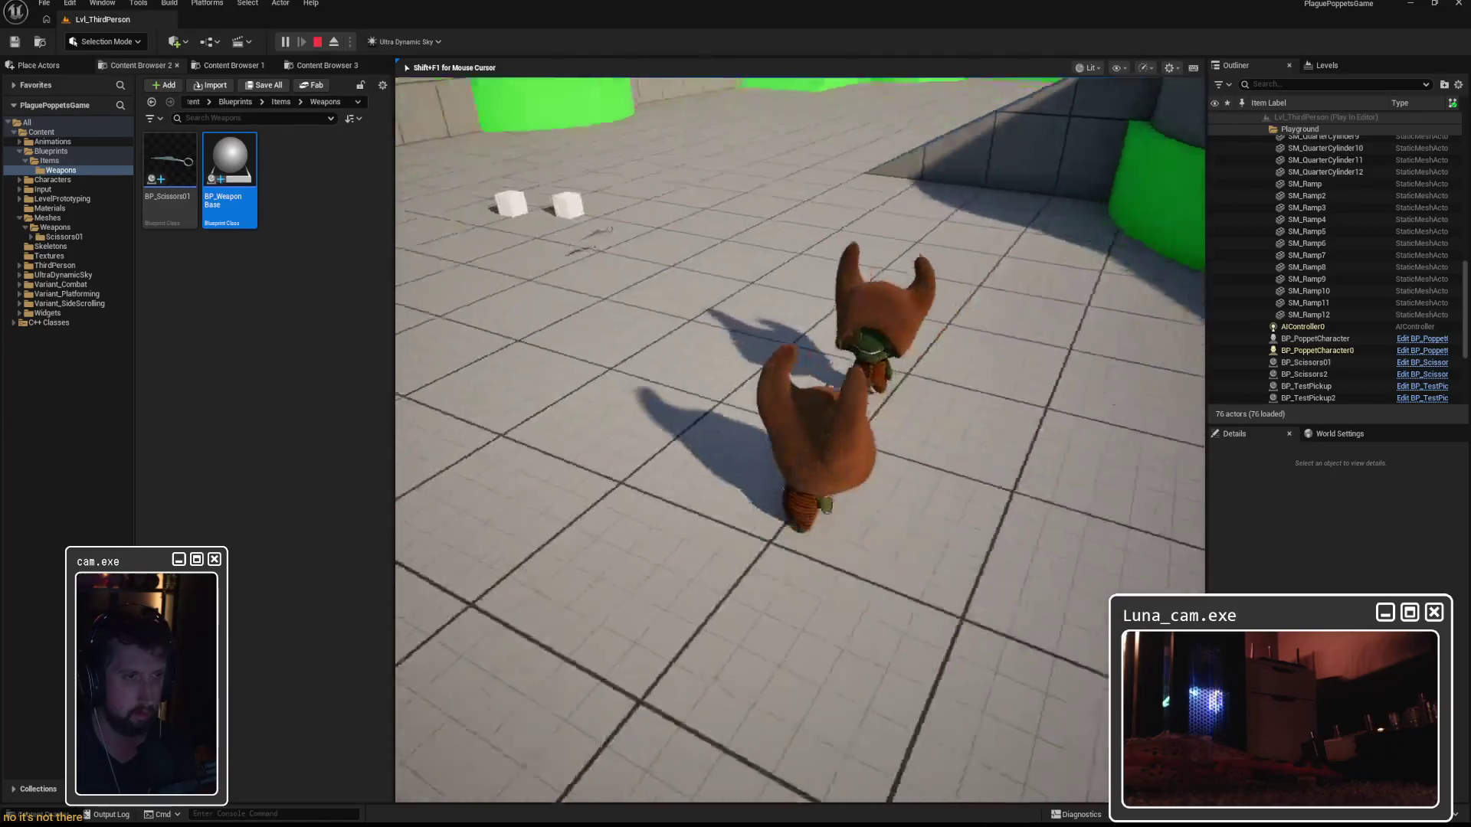
pyautogui.press('w')
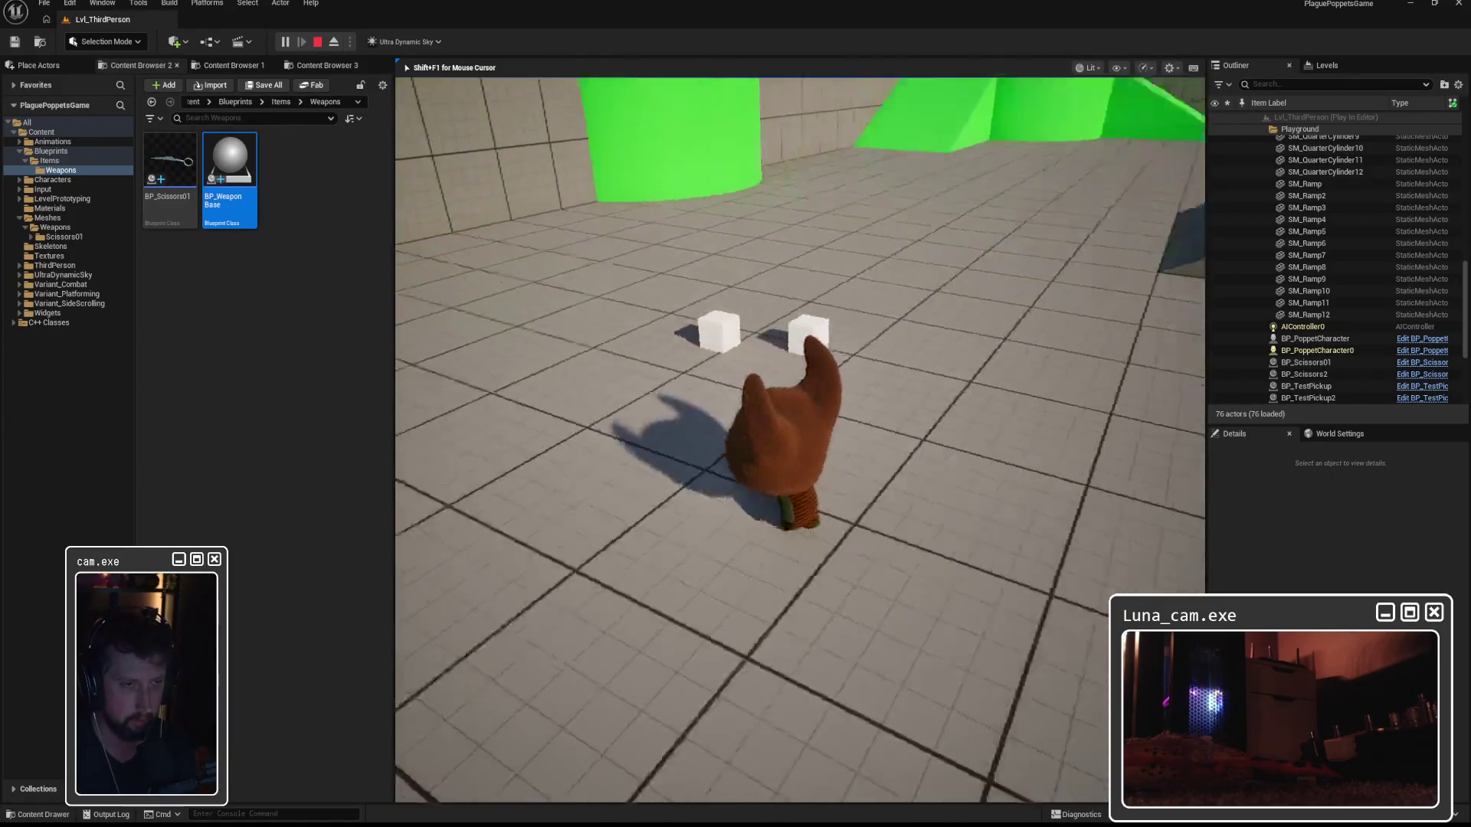
pyautogui.press('a')
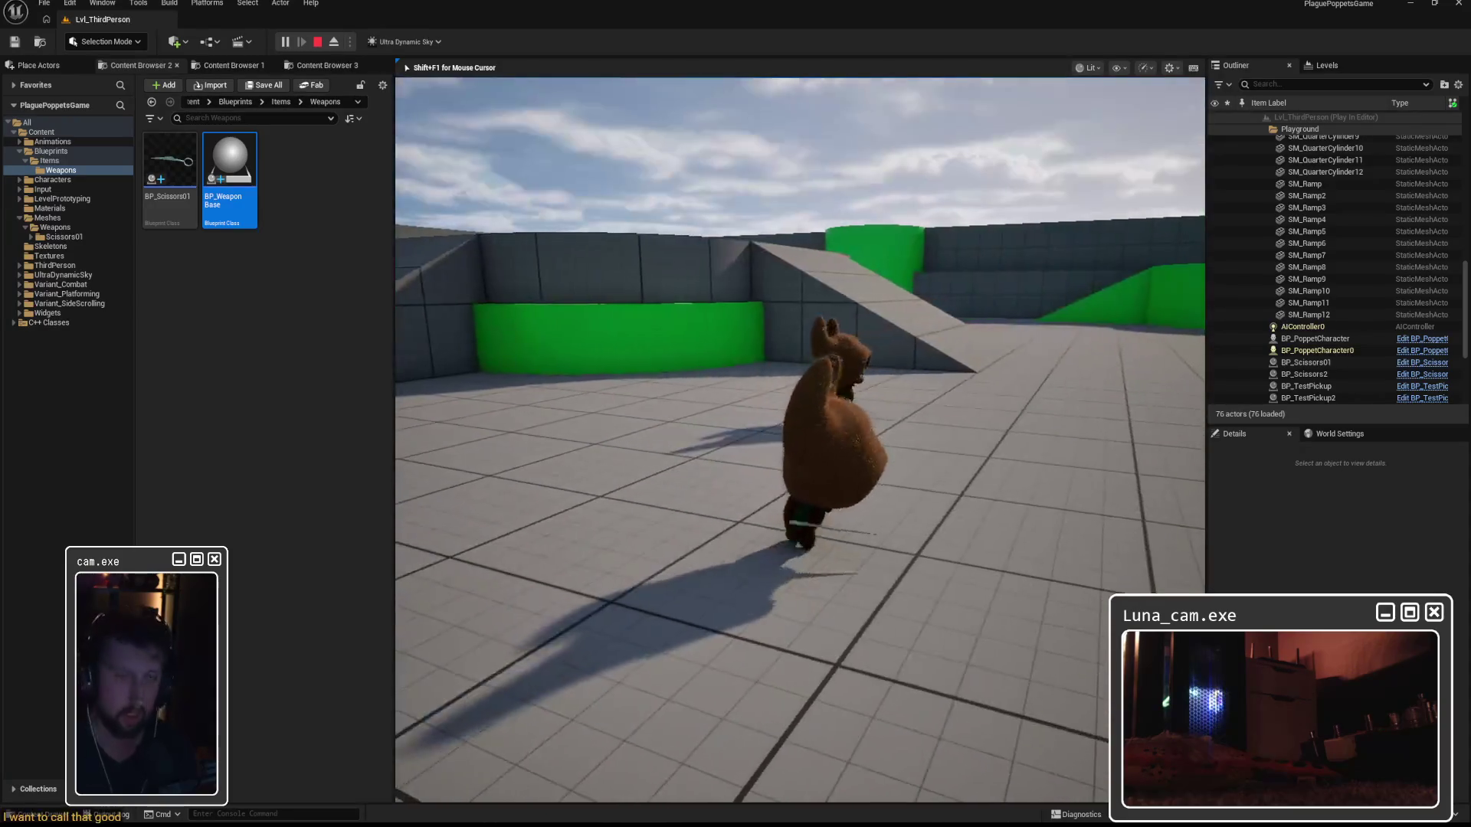
pyautogui.press('w')
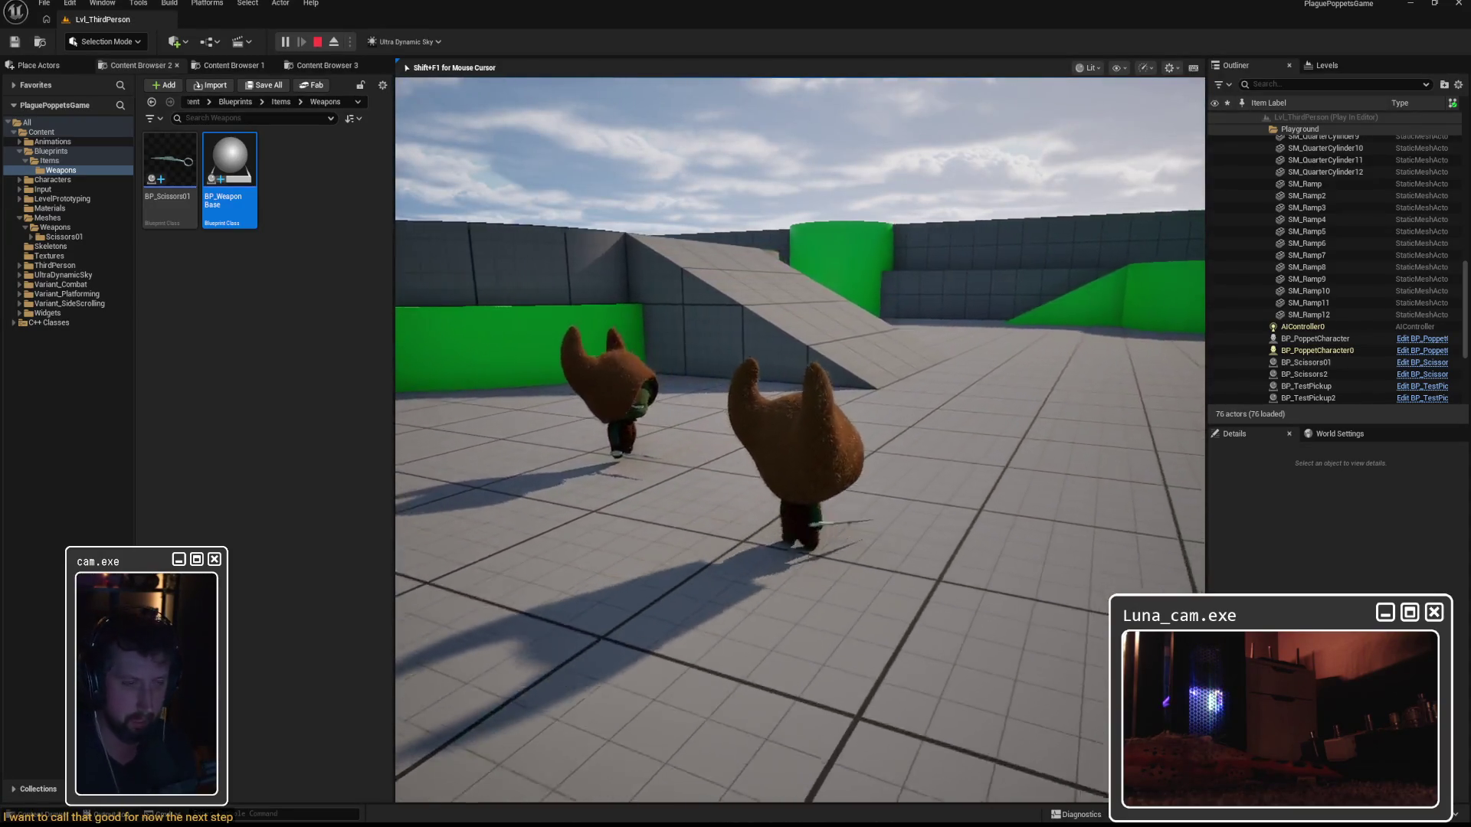
pyautogui.press('w')
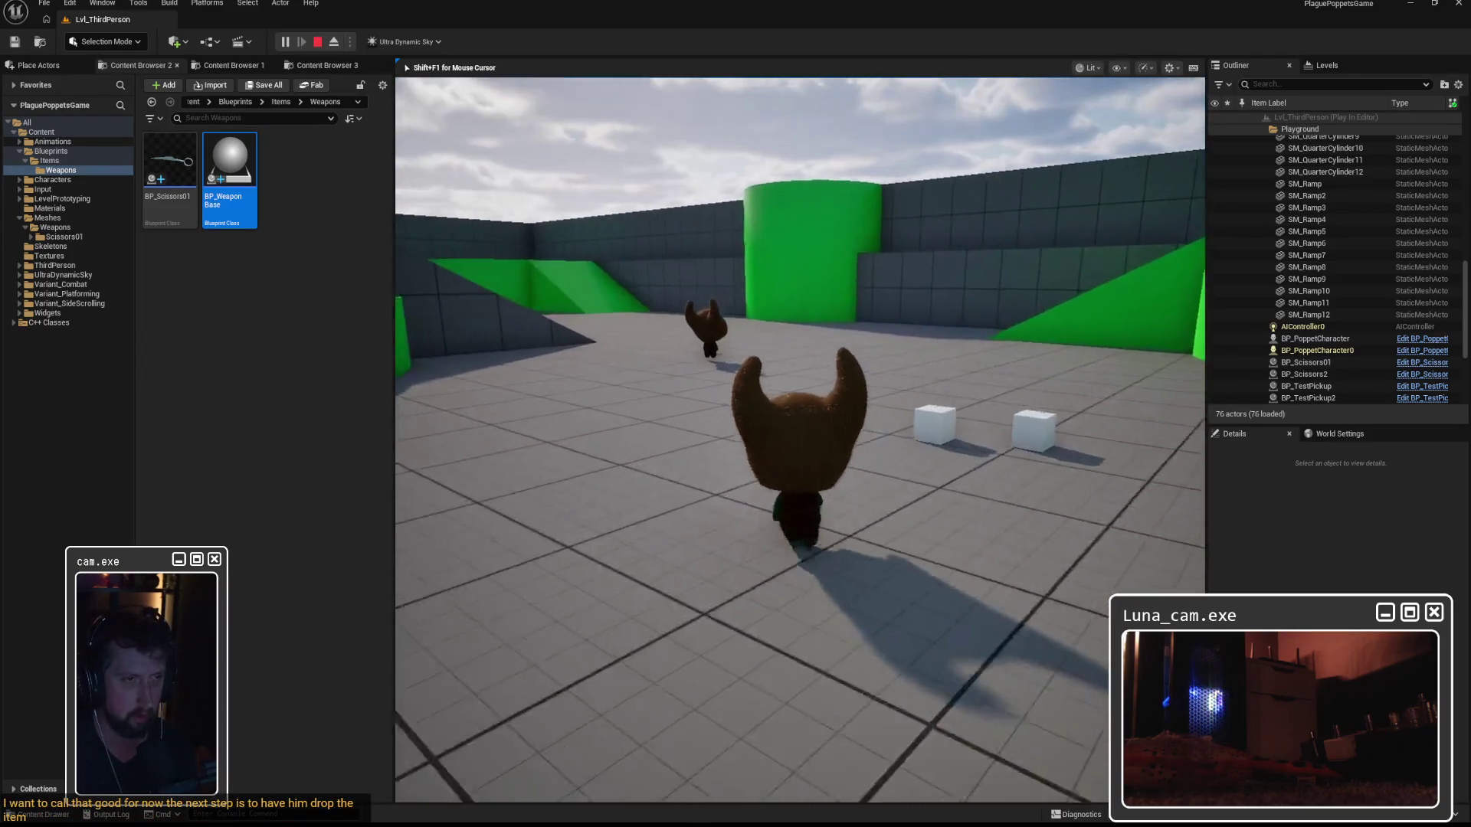
pyautogui.press('w')
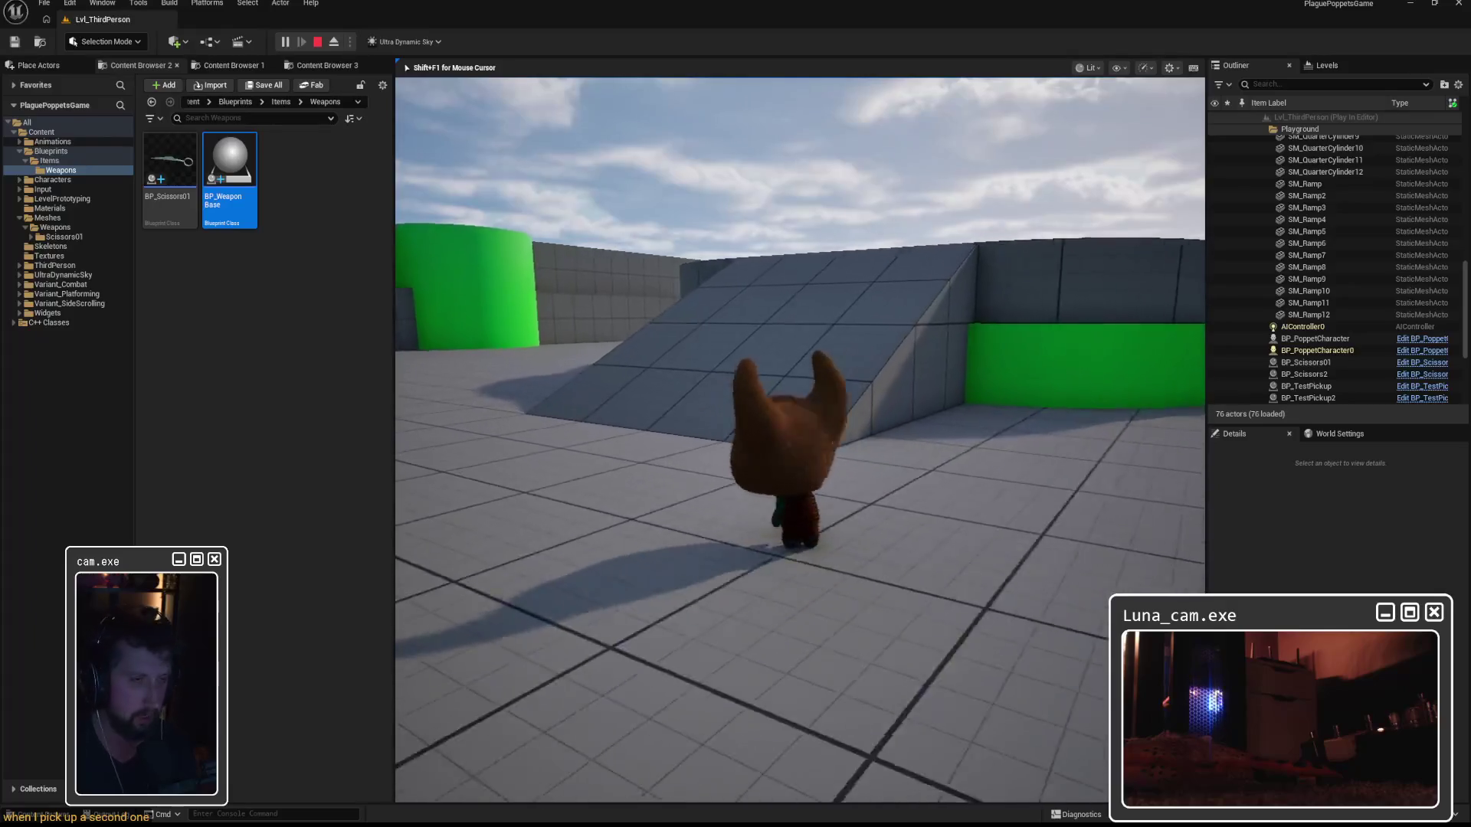
pyautogui.press('w')
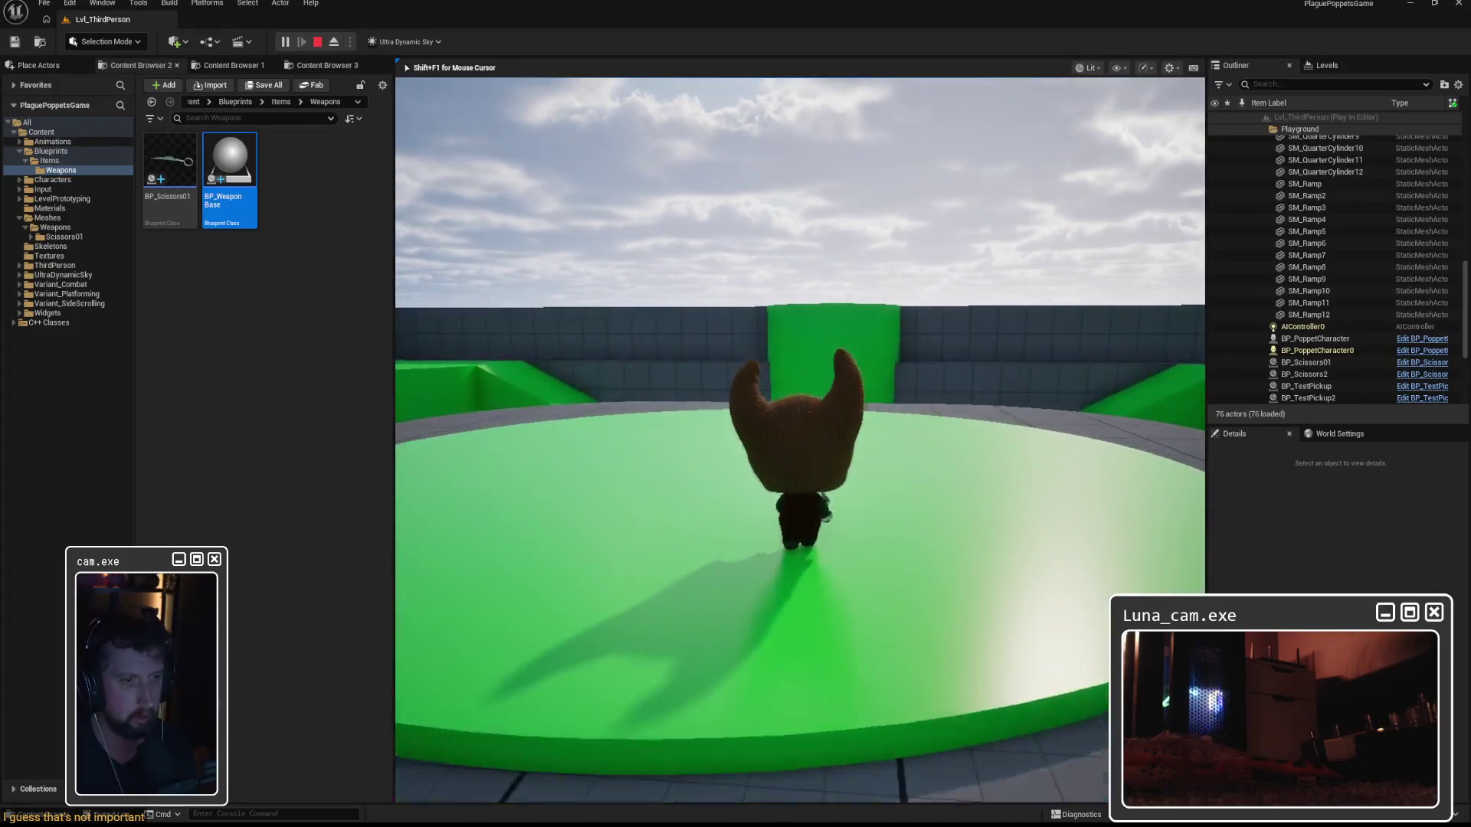
pyautogui.press('w')
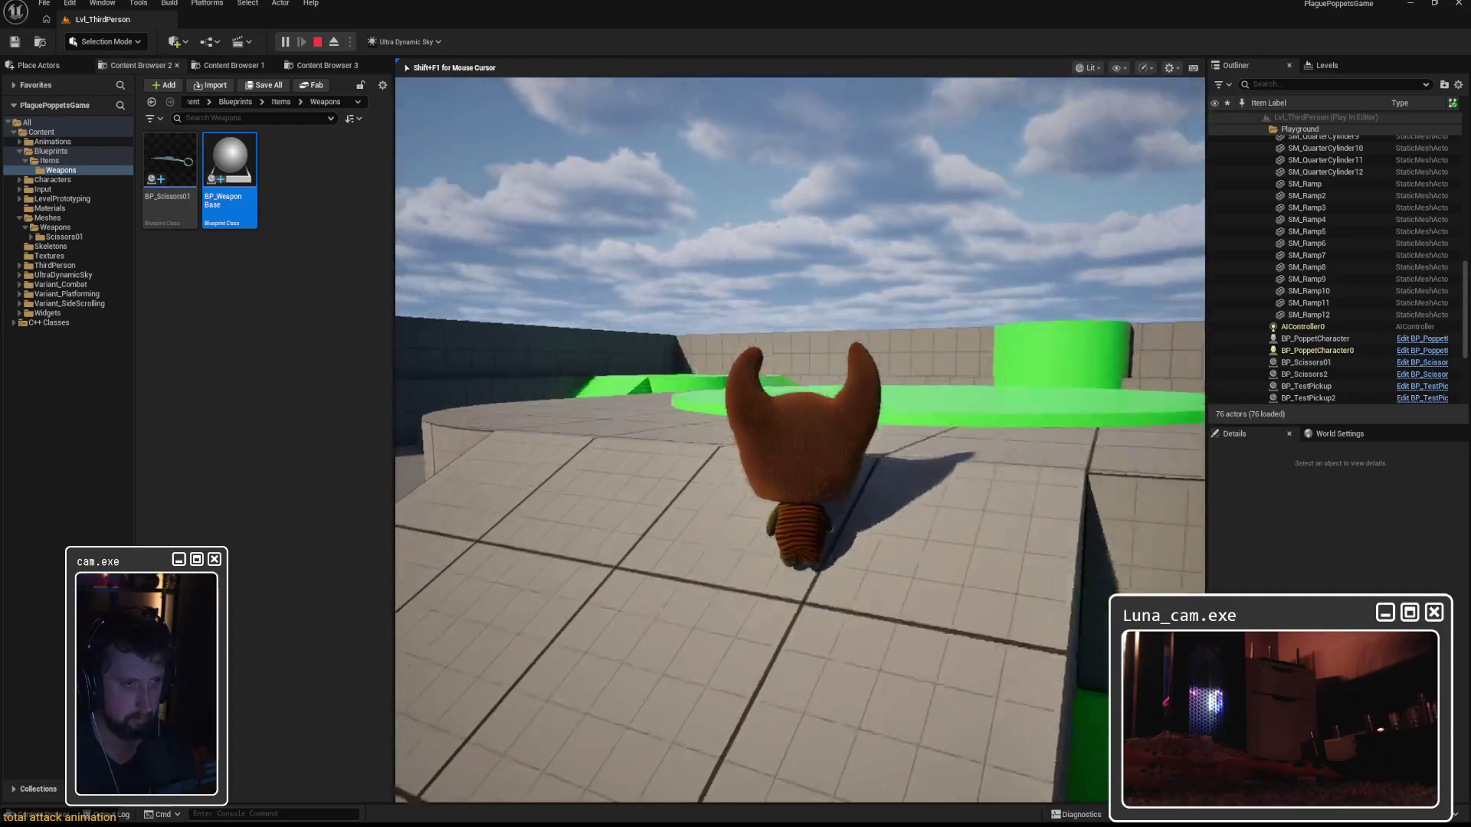
# Walk the poppet to the white cubes, press E to pick up the item, then stop playing.
pyautogui.press('w')
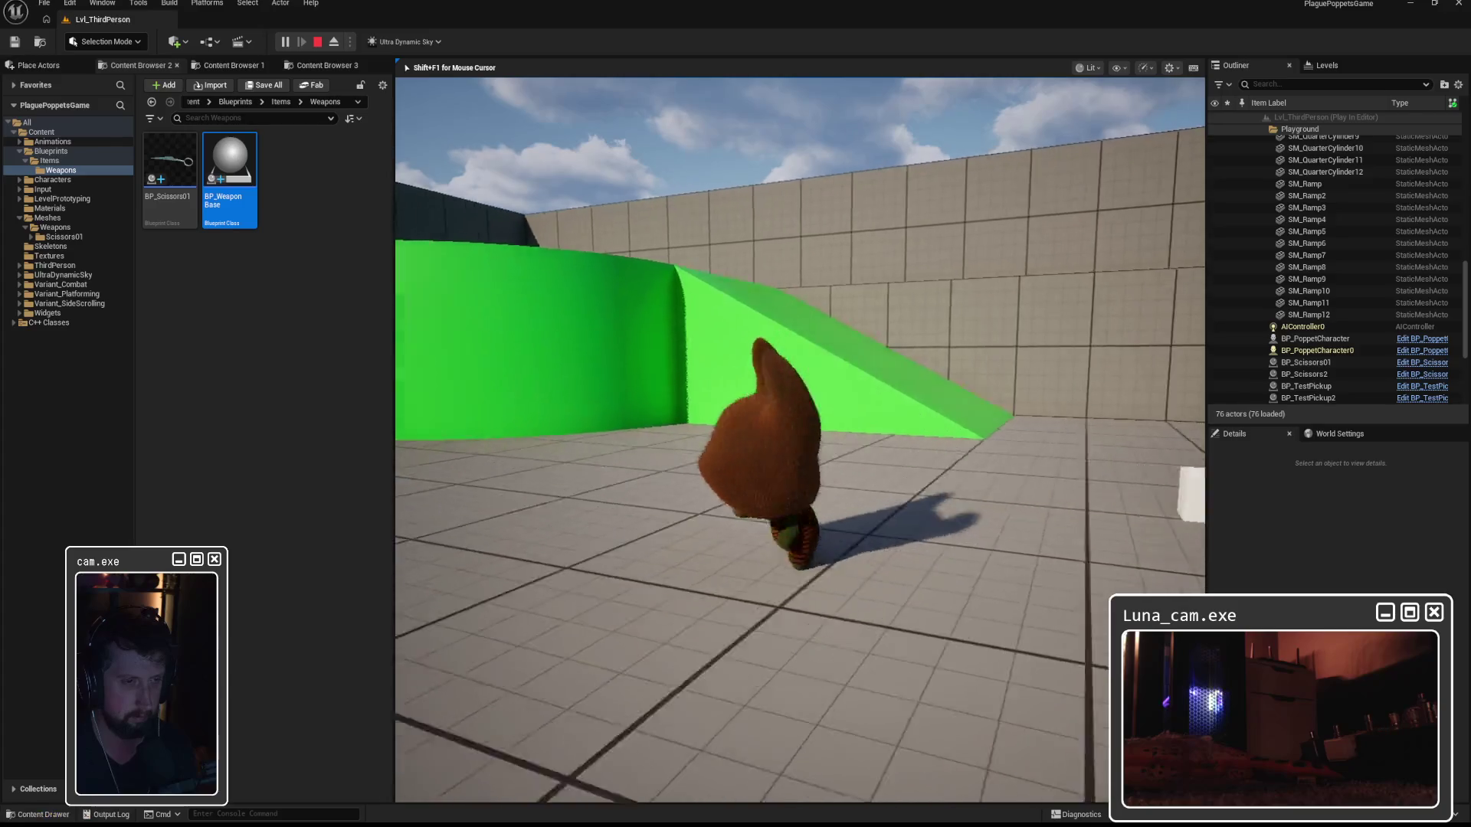
pyautogui.press('s')
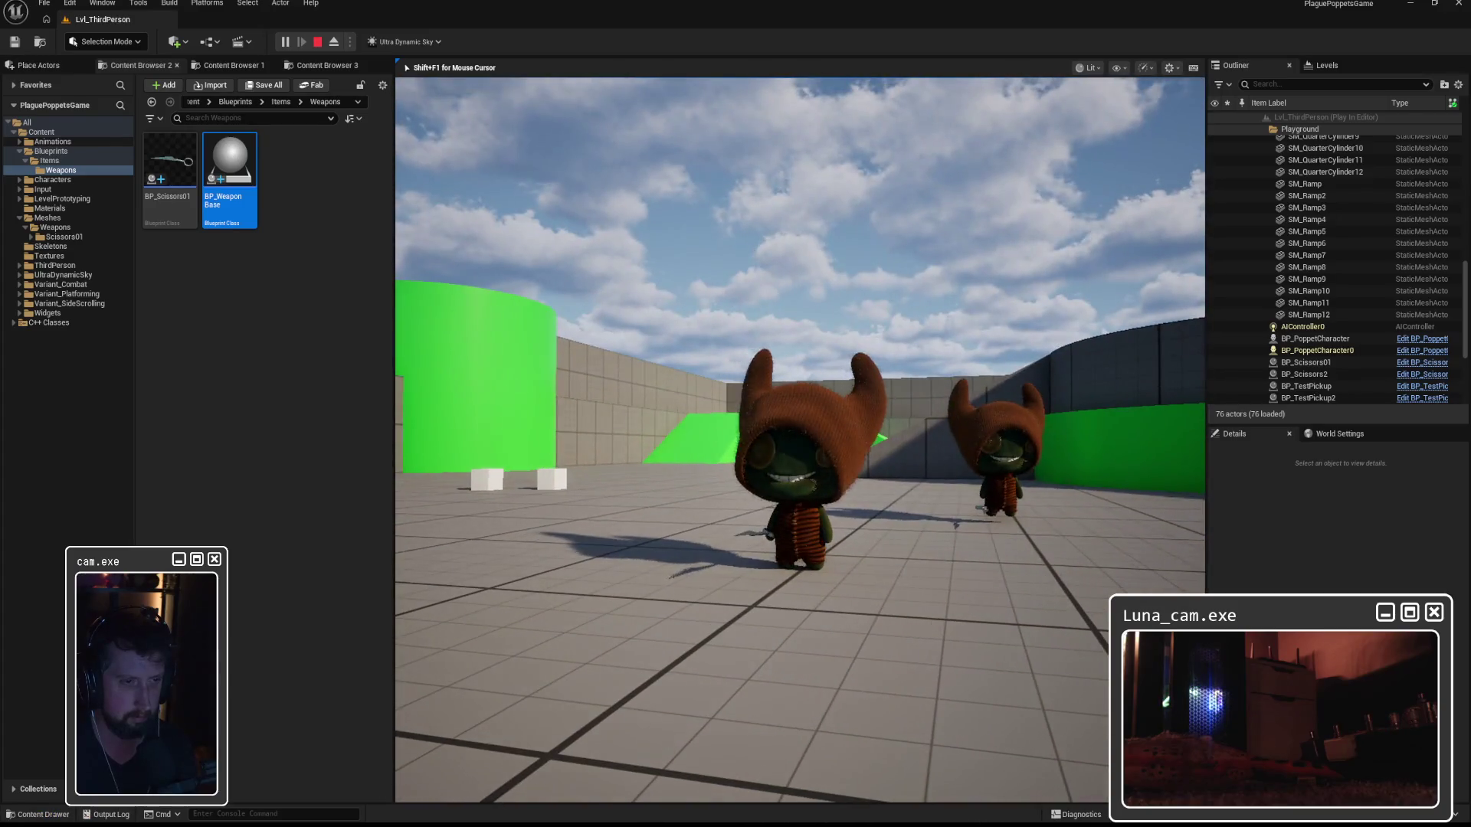
pyautogui.press('w')
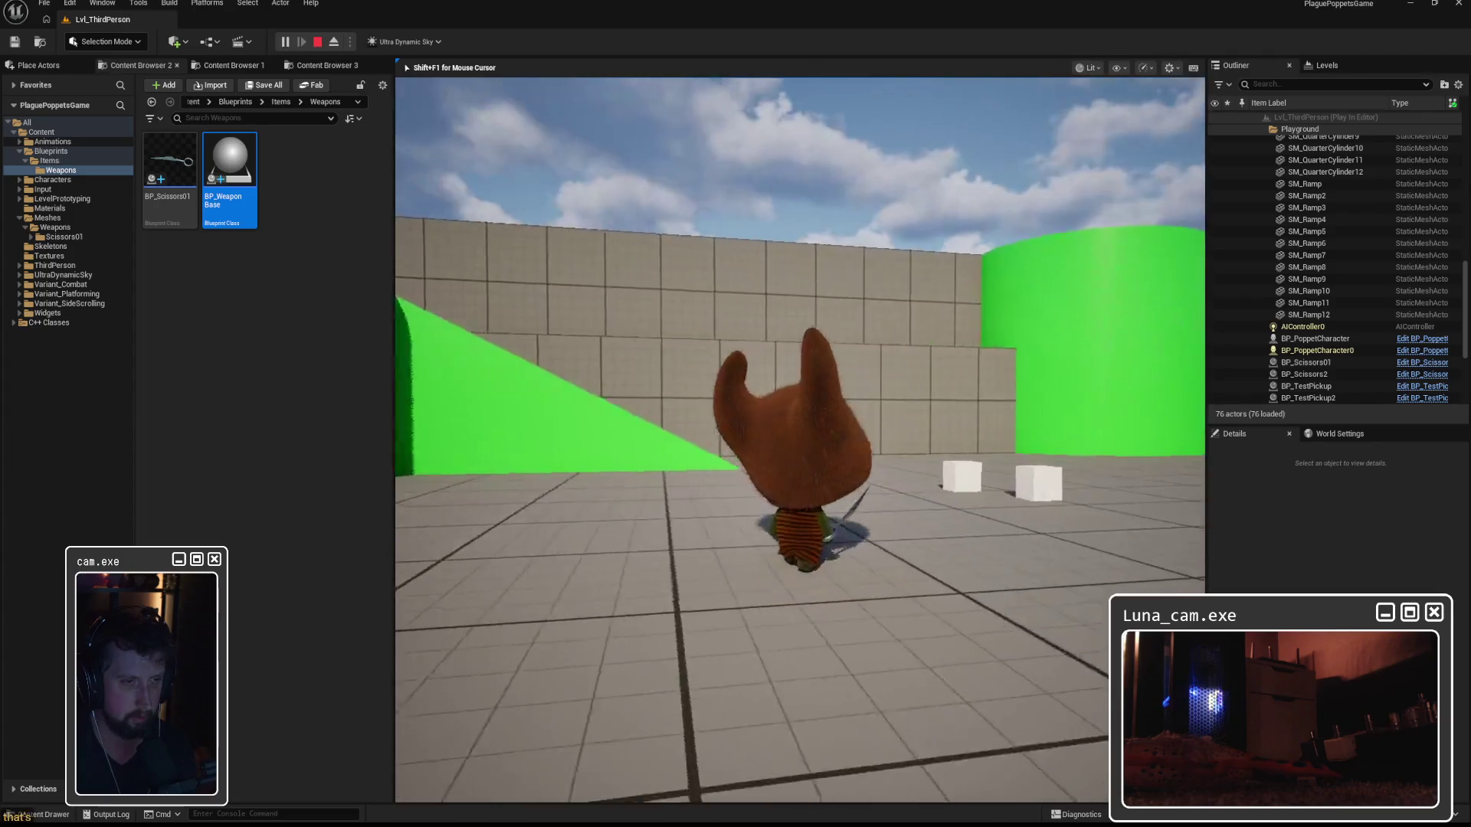
pyautogui.press('d')
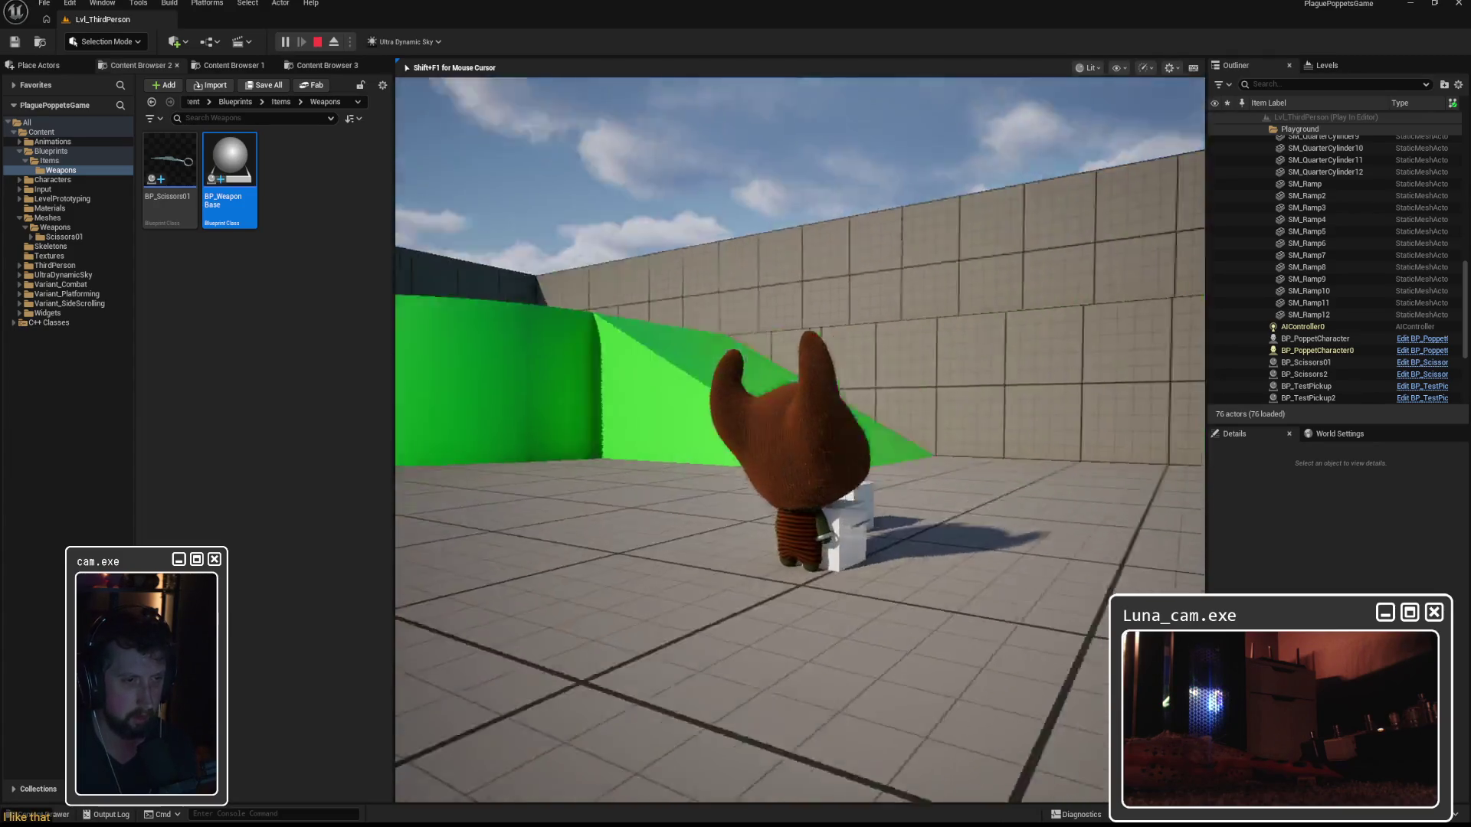
pyautogui.press('e')
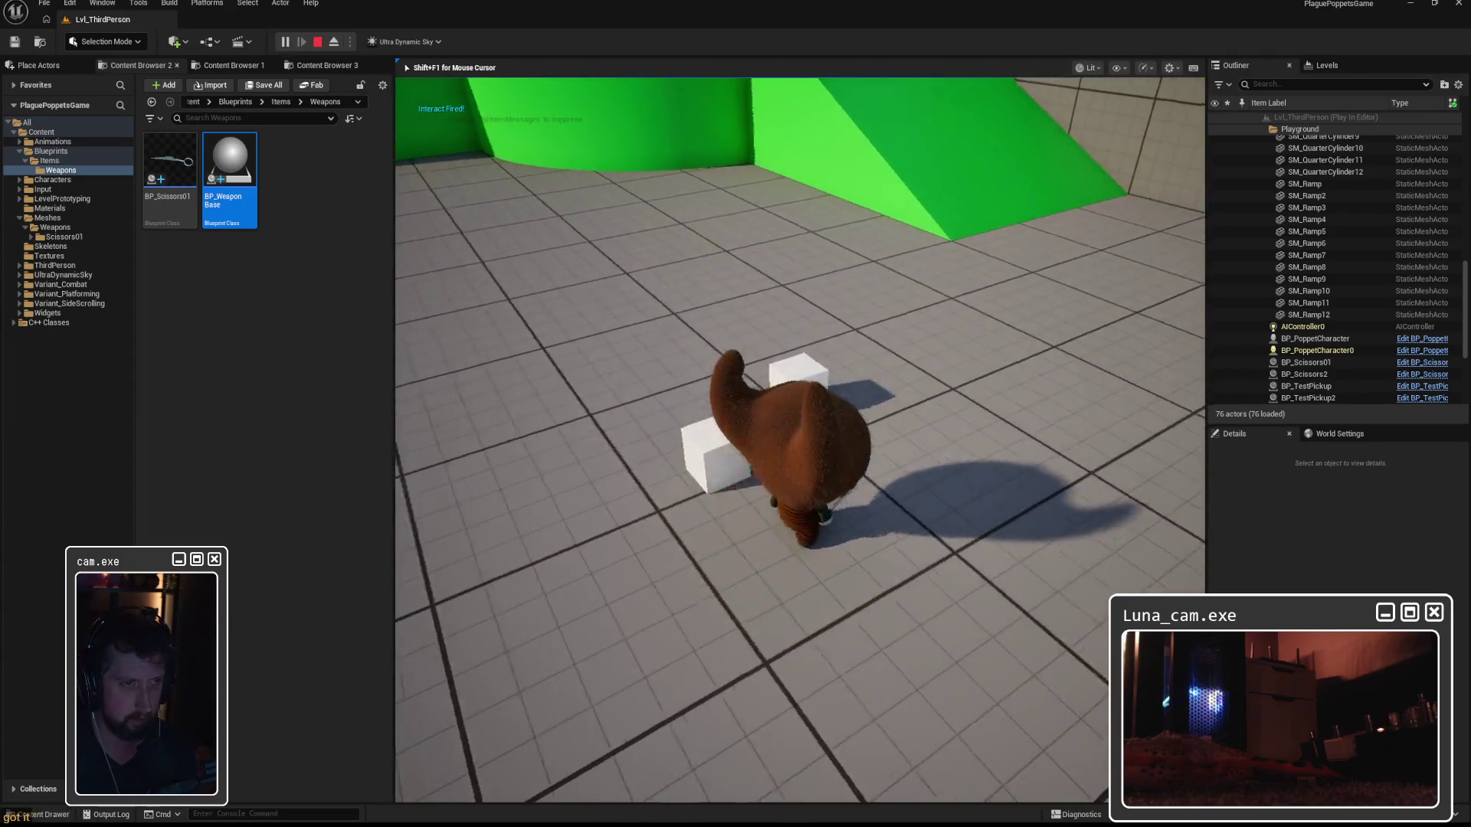
pyautogui.press('a')
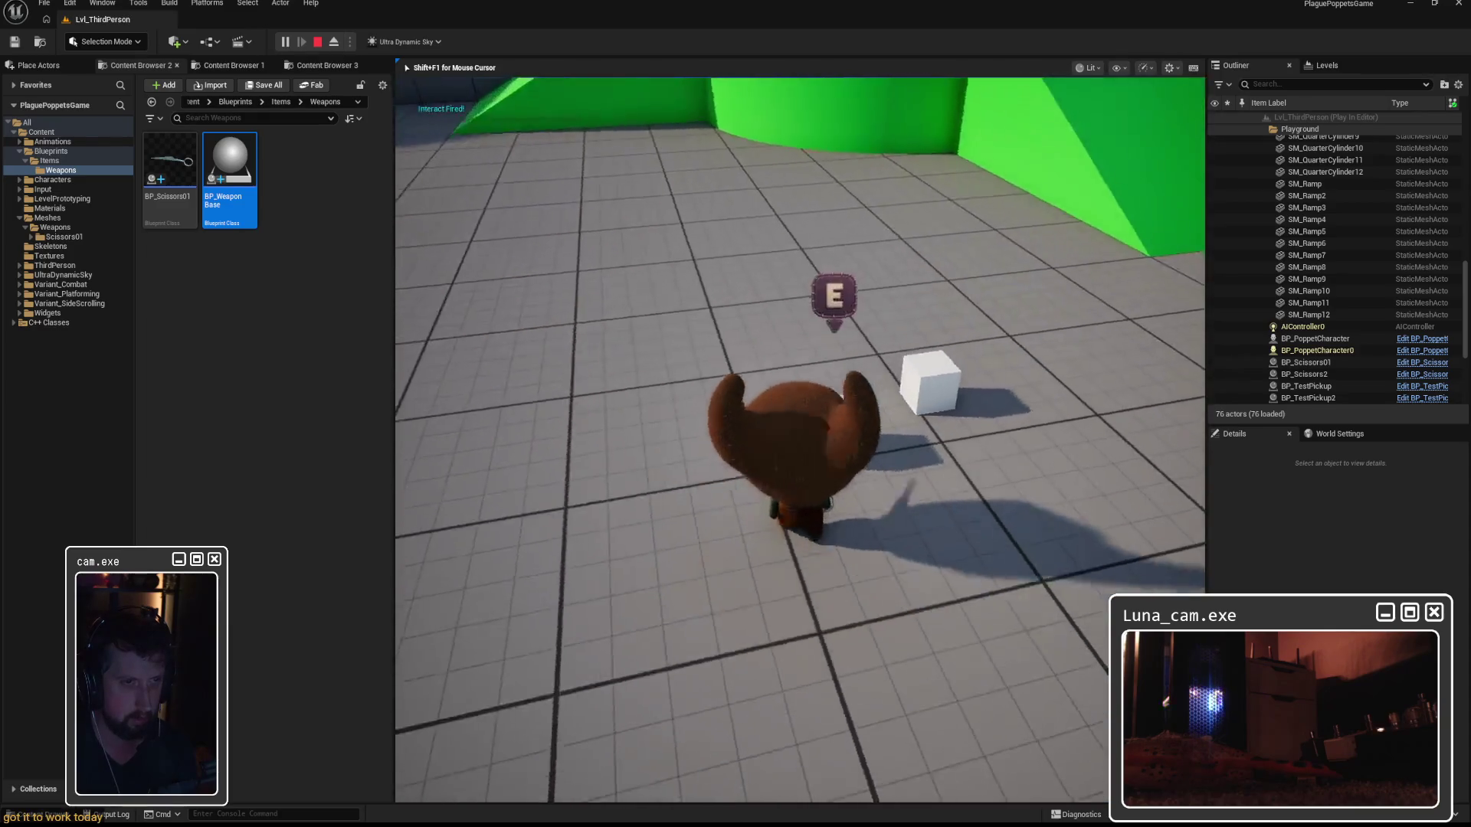
pyautogui.press('w')
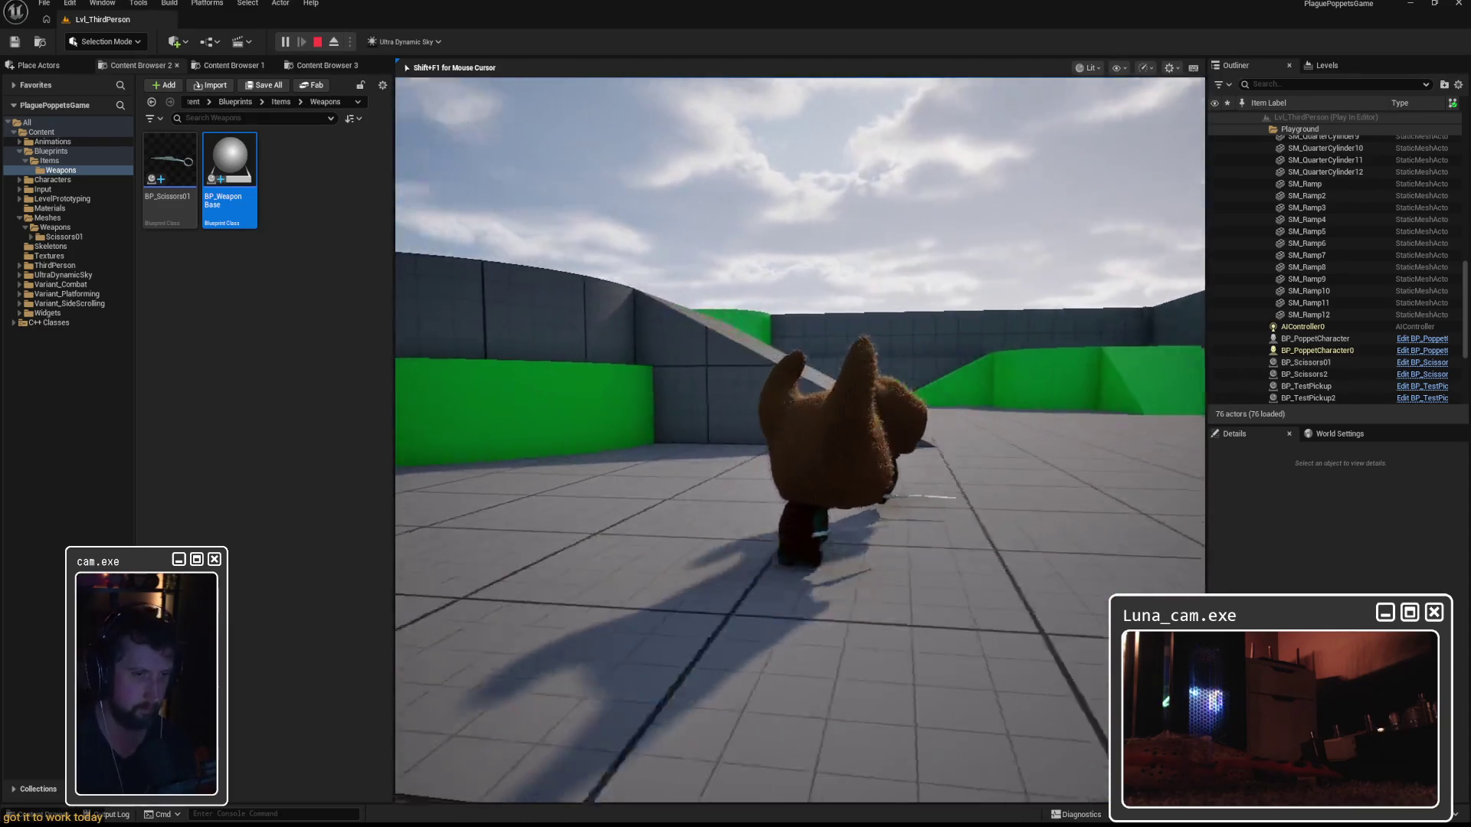
pyautogui.press('Escape')
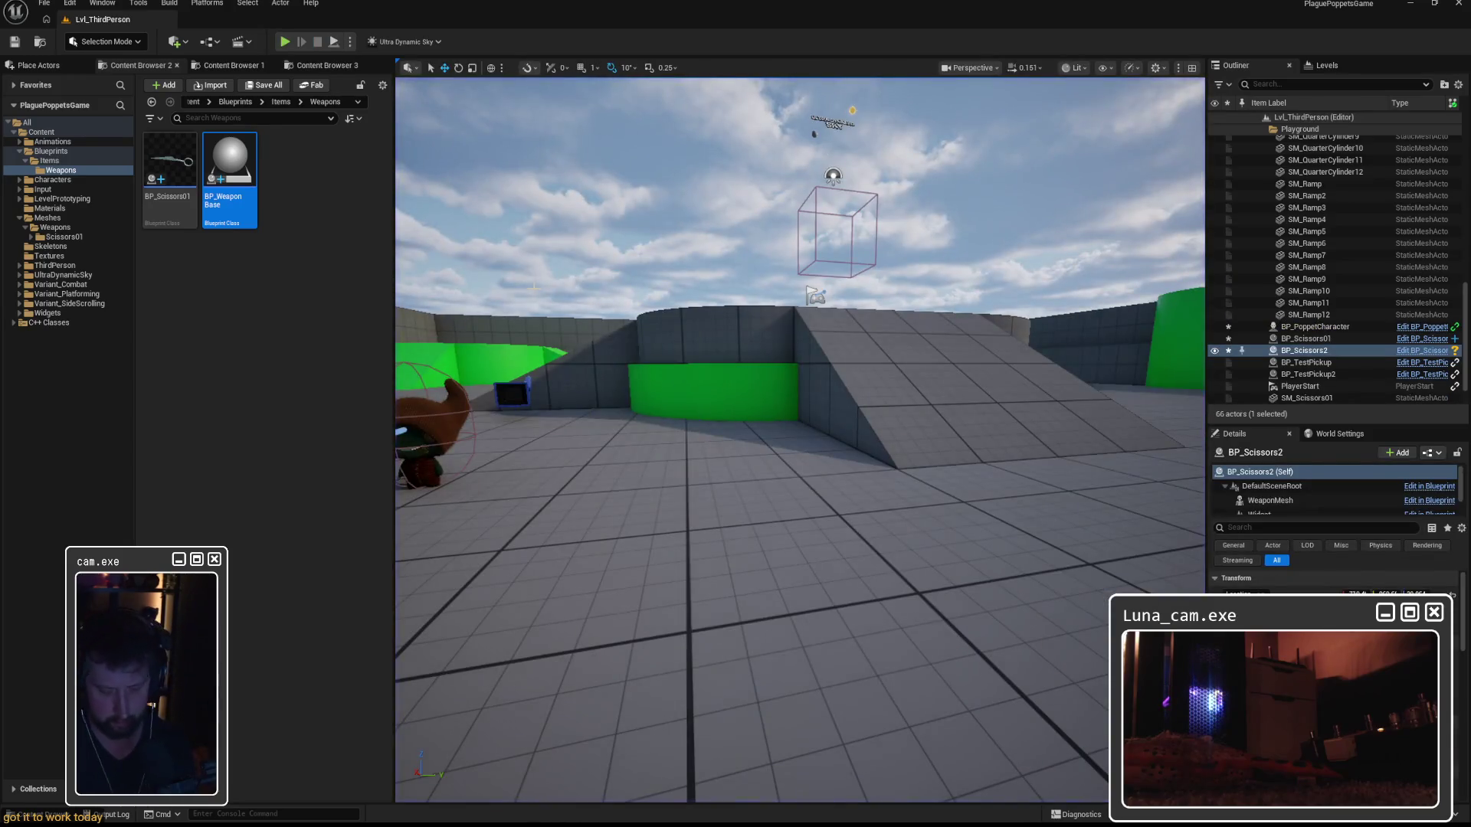
pyautogui.hotkey('alt', 'p')
pyautogui.press('w')
pyautogui.press('w')
pyautogui.press('w')
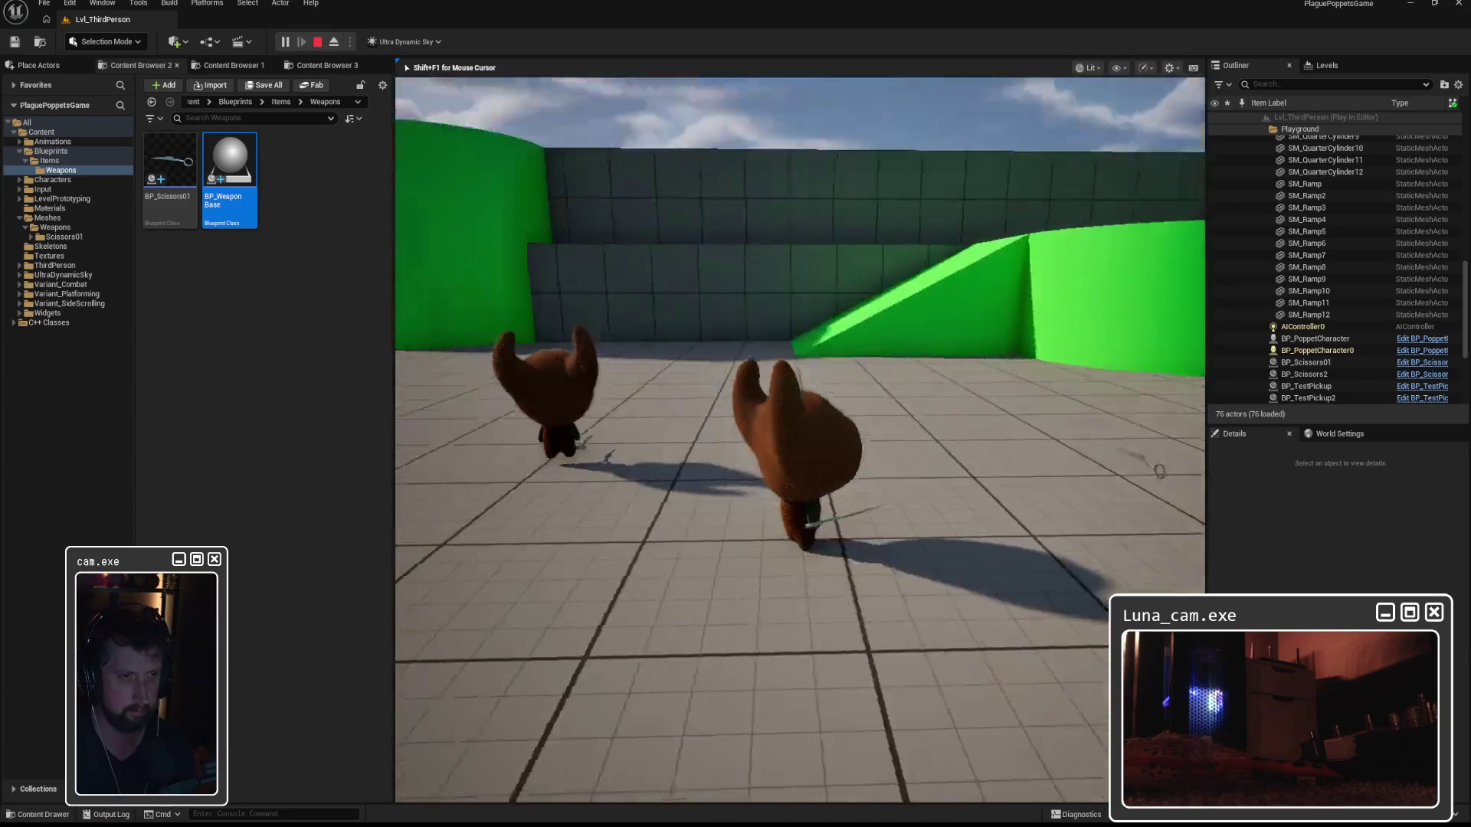
pyautogui.press('s')
pyautogui.press('s')
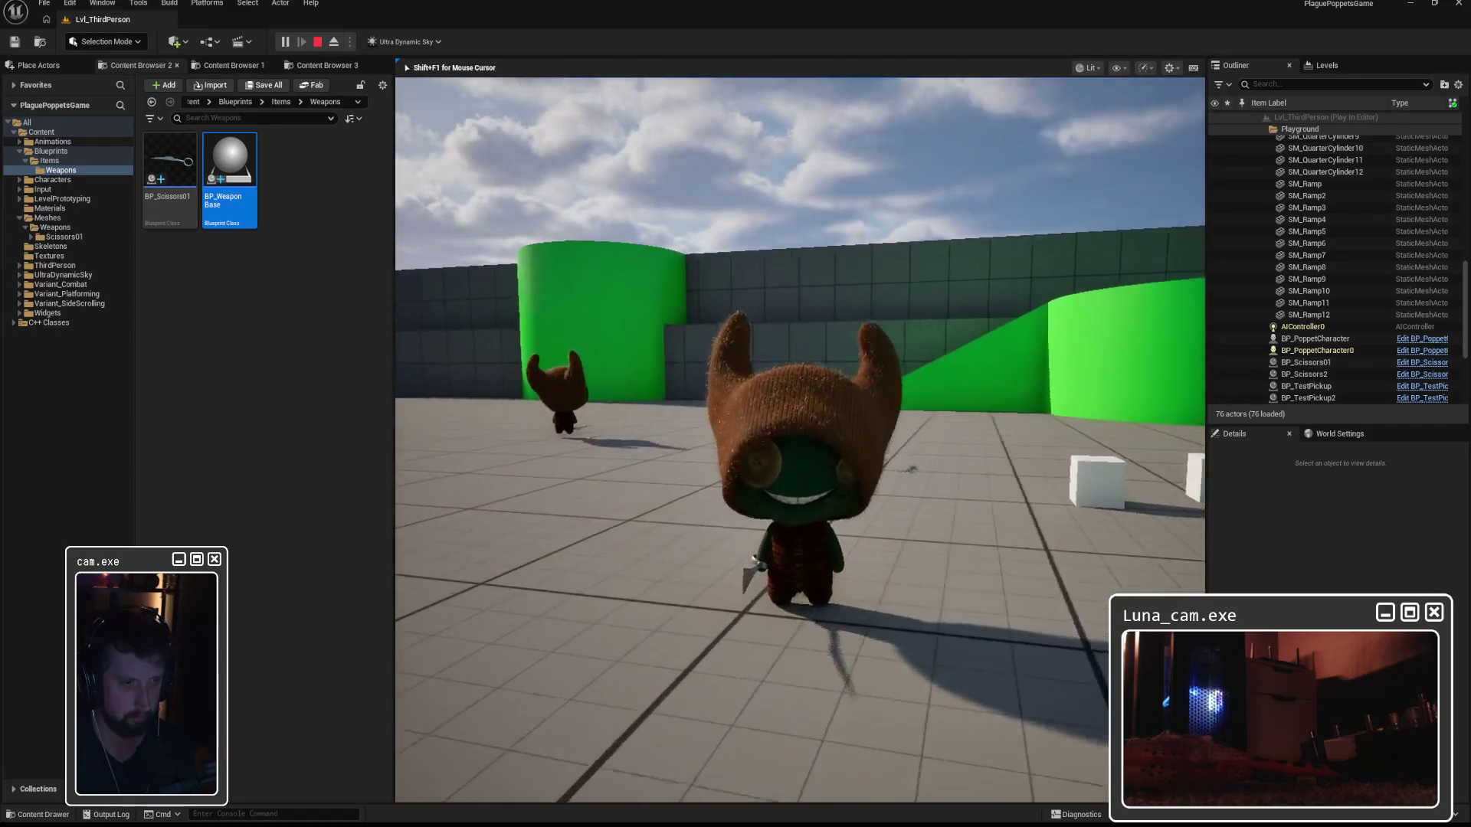
pyautogui.press('s')
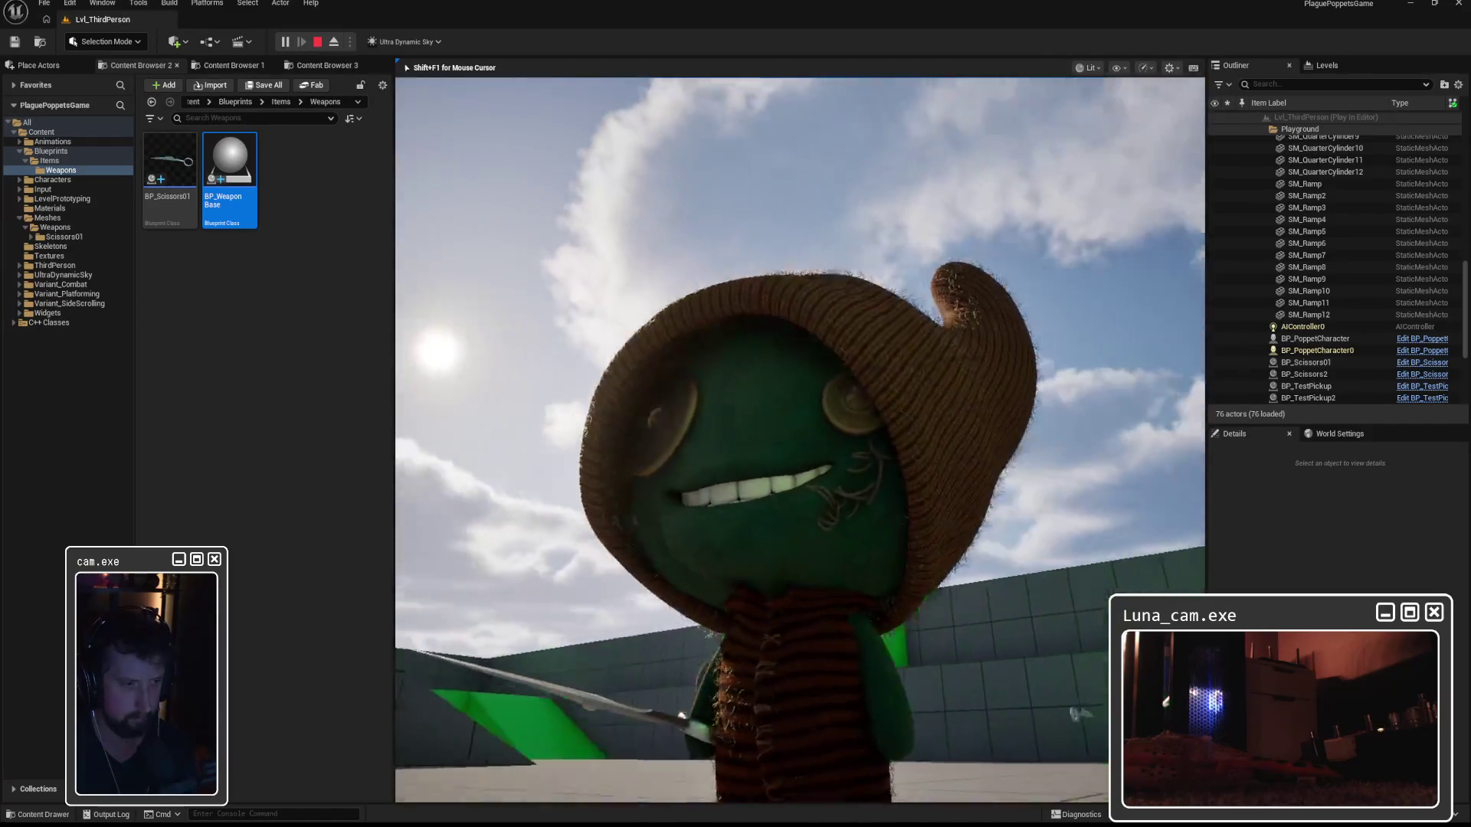
pyautogui.press('s')
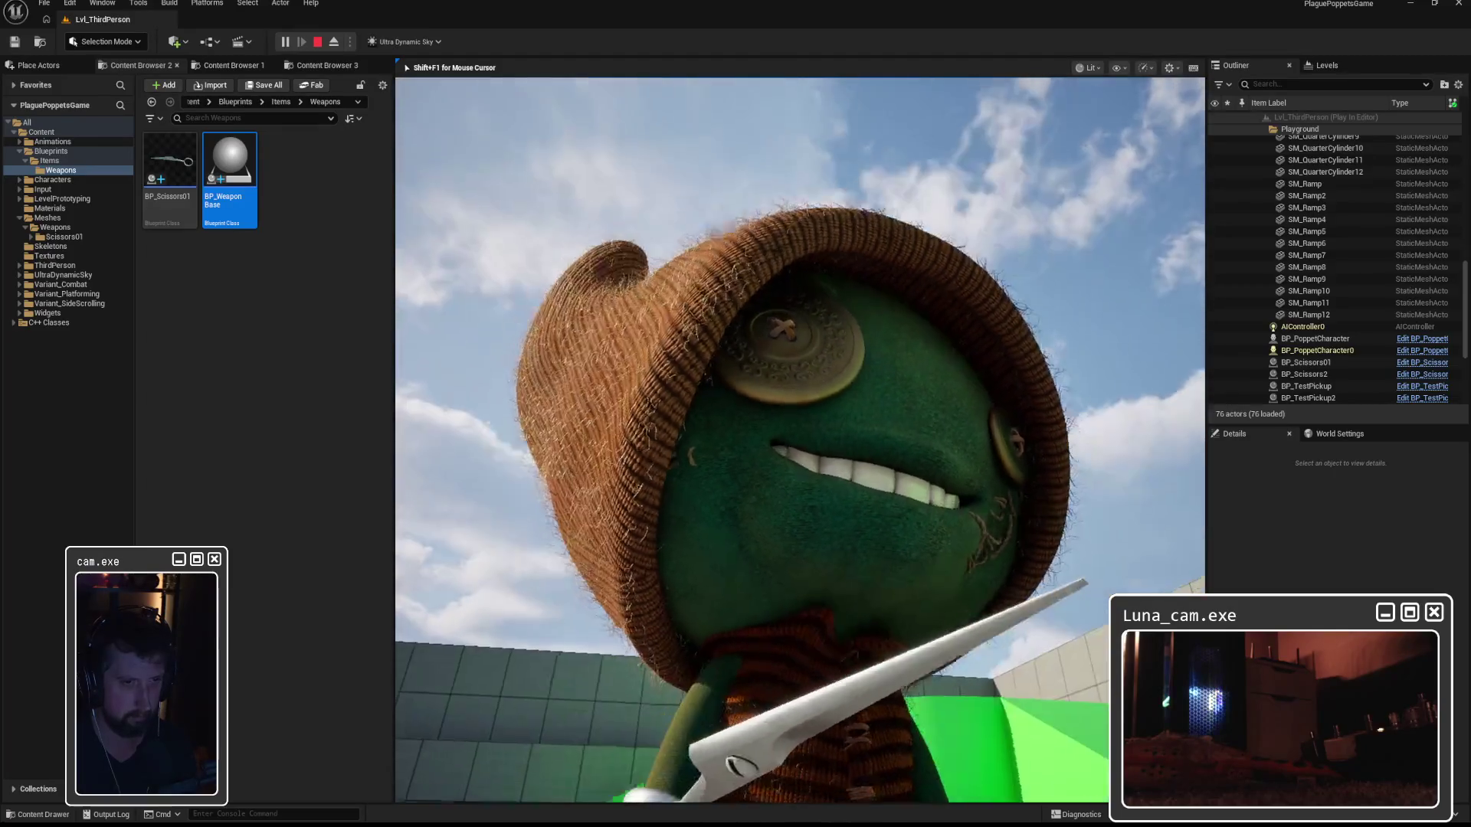
pyautogui.press('w')
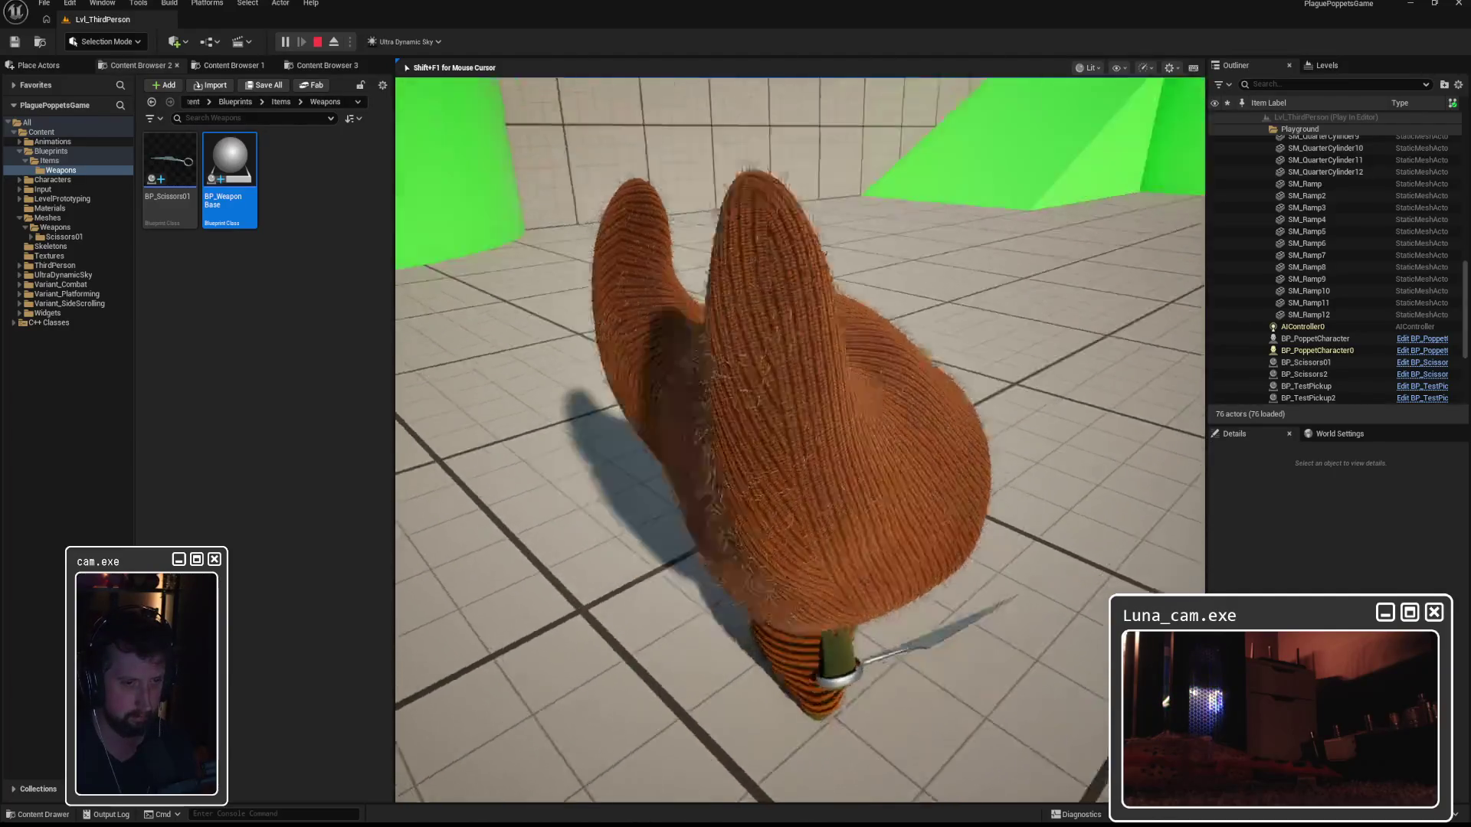
pyautogui.press('Escape')
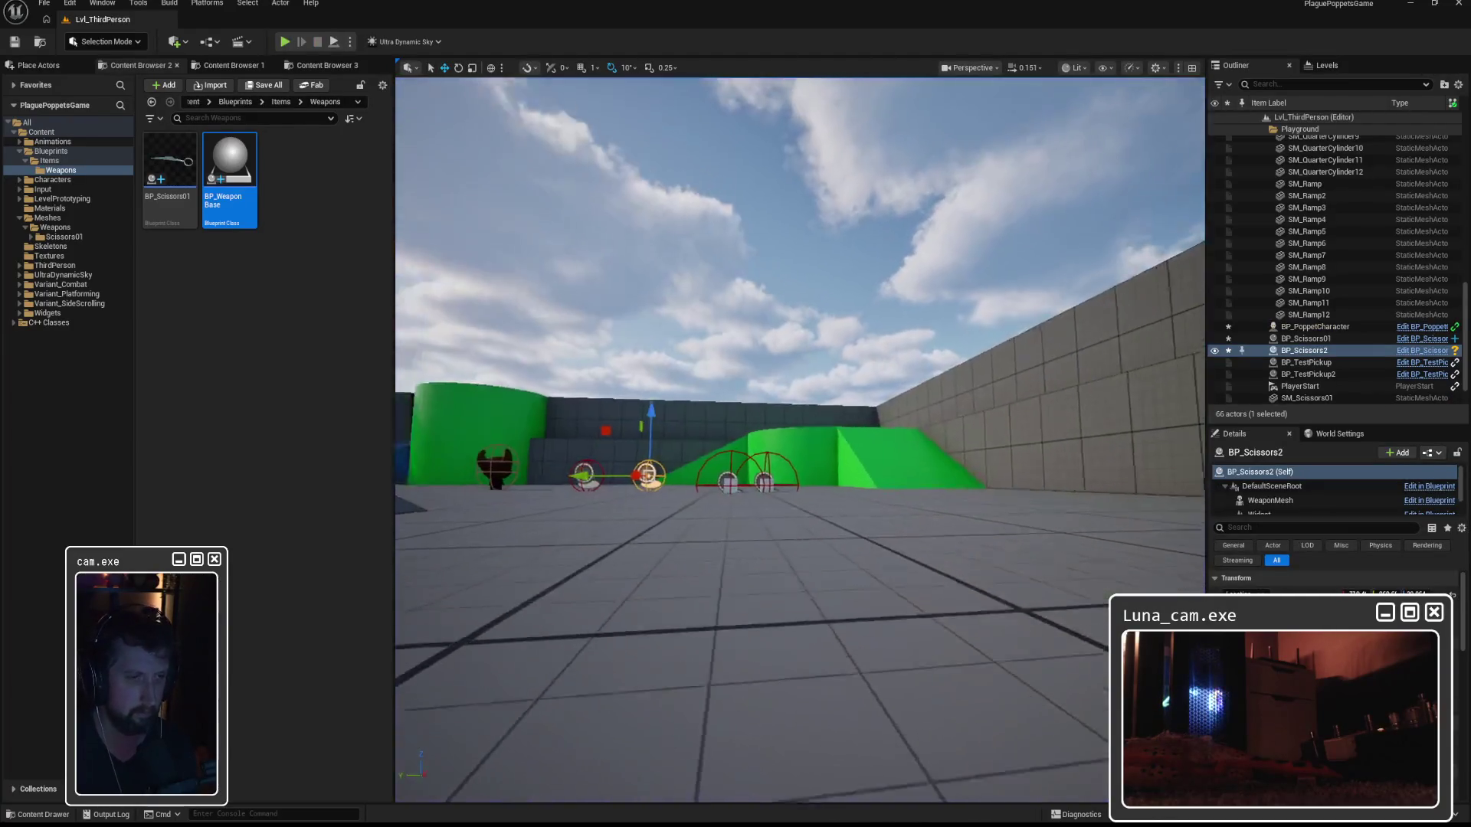
# Lower the near clip plane with the r.SetNearClipPlane console command, then launch Substance 3D Painter.
pyautogui.press('`')
pyautogui.write('r.setr')
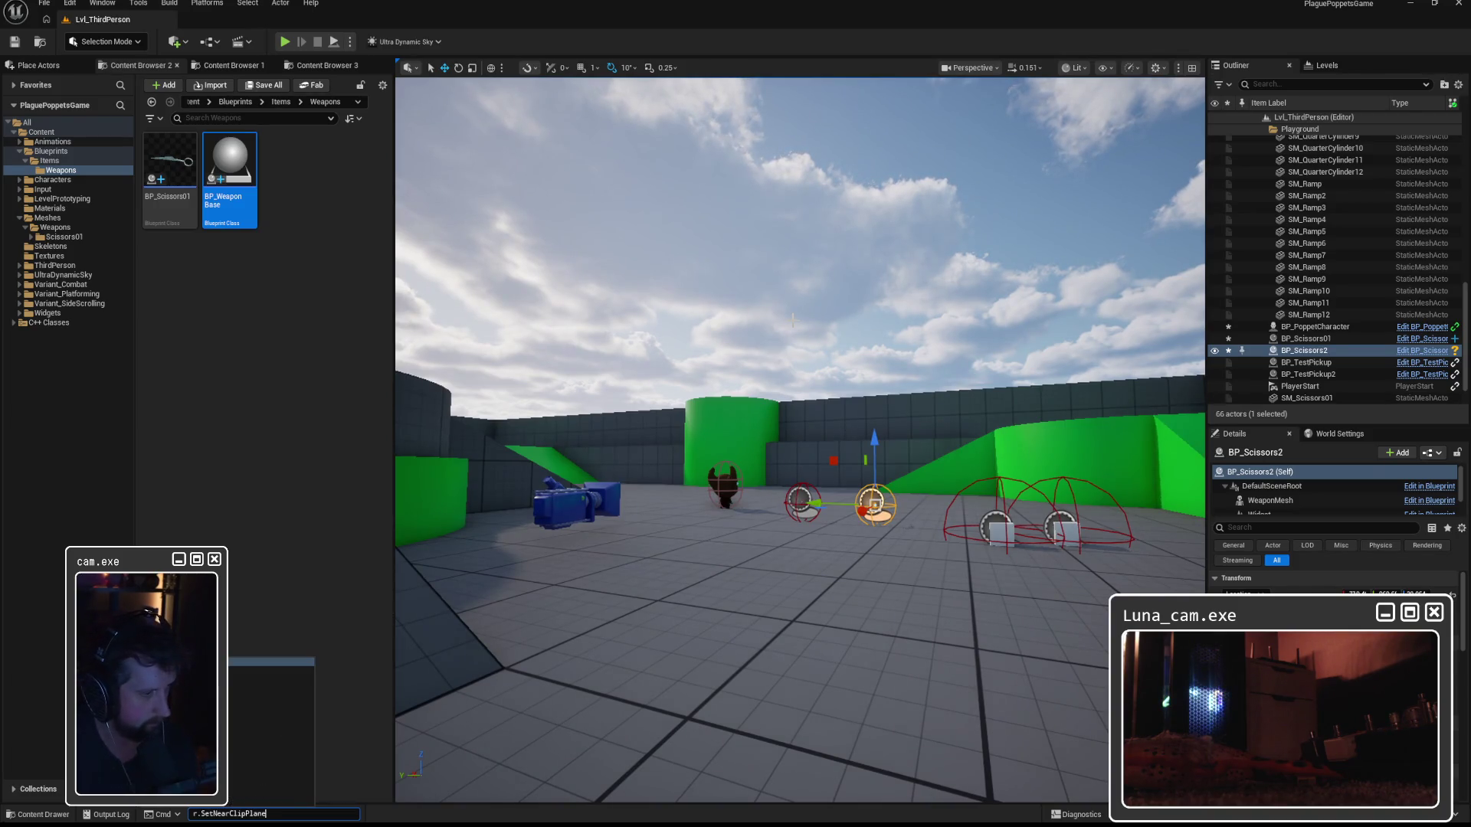
pyautogui.press('Return')
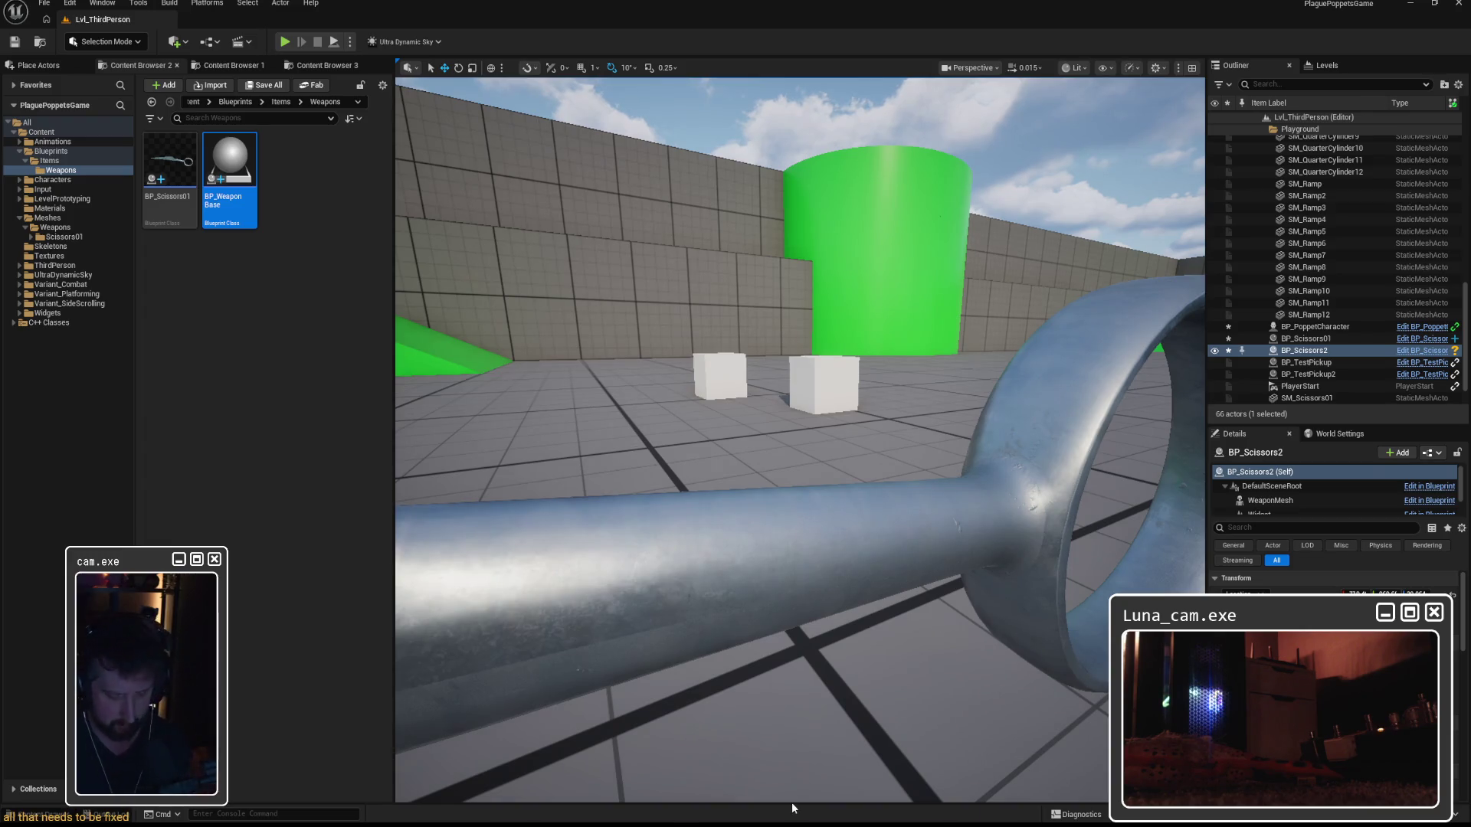
pyautogui.press('super')
pyautogui.press('Escape')
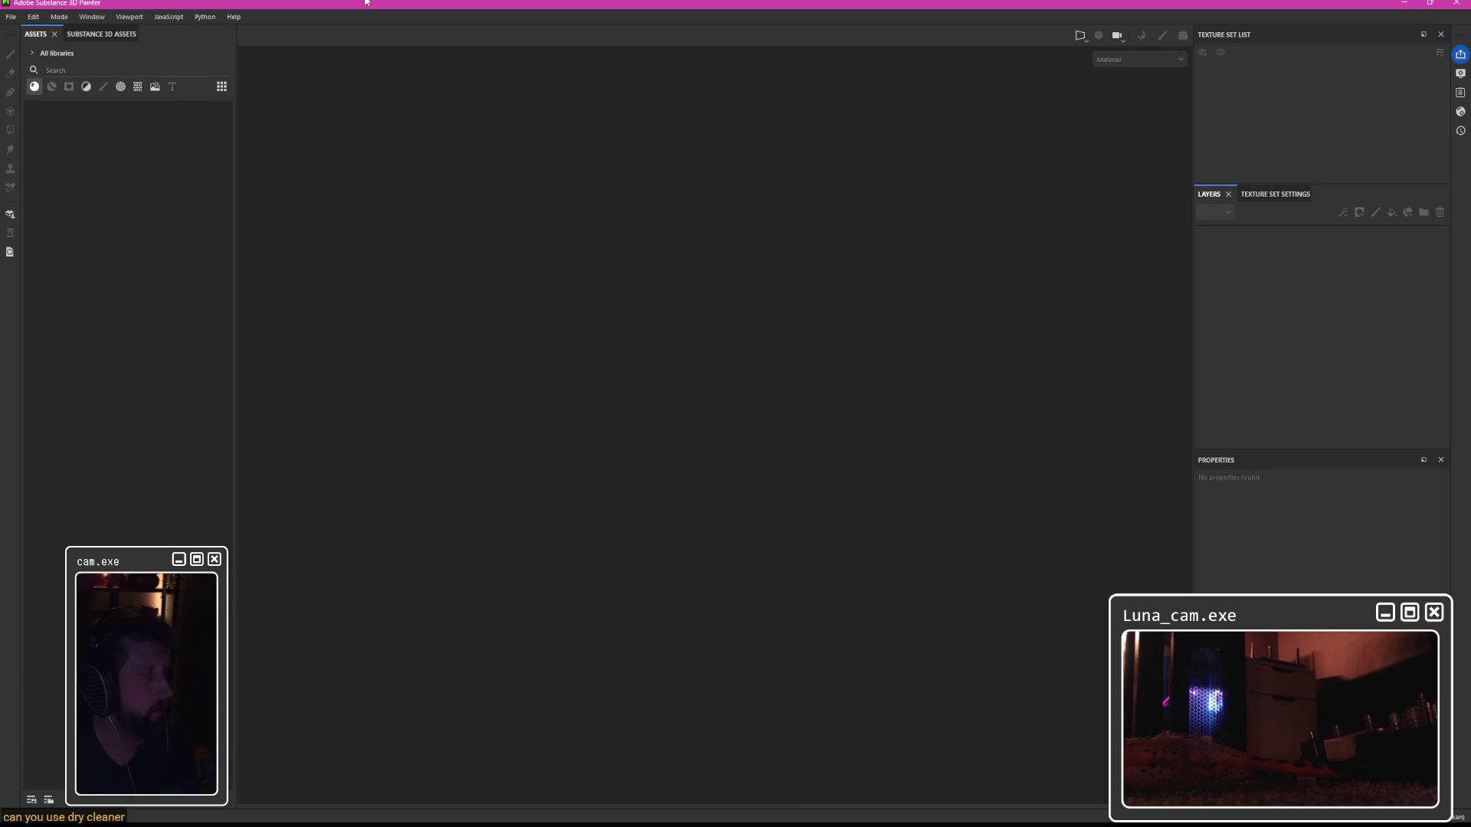
# Open the SP_Scissor01 project from the recent projects list.
pyautogui.click(10, 16)
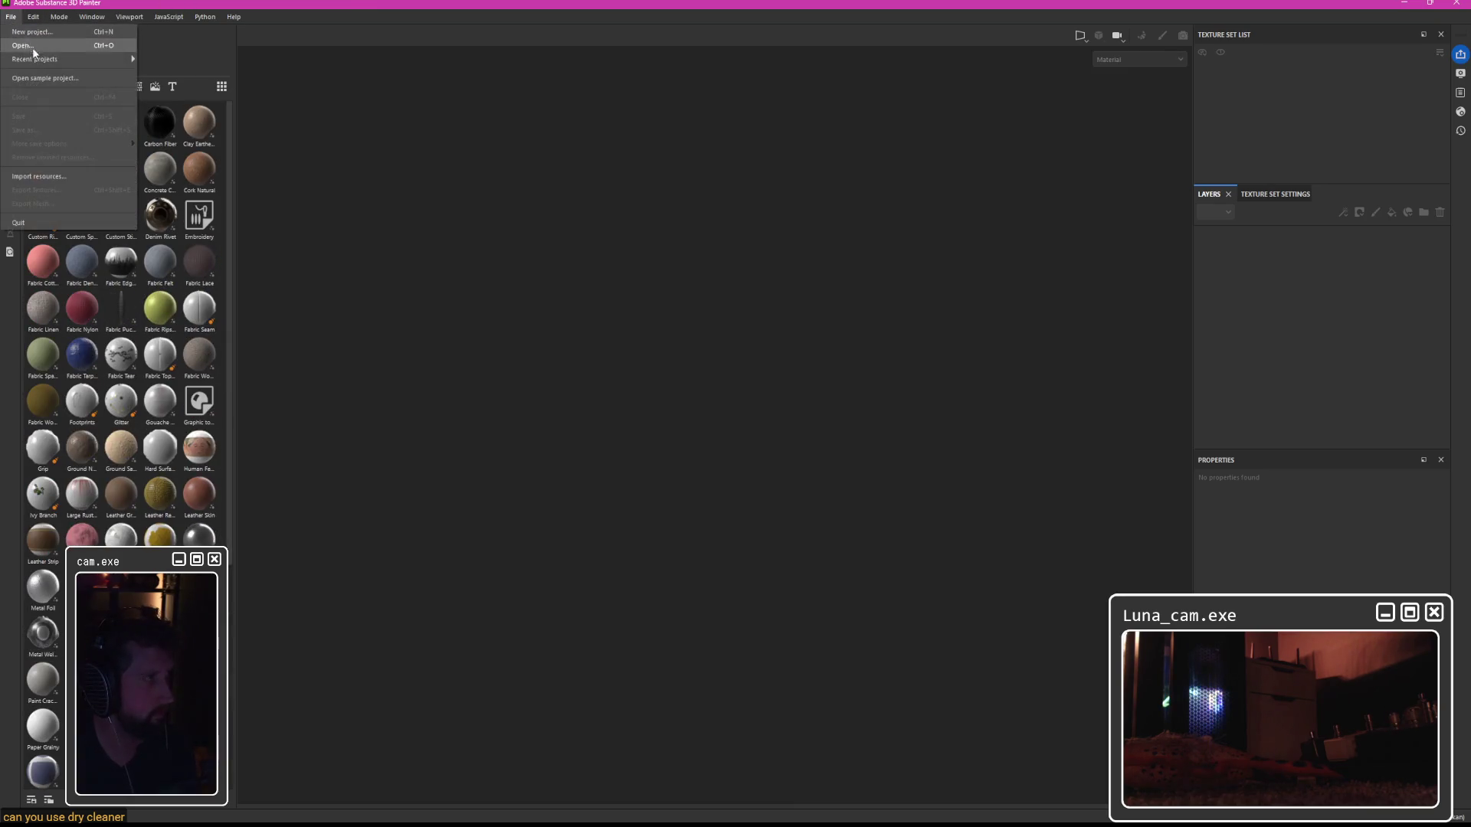
pyautogui.moveTo(70, 59)
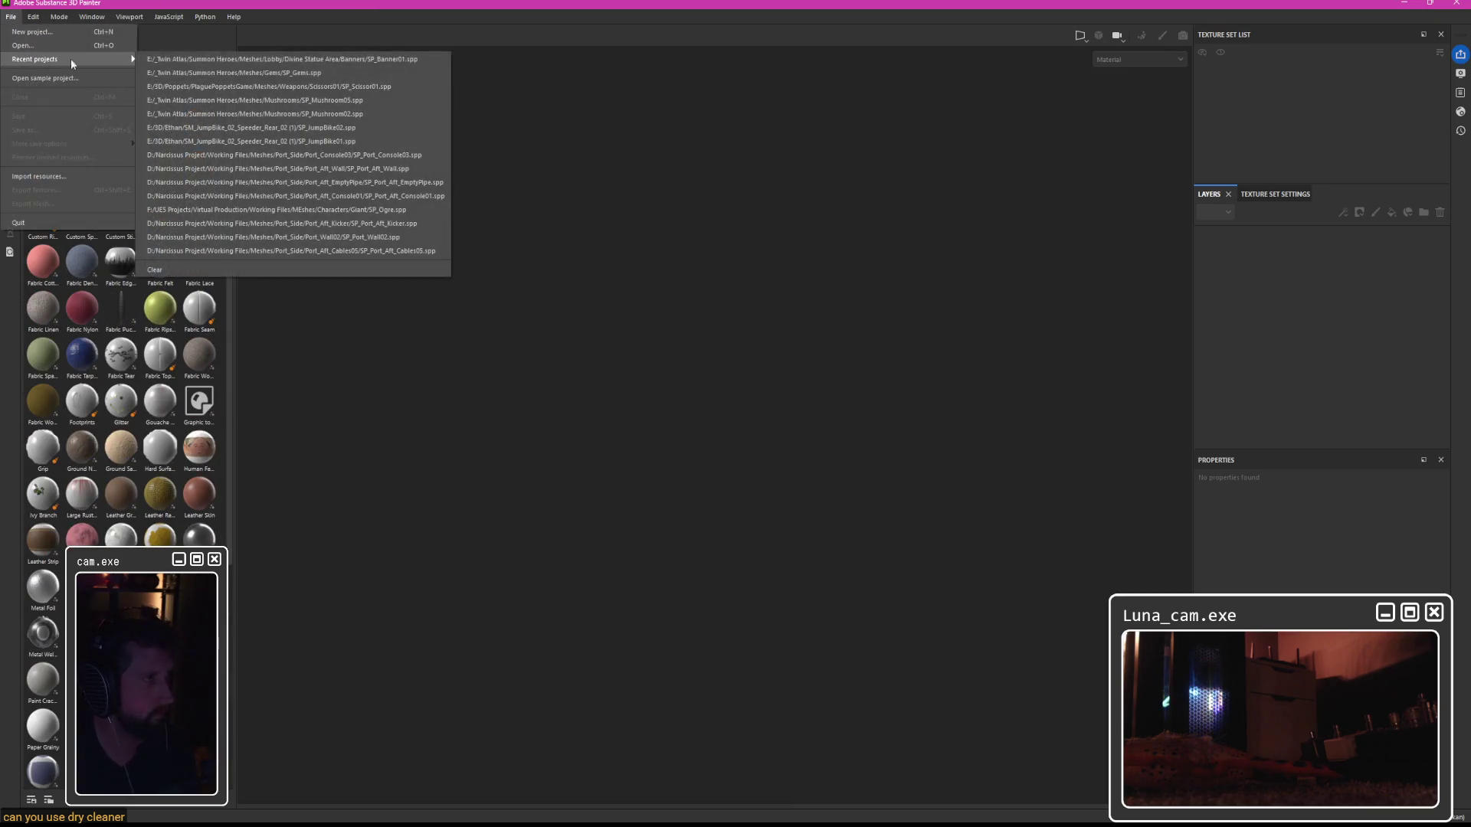
pyautogui.click(239, 87)
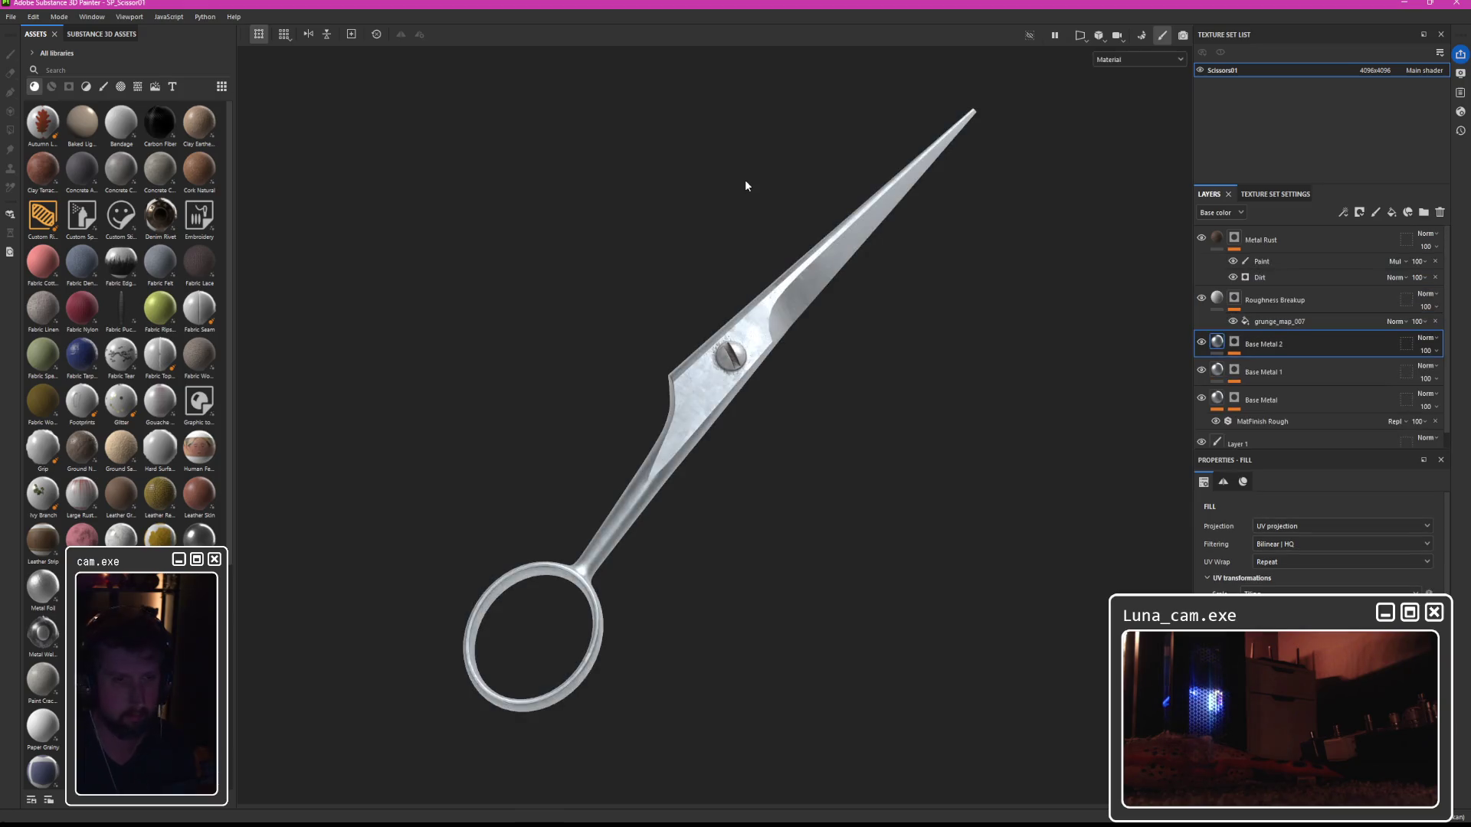
# Try tri-planar projection on a Base Metal fill, then undo it.
pyautogui.click(1281, 527)
pyautogui.click(1281, 534)
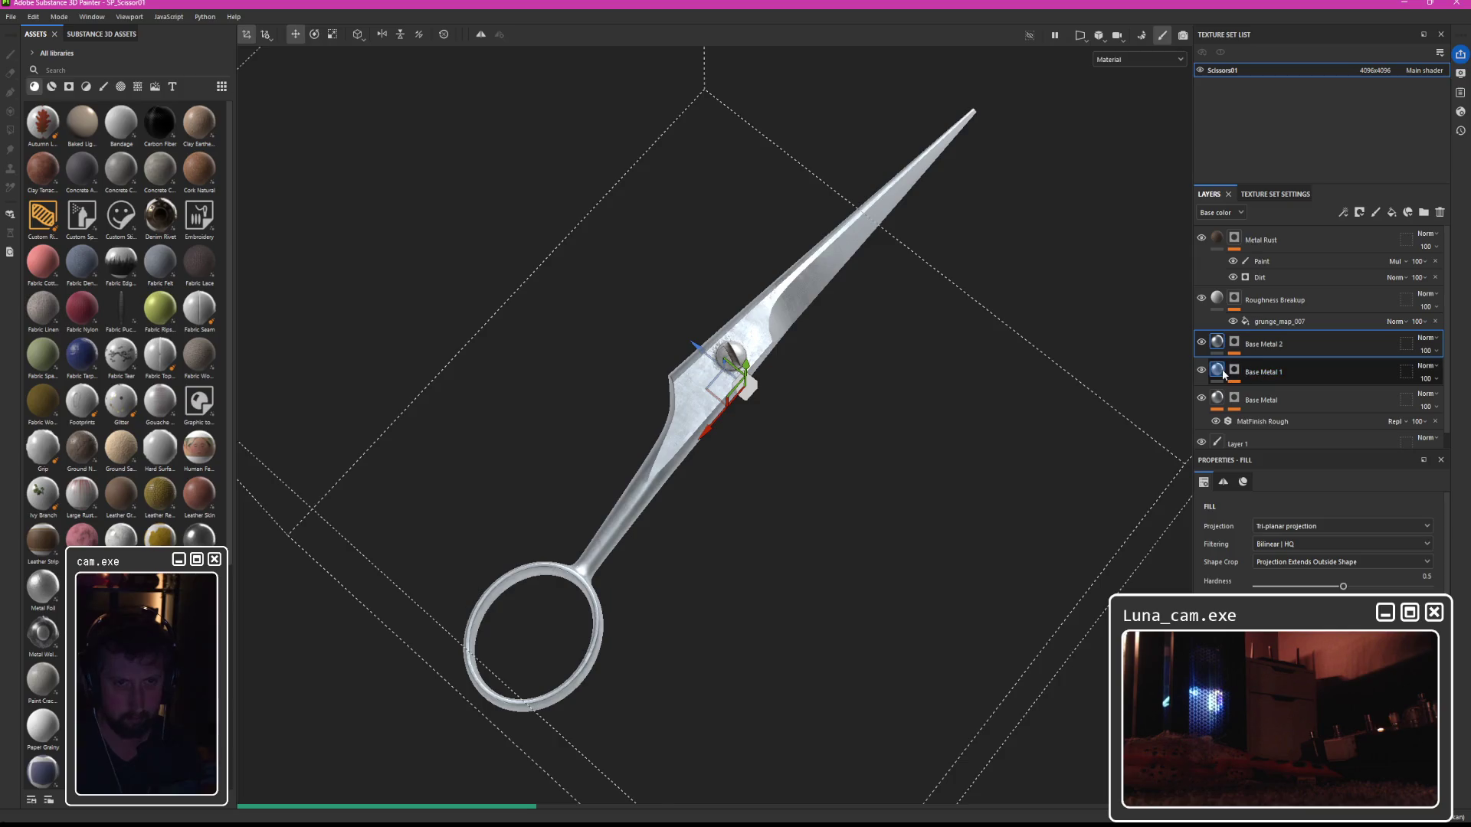
pyautogui.click(1272, 372)
pyautogui.click(1307, 542)
pyautogui.click(1264, 400)
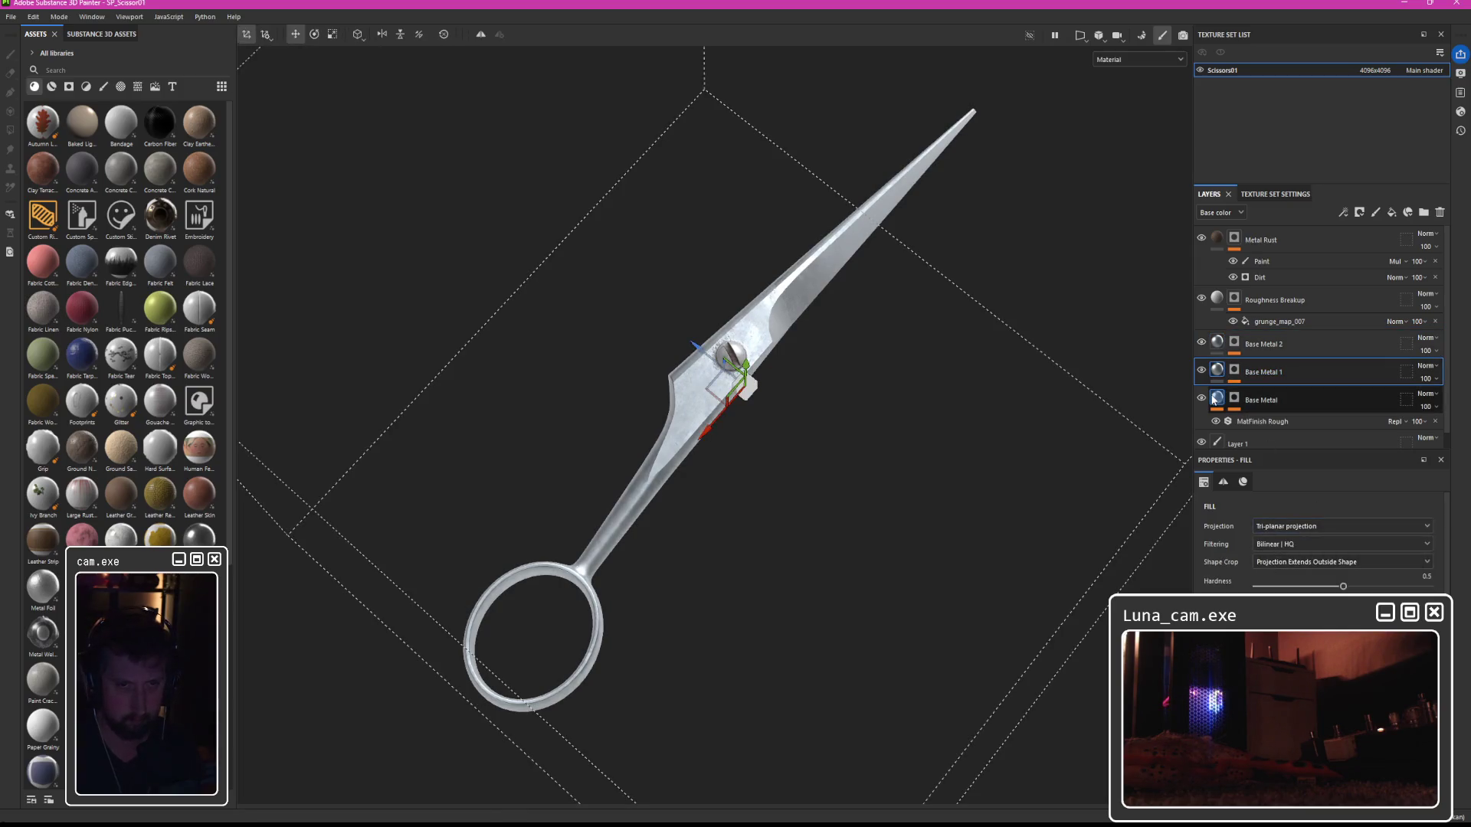
pyautogui.click(1284, 560)
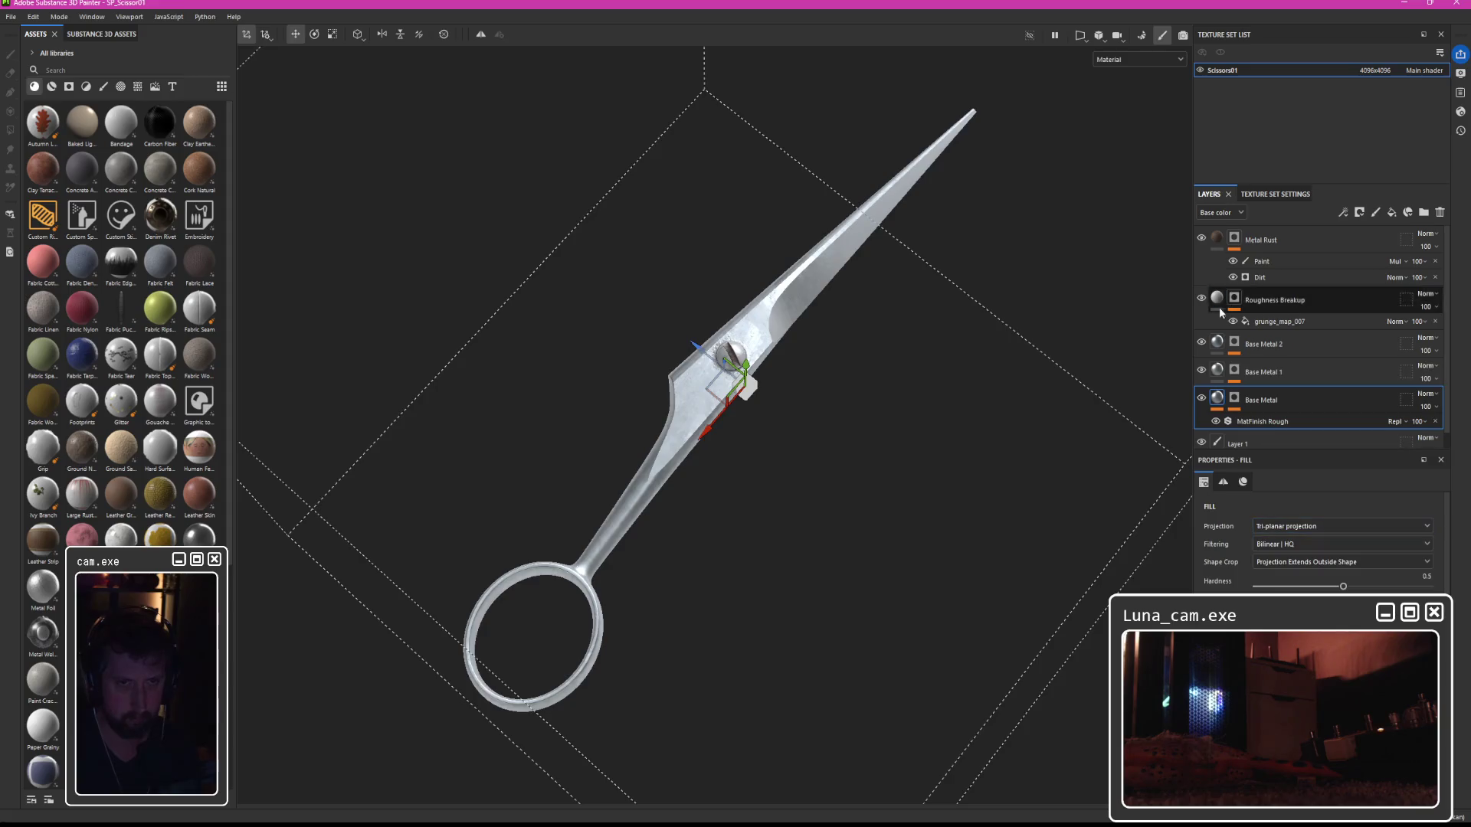
pyautogui.hotkey('ctrl', 'z')
pyautogui.hotkey('ctrl', 'z')
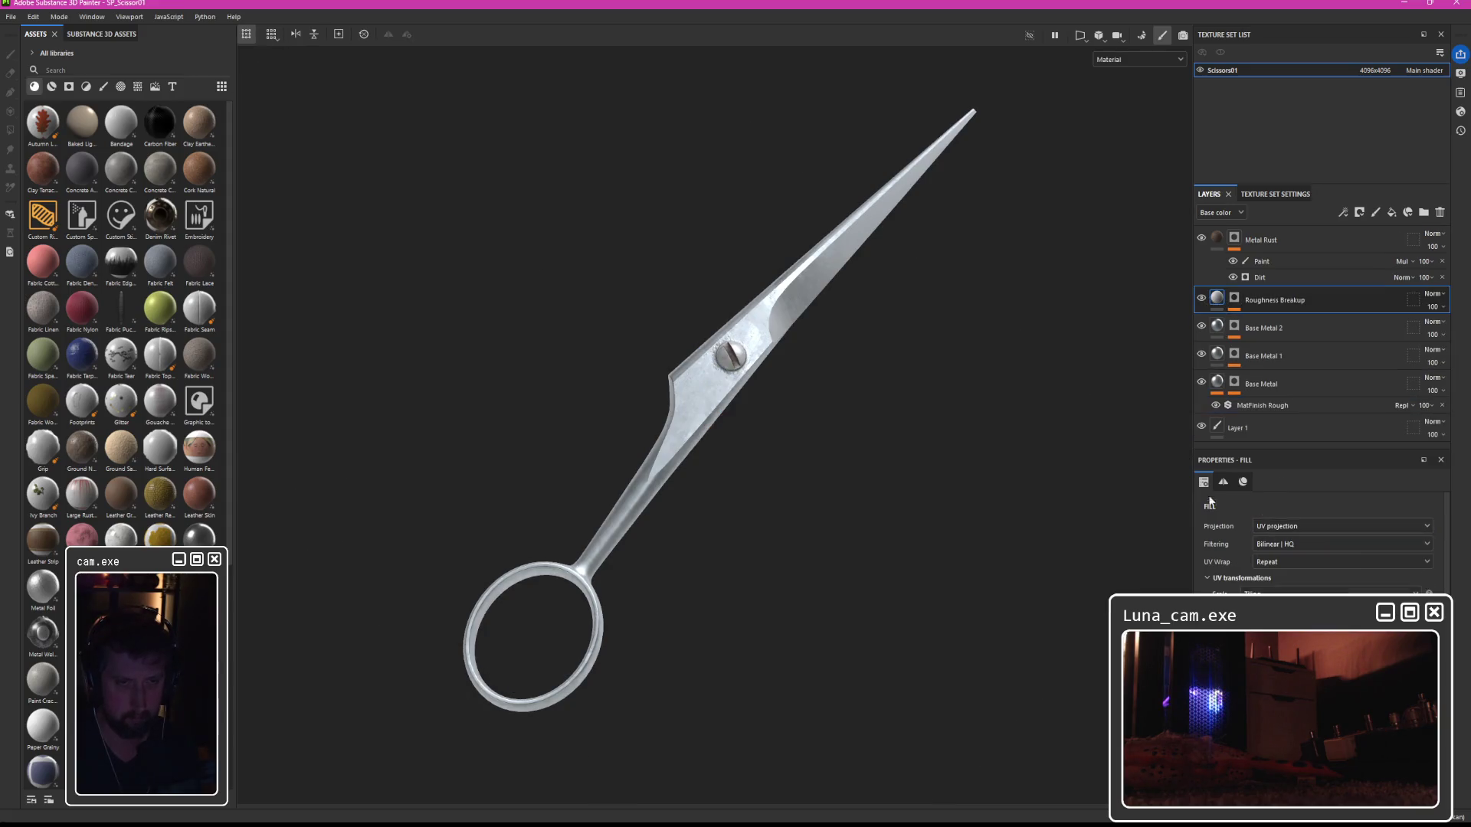
pyautogui.moveTo(781, 458)
pyautogui.mouseDown()
pyautogui.moveTo(765, 430)
pyautogui.moveTo(1096, 374)
pyautogui.moveTo(940, 417)
pyautogui.moveTo(792, 546)
pyautogui.moveTo(651, 564)
pyautogui.moveTo(880, 374)
pyautogui.moveTo(768, 524)
pyautogui.moveTo(686, 528)
pyautogui.moveTo(660, 429)
pyautogui.moveTo(637, 650)
pyautogui.moveTo(815, 688)
pyautogui.moveTo(864, 564)
pyautogui.moveTo(788, 516)
pyautogui.mouseUp()
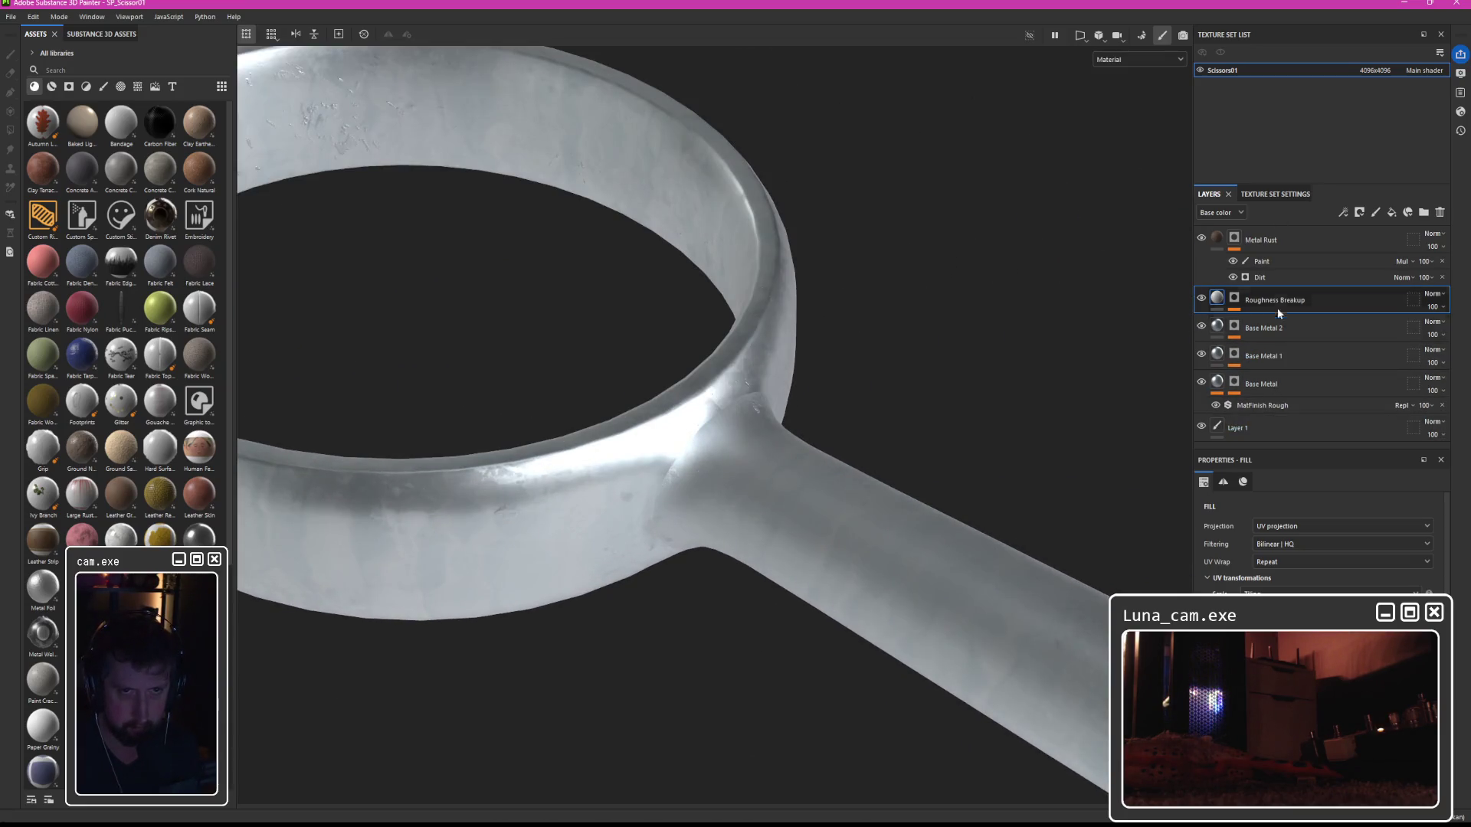
# Review the Metal Rust fill's projection and open the Grunge Map 007 fill in Roughness Breakup.
pyautogui.click(1201, 229)
pyautogui.click(1285, 528)
pyautogui.click(1278, 565)
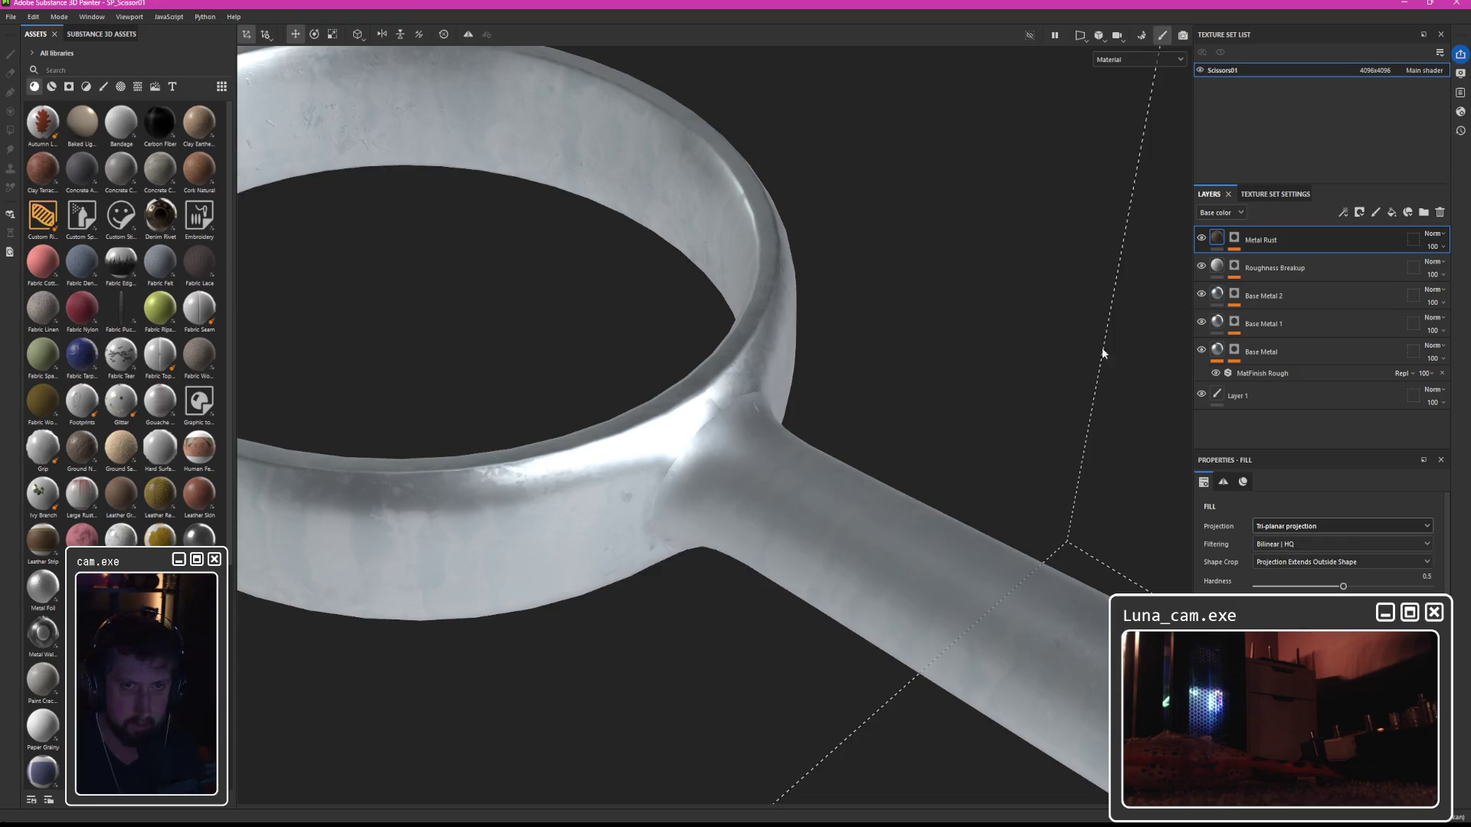
pyautogui.click(1234, 266)
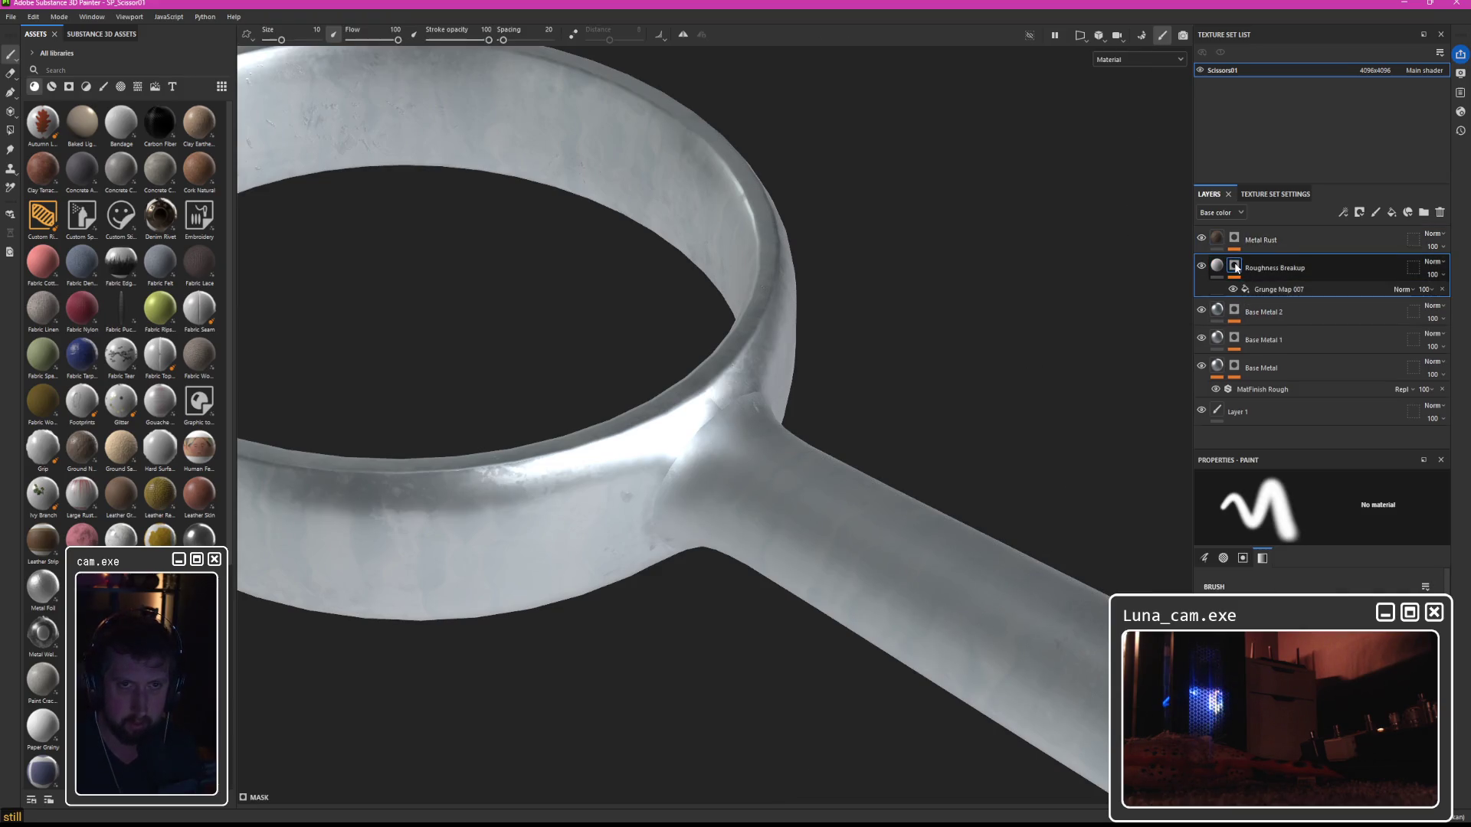
pyautogui.click(1270, 291)
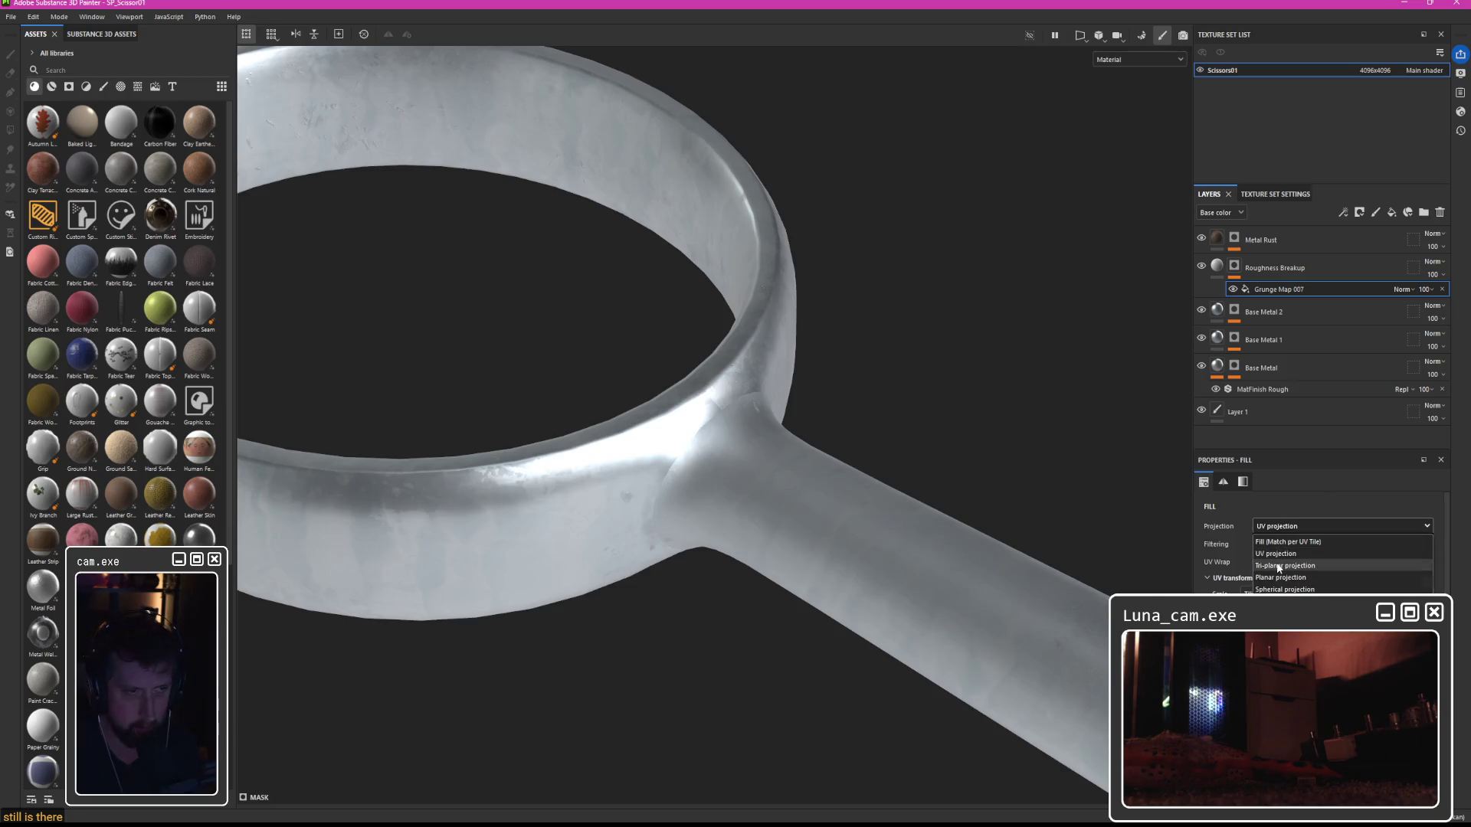
# Set the Anisotropic Noise fill in the Base Metal mask to tri-planar projection.
pyautogui.click(1234, 310)
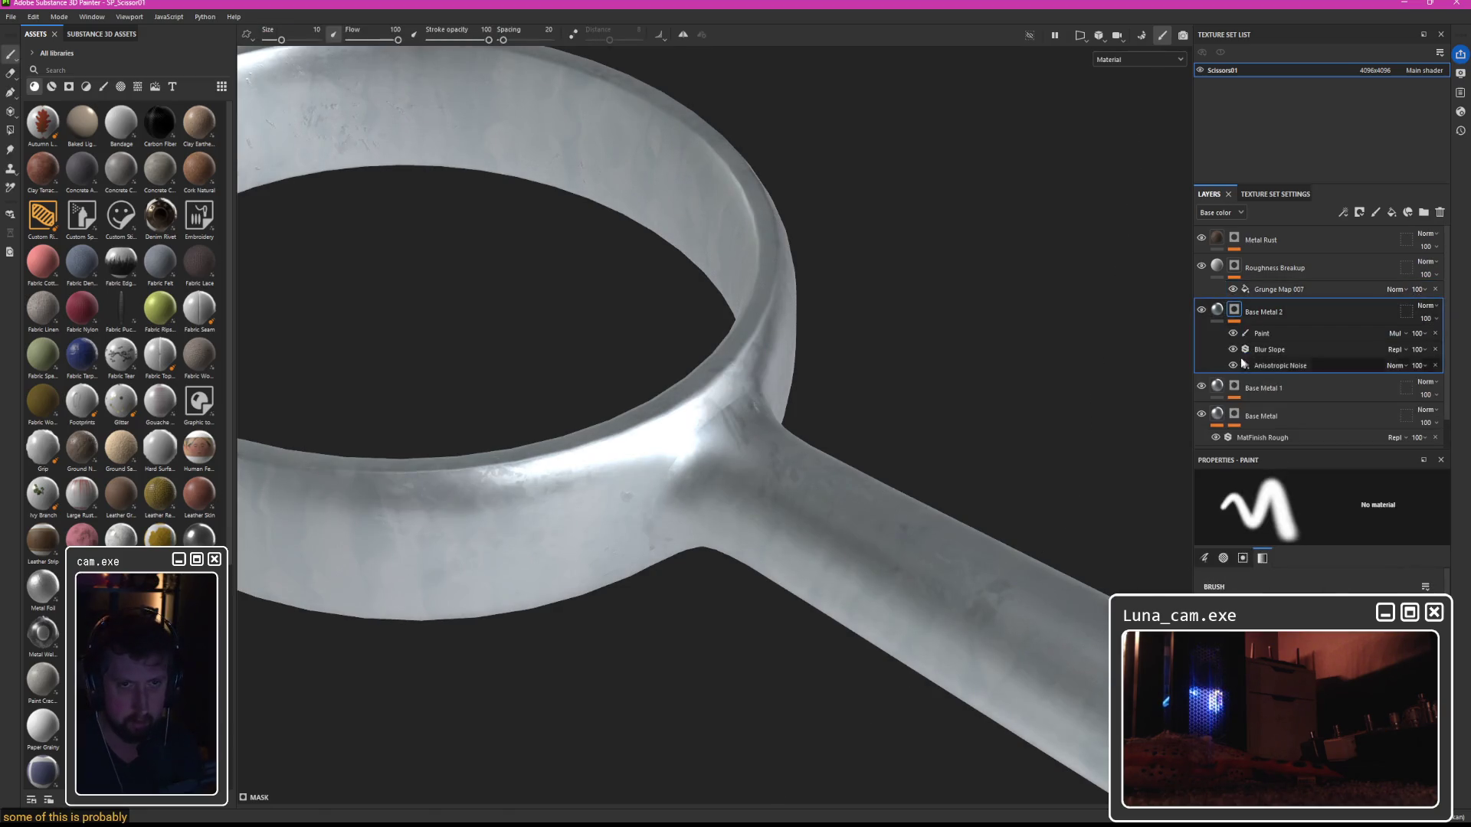
pyautogui.click(1235, 389)
pyautogui.scroll(-1, 1298, 393)
pyautogui.click(1288, 319)
pyautogui.click(1279, 527)
pyautogui.click(1277, 566)
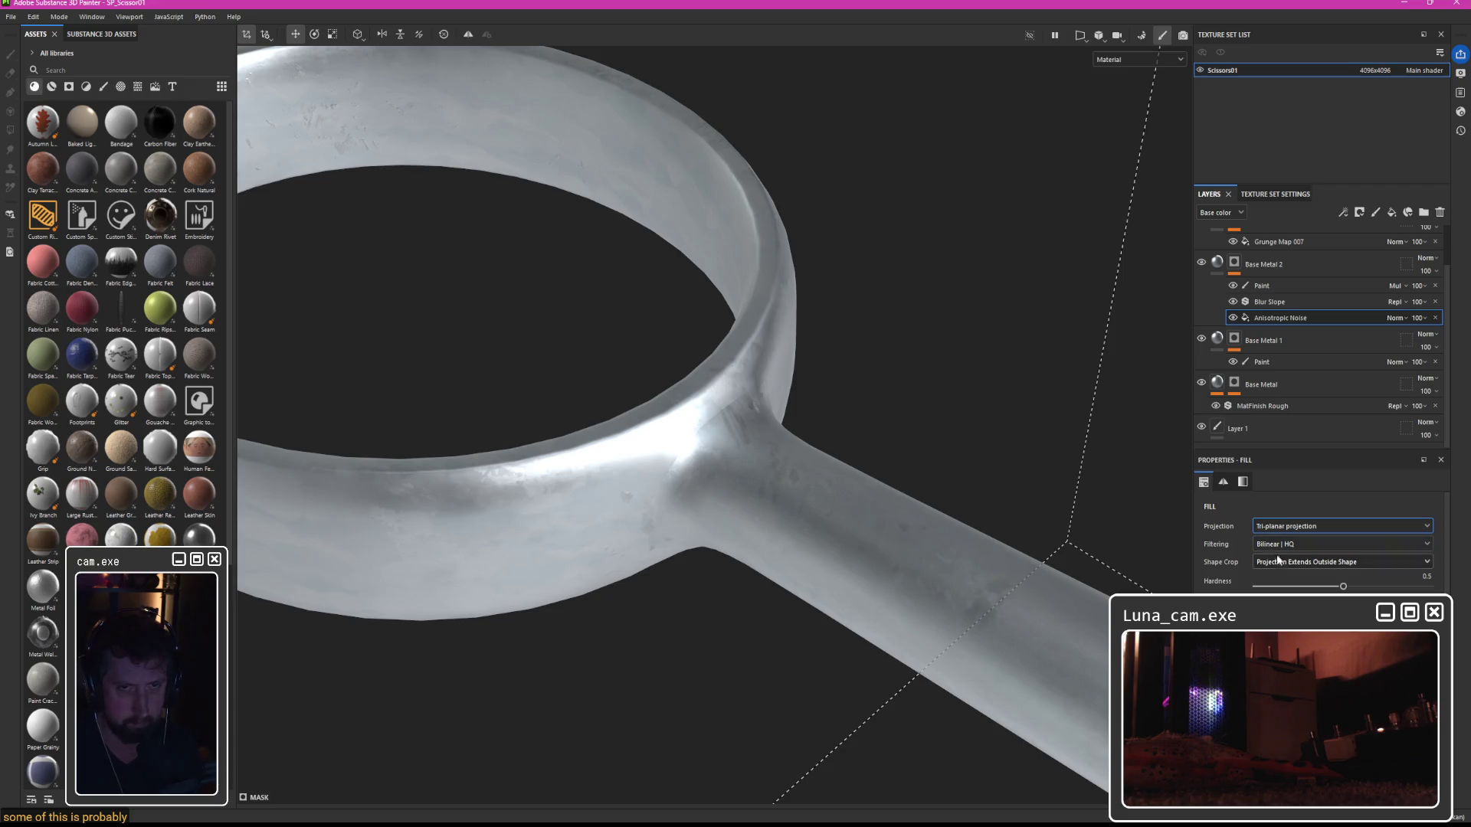
pyautogui.click(1236, 389)
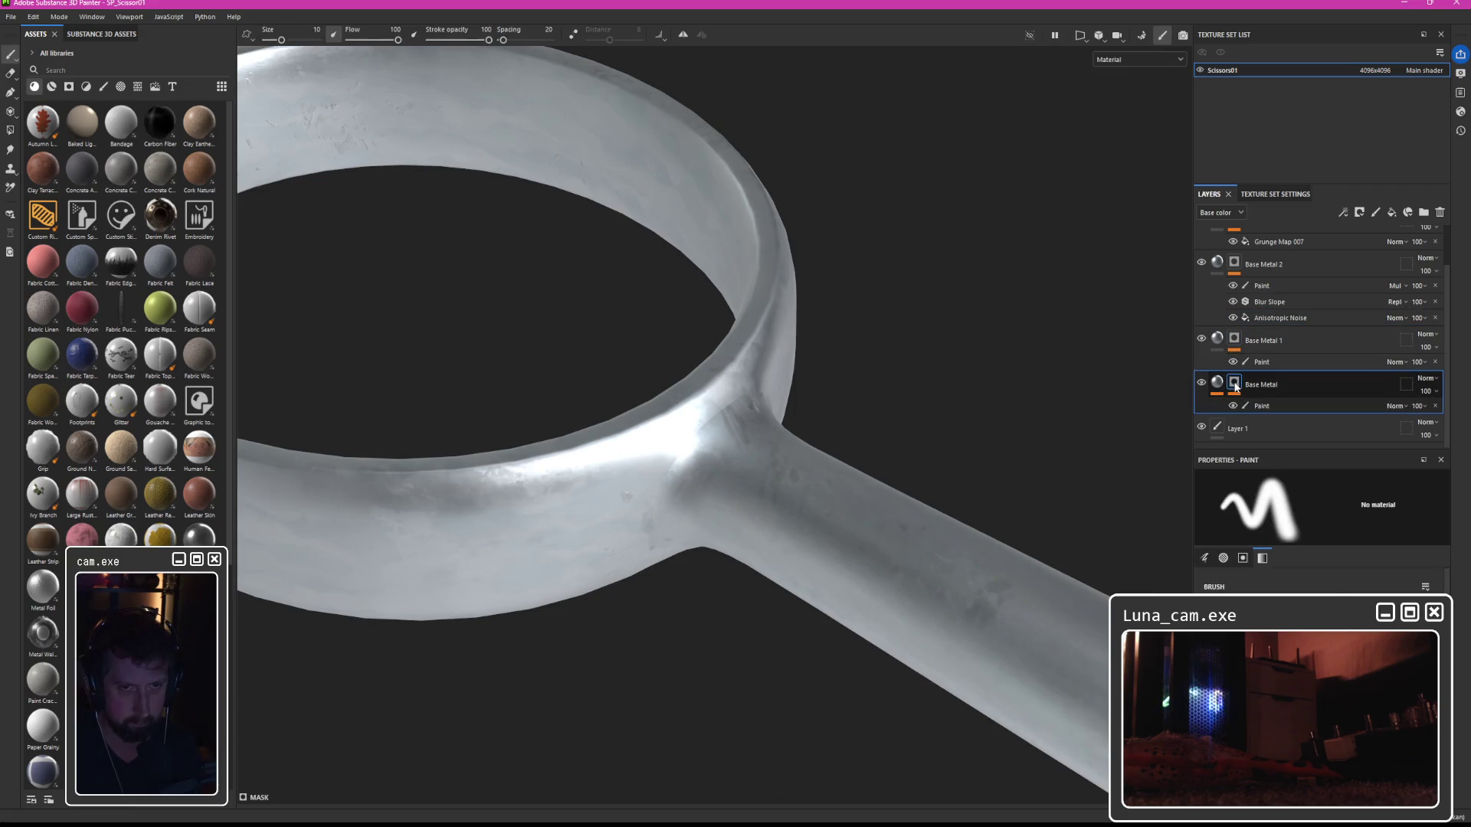
pyautogui.hotkey('ctrl', 'z')
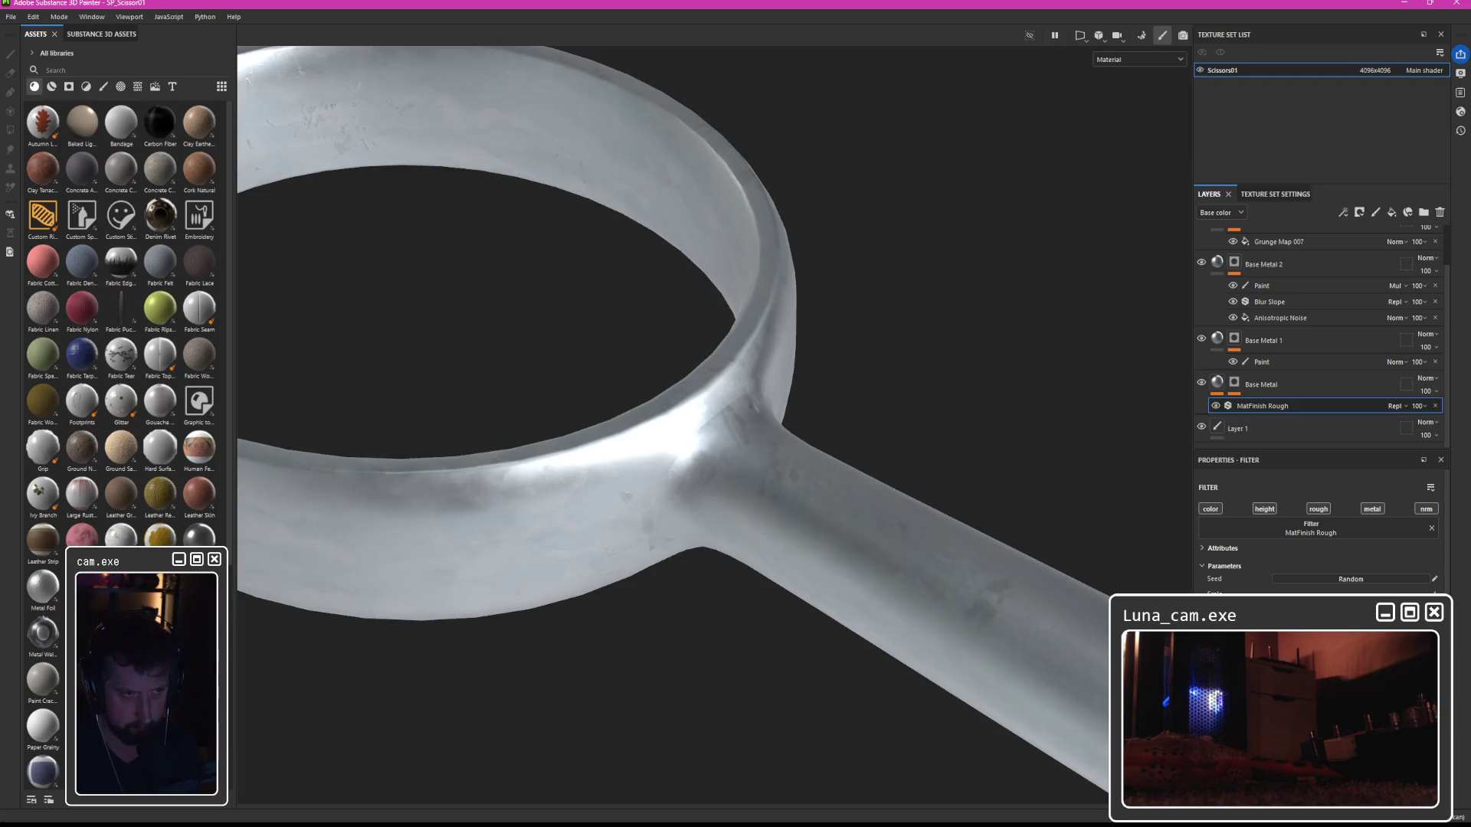
# Orbit to the ring-to-handle join and compare its finish with a layer hidden, then shown.
pyautogui.moveTo(838, 476)
pyautogui.mouseDown()
pyautogui.moveTo(821, 332)
pyautogui.moveTo(776, 458)
pyautogui.moveTo(939, 424)
pyautogui.mouseUp()
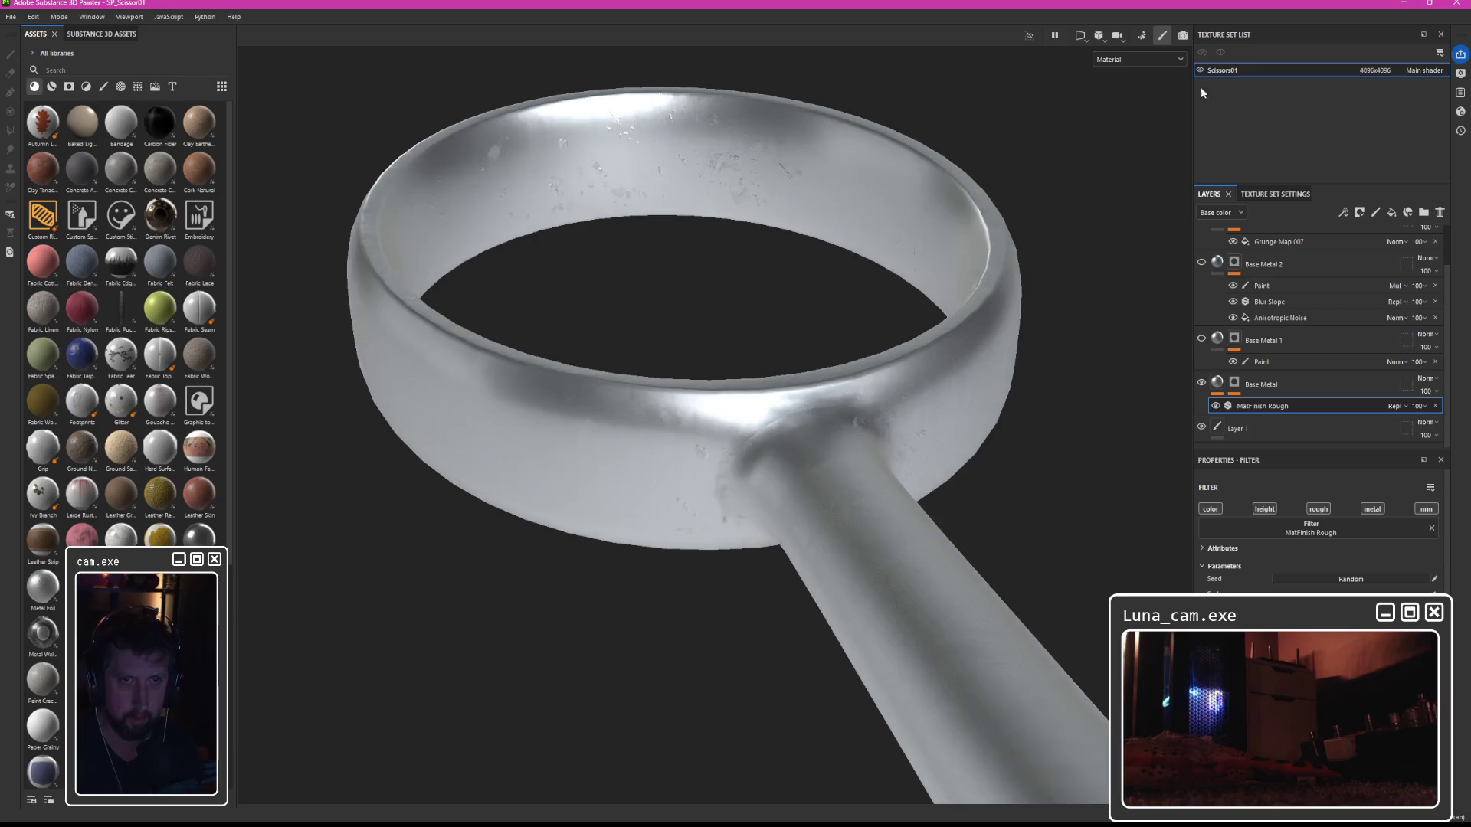
pyautogui.scroll(2, 1204, 291)
pyautogui.moveTo(1049, 357)
pyautogui.mouseDown()
pyautogui.moveTo(903, 273)
pyautogui.moveTo(957, 345)
pyautogui.mouseUp()
pyautogui.scroll(-2, 1197, 384)
pyautogui.click(1201, 383)
pyautogui.moveTo(989, 439)
pyautogui.mouseDown()
pyautogui.moveTo(933, 335)
pyautogui.moveTo(996, 368)
pyautogui.mouseUp()
pyautogui.click(1201, 383)
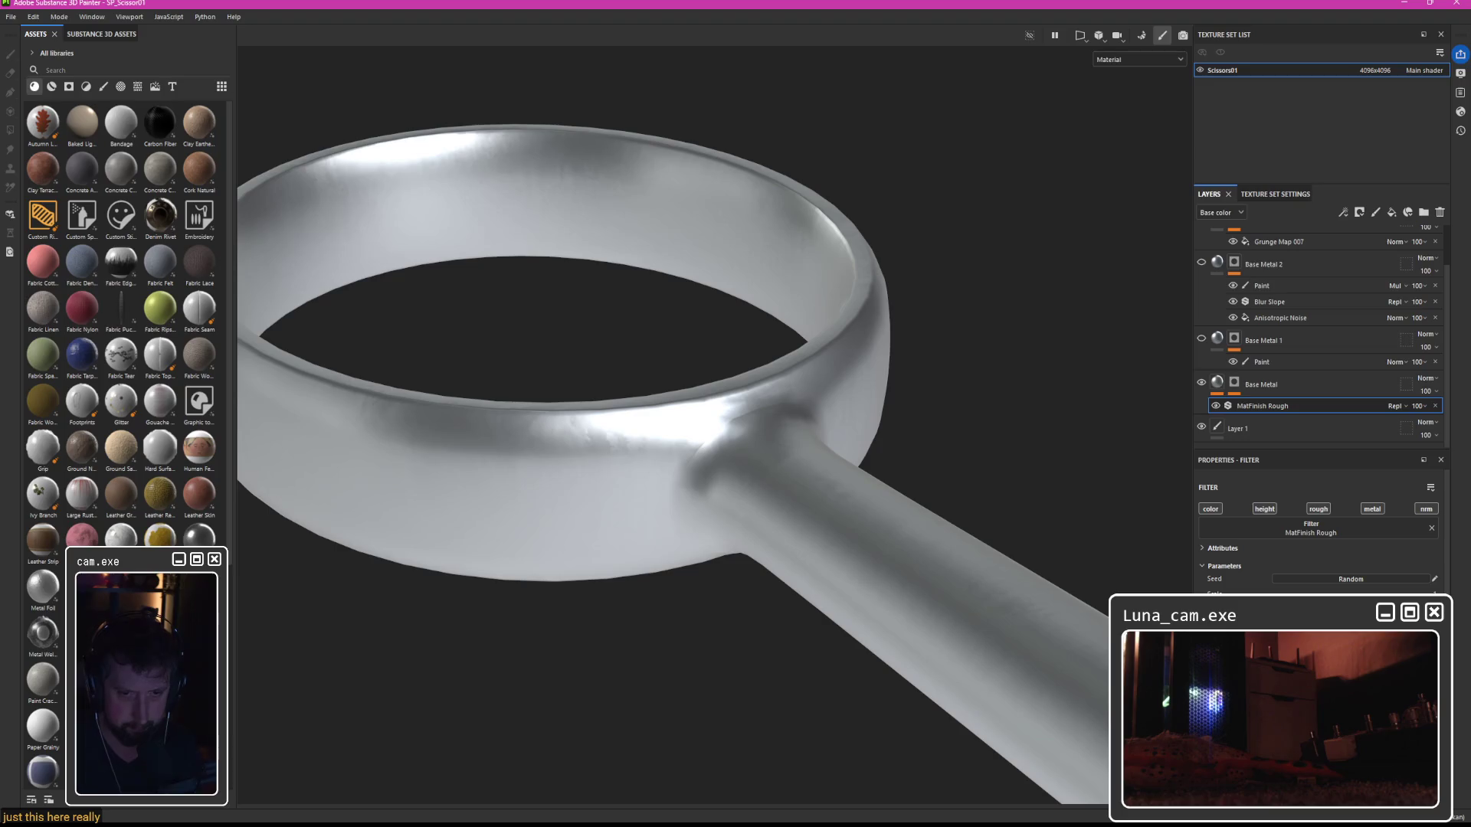
pyautogui.moveTo(896, 574)
pyautogui.mouseDown()
pyautogui.moveTo(949, 430)
pyautogui.moveTo(1068, 518)
pyautogui.moveTo(978, 371)
pyautogui.moveTo(687, 605)
pyautogui.moveTo(927, 559)
pyautogui.moveTo(1021, 607)
pyautogui.moveTo(966, 535)
pyautogui.moveTo(880, 319)
pyautogui.moveTo(906, 395)
pyautogui.moveTo(881, 482)
pyautogui.moveTo(915, 490)
pyautogui.moveTo(775, 515)
pyautogui.moveTo(855, 484)
pyautogui.moveTo(811, 680)
pyautogui.moveTo(768, 591)
pyautogui.moveTo(1214, 96)
pyautogui.moveTo(867, 253)
pyautogui.moveTo(1031, 426)
pyautogui.moveTo(808, 378)
pyautogui.moveTo(794, 338)
pyautogui.moveTo(912, 542)
pyautogui.moveTo(952, 480)
pyautogui.moveTo(929, 378)
pyautogui.moveTo(909, 729)
pyautogui.moveTo(906, 470)
pyautogui.moveTo(887, 423)
pyautogui.moveTo(873, 197)
pyautogui.moveTo(871, 487)
pyautogui.moveTo(352, 529)
pyautogui.moveTo(907, 627)
pyautogui.moveTo(664, 429)
pyautogui.moveTo(963, 573)
pyautogui.moveTo(916, 401)
pyautogui.moveTo(725, 407)
pyautogui.moveTo(840, 206)
pyautogui.moveTo(847, 113)
pyautogui.moveTo(693, 158)
pyautogui.moveTo(791, 378)
pyautogui.moveTo(720, 397)
pyautogui.moveTo(817, 383)
pyautogui.mouseUp()
pyautogui.scroll(-3, 769, 591)
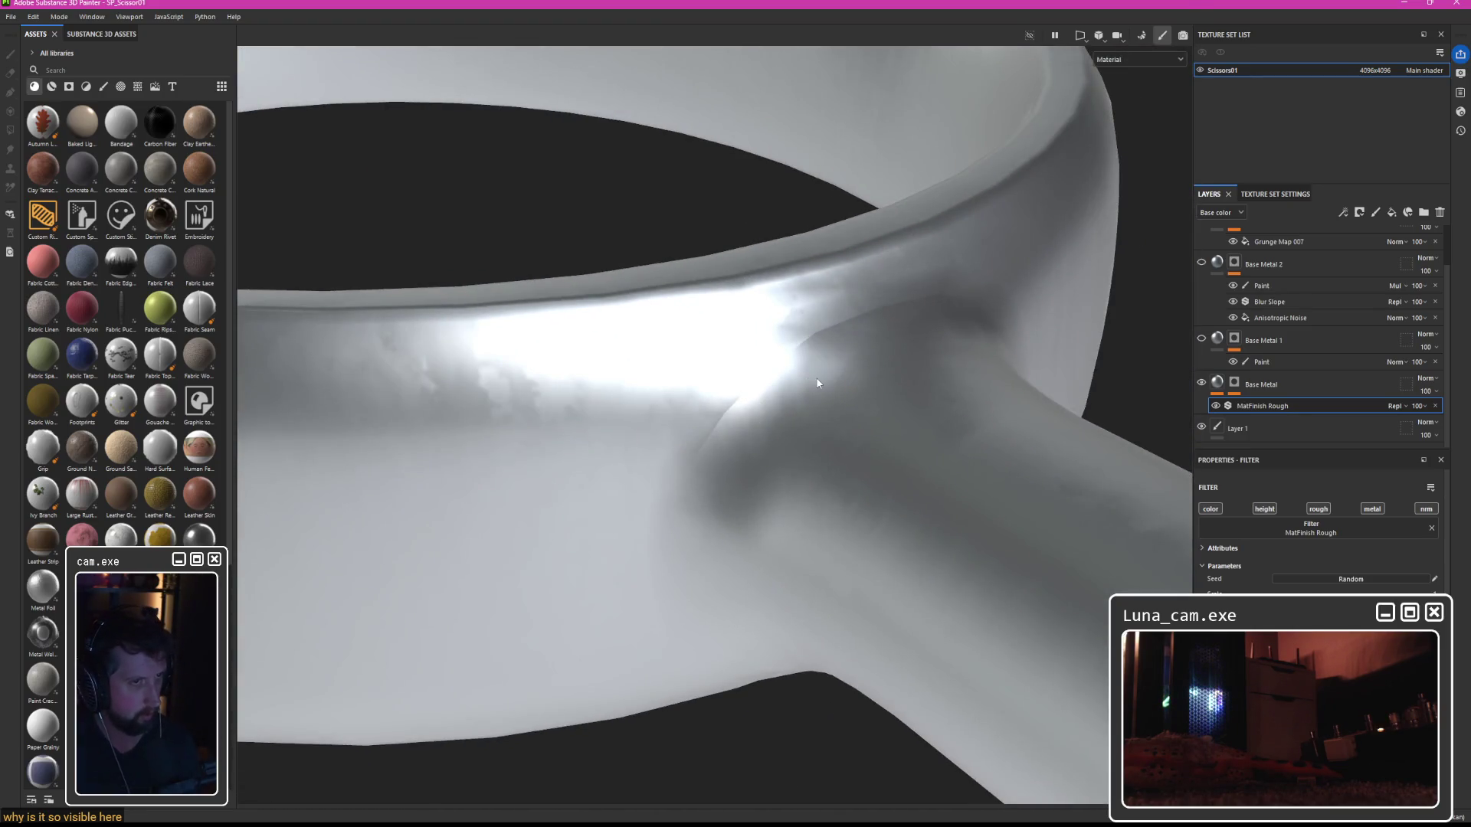
# Check the UV layout, then give the MatFinish Rough filter a new random seed.
pyautogui.press('F3')
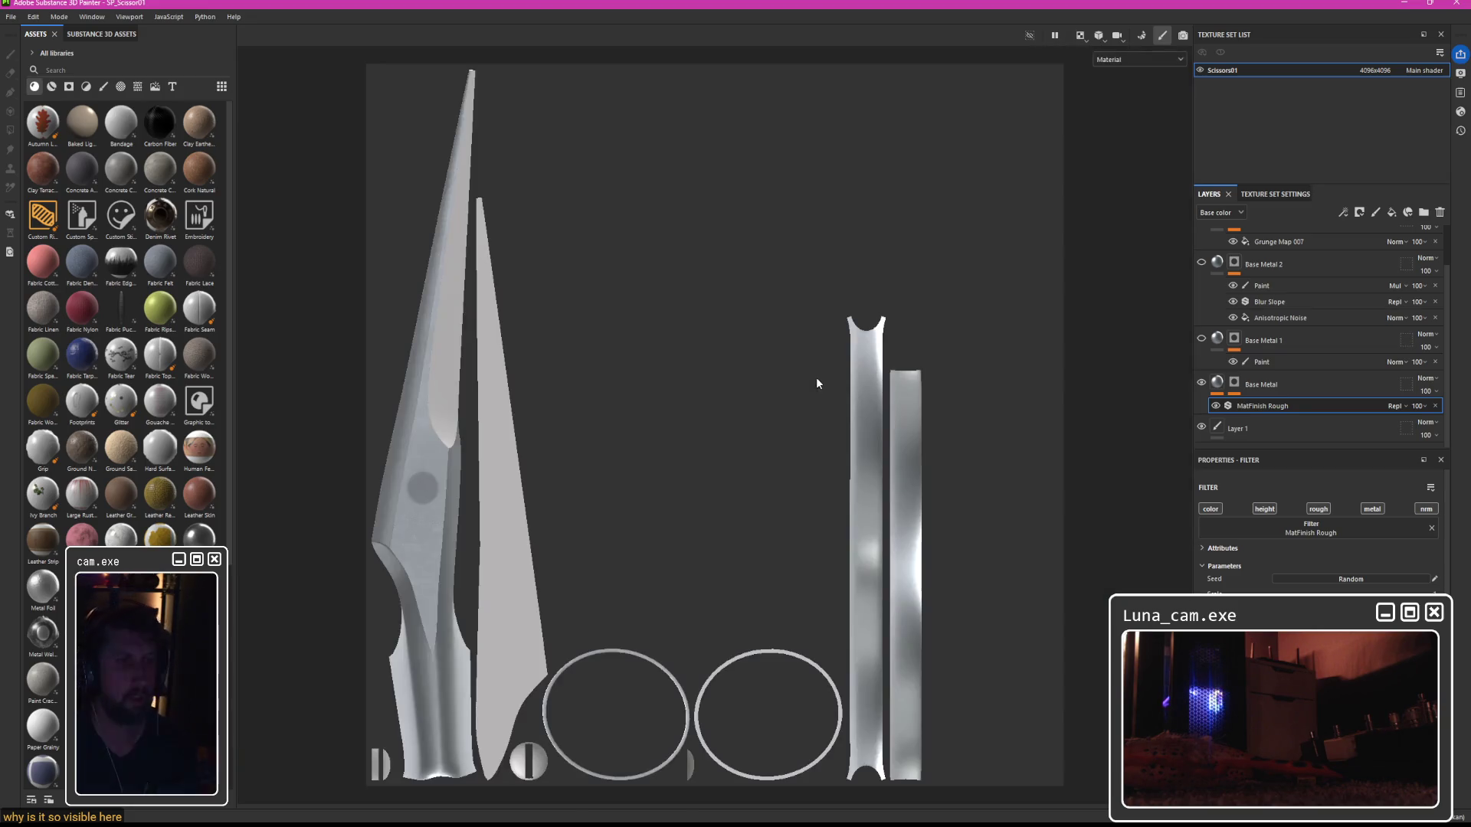
pyautogui.press('F2')
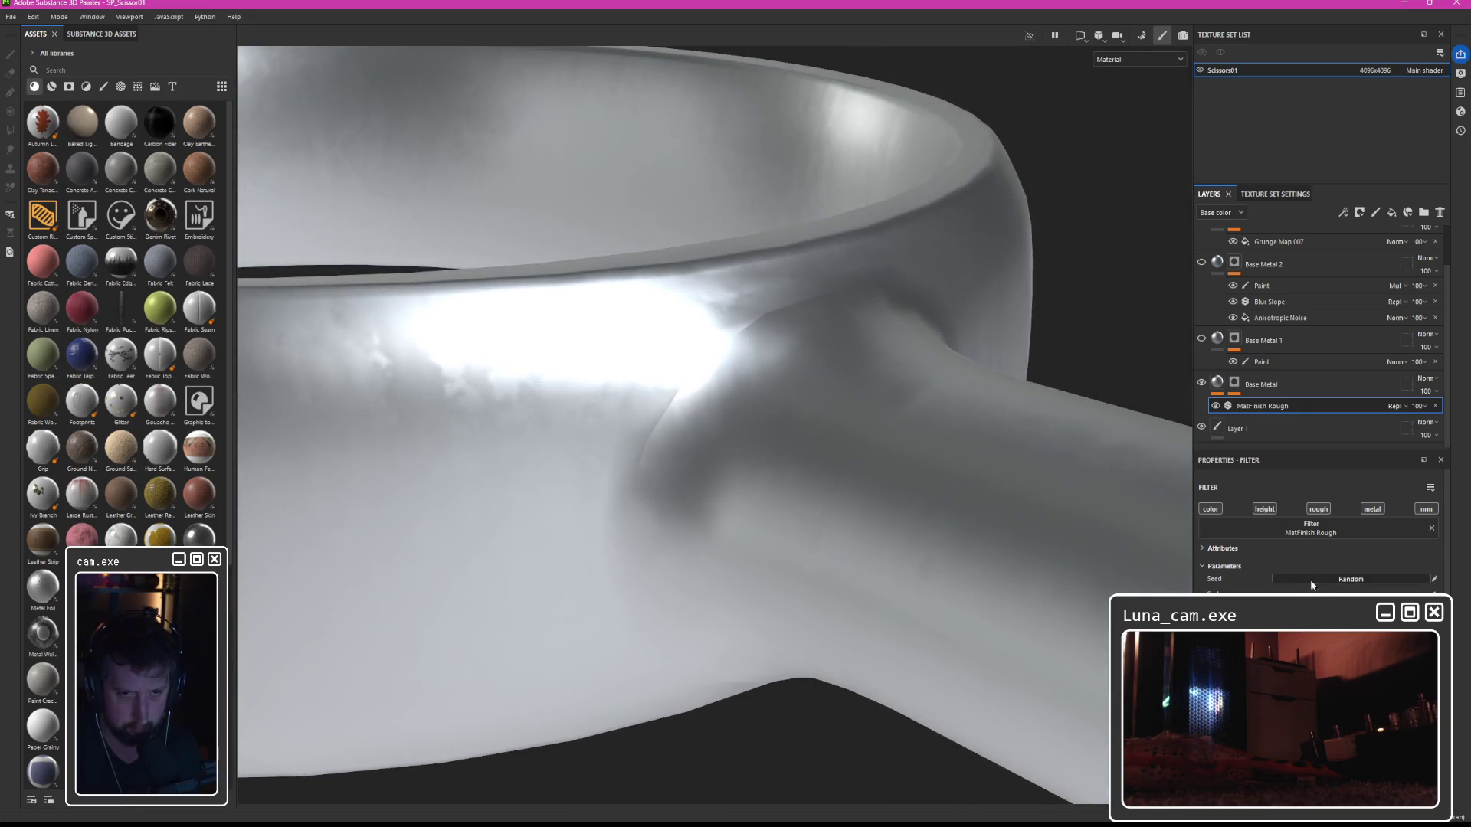
pyautogui.click(1321, 577)
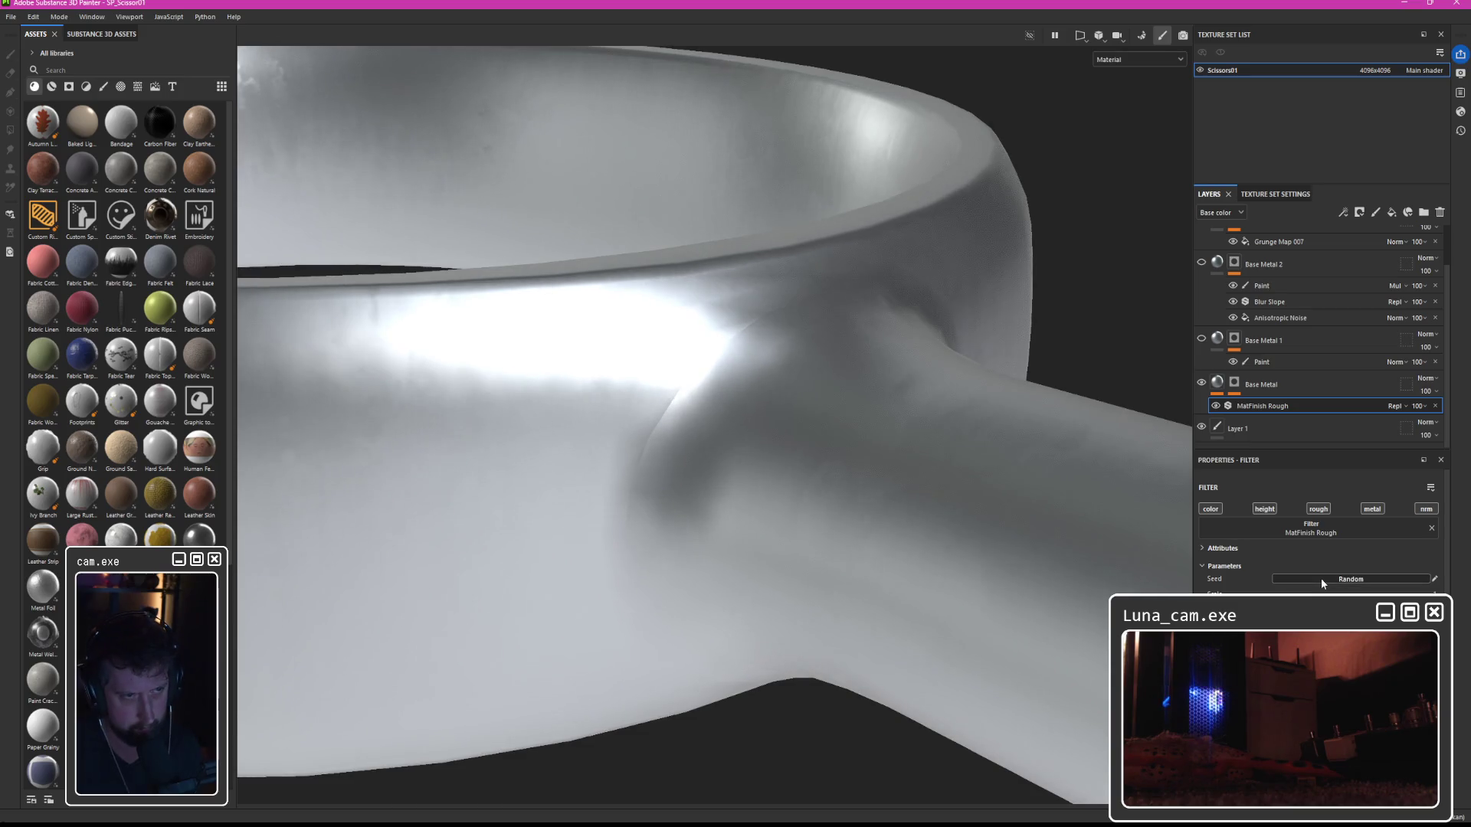
# Hide and show MatFinish Rough repeatedly to compare the ring surface, viewed from a low side angle.
pyautogui.click(1216, 406)
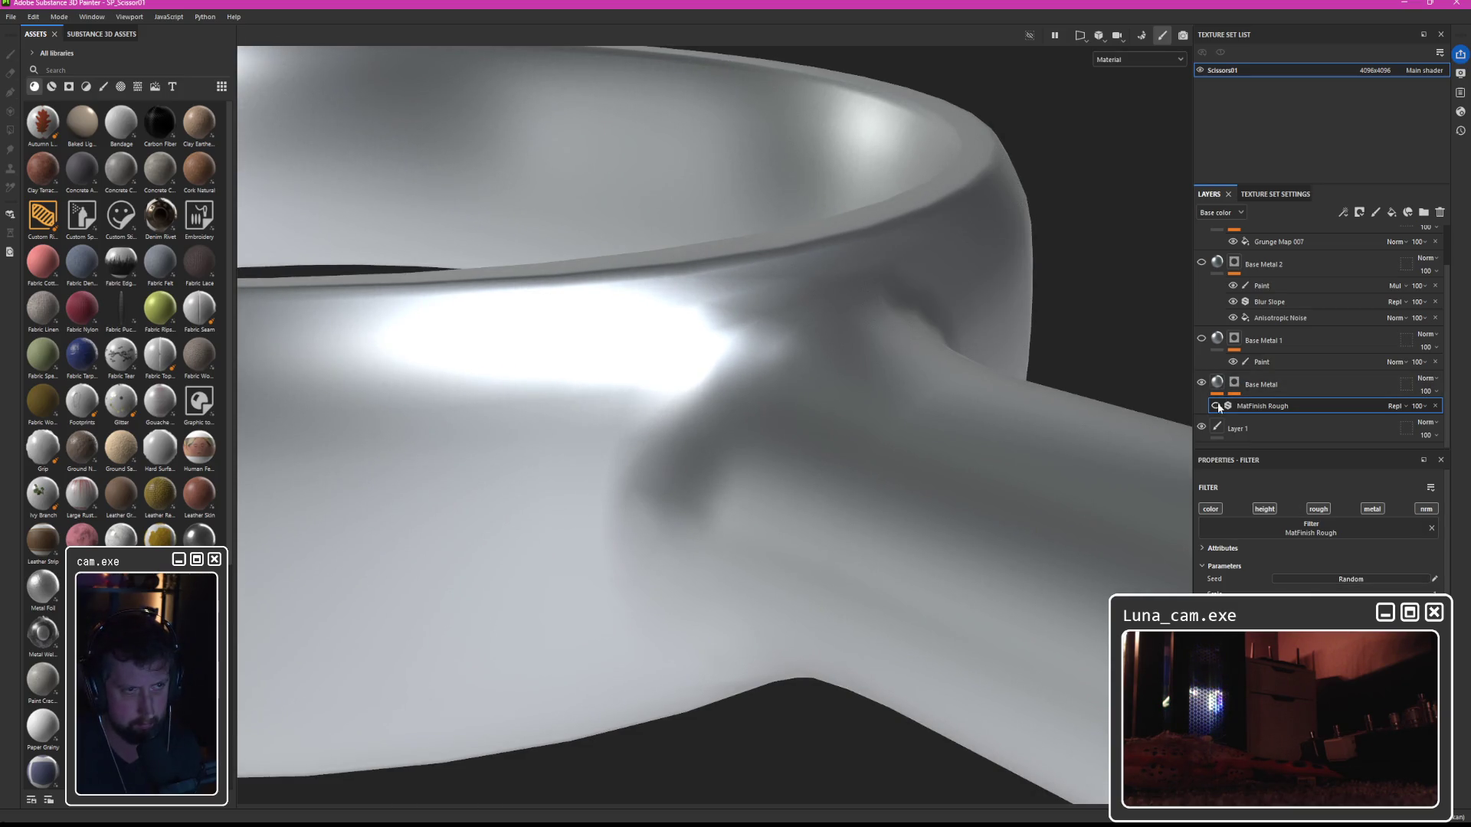
pyautogui.click(1216, 406)
pyautogui.click(1216, 406)
pyautogui.click(1216, 406)
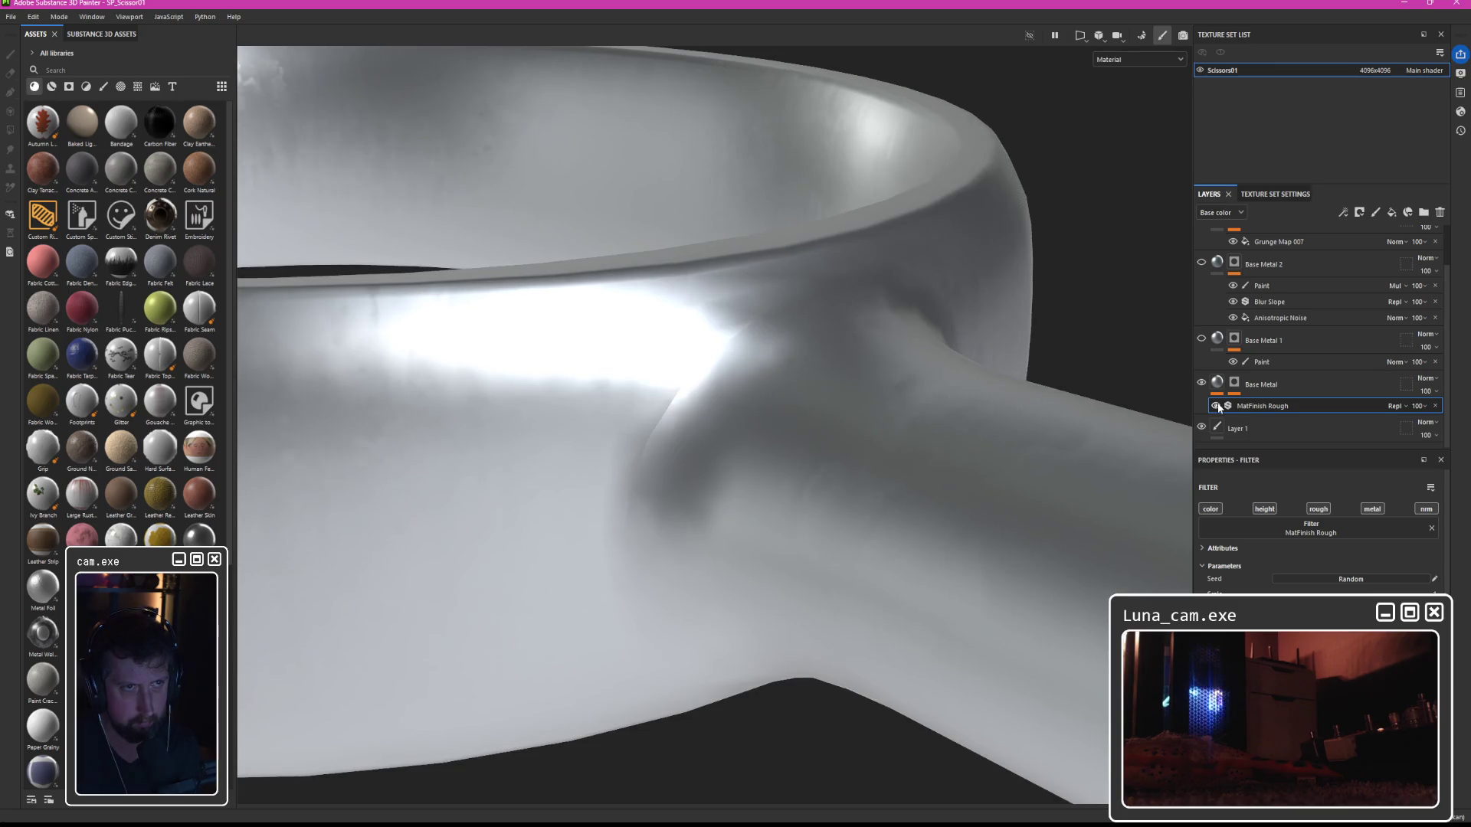
pyautogui.click(1216, 406)
pyautogui.click(1218, 406)
pyautogui.click(1218, 406)
pyautogui.click(1218, 406)
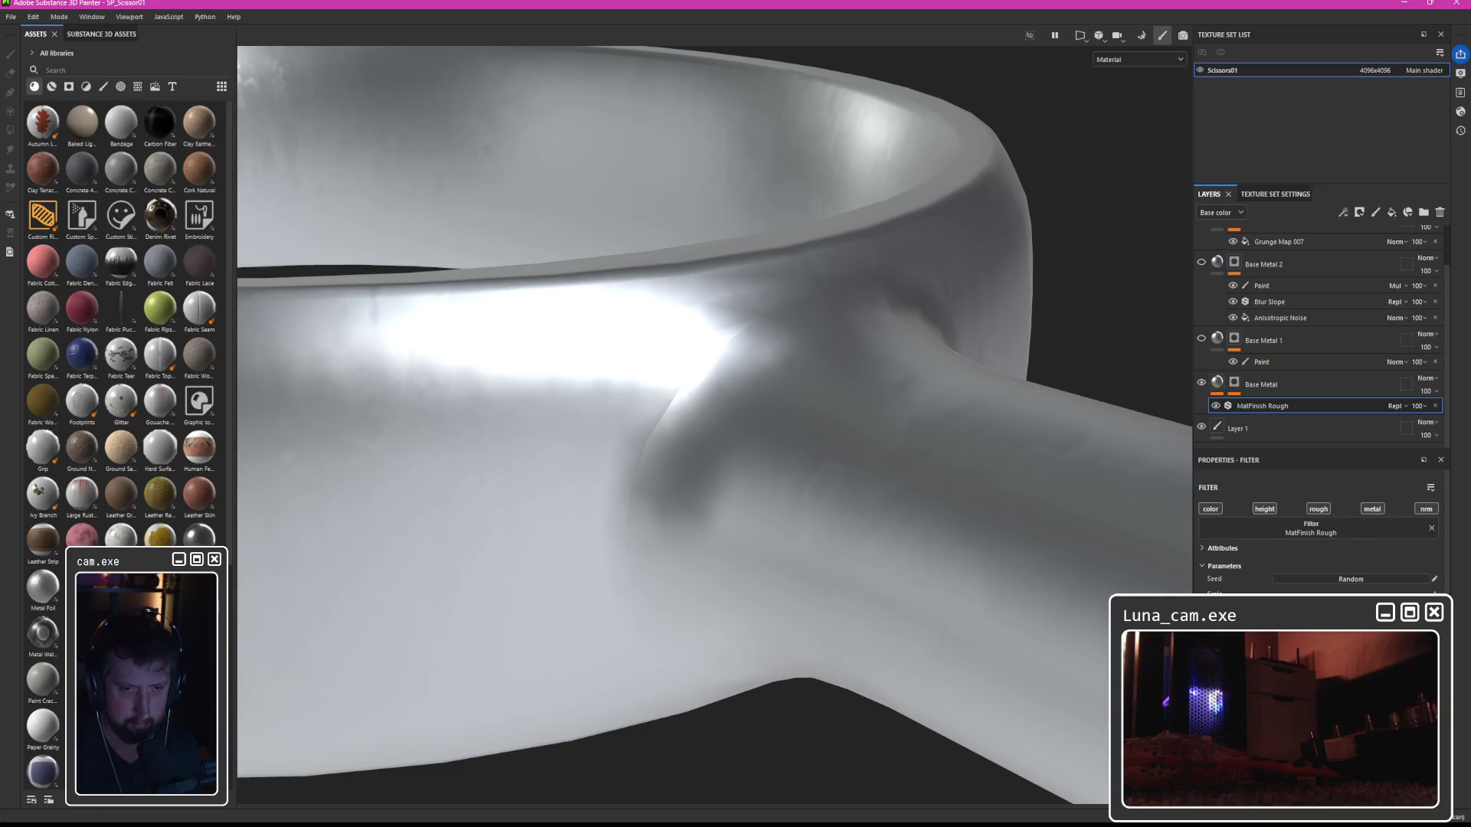
pyautogui.scroll(-2, 1318, 529)
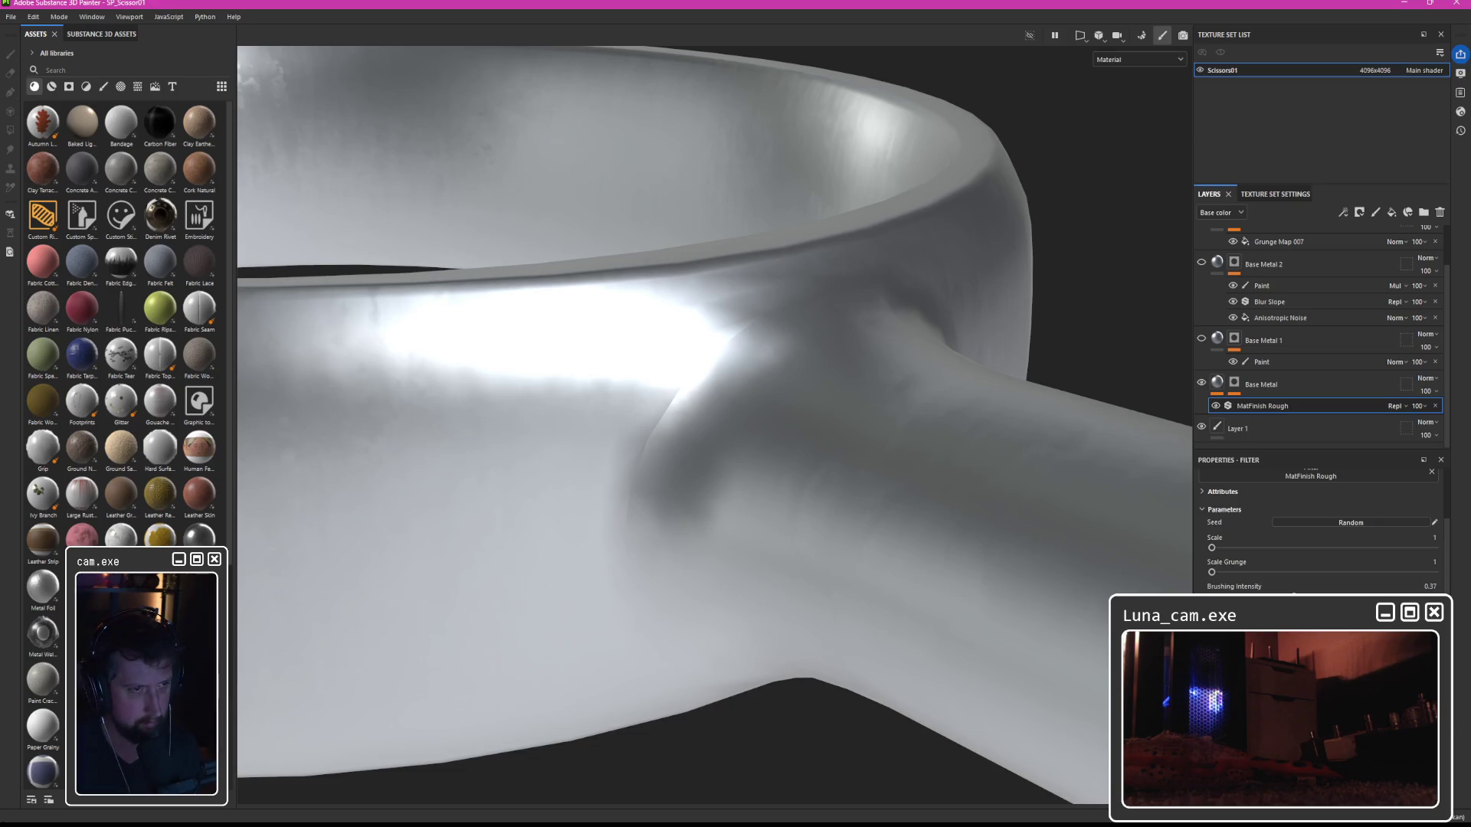
pyautogui.scroll(-10, 1005, 627)
pyautogui.moveTo(1008, 623)
pyautogui.mouseDown()
pyautogui.moveTo(870, 493)
pyautogui.moveTo(871, 472)
pyautogui.moveTo(926, 591)
pyautogui.moveTo(847, 519)
pyautogui.moveTo(820, 575)
pyautogui.moveTo(1134, 407)
pyautogui.mouseUp()
pyautogui.scroll(5, 827, 571)
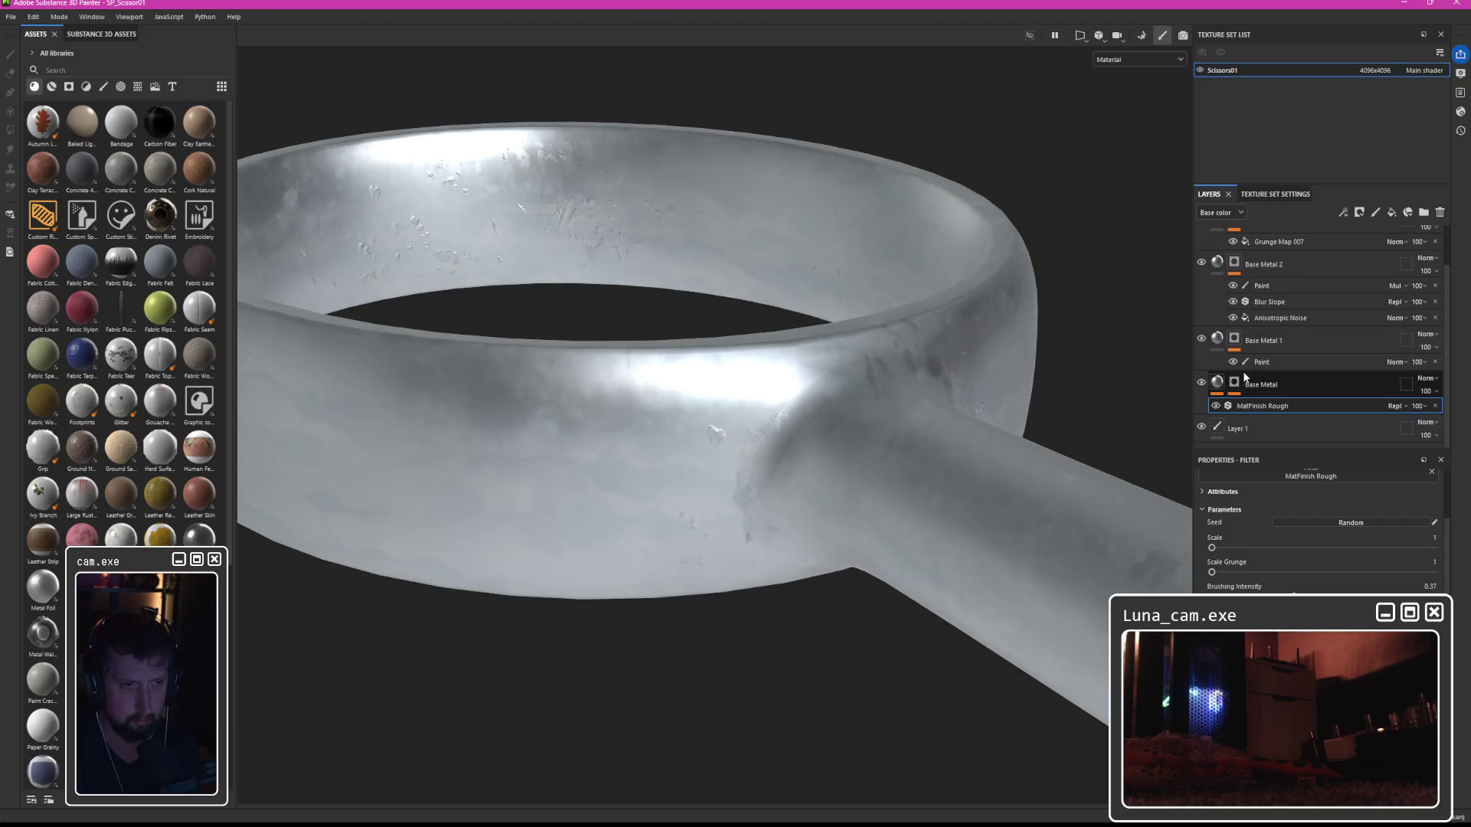
# Toggle MatFinish Rough while viewing the ring opening, then rename Base Metal 2 to Anisotropic Noise.
pyautogui.click(1216, 407)
pyautogui.moveTo(958, 459)
pyautogui.mouseDown()
pyautogui.moveTo(881, 485)
pyautogui.moveTo(716, 493)
pyautogui.moveTo(847, 515)
pyautogui.moveTo(986, 572)
pyautogui.moveTo(588, 289)
pyautogui.moveTo(864, 404)
pyautogui.moveTo(887, 633)
pyautogui.moveTo(837, 416)
pyautogui.moveTo(908, 454)
pyautogui.moveTo(911, 528)
pyautogui.mouseUp()
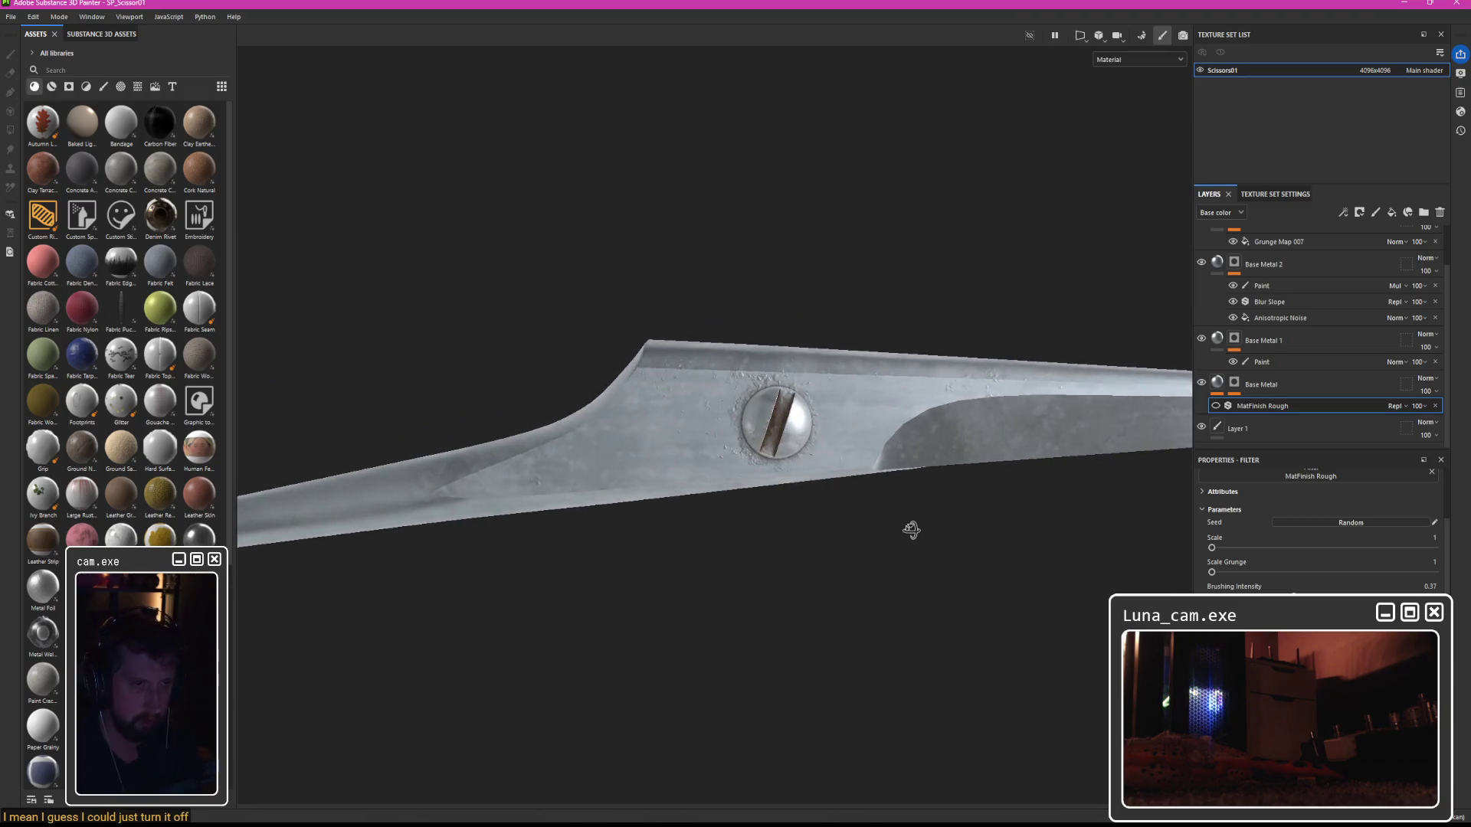
pyautogui.click(1216, 407)
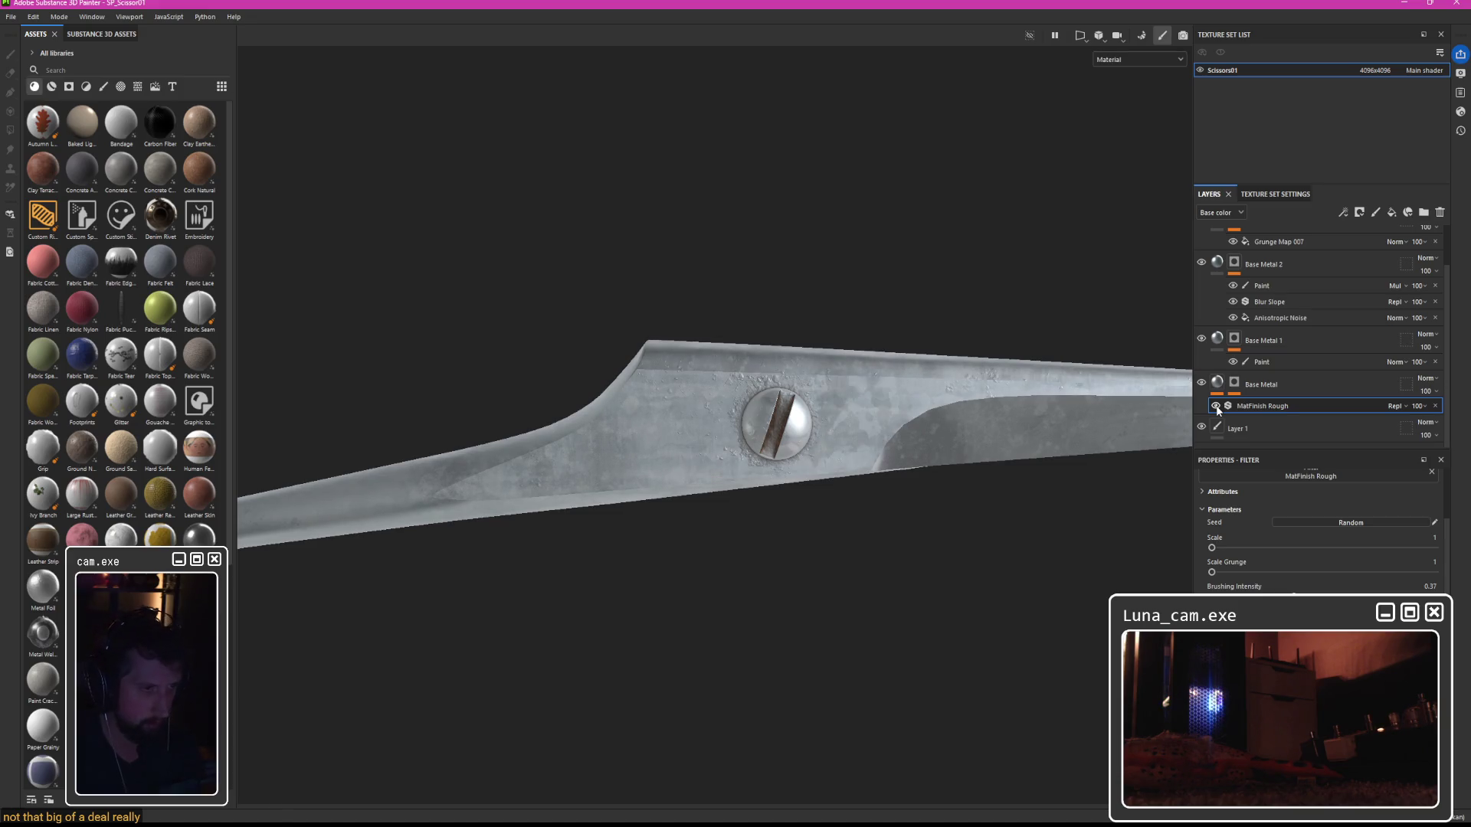
pyautogui.moveTo(942, 372)
pyautogui.mouseDown()
pyautogui.moveTo(867, 434)
pyautogui.moveTo(932, 595)
pyautogui.moveTo(848, 574)
pyautogui.moveTo(904, 392)
pyautogui.moveTo(932, 608)
pyautogui.moveTo(876, 526)
pyautogui.moveTo(922, 598)
pyautogui.mouseUp()
pyautogui.scroll(3, 876, 526)
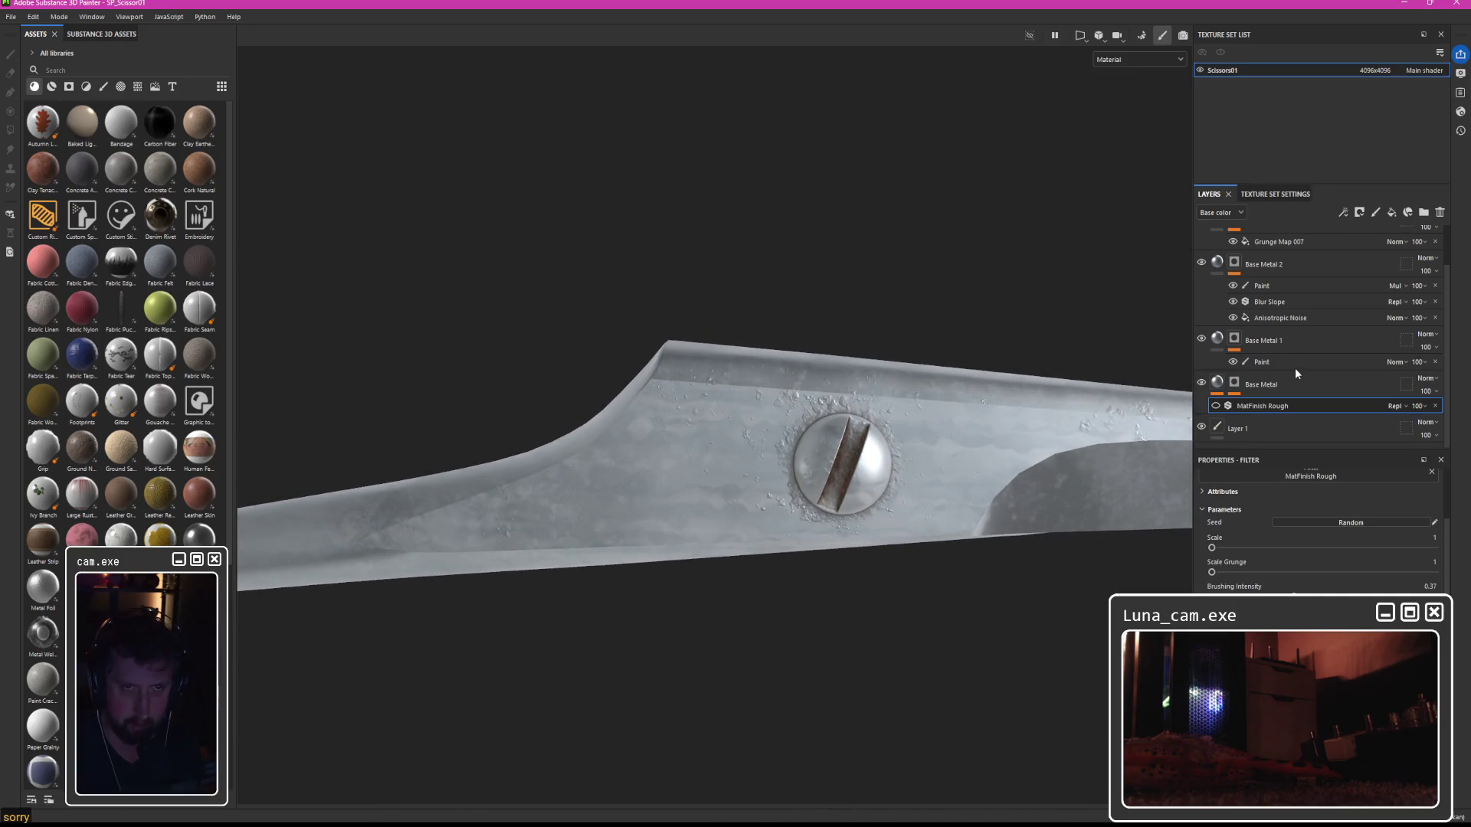
pyautogui.scroll(1, 1294, 367)
pyautogui.doubleClick(1265, 299)
pyautogui.write('Anisotropic Noise')
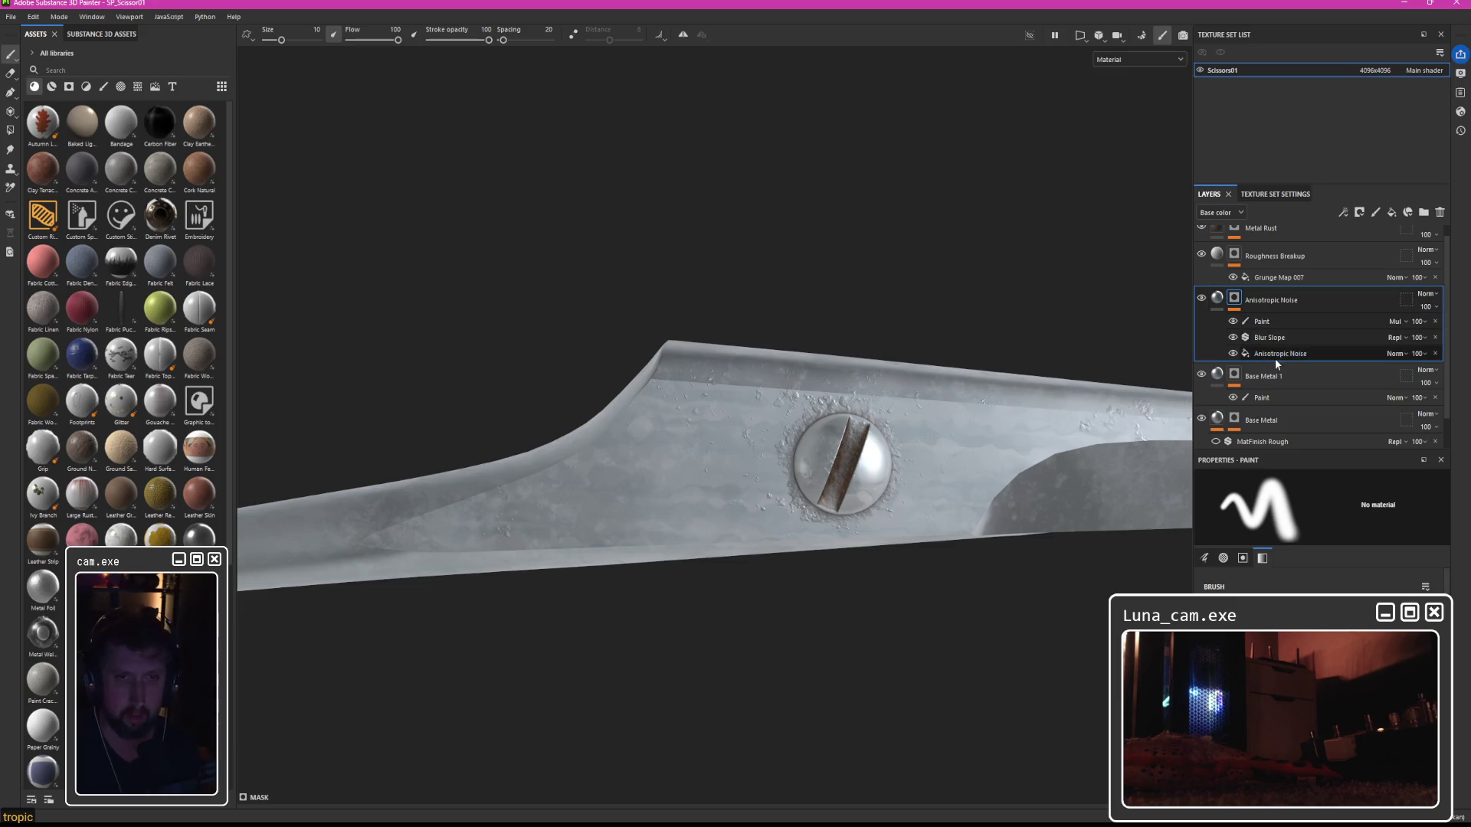
# Rotate the Anisotropic Noise layer's projection box about 45°, then back upright.
pyautogui.click(1221, 302)
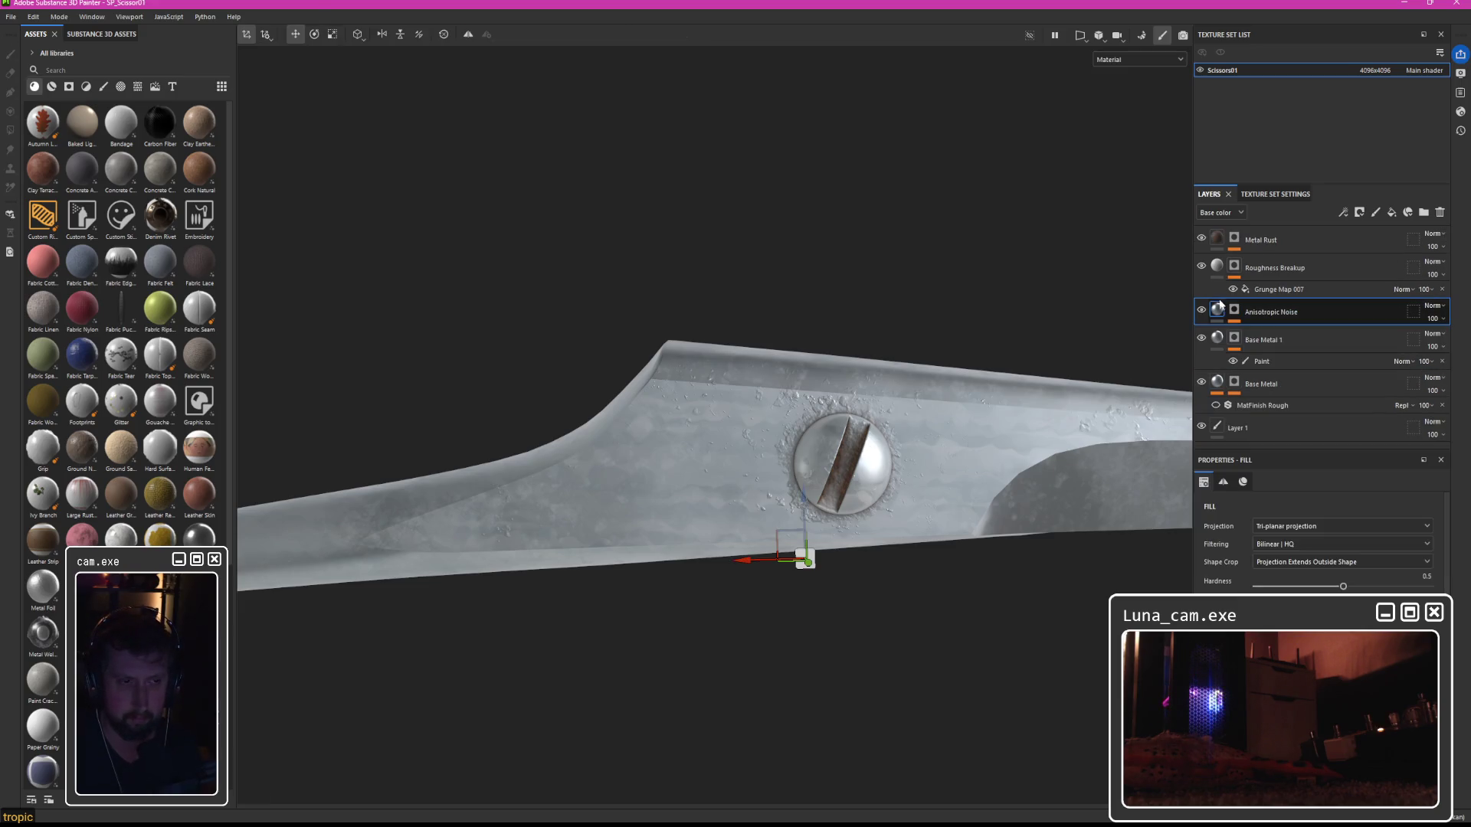
pyautogui.scroll(-10, 976, 452)
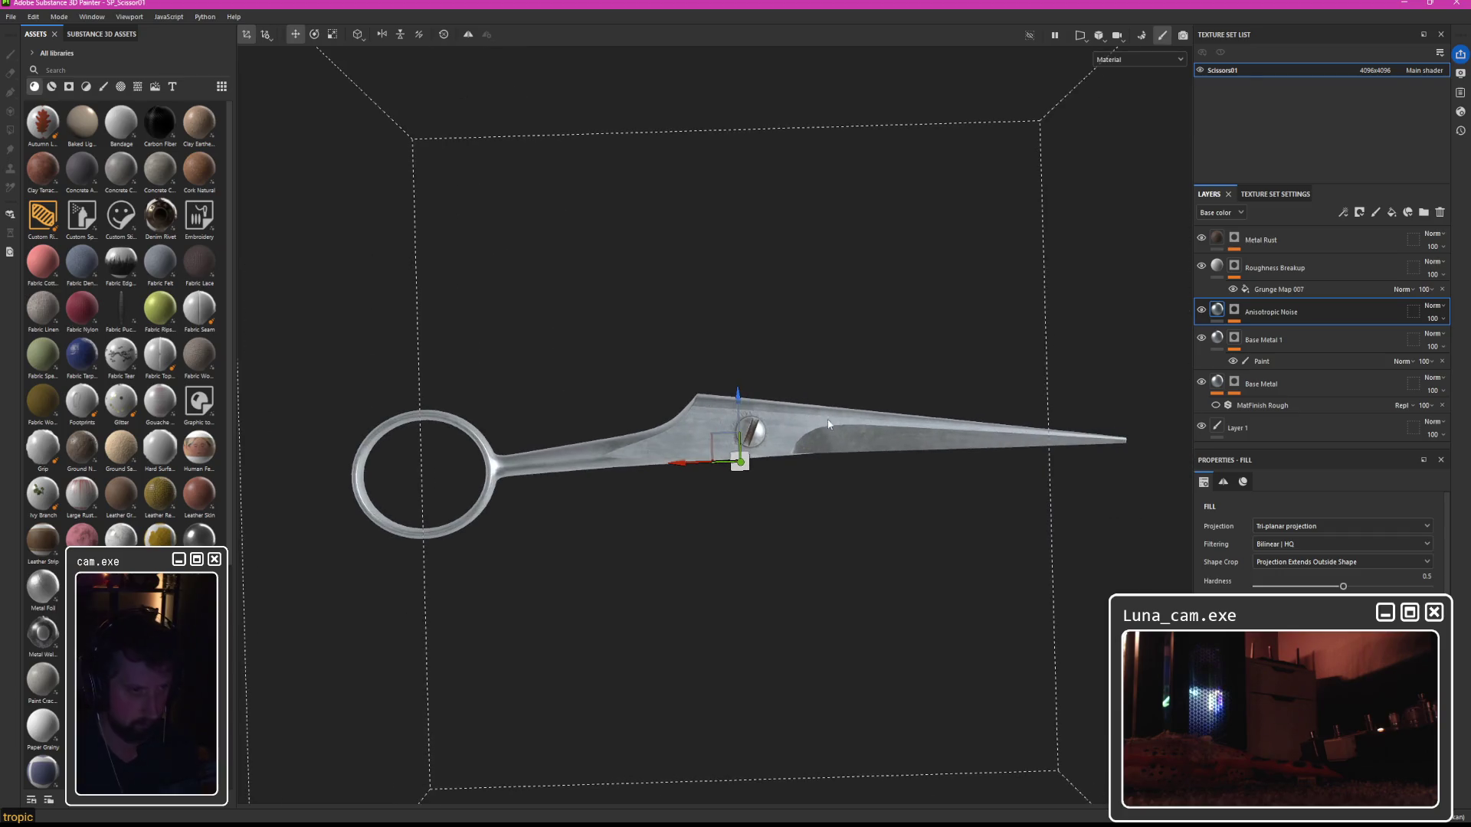
pyautogui.press('e')
pyautogui.moveTo(803, 400); pyautogui.dragTo(801, 434)
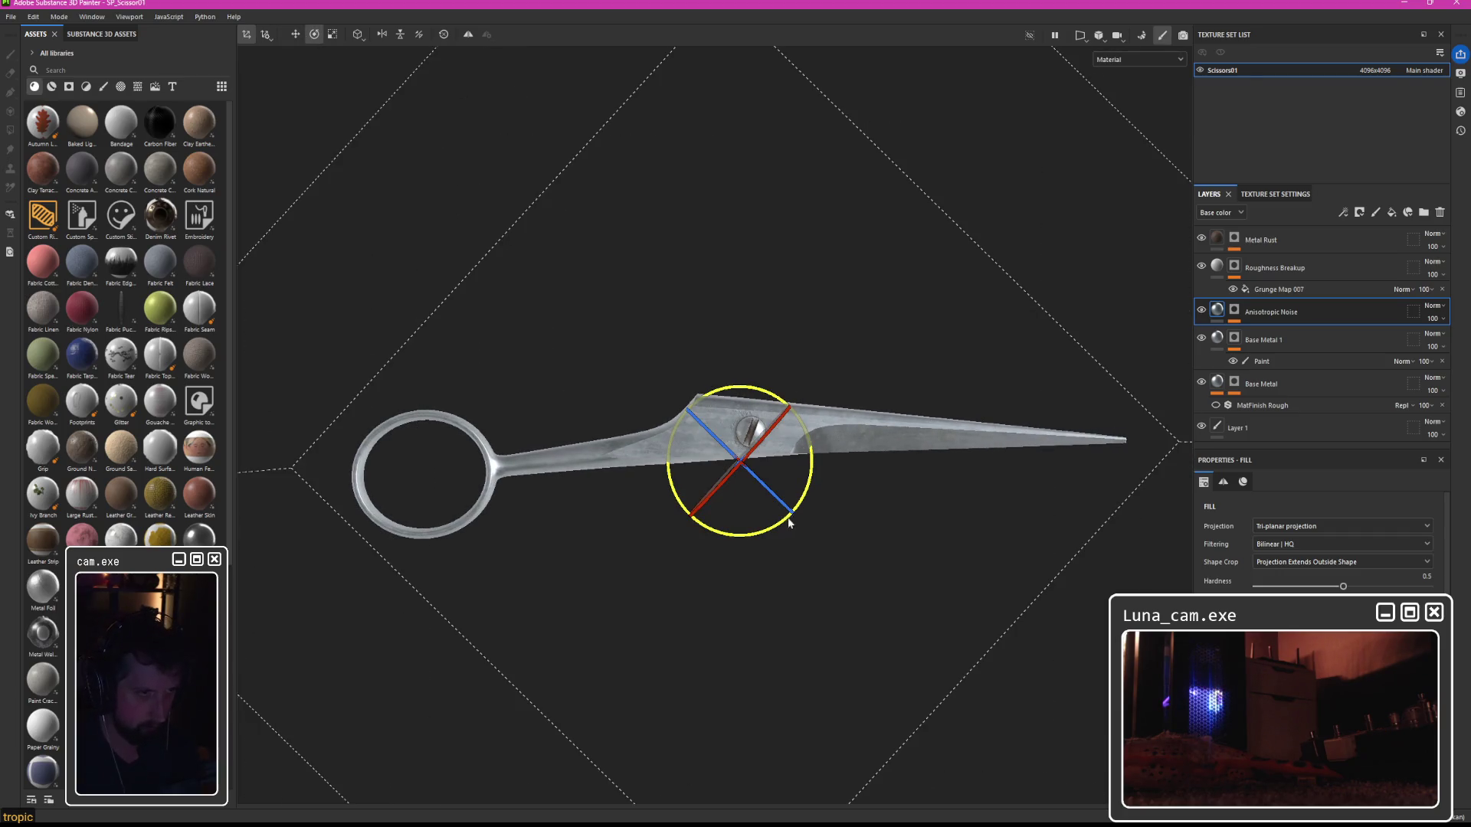
pyautogui.moveTo(742, 538); pyautogui.dragTo(682, 526)
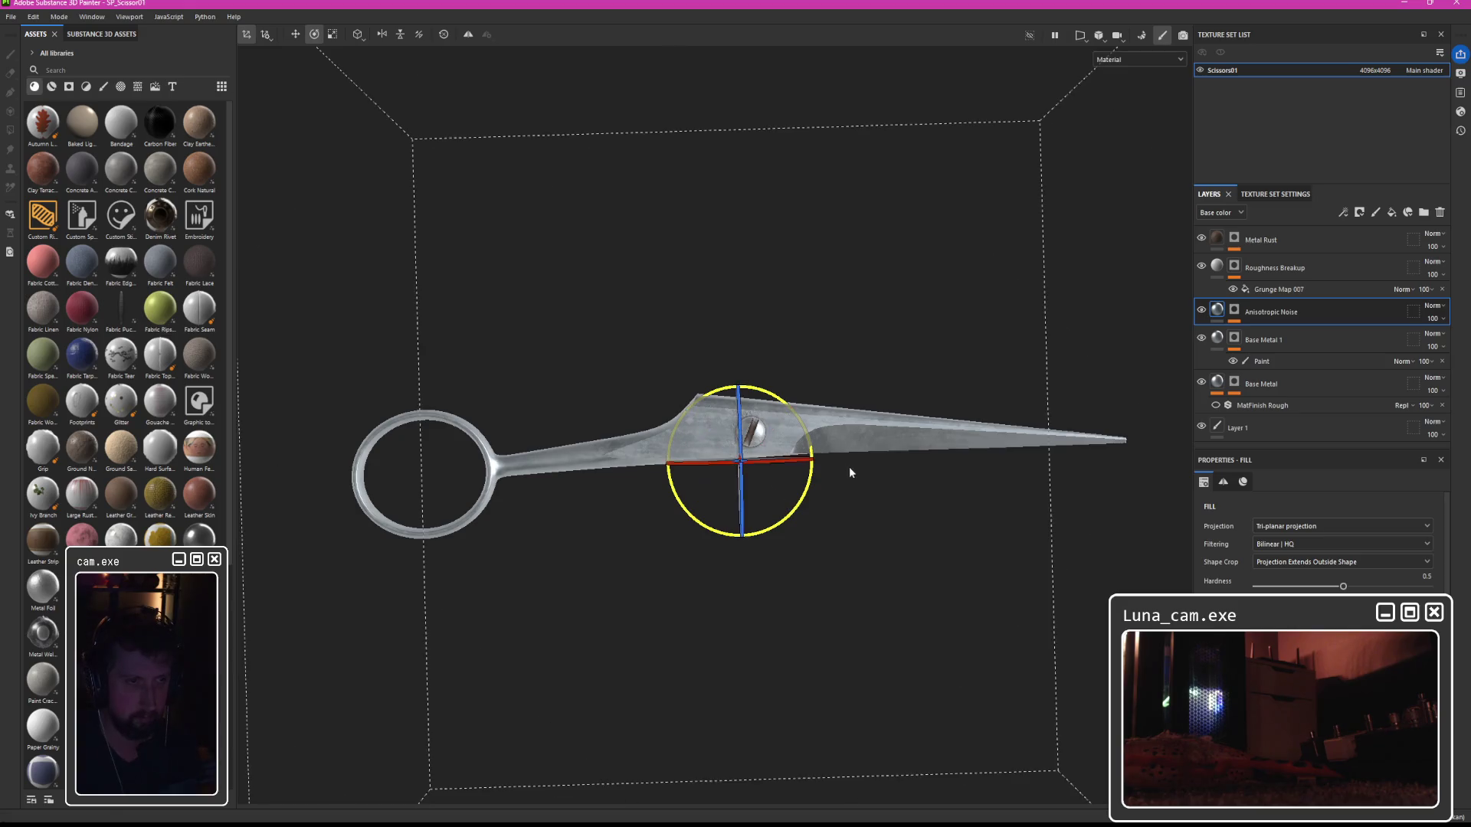
# Rotate the Anisotropic Noise fill effect's projection by about 90° and zoom to the pivot screw.
pyautogui.click(1234, 309)
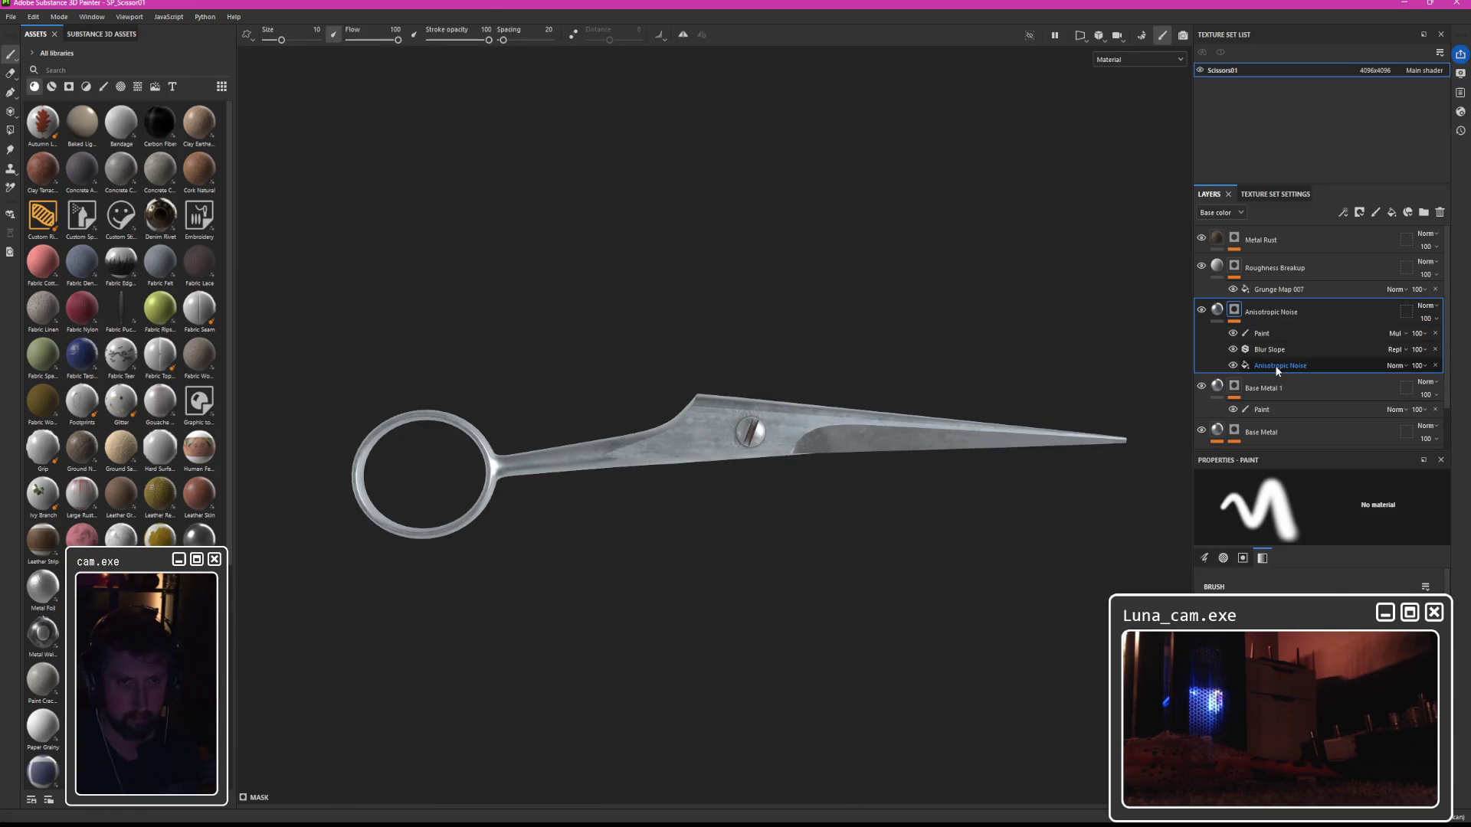
pyautogui.click(1277, 367)
pyautogui.moveTo(795, 405); pyautogui.dragTo(809, 486)
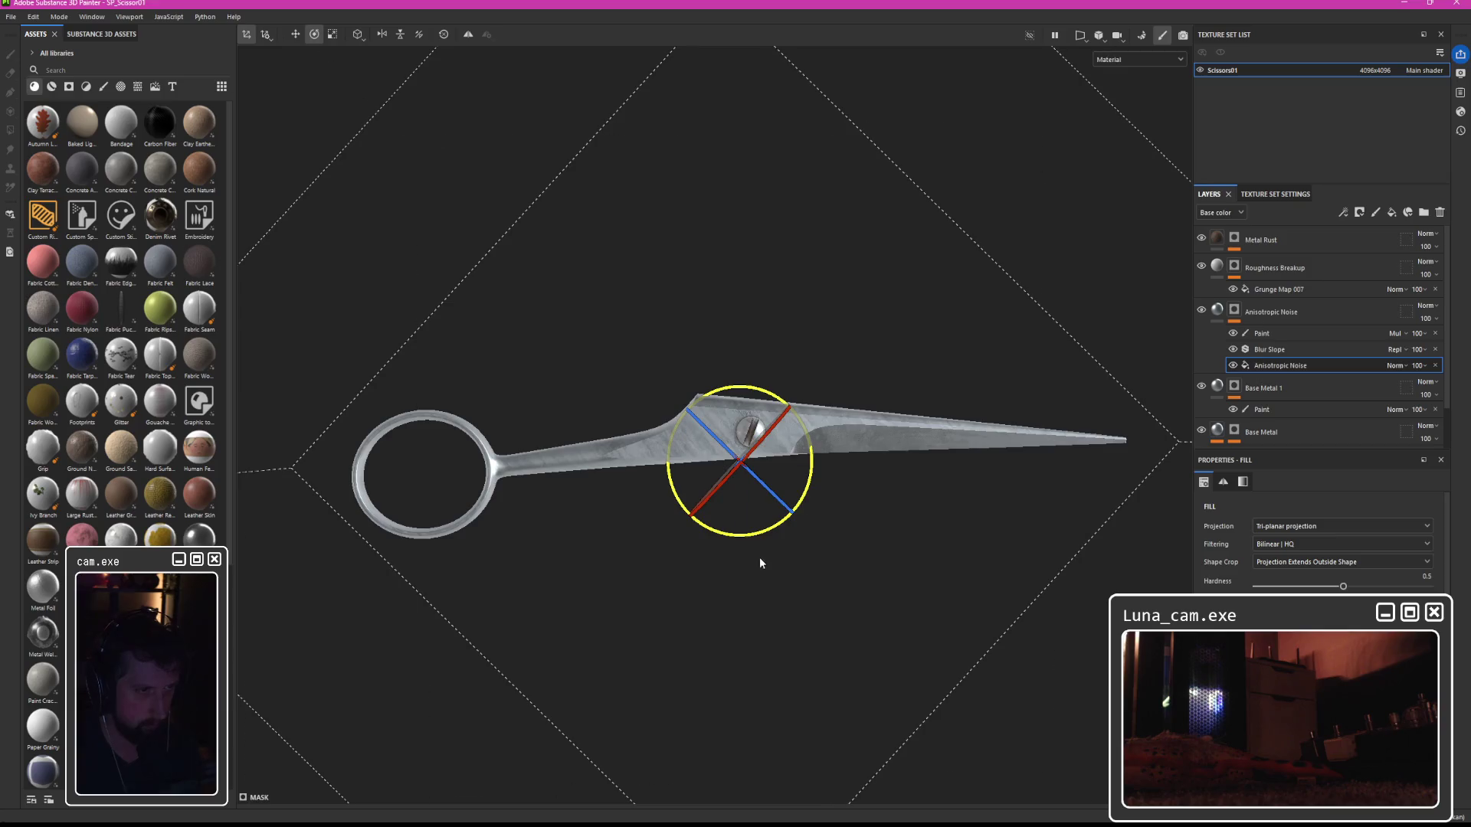
pyautogui.moveTo(640, 527)
pyautogui.mouseDown()
pyautogui.moveTo(705, 528)
pyautogui.moveTo(656, 522)
pyautogui.moveTo(830, 405)
pyautogui.moveTo(937, 565)
pyautogui.moveTo(811, 613)
pyautogui.moveTo(714, 624)
pyautogui.moveTo(744, 625)
pyautogui.mouseUp()
pyautogui.moveTo(831, 590)
pyautogui.mouseDown()
pyautogui.moveTo(886, 462)
pyautogui.moveTo(883, 364)
pyautogui.moveTo(810, 443)
pyautogui.moveTo(933, 565)
pyautogui.moveTo(953, 532)
pyautogui.moveTo(919, 569)
pyautogui.moveTo(959, 480)
pyautogui.moveTo(860, 466)
pyautogui.moveTo(925, 465)
pyautogui.mouseUp()
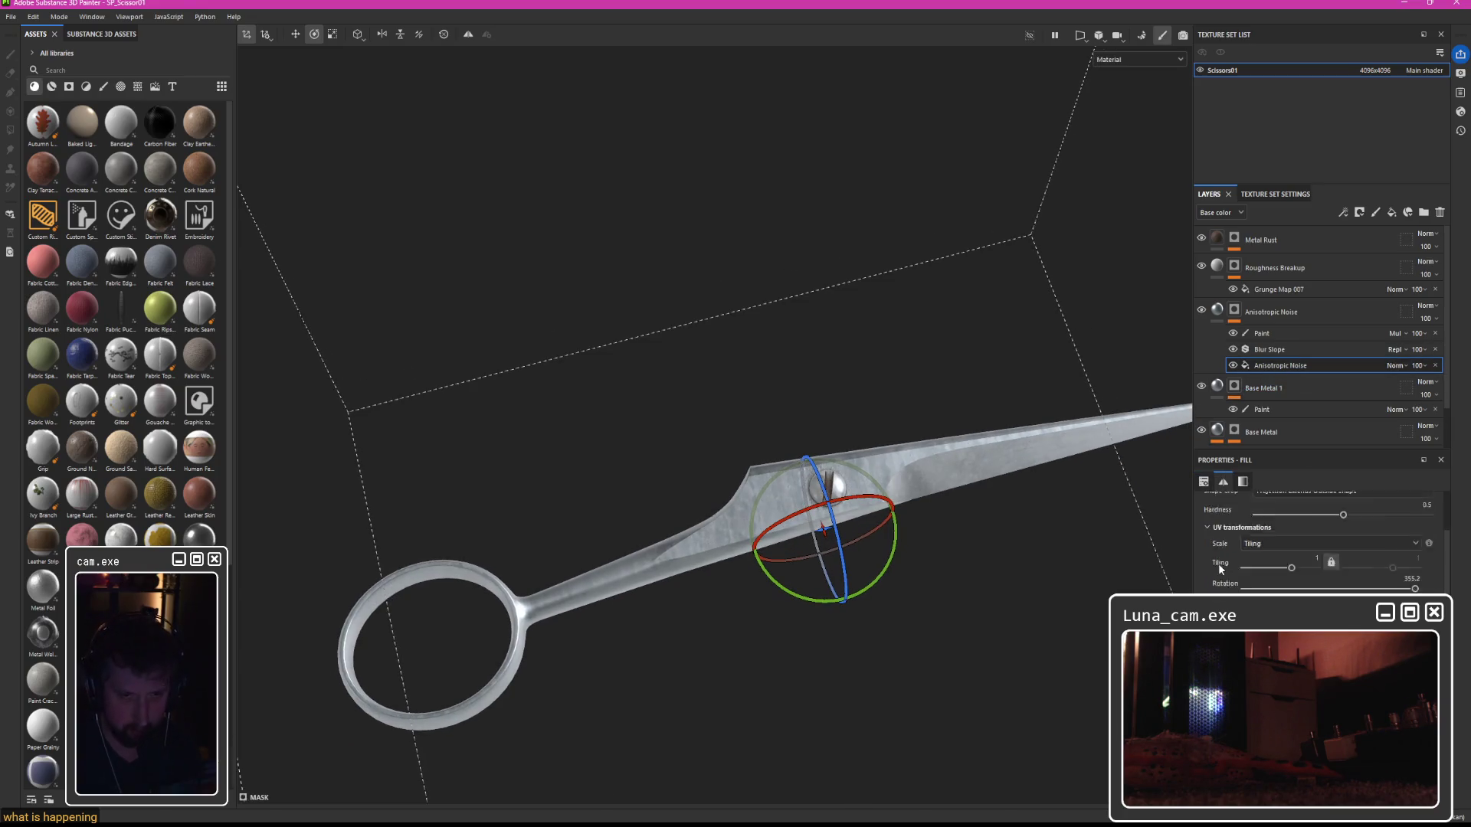
# Review the noise parameters and Blur Slope filter, then lower the layer's opacity to about 31.
pyautogui.click(1223, 481)
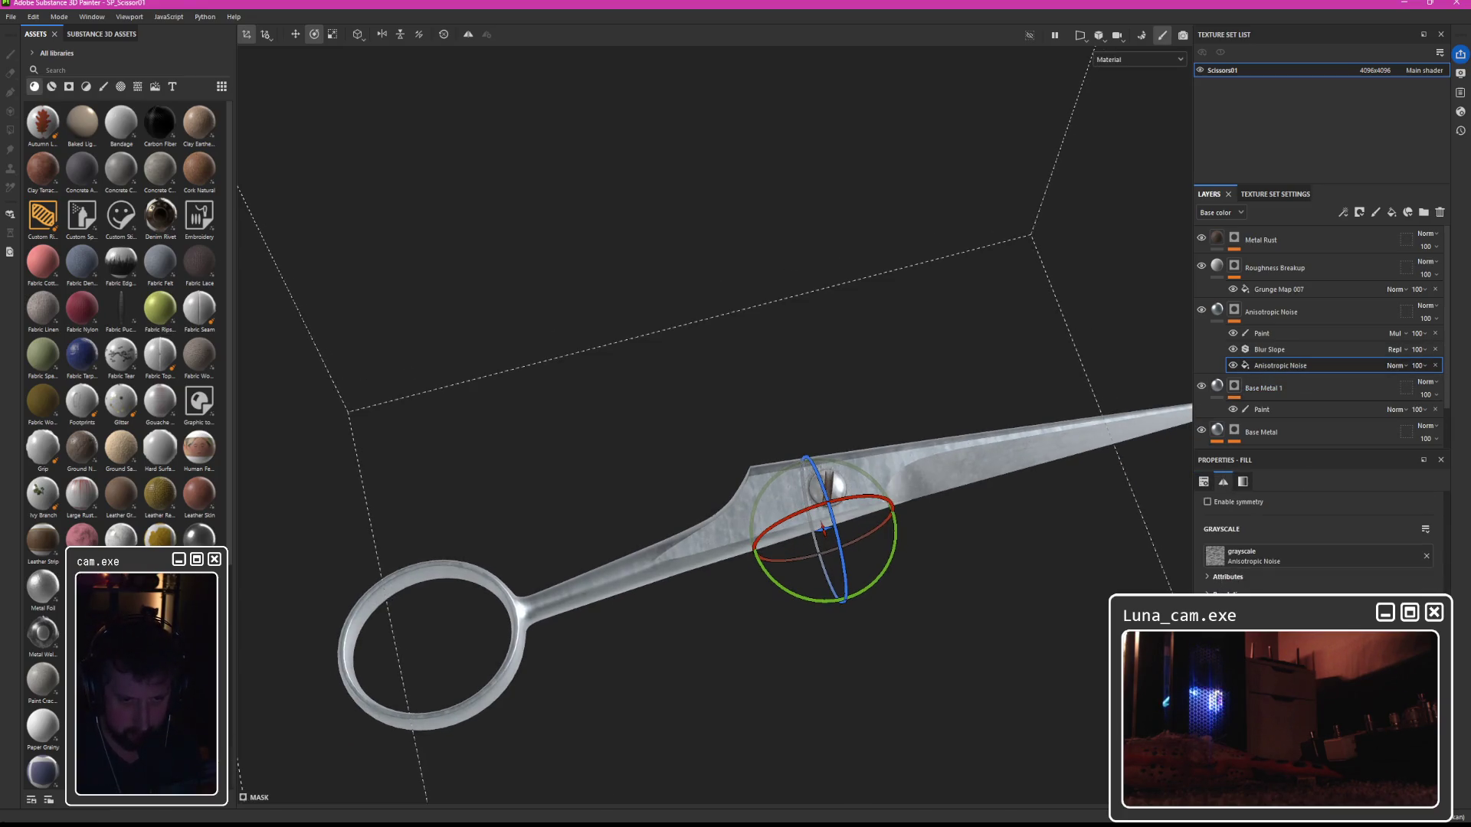
pyautogui.click(1243, 481)
pyautogui.scroll(3, 951, 465)
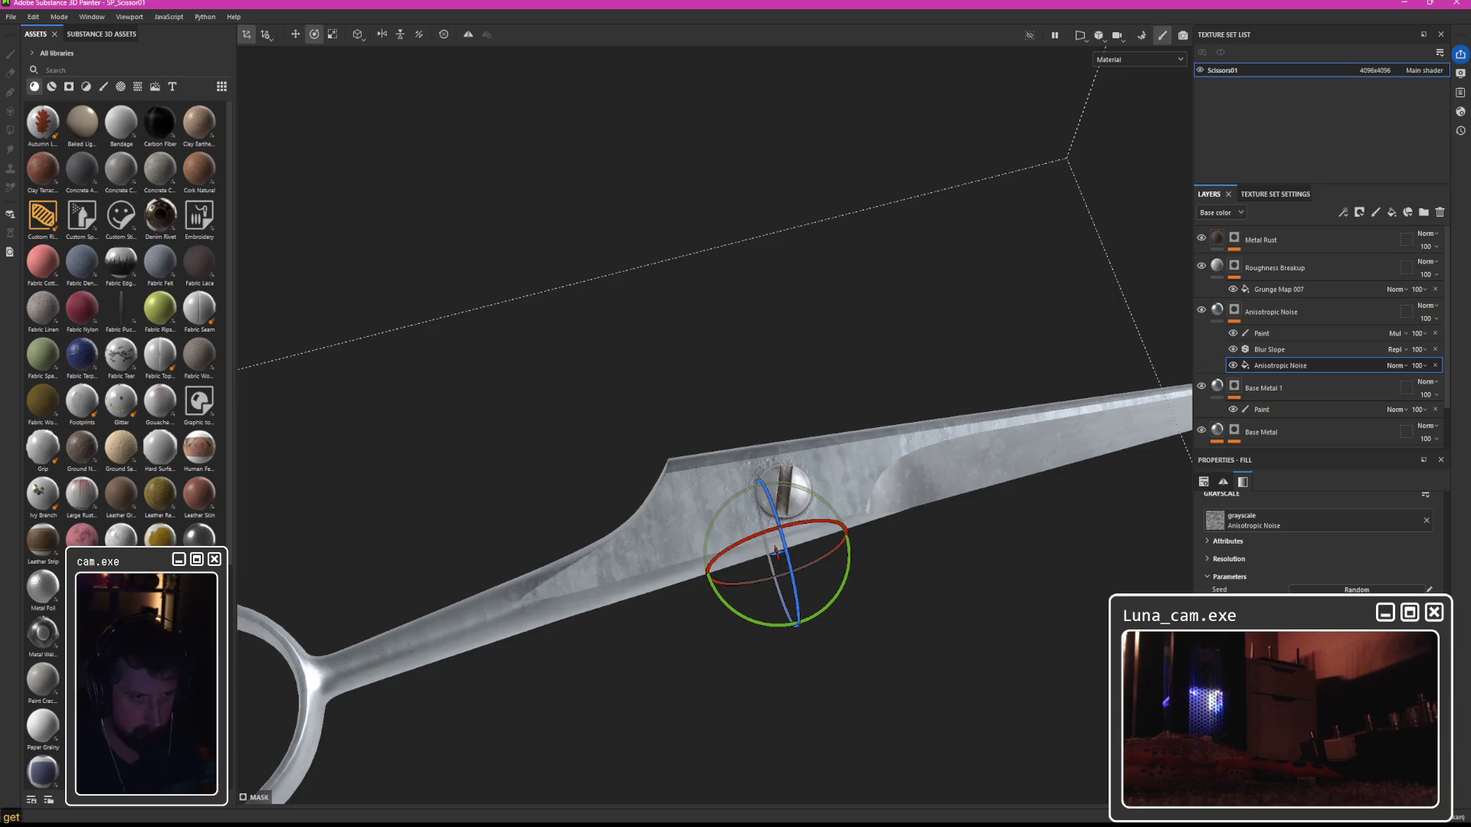
pyautogui.click(1264, 350)
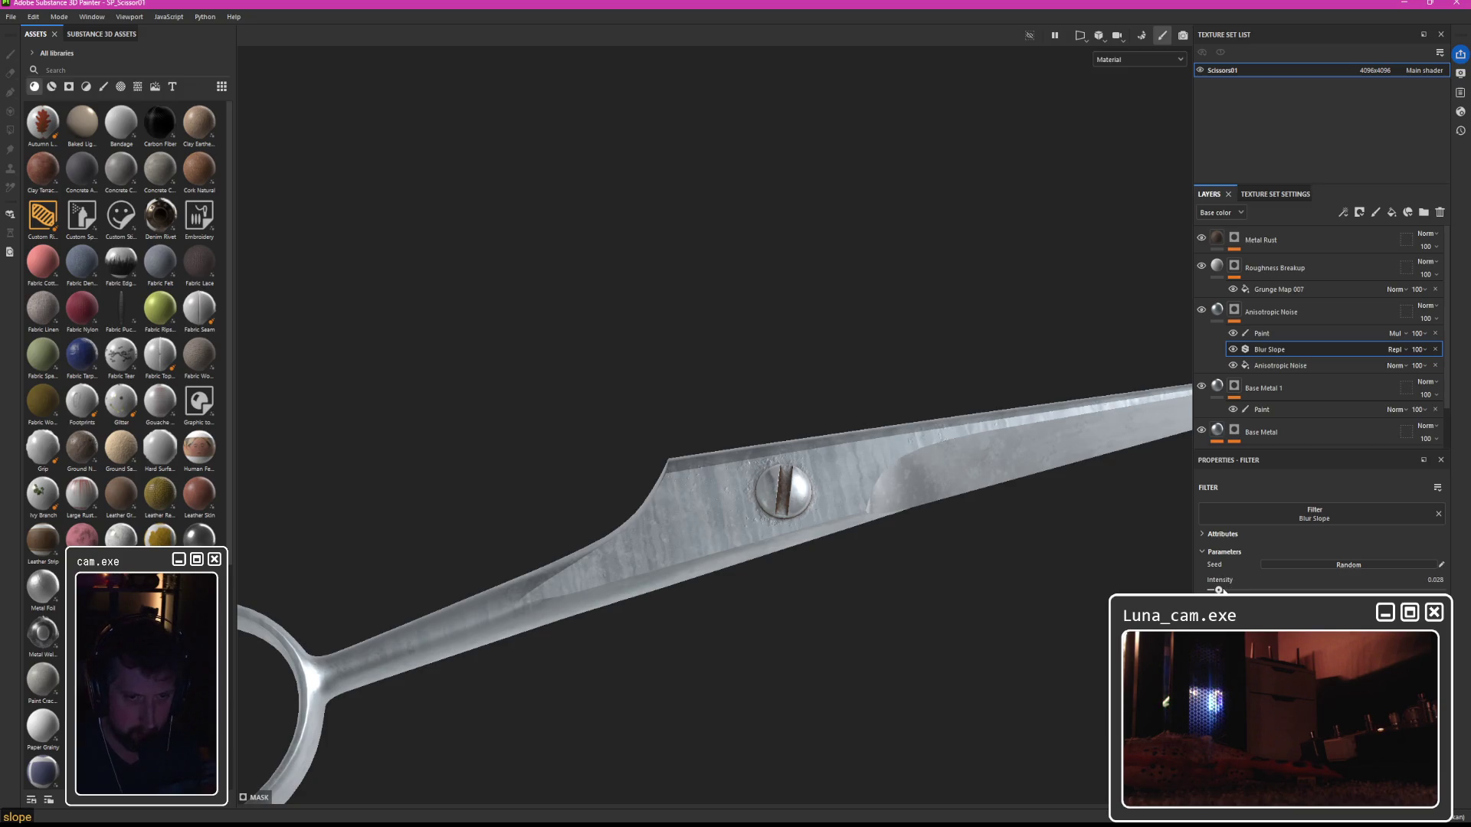
pyautogui.click(1433, 317)
pyautogui.moveTo(1450, 347); pyautogui.dragTo(1456, 342)
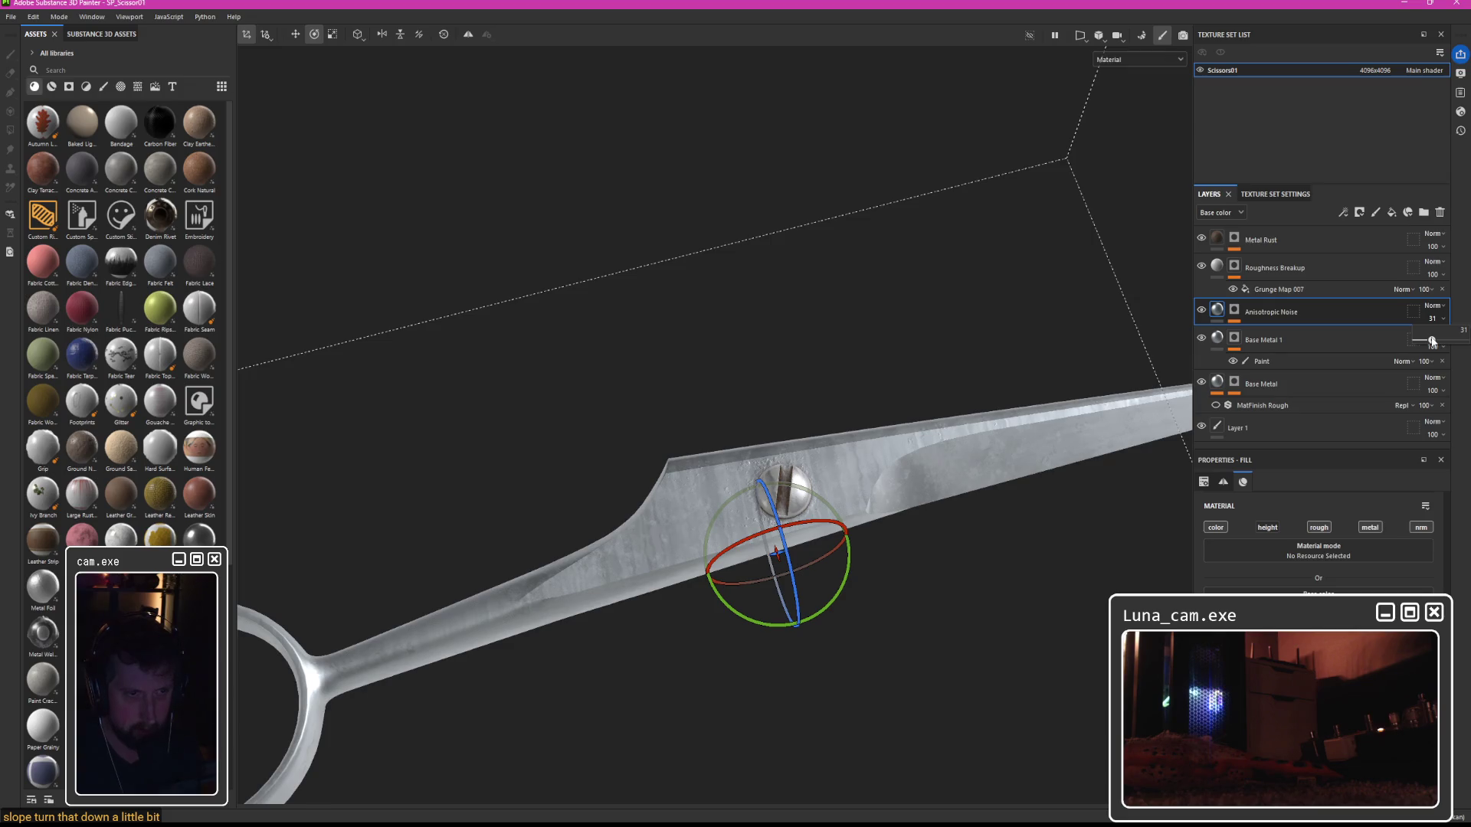
# Set Anisotropic Noise's Normal-channel opacity to 40 and orbit to inspect the blade.
pyautogui.click(1221, 212)
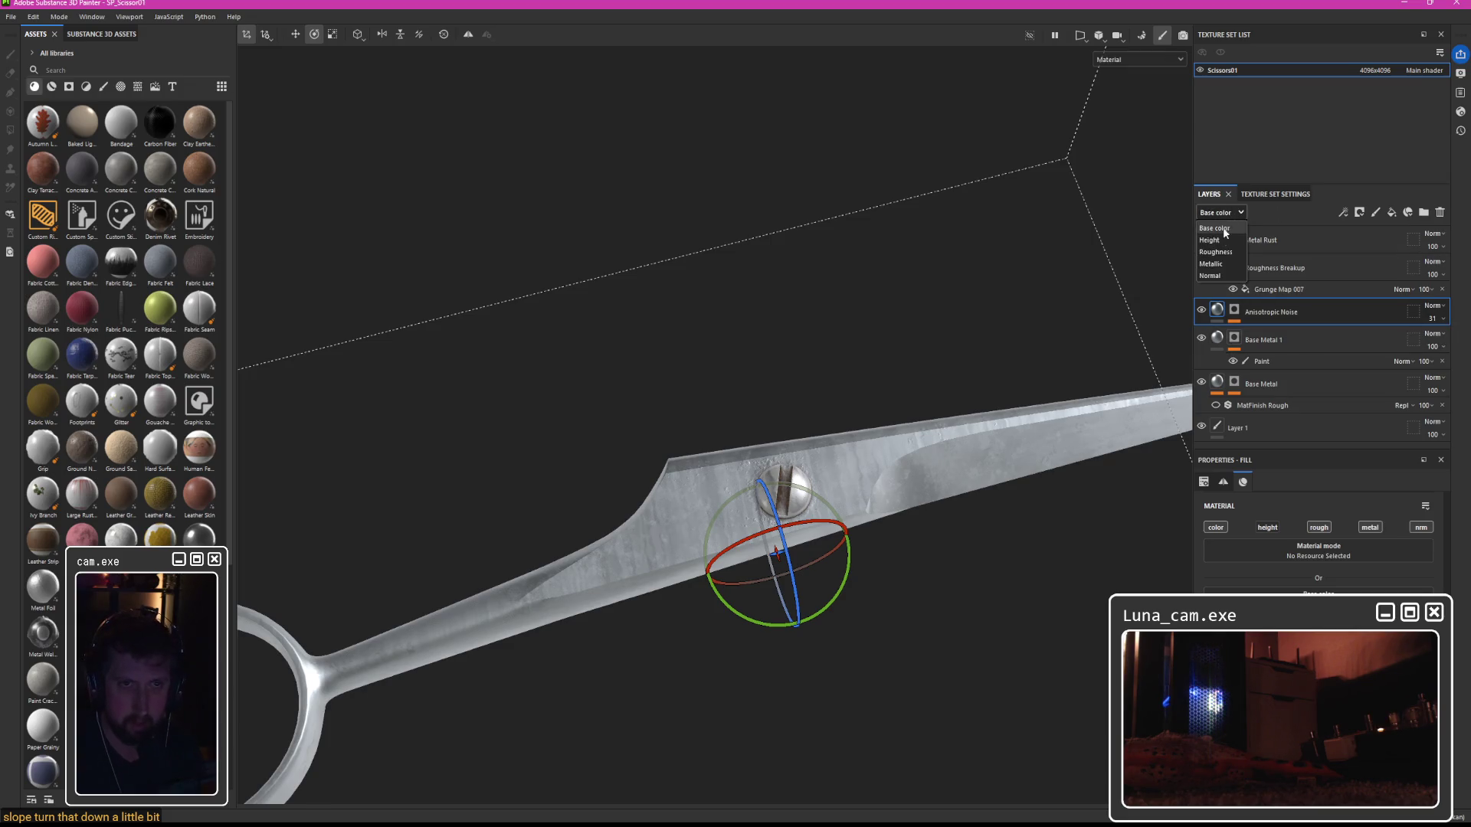
pyautogui.click(1220, 276)
pyautogui.moveTo(1466, 342); pyautogui.dragTo(1428, 342)
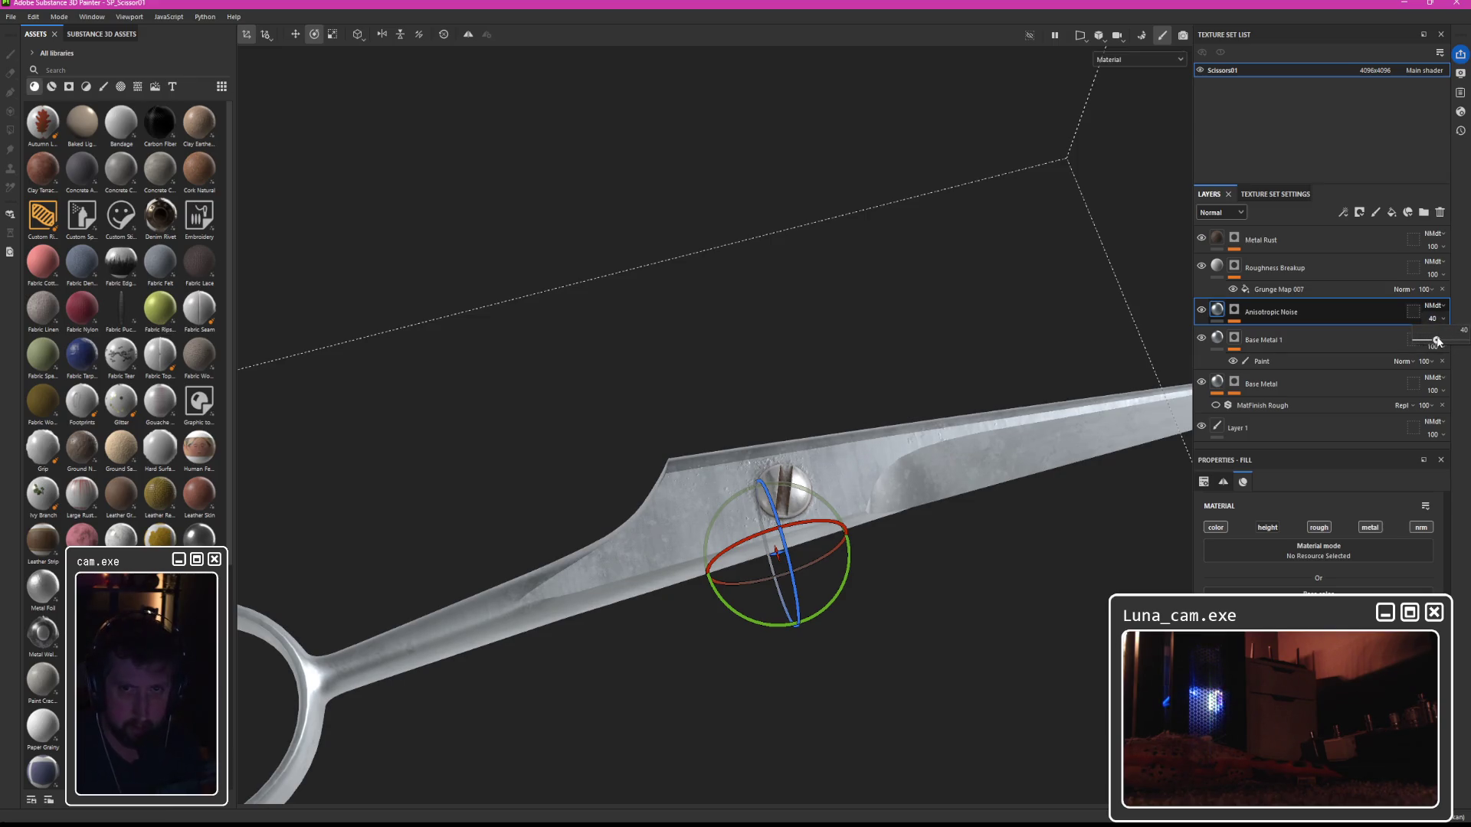
pyautogui.moveTo(1073, 253)
pyautogui.mouseDown()
pyautogui.moveTo(962, 218)
pyautogui.moveTo(920, 229)
pyautogui.moveTo(842, 337)
pyautogui.moveTo(912, 553)
pyautogui.moveTo(989, 459)
pyautogui.moveTo(1119, 437)
pyautogui.moveTo(882, 474)
pyautogui.moveTo(837, 387)
pyautogui.moveTo(788, 361)
pyautogui.moveTo(843, 470)
pyautogui.moveTo(831, 364)
pyautogui.moveTo(827, 422)
pyautogui.mouseUp()
pyautogui.scroll(5, 842, 470)
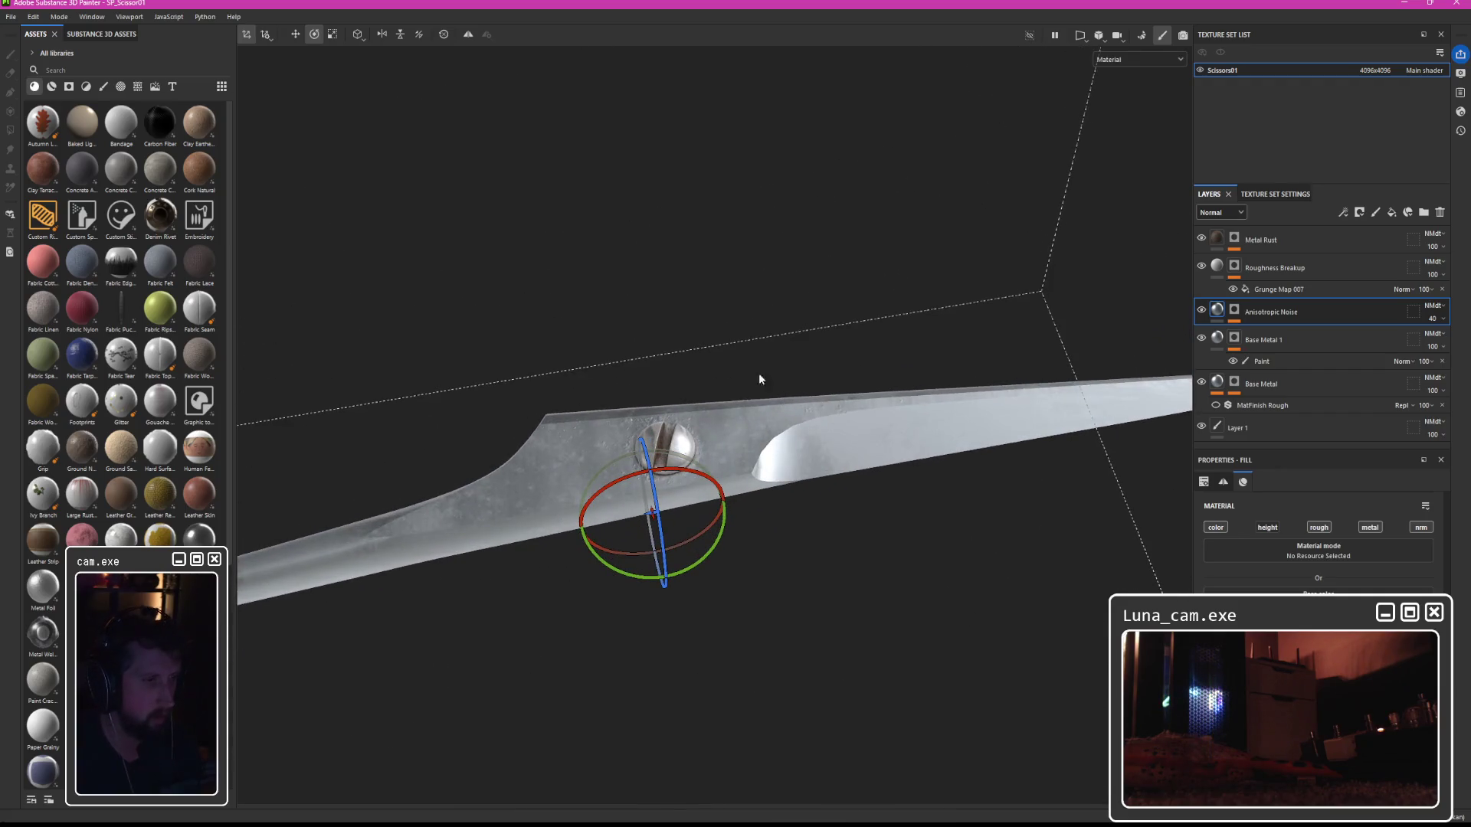
pyautogui.click(12, 17)
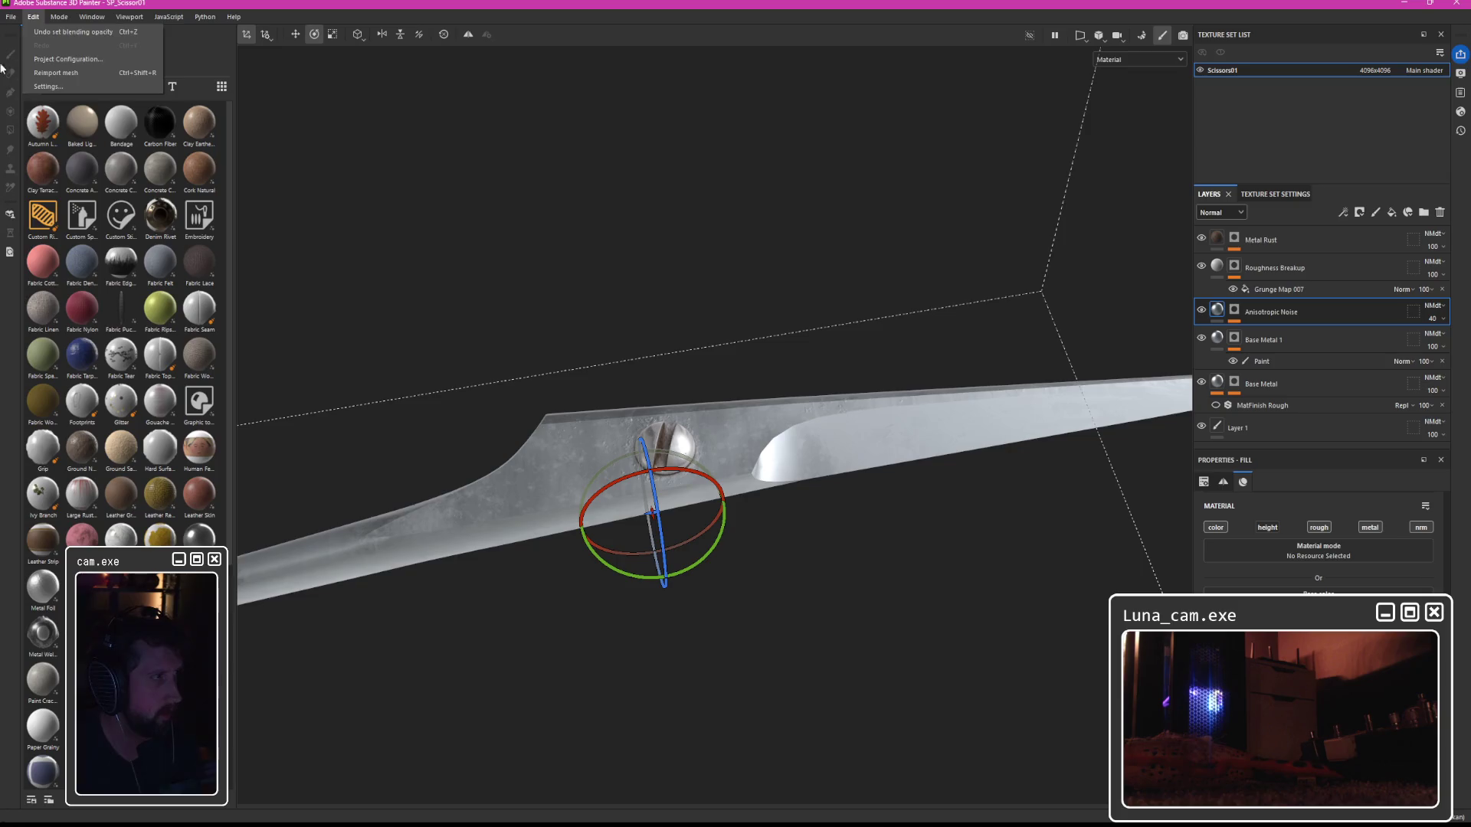
# Export the scissors textures with the Unreal Engine (Packed) template.
pyautogui.click(34, 191)
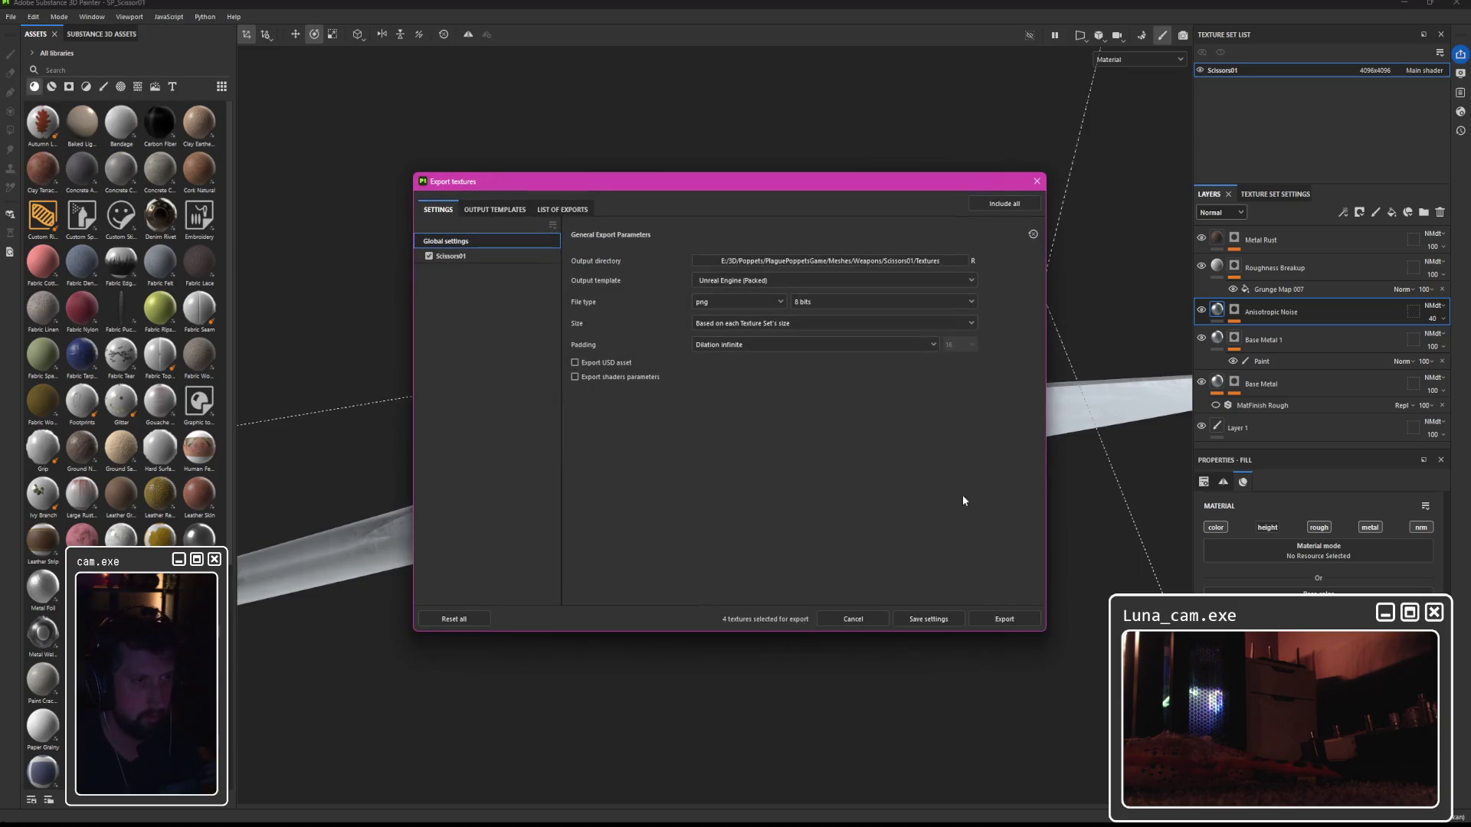
pyautogui.click(997, 623)
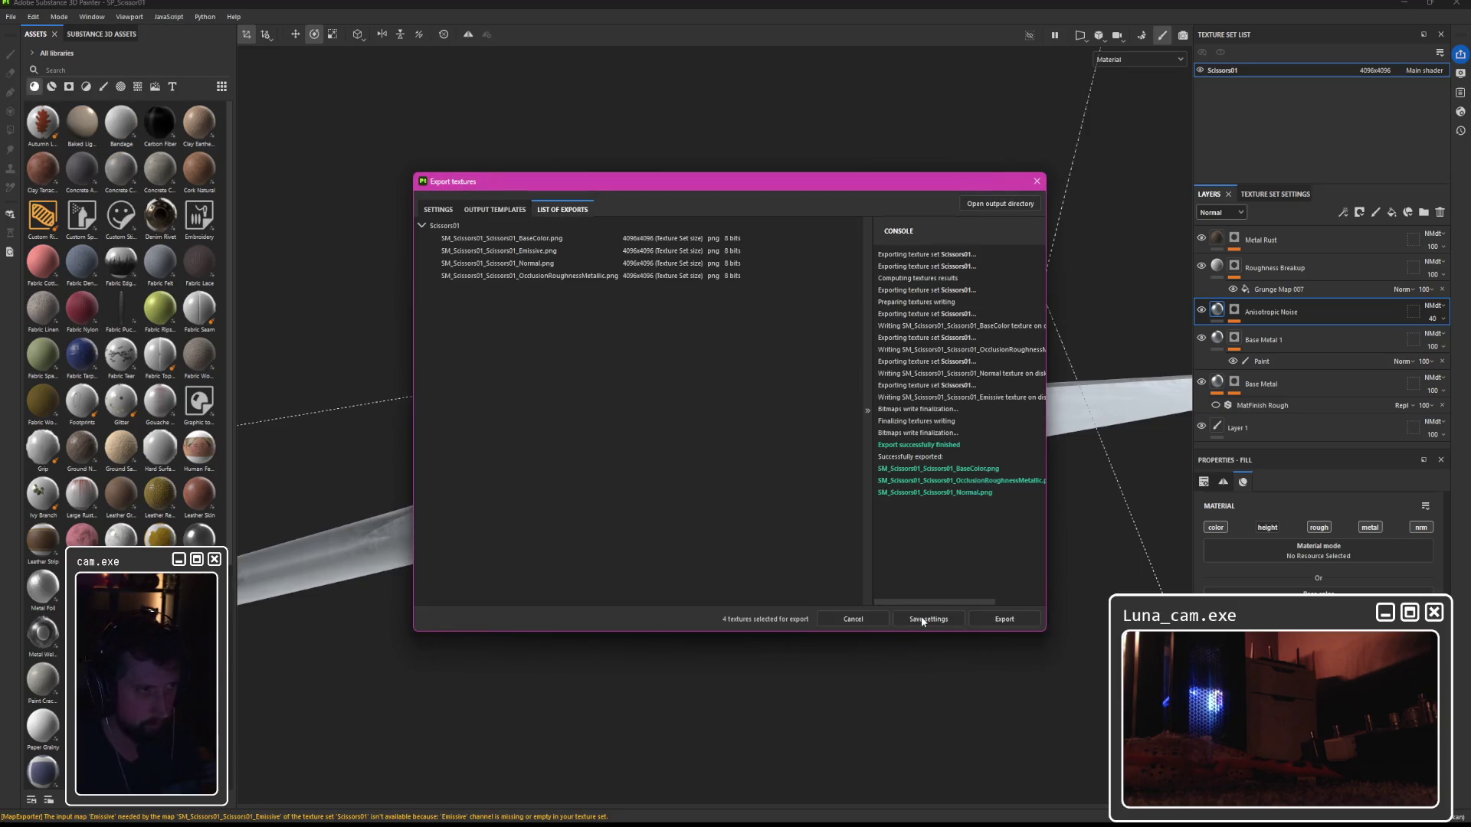
pyautogui.click(928, 624)
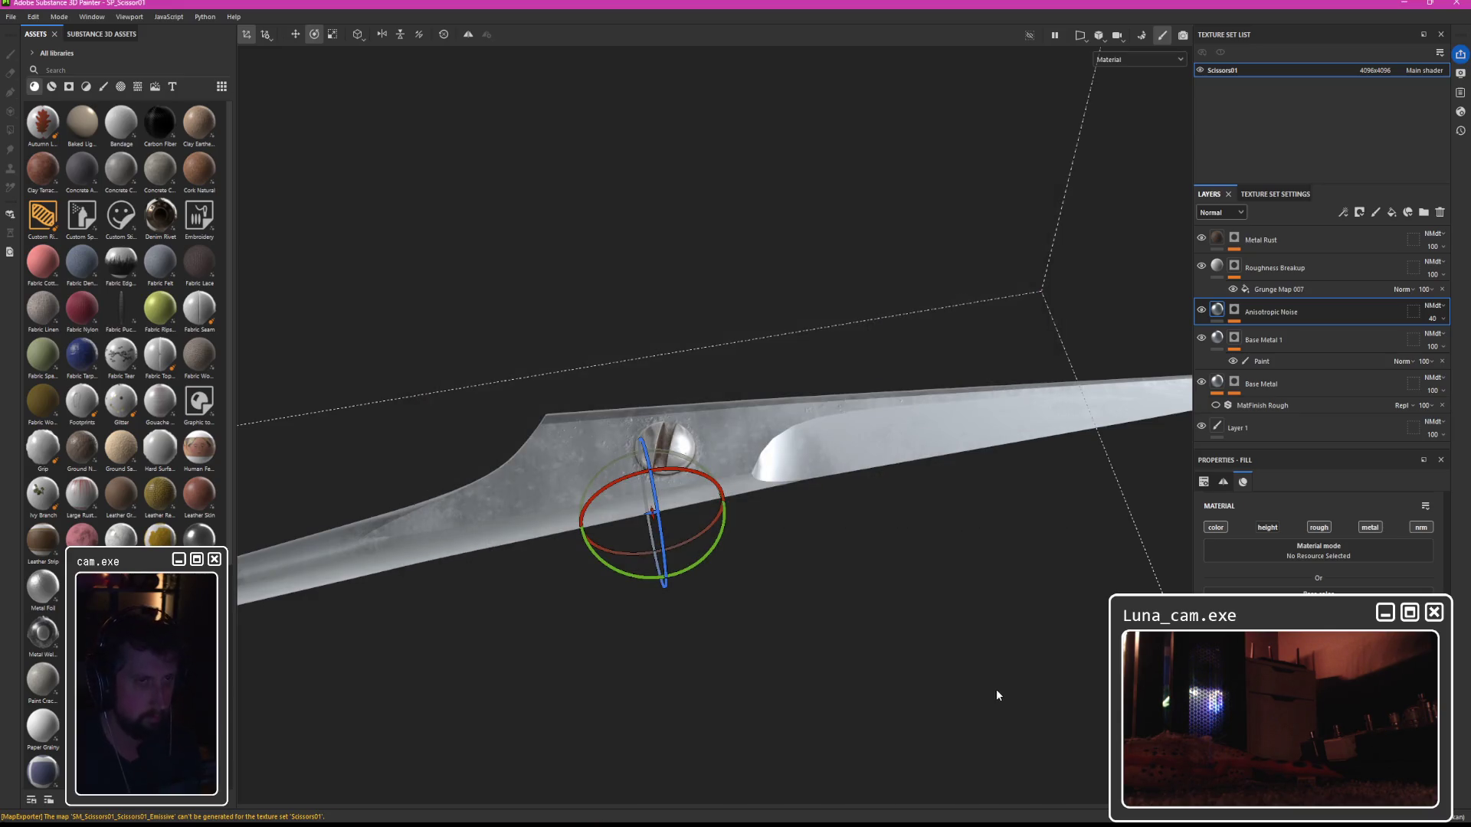
# Set the Scissors01 texture set to 2048x2048 and export the textures again.
pyautogui.click(1374, 70)
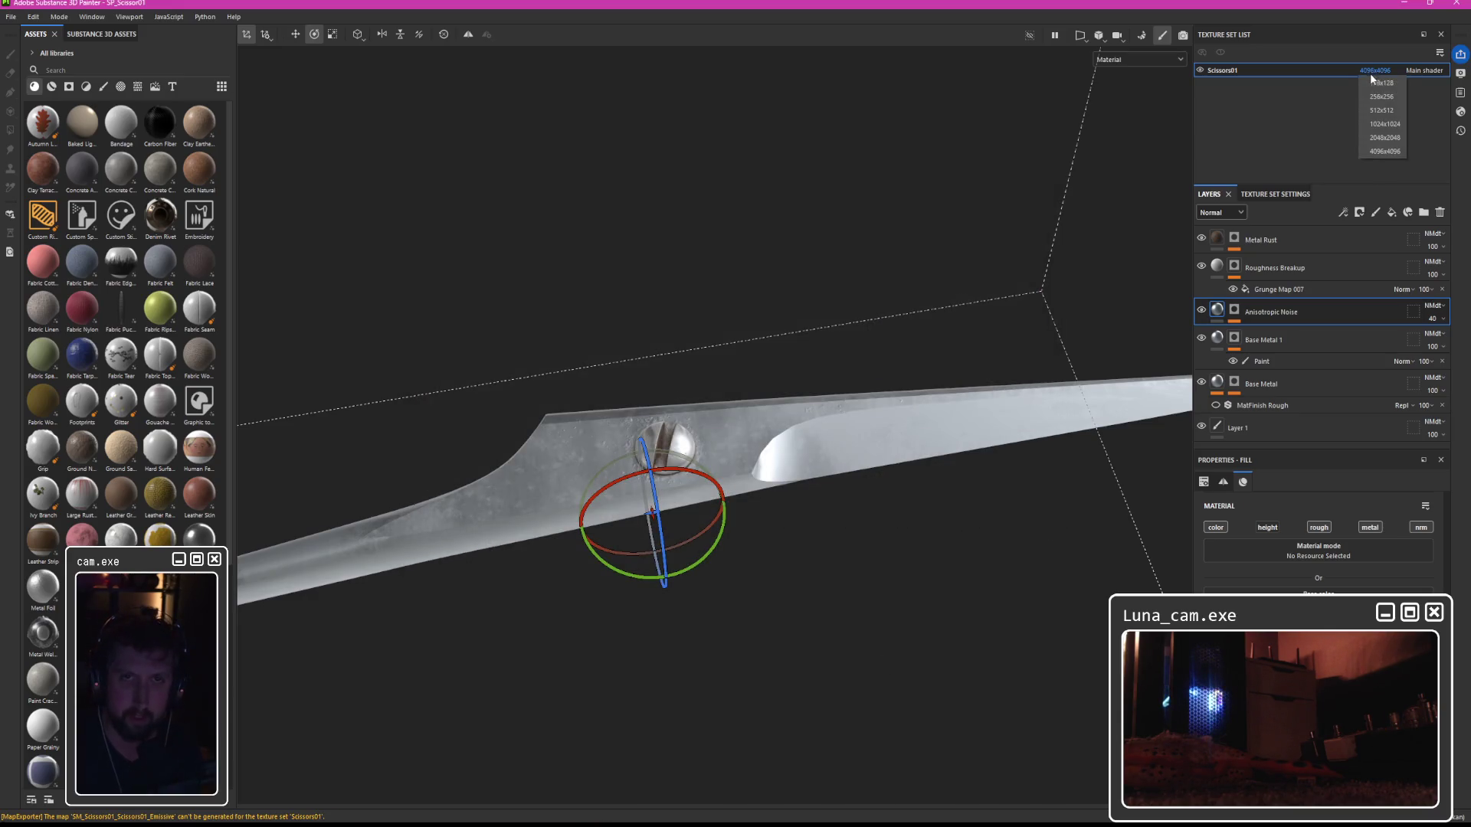
pyautogui.click(1379, 128)
pyautogui.click(10, 17)
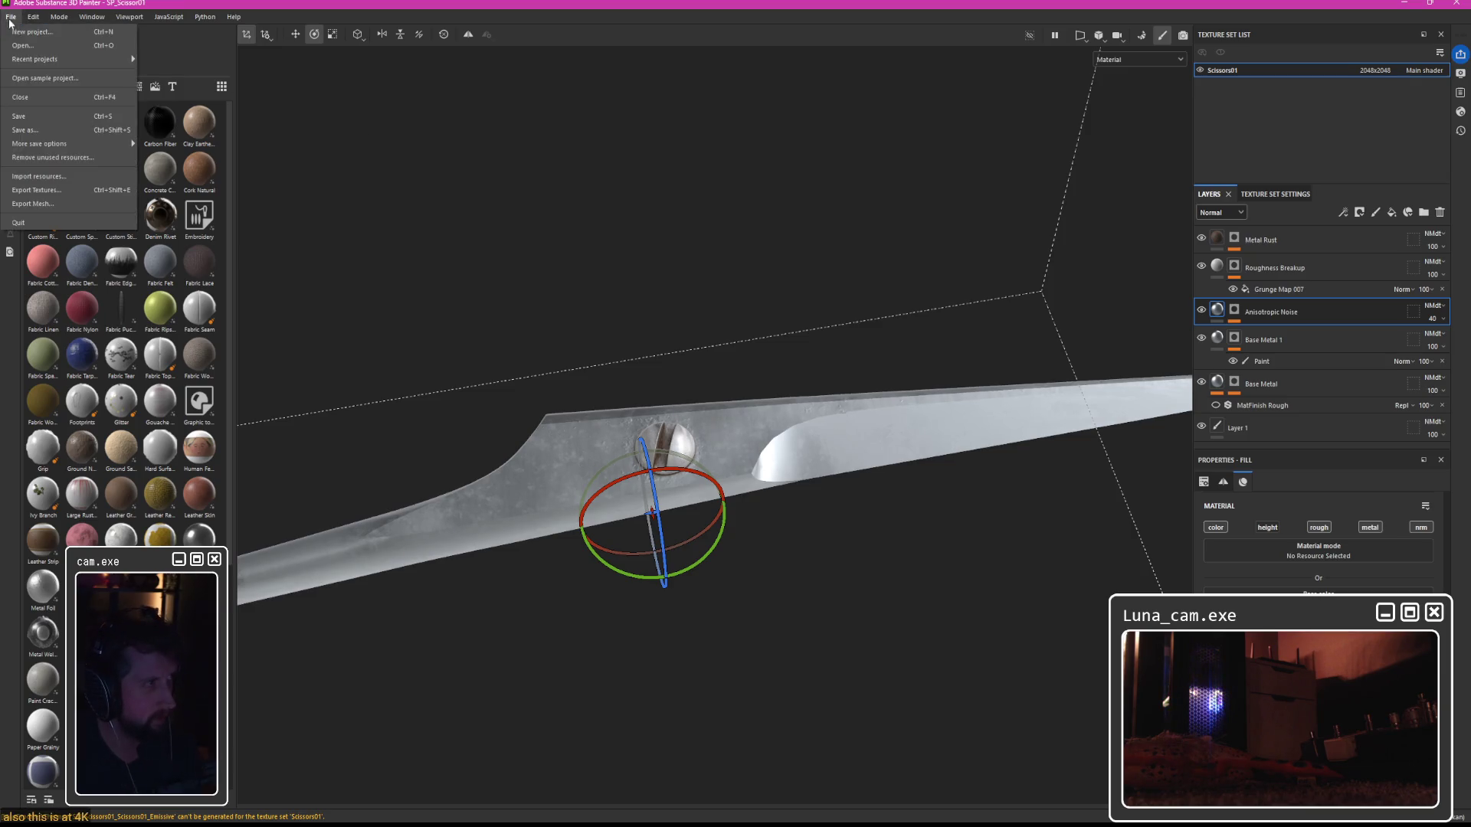
pyautogui.click(66, 190)
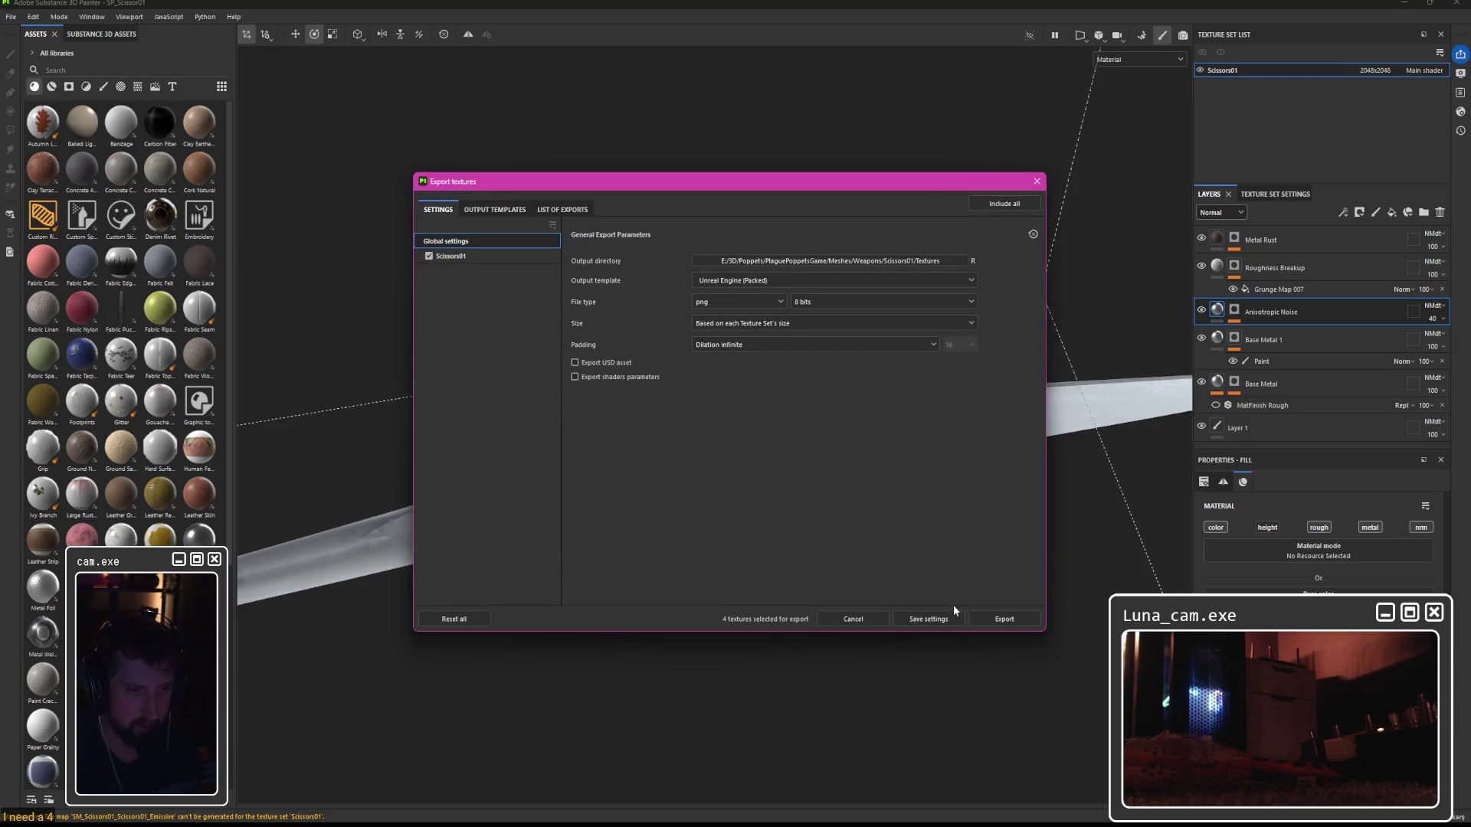
pyautogui.click(988, 624)
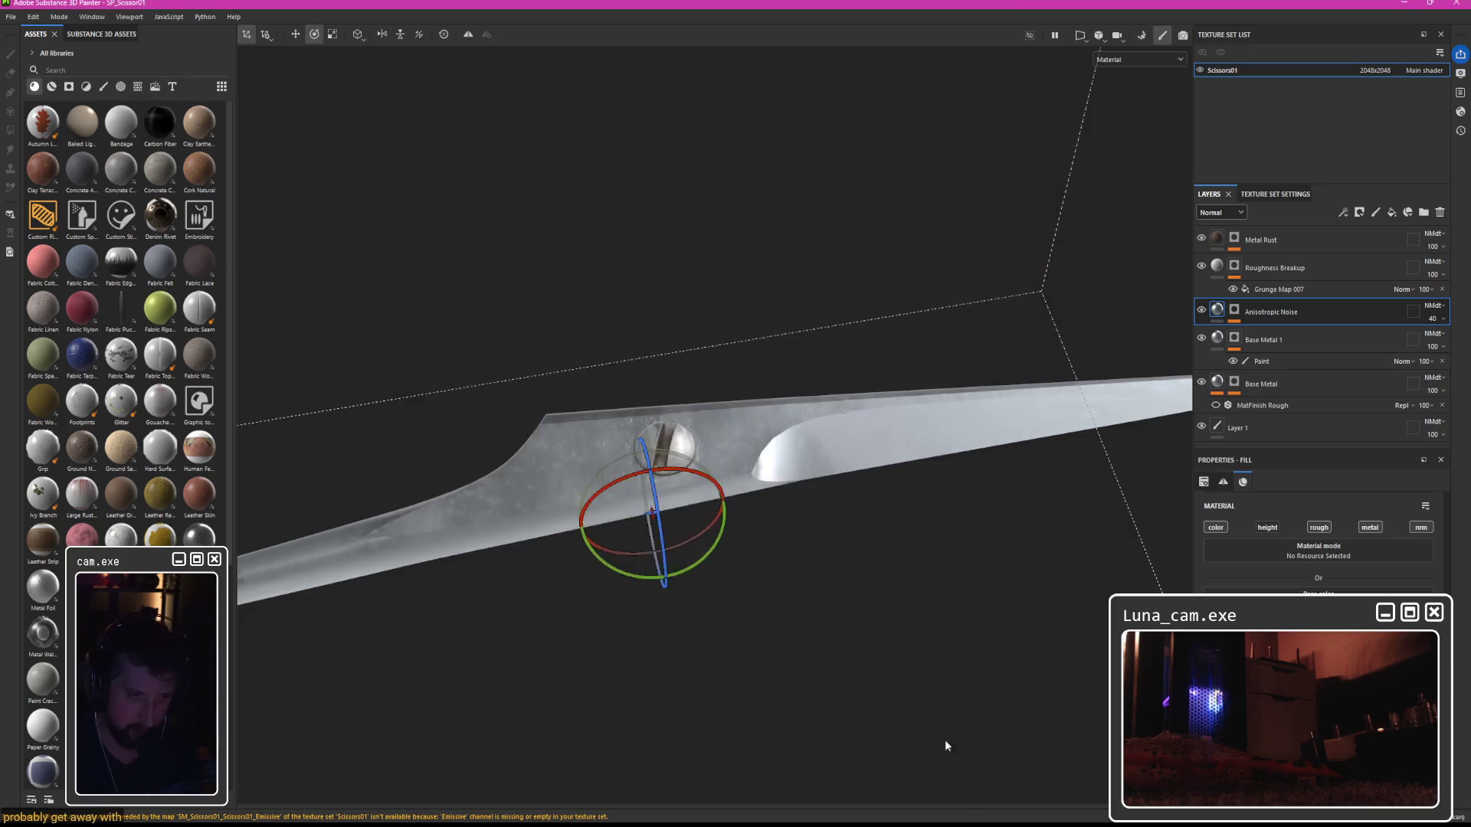
pyautogui.moveTo(950, 823)
pyautogui.click(889, 770)
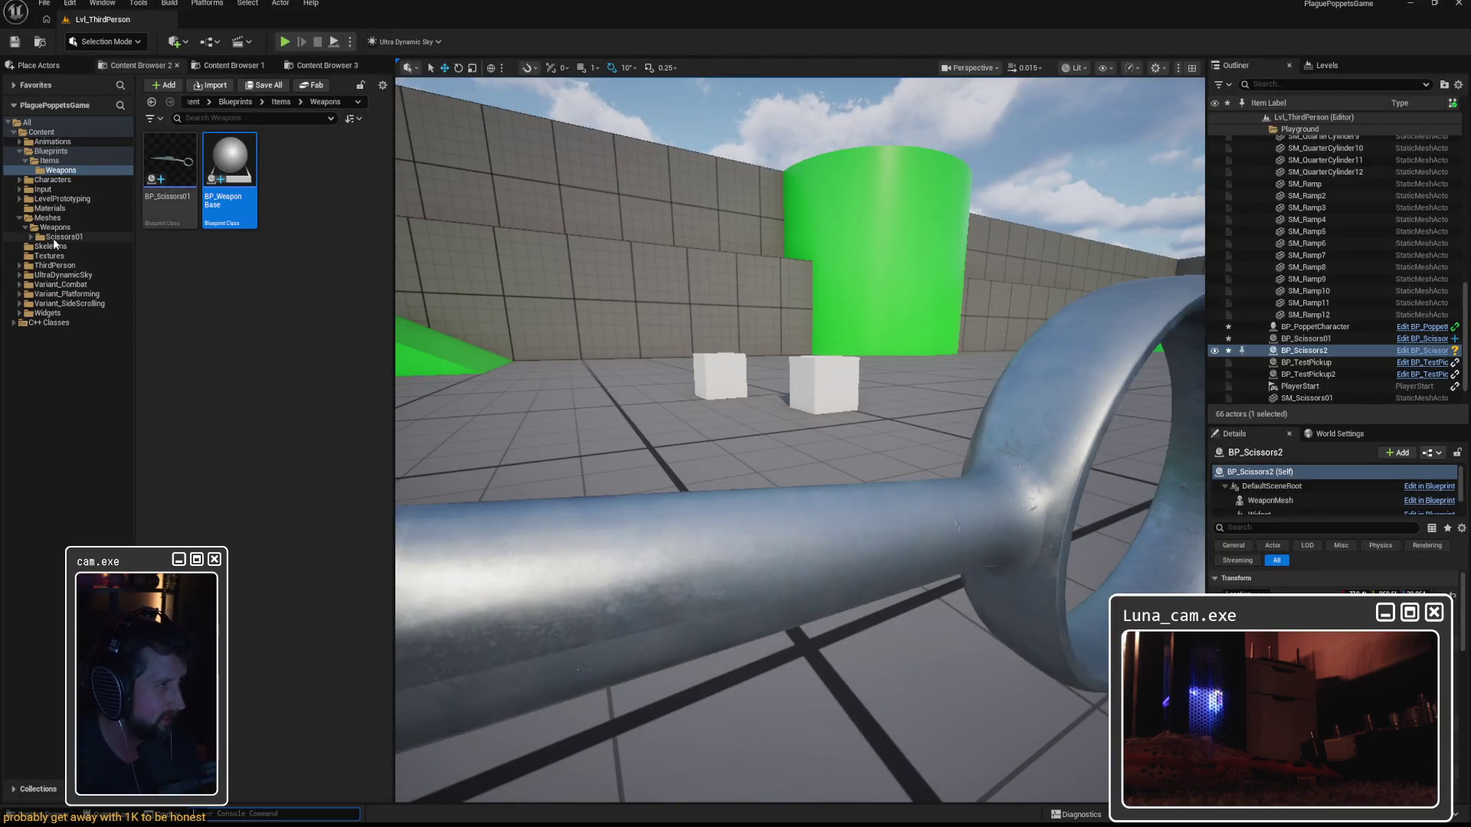
# Reimport the base colour, normal and occlusion textures from Scissors01 > Textures and view the scissors.
pyautogui.click(61, 237)
pyautogui.click(32, 236)
pyautogui.click(66, 246)
pyautogui.rightClick(287, 167)
pyautogui.click(347, 295)
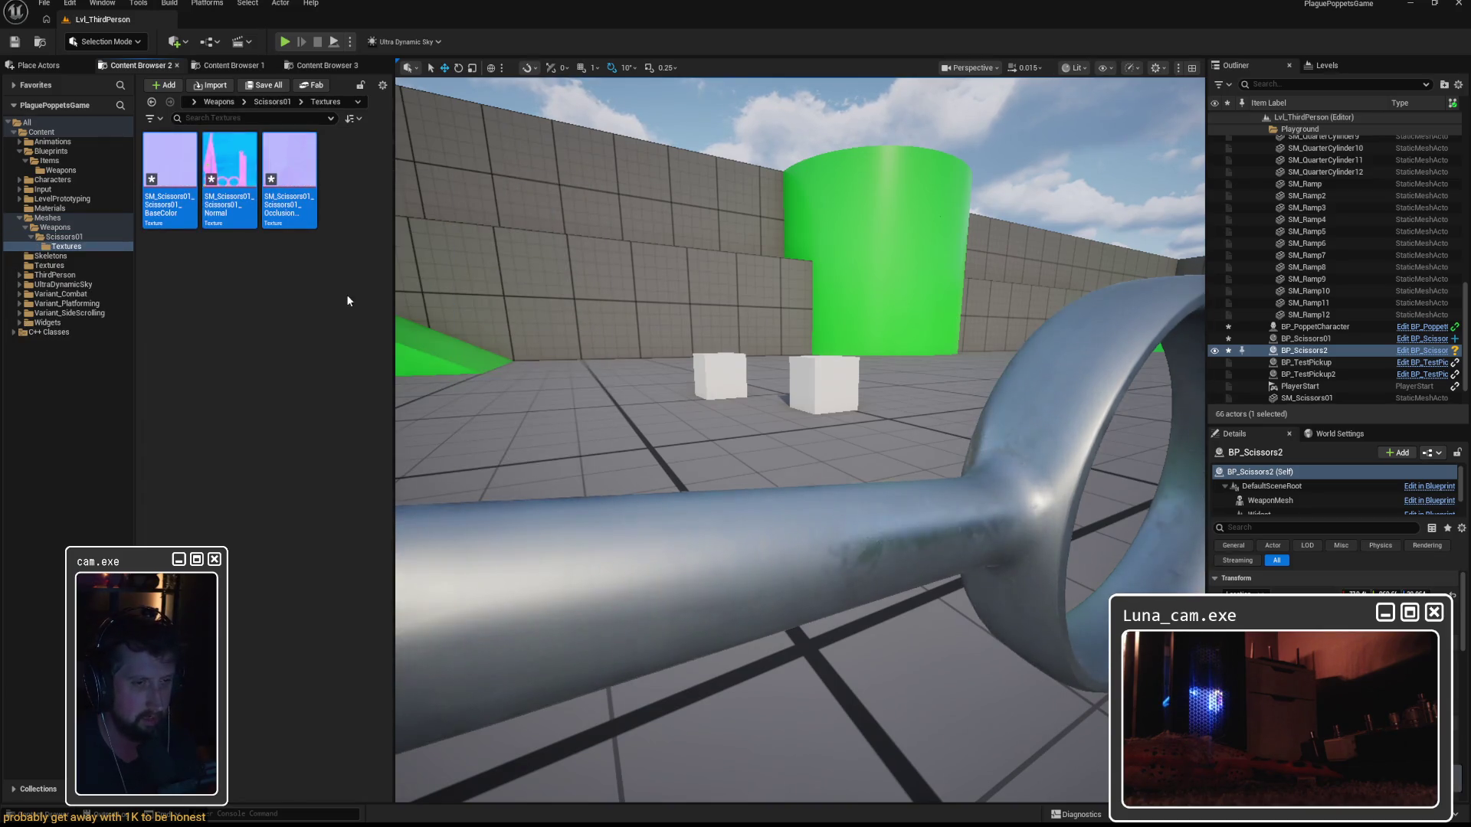
pyautogui.moveTo(886, 367)
pyautogui.mouseDown()
pyautogui.moveTo(858, 360)
pyautogui.moveTo(766, 391)
pyautogui.moveTo(582, 353)
pyautogui.mouseUp()
pyautogui.scroll(-3, 812, 375)
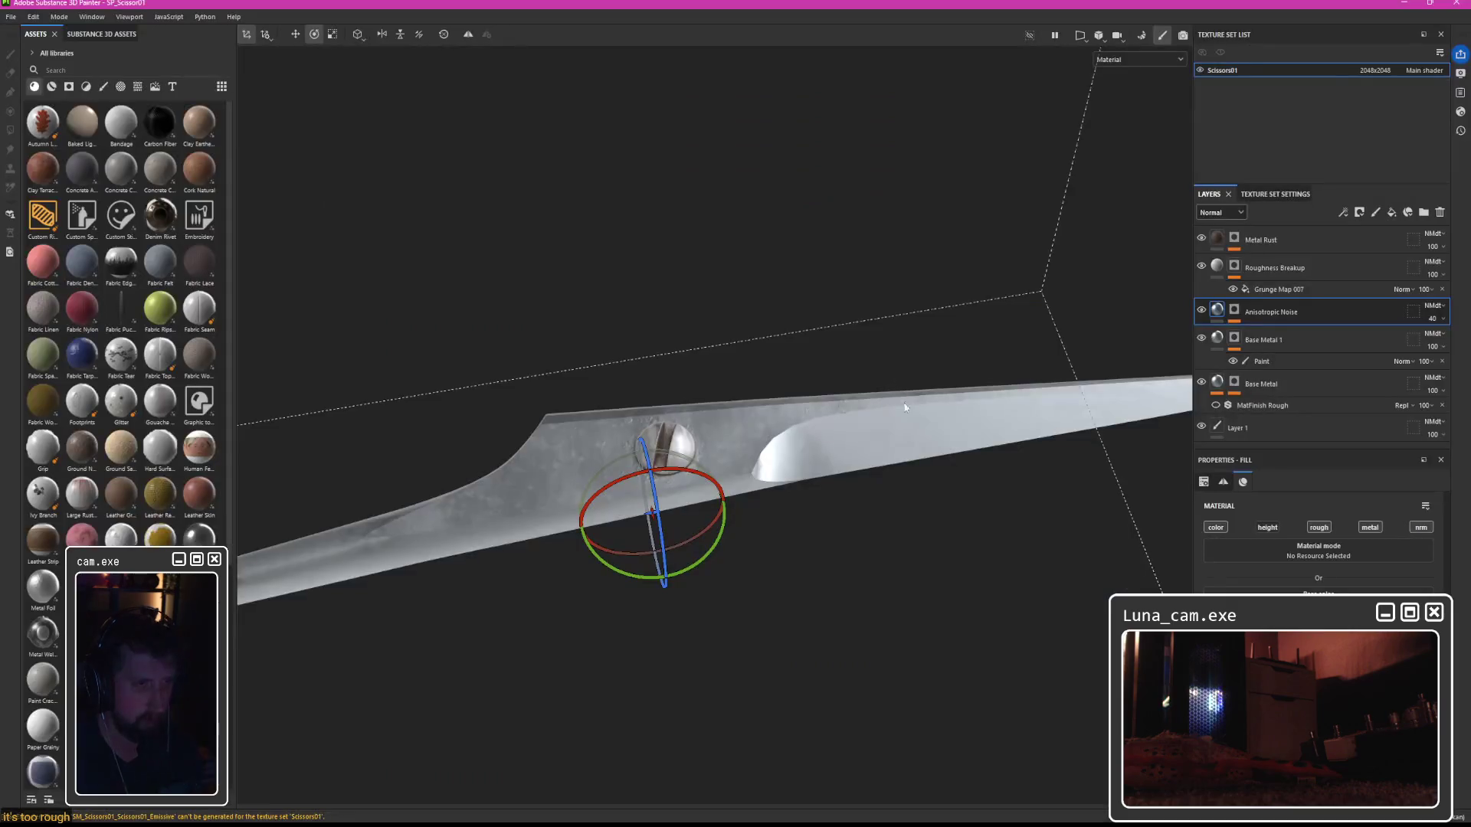
# View the Roughness channel and set Roughness Breakup's roughness opacity to 27.
pyautogui.click(1140, 59)
pyautogui.click(1111, 135)
pyautogui.moveTo(813, 319)
pyautogui.mouseDown()
pyautogui.moveTo(814, 525)
pyautogui.moveTo(816, 477)
pyautogui.mouseUp()
pyautogui.press('f')
pyautogui.click(1266, 271)
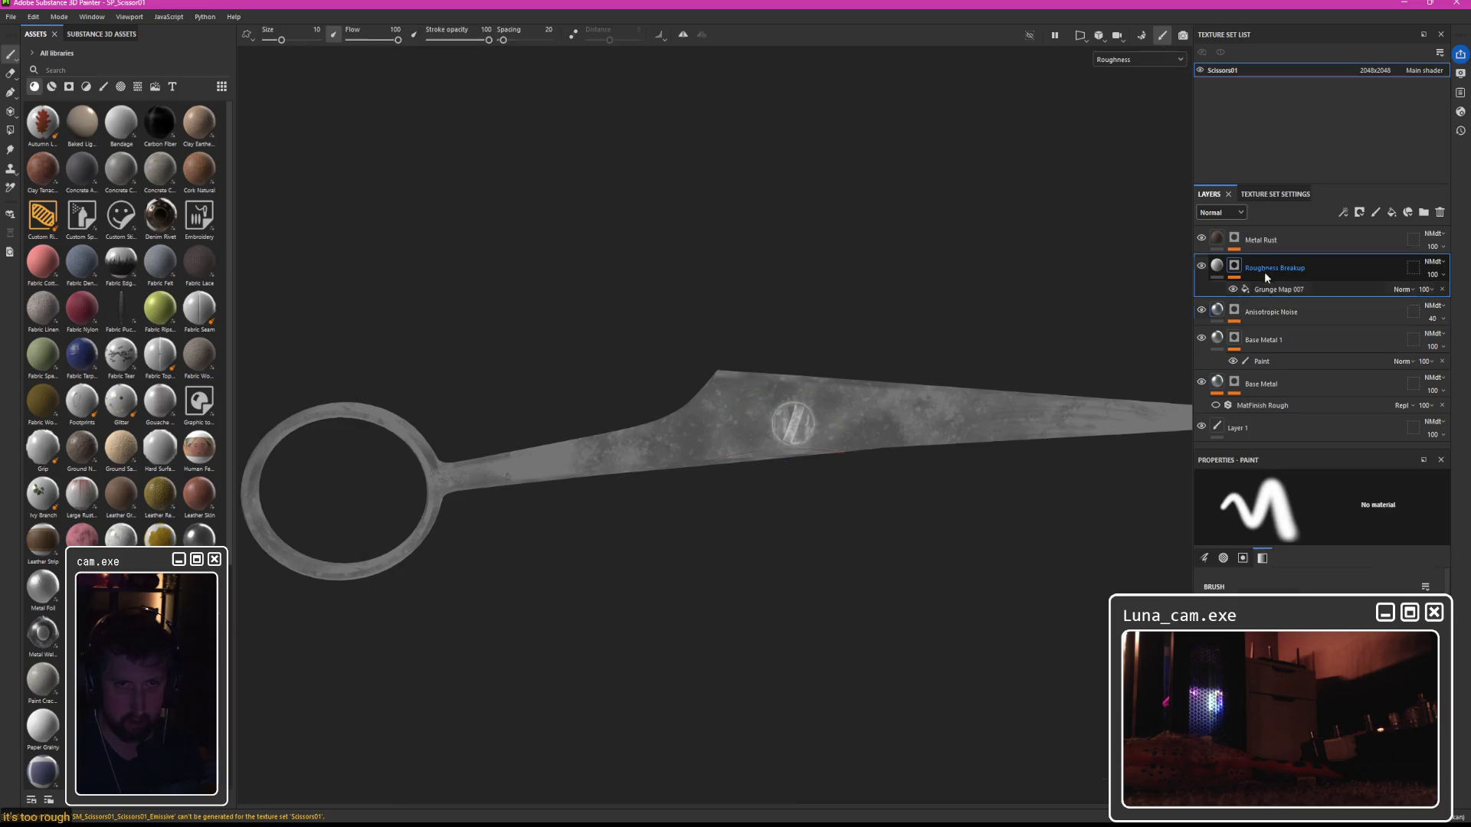
pyautogui.click(1221, 213)
pyautogui.click(1218, 252)
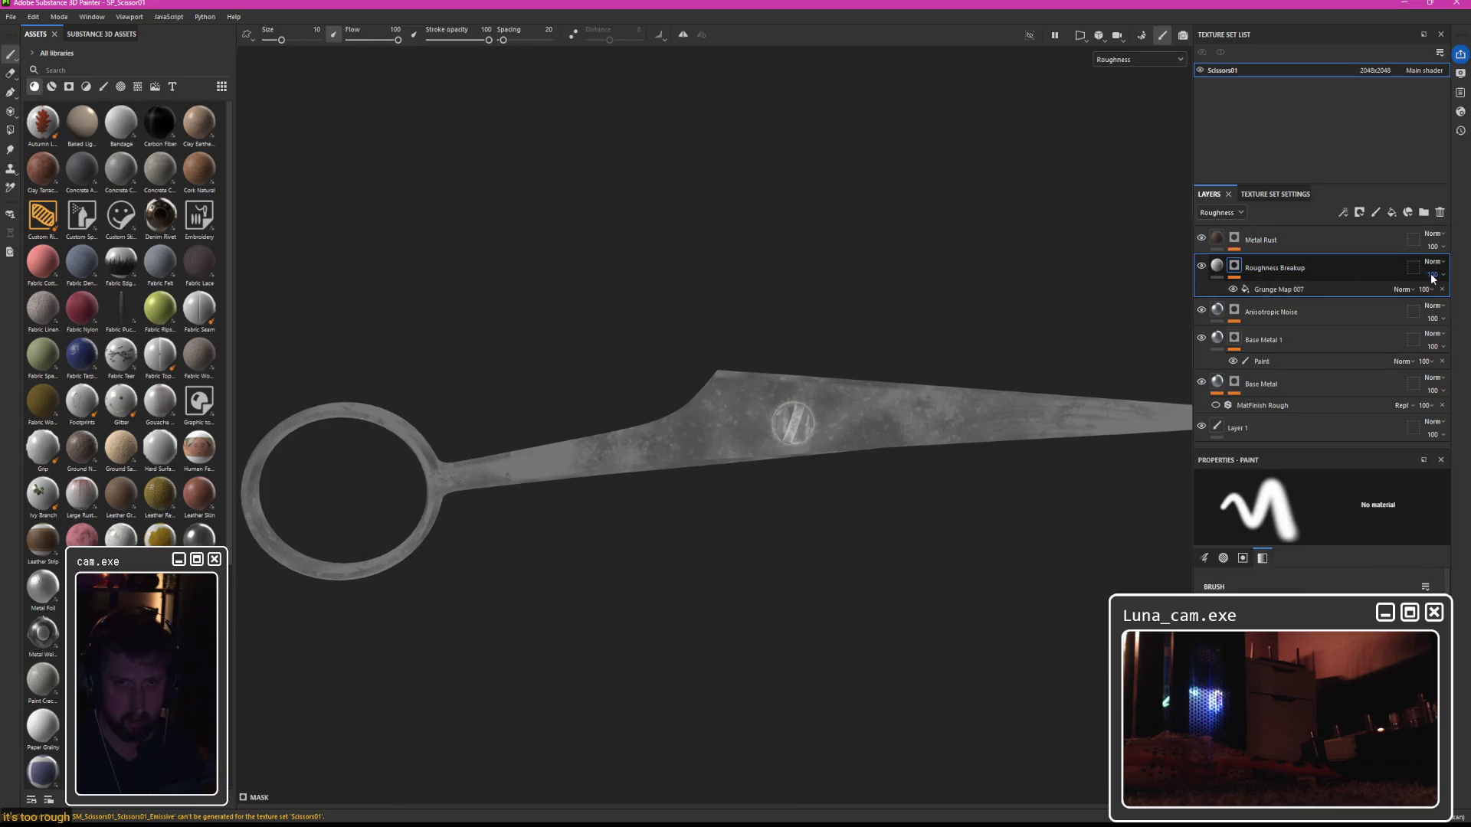
pyautogui.moveTo(1442, 291); pyautogui.dragTo(1431, 298)
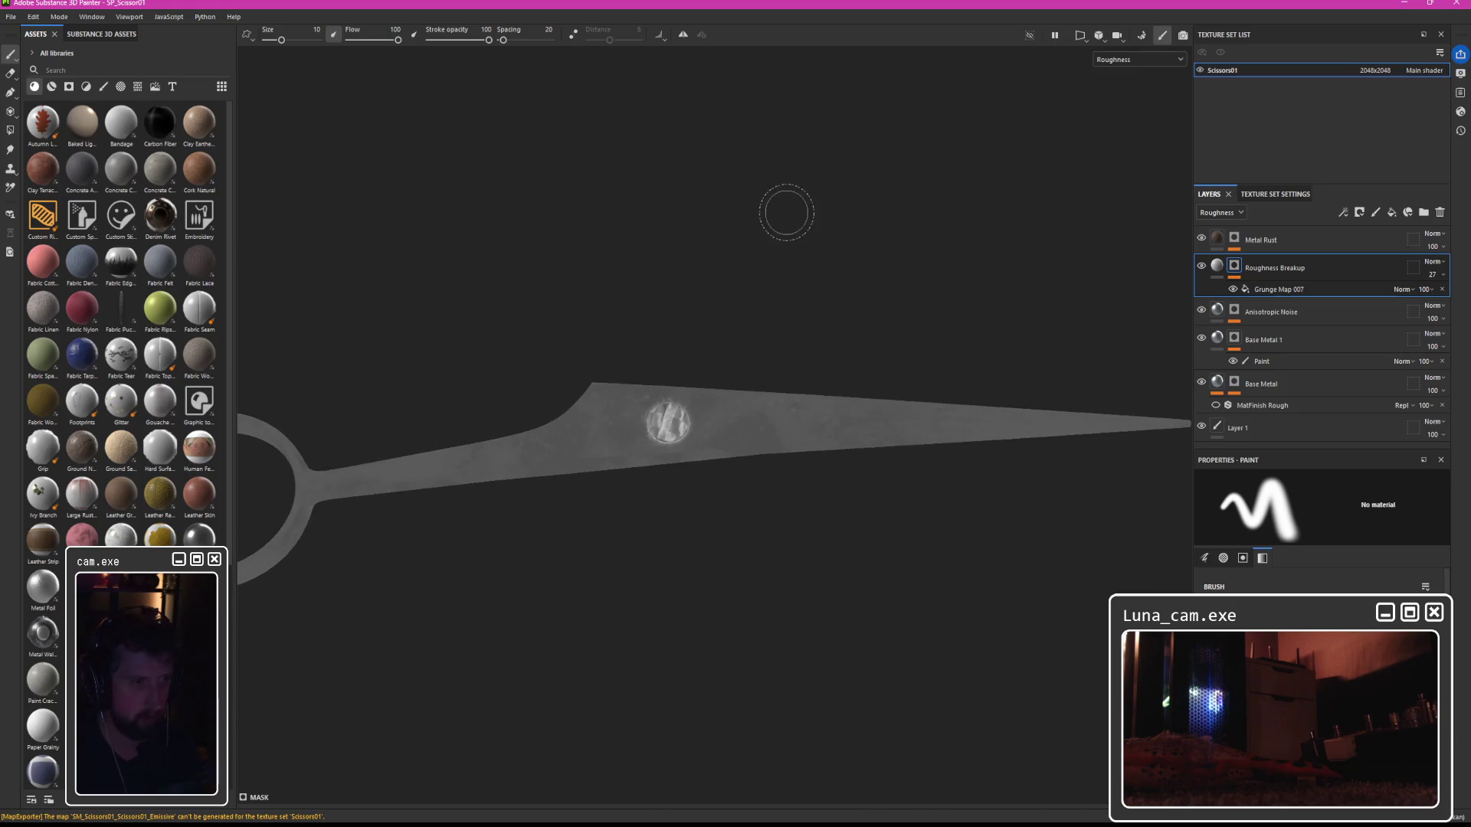
# Re-export the updated textures through File > Export Textures.
pyautogui.click(10, 16)
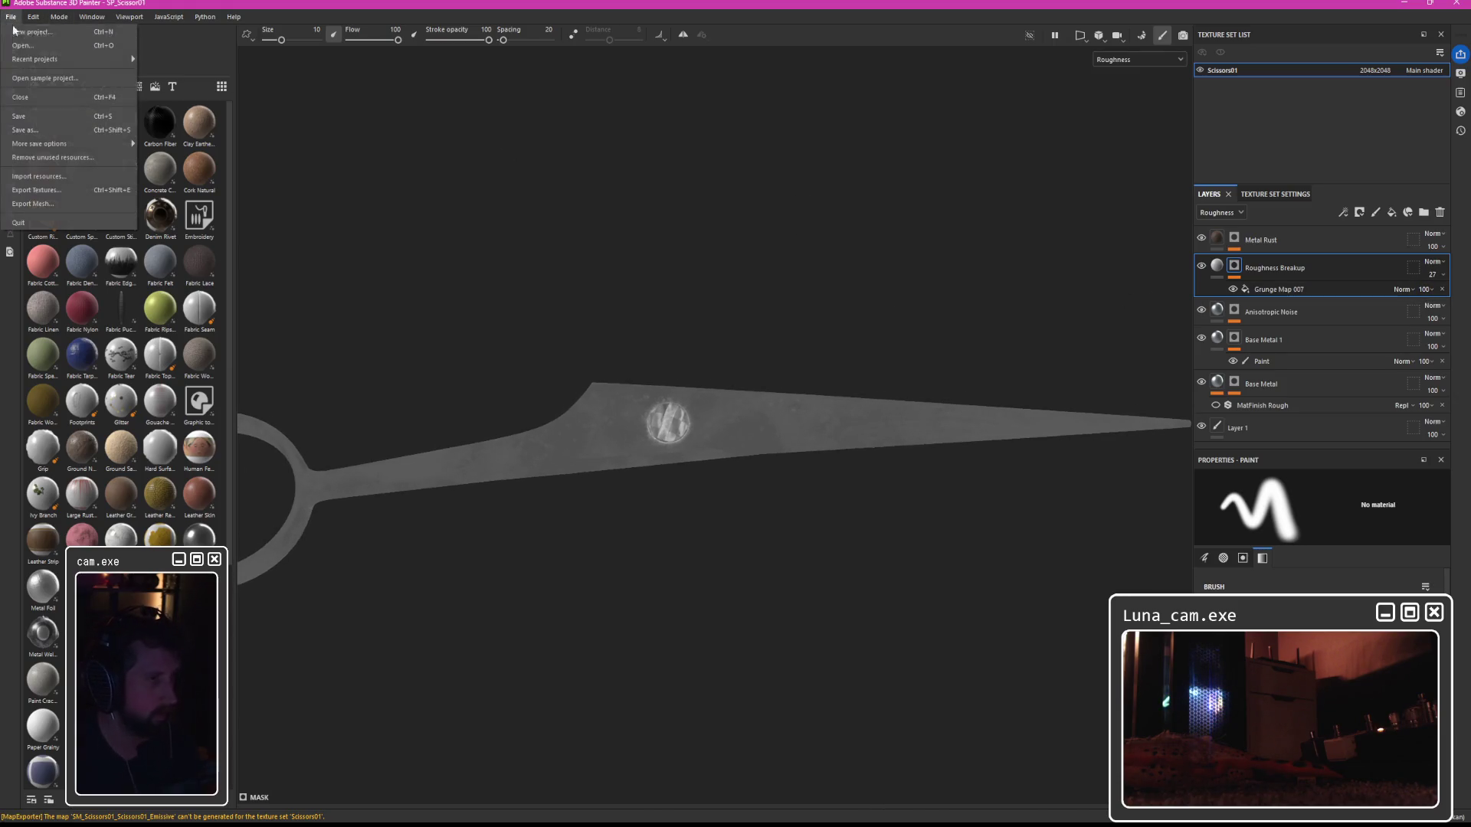
pyautogui.click(46, 190)
pyautogui.click(1004, 619)
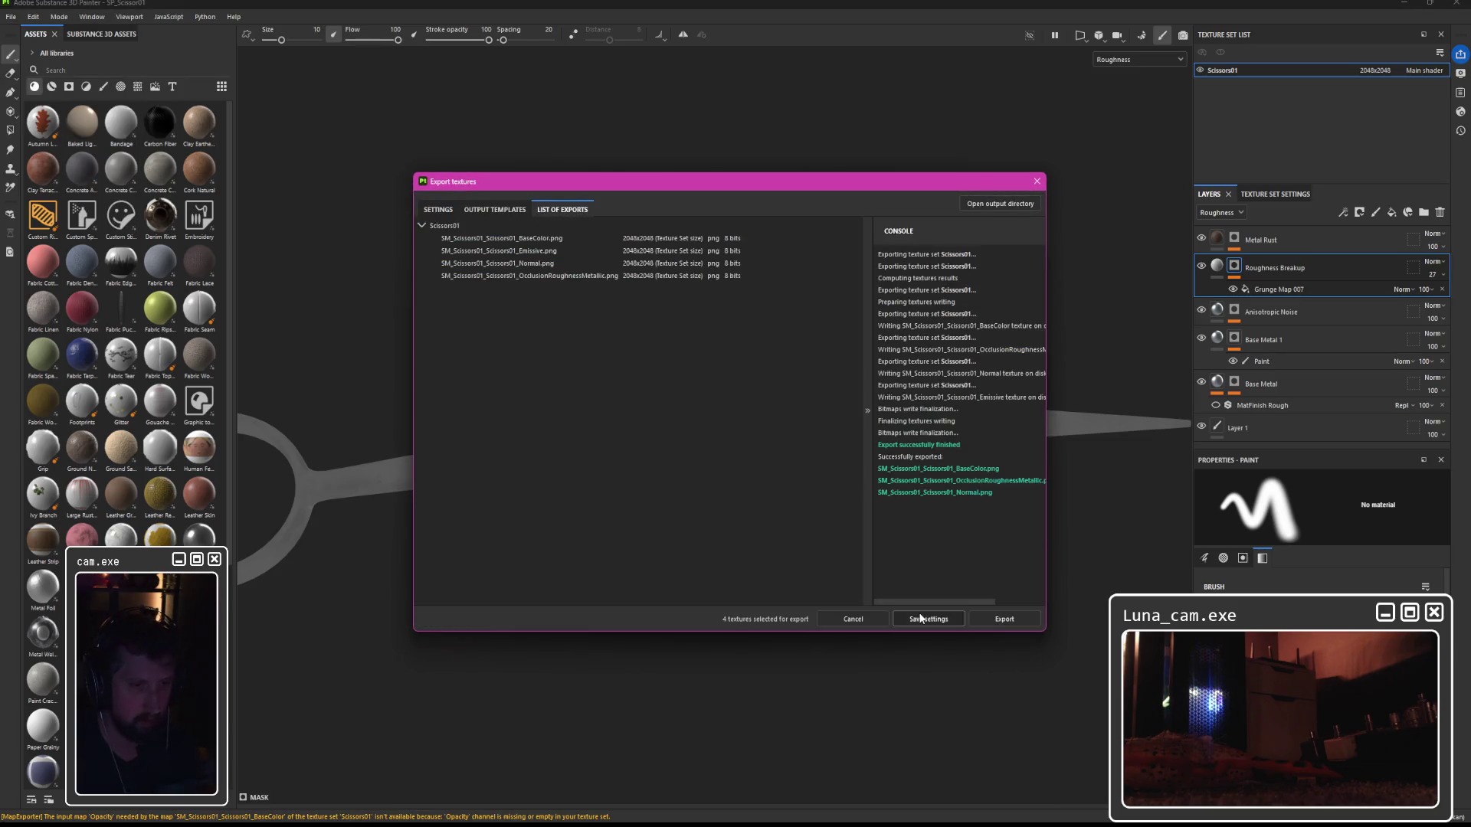
pyautogui.scroll(3, 822, 491)
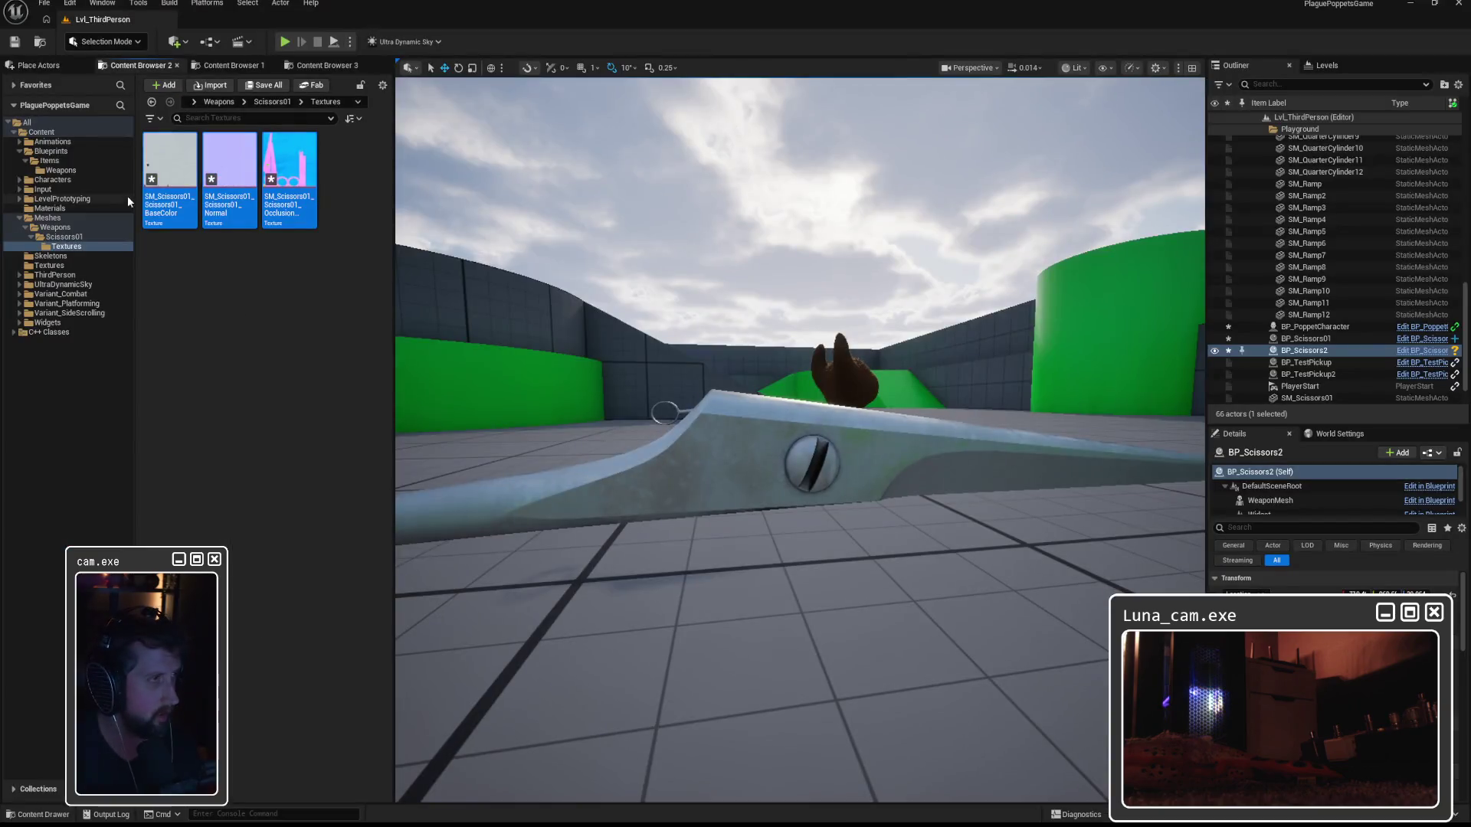
pyautogui.rightClick(173, 158)
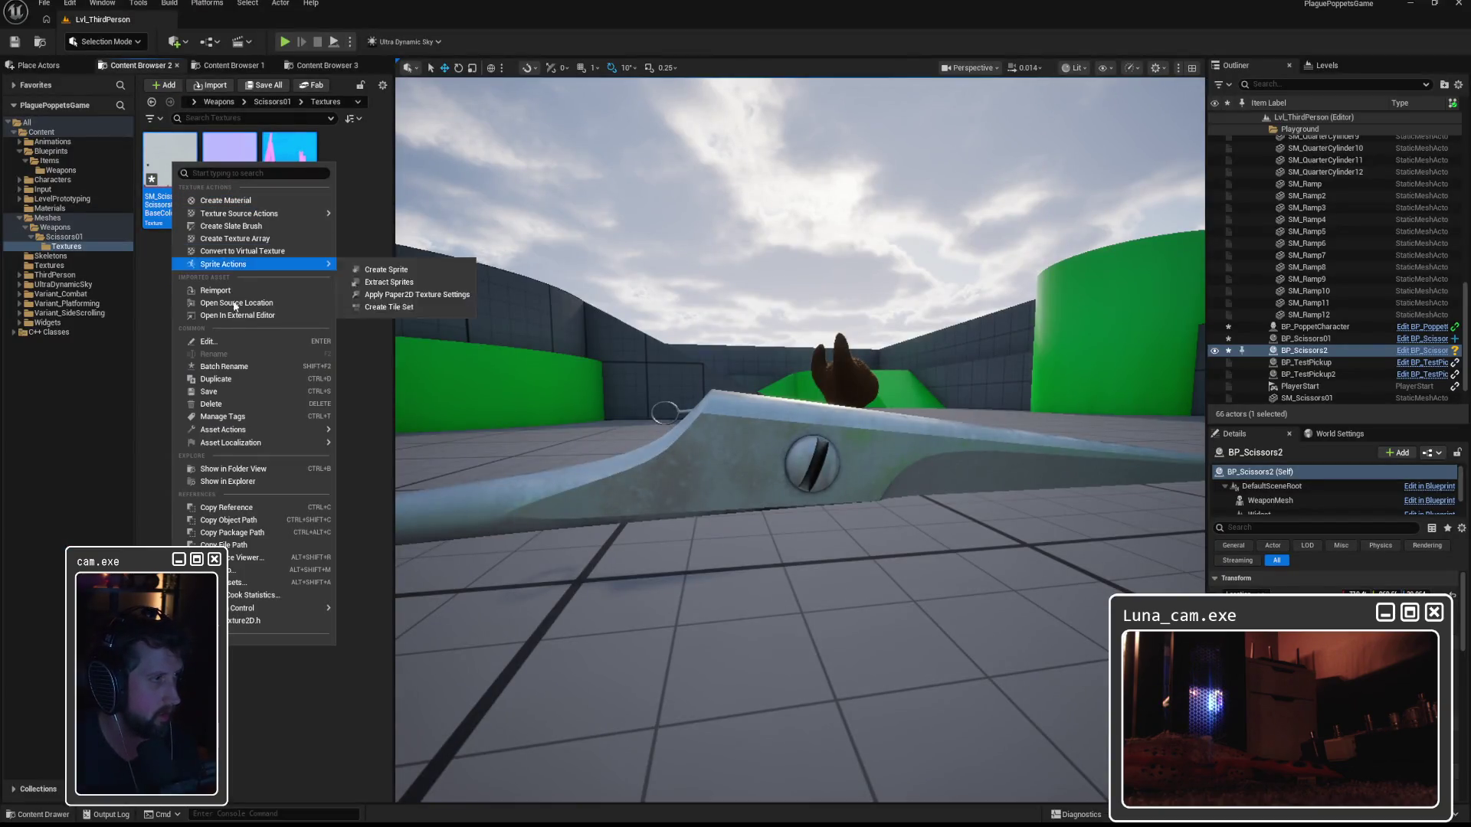
# Reimport the scissors textures, including the occlusion-roughness-metallic texture.
pyautogui.click(285, 166)
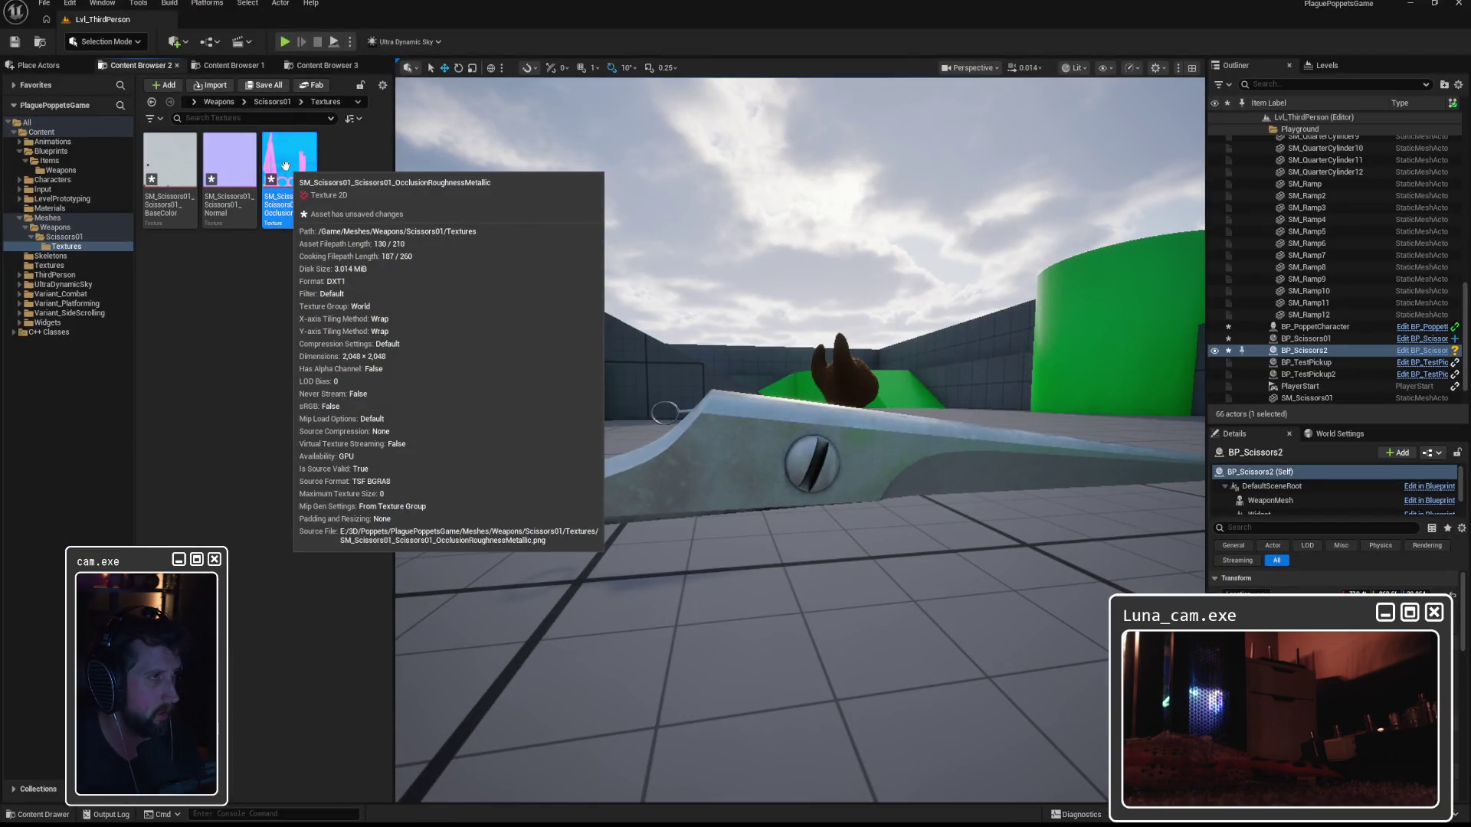
pyautogui.rightClick(285, 166)
pyautogui.click(360, 322)
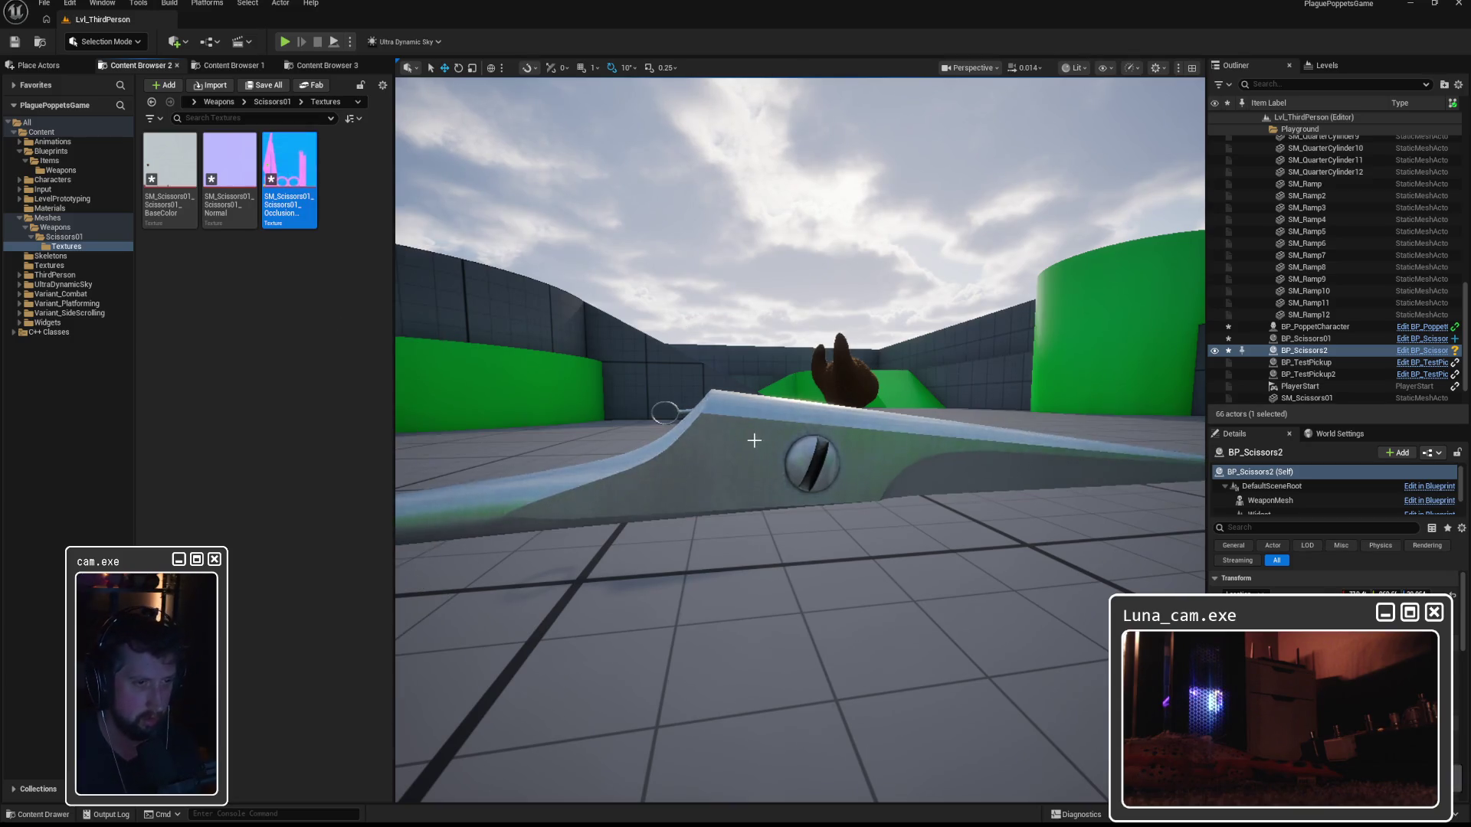
pyautogui.scroll(-3, 753, 441)
# Fly the camera around the scissors to inspect the smoother blade from several angles.
pyautogui.moveTo(801, 440)
pyautogui.mouseDown()
pyautogui.moveTo(663, 441)
pyautogui.moveTo(524, 395)
pyautogui.moveTo(510, 288)
pyautogui.moveTo(533, 448)
pyautogui.moveTo(587, 456)
pyautogui.moveTo(506, 456)
pyautogui.mouseUp()
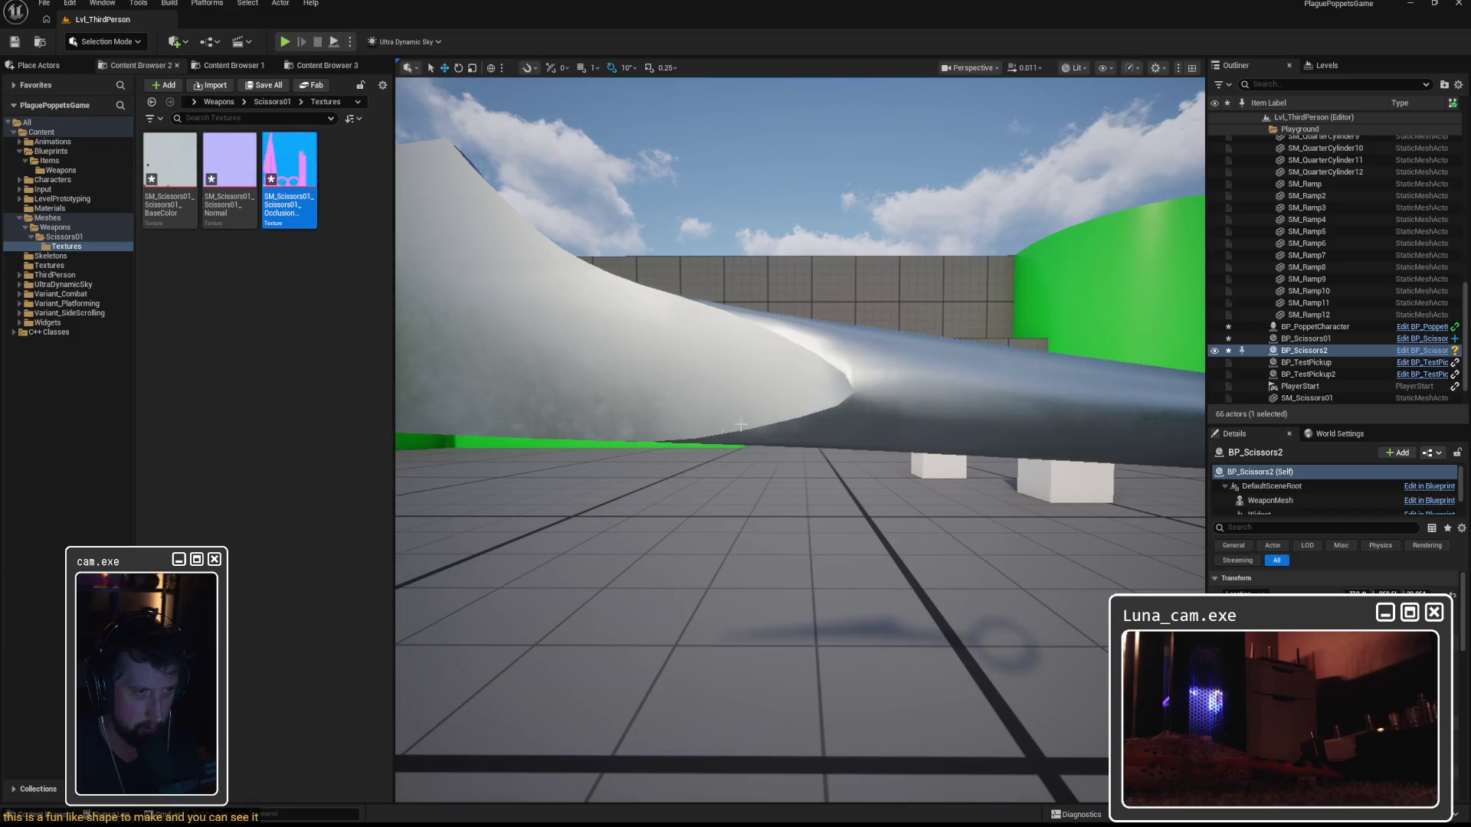
pyautogui.moveTo(800, 362); pyautogui.dragTo(620, 394)
pyautogui.moveTo(720, 536); pyautogui.dragTo(734, 547)
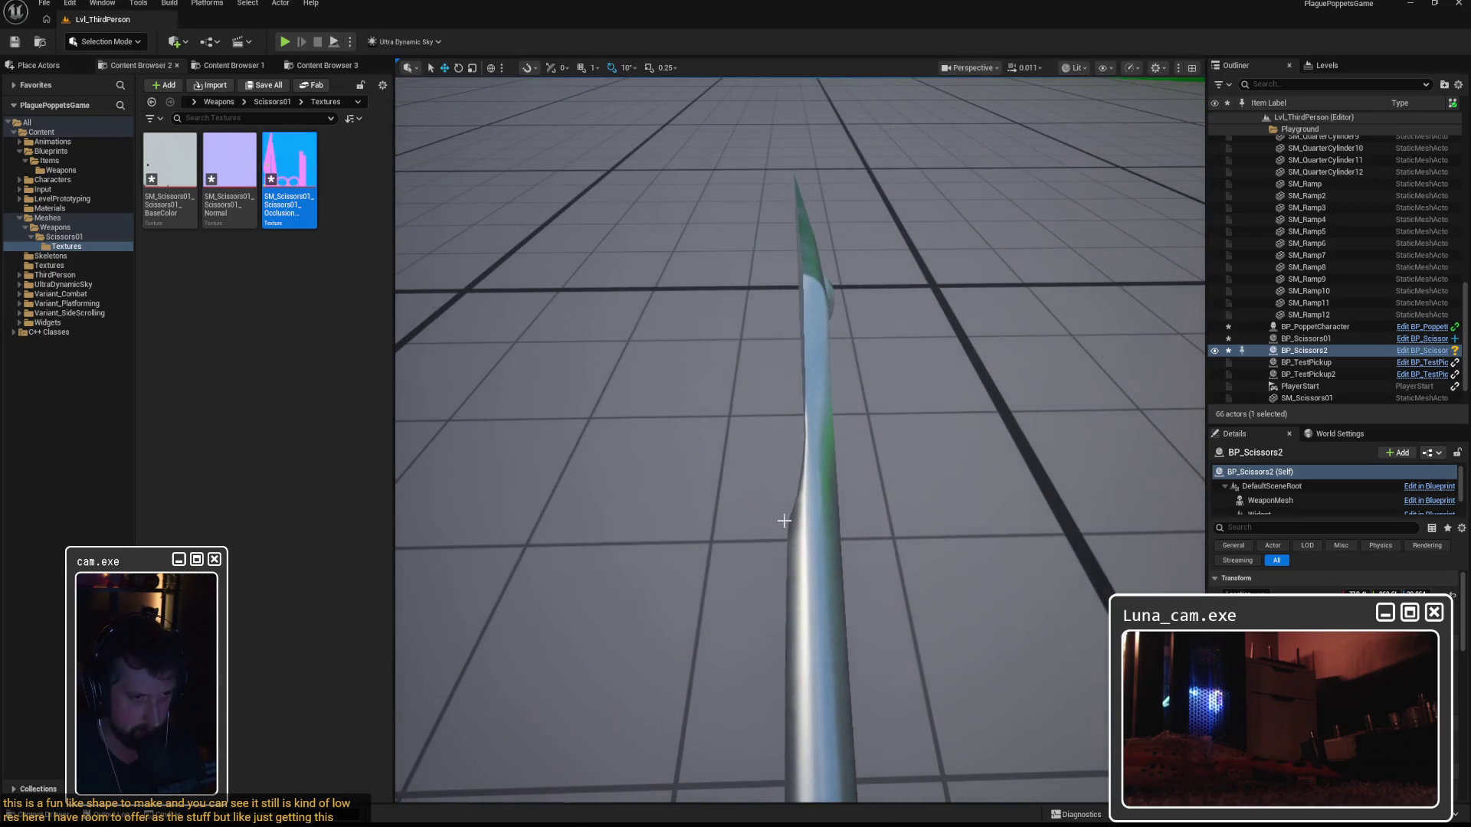
pyautogui.moveTo(797, 280); pyautogui.dragTo(735, 298)
pyautogui.moveTo(1143, 203); pyautogui.dragTo(1072, 210)
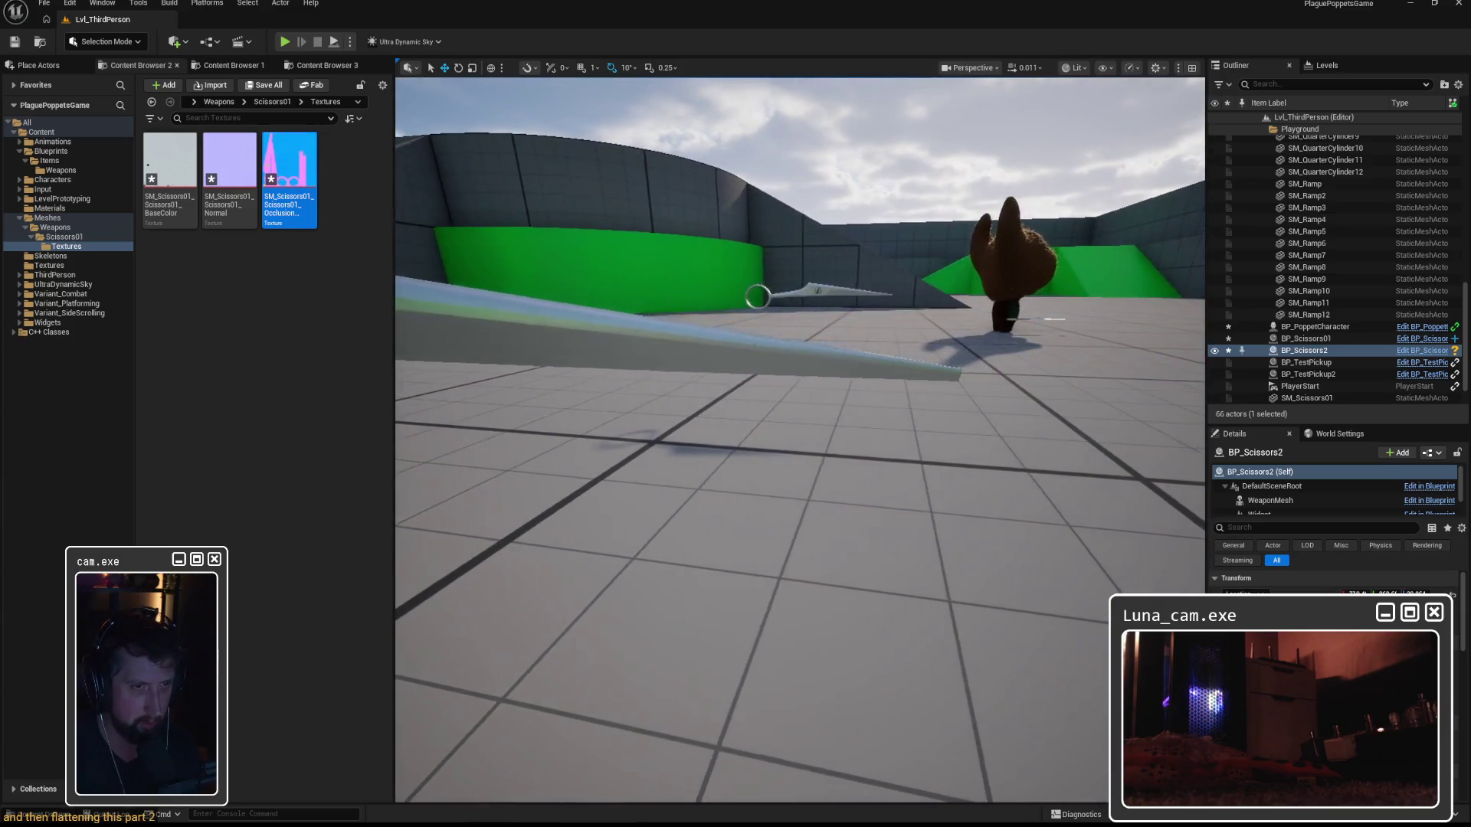
pyautogui.moveTo(674, 375); pyautogui.dragTo(694, 365)
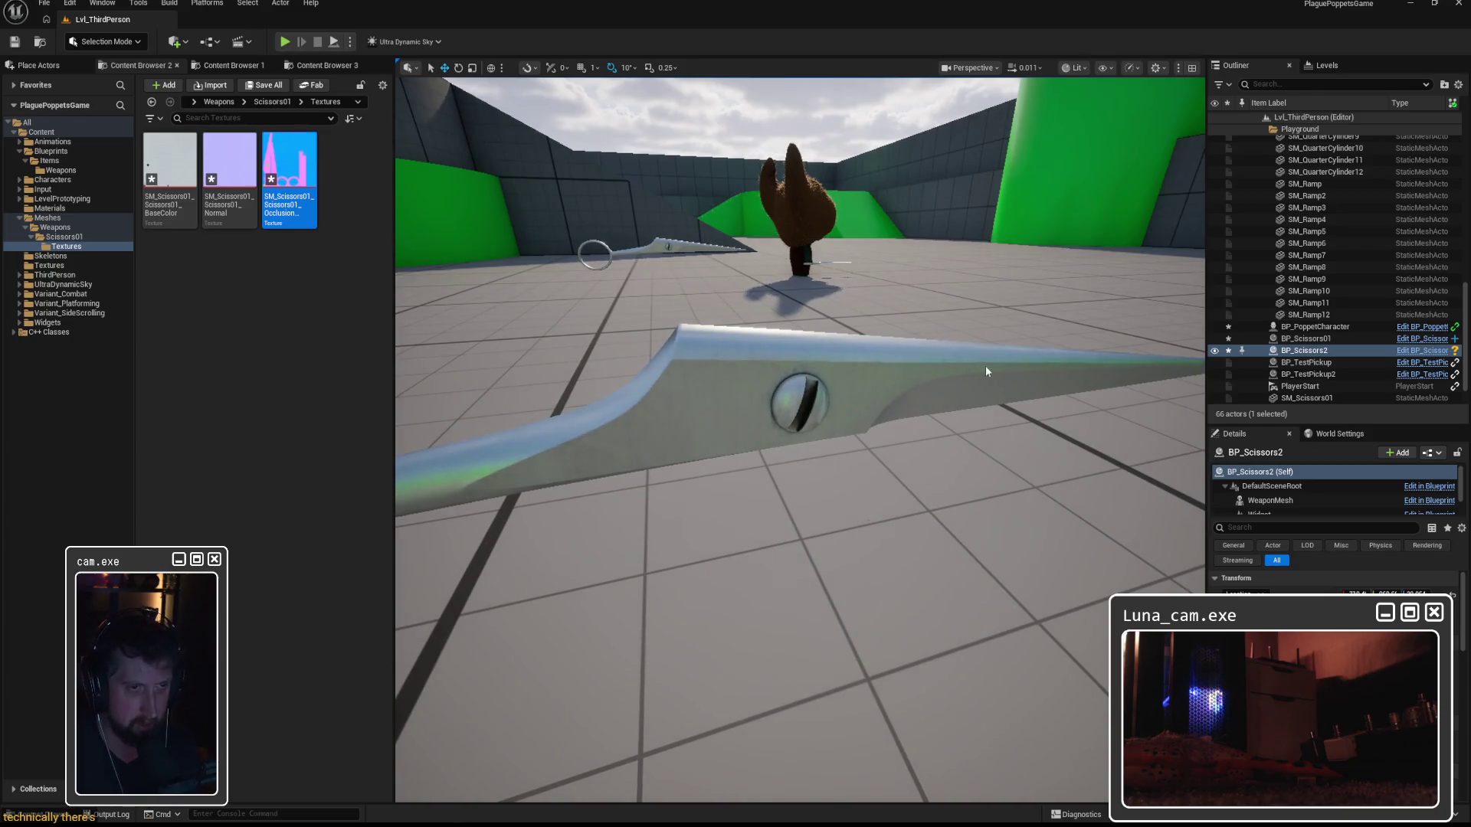
pyautogui.hotkey('alt', 'Tab')
pyautogui.moveTo(736, 563)
pyautogui.mouseDown()
pyautogui.moveTo(751, 570)
pyautogui.moveTo(722, 574)
pyautogui.moveTo(762, 465)
pyautogui.moveTo(878, 452)
pyautogui.mouseUp()
pyautogui.press('m')
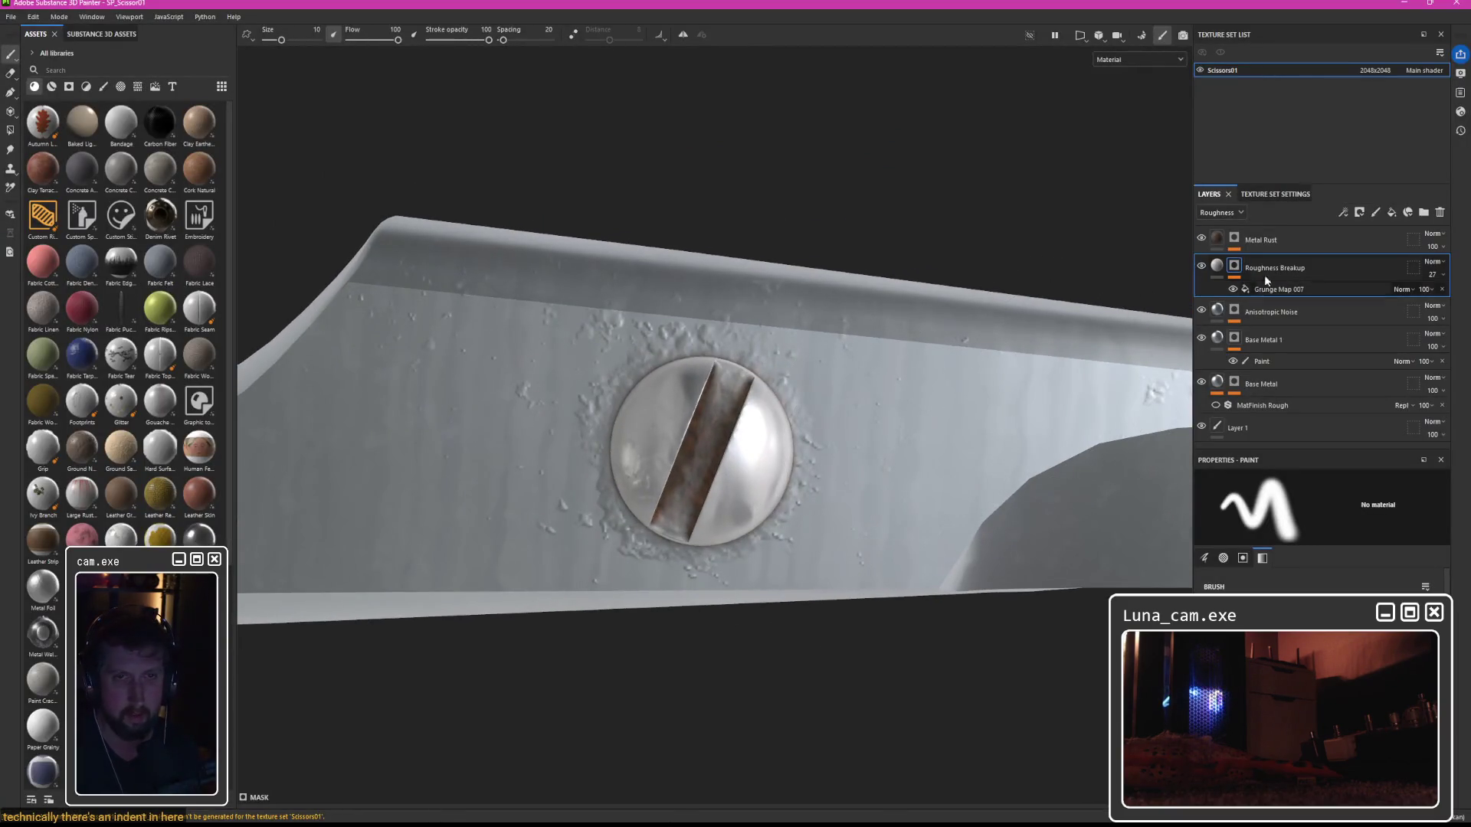
# Add a new fill layer above Layer 1 and name it Indent.
pyautogui.click(1282, 312)
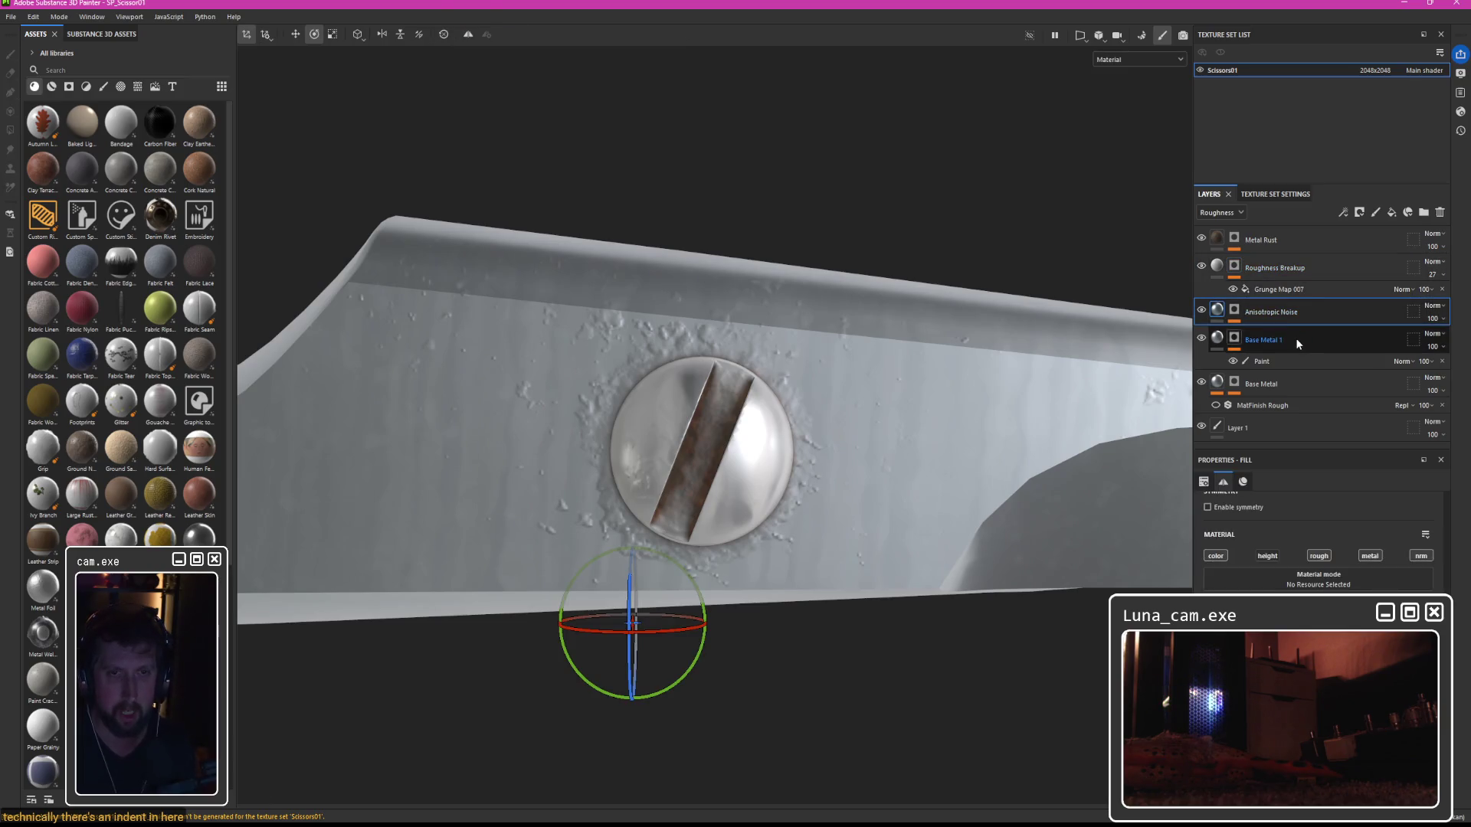
pyautogui.click(1290, 383)
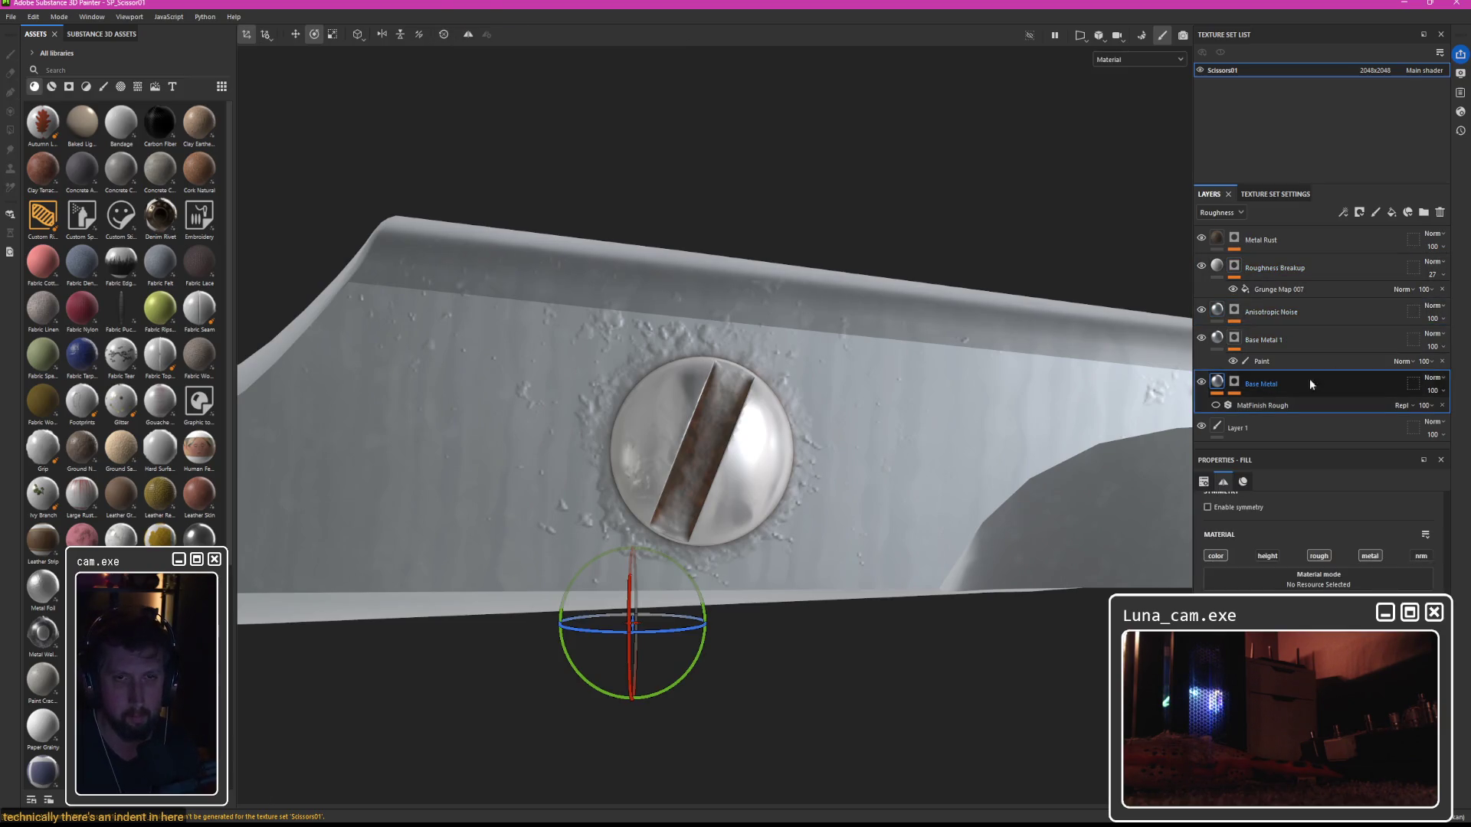
pyautogui.click(1289, 429)
pyautogui.click(1391, 212)
pyautogui.doubleClick(1247, 428)
pyautogui.write('nt')
pyautogui.press('Return')
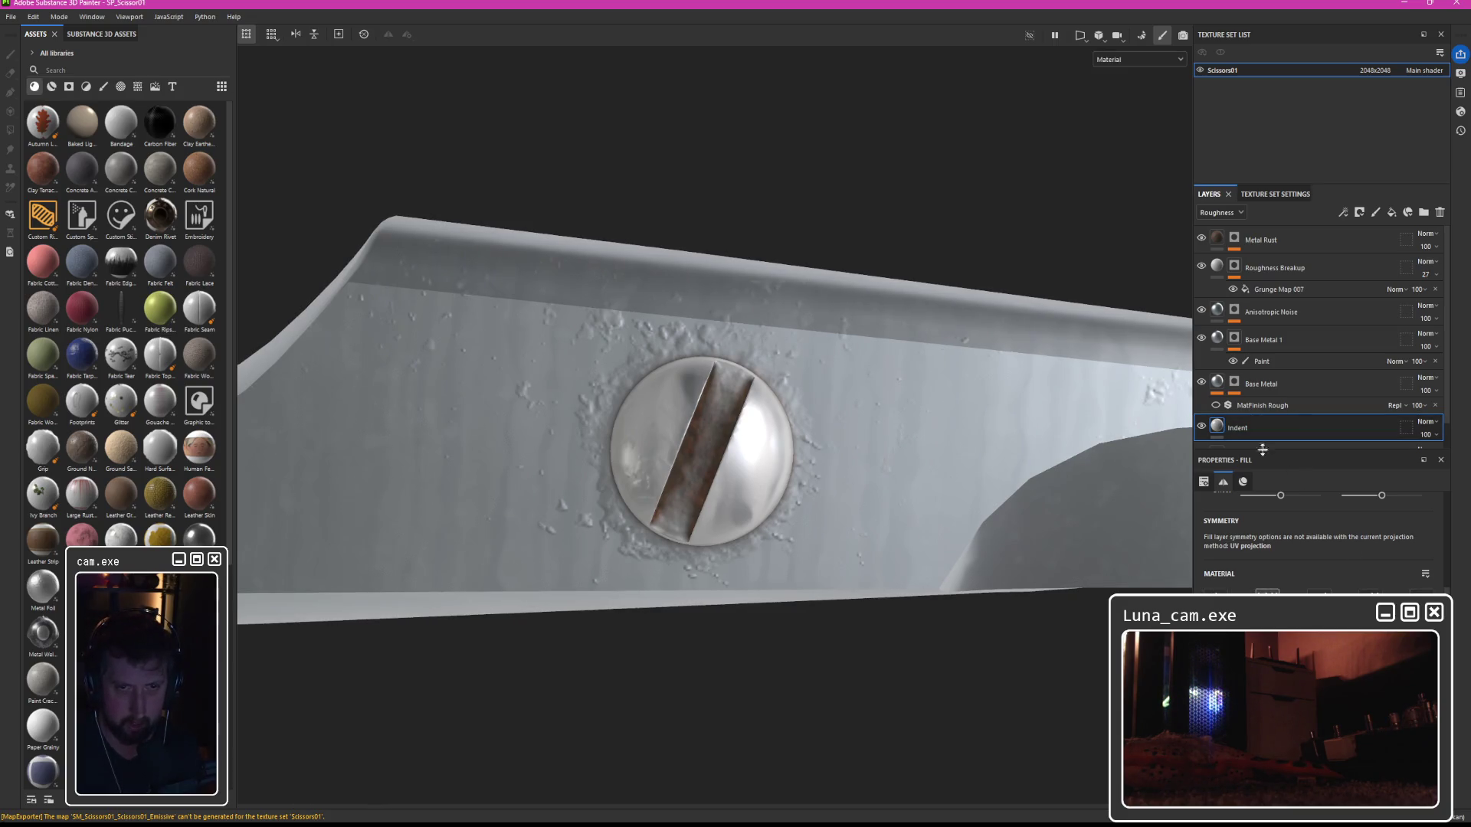
pyautogui.scroll(5, 1406, 508)
# Add an Ambient occlusion channel in the Scissors01 Texture Set Settings.
pyautogui.click(1275, 194)
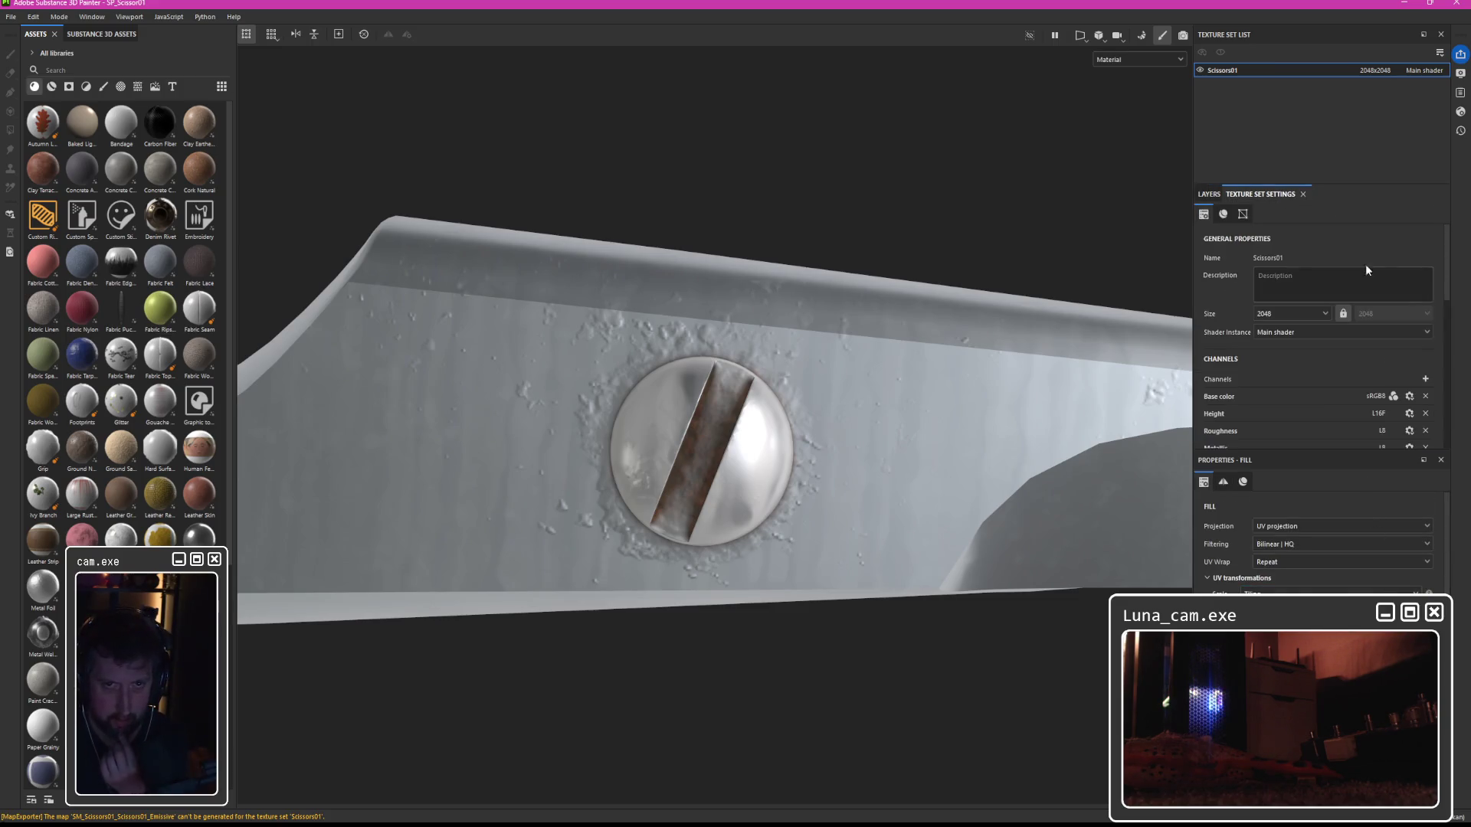
pyautogui.scroll(-3, 1335, 351)
pyautogui.click(1425, 236)
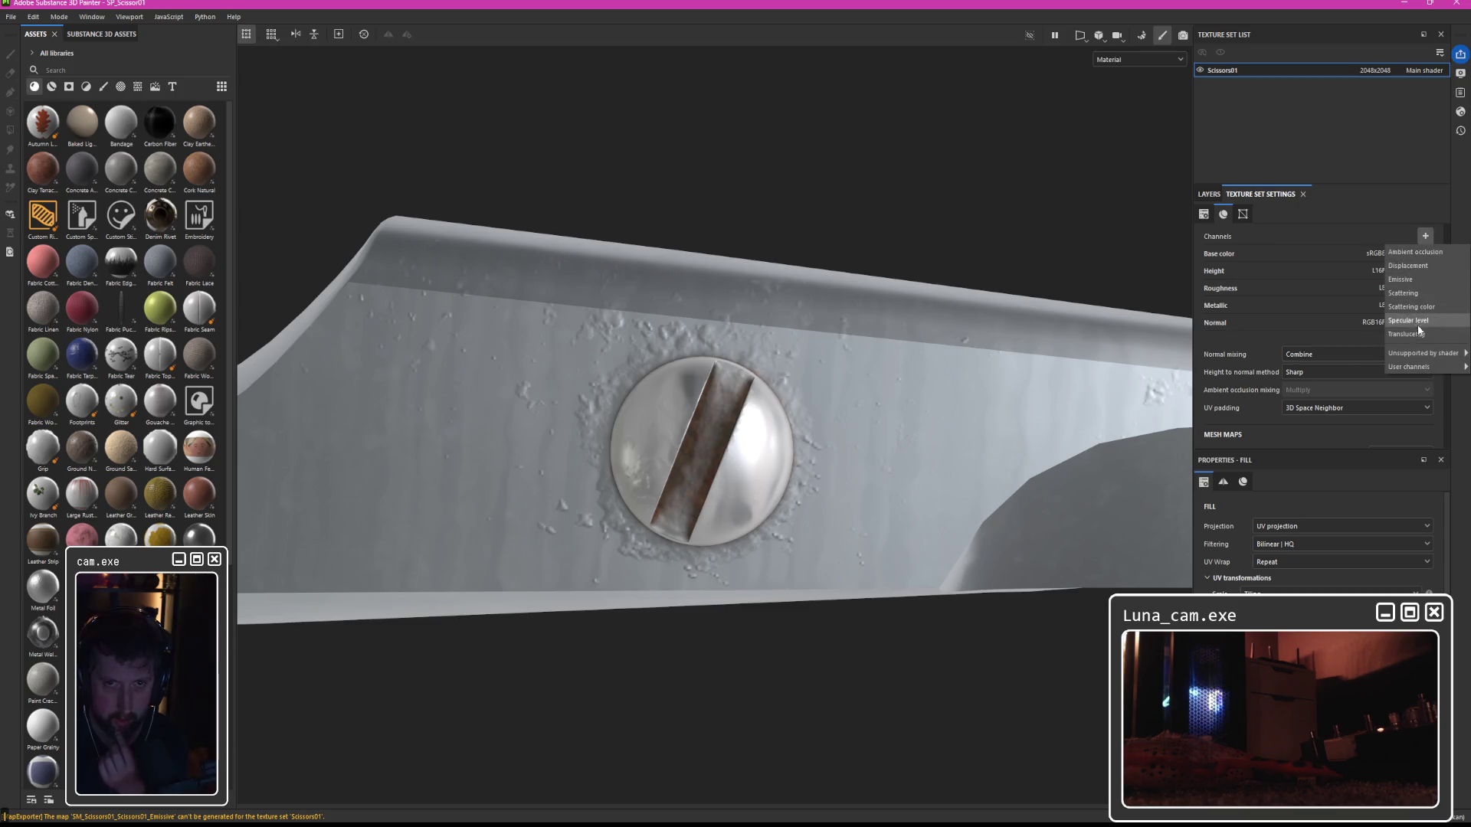
pyautogui.click(1414, 252)
pyautogui.click(1209, 193)
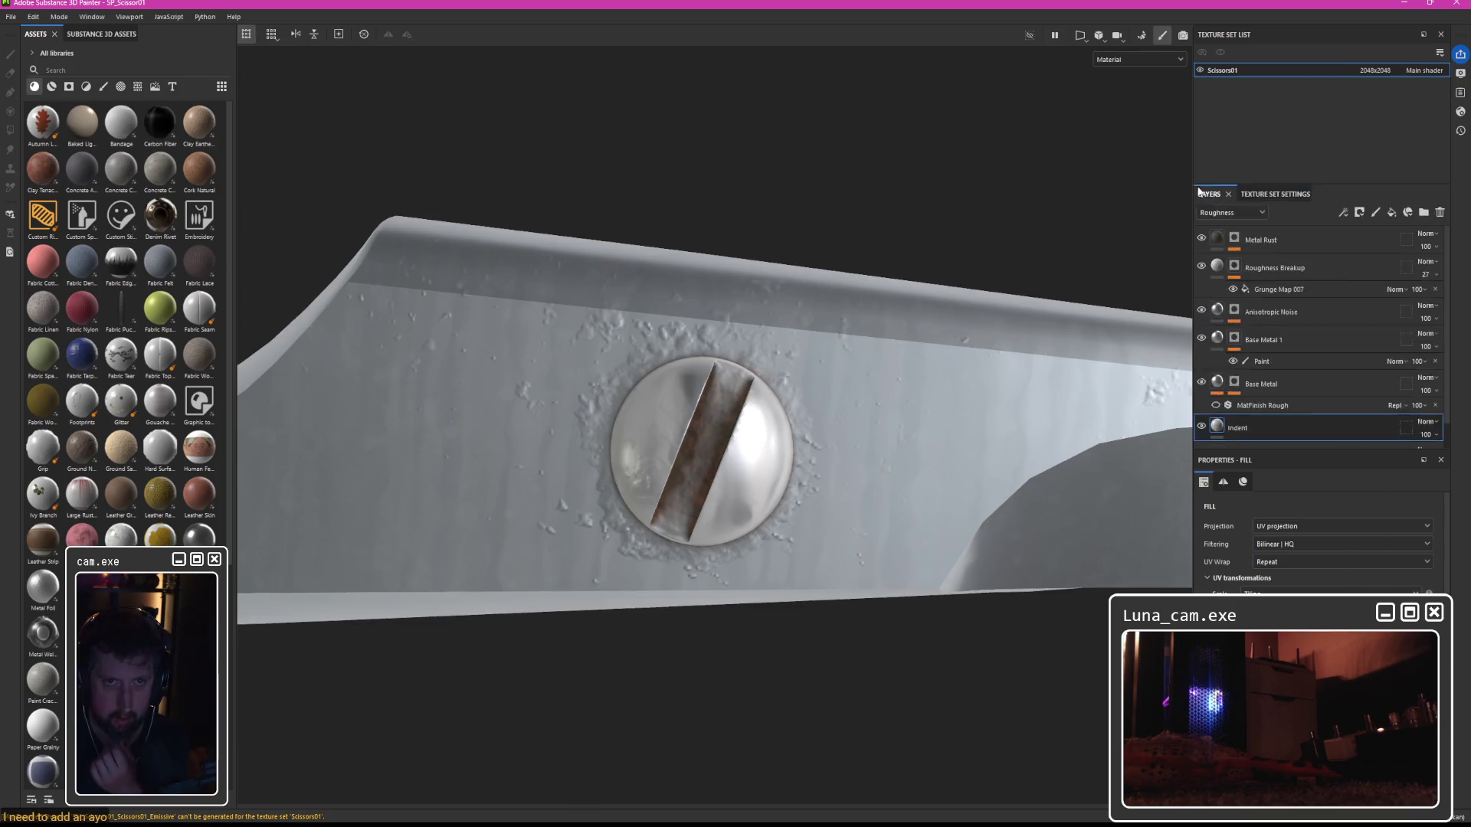
pyautogui.scroll(-3, 1341, 485)
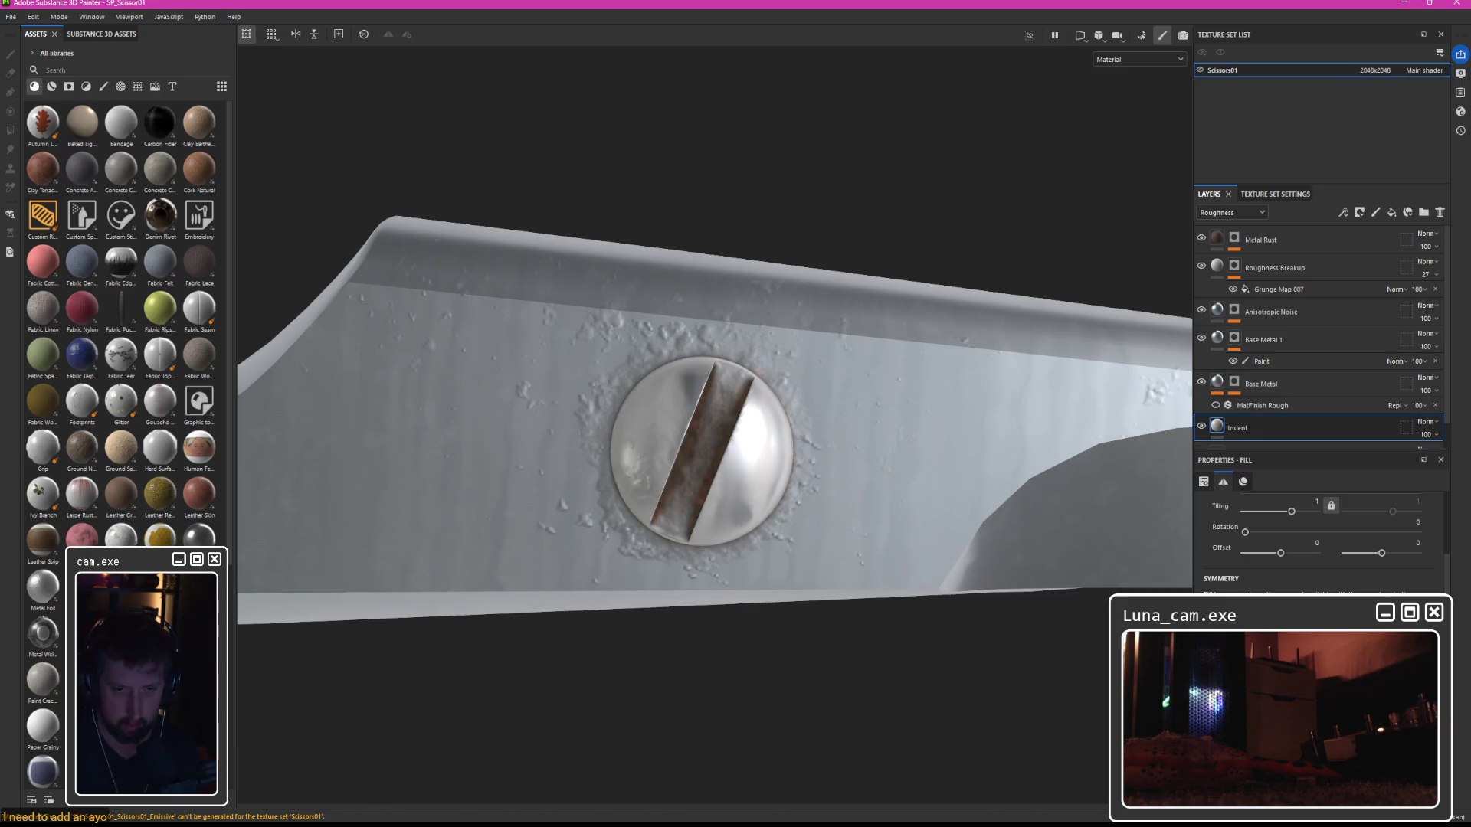
pyautogui.scroll(-3, 1318, 528)
# Add a paint effect under the Indent layer and draw a thin path along the blade edge.
pyautogui.rightClick(1234, 439)
pyautogui.click(1290, 435)
pyautogui.rightClick(1235, 440)
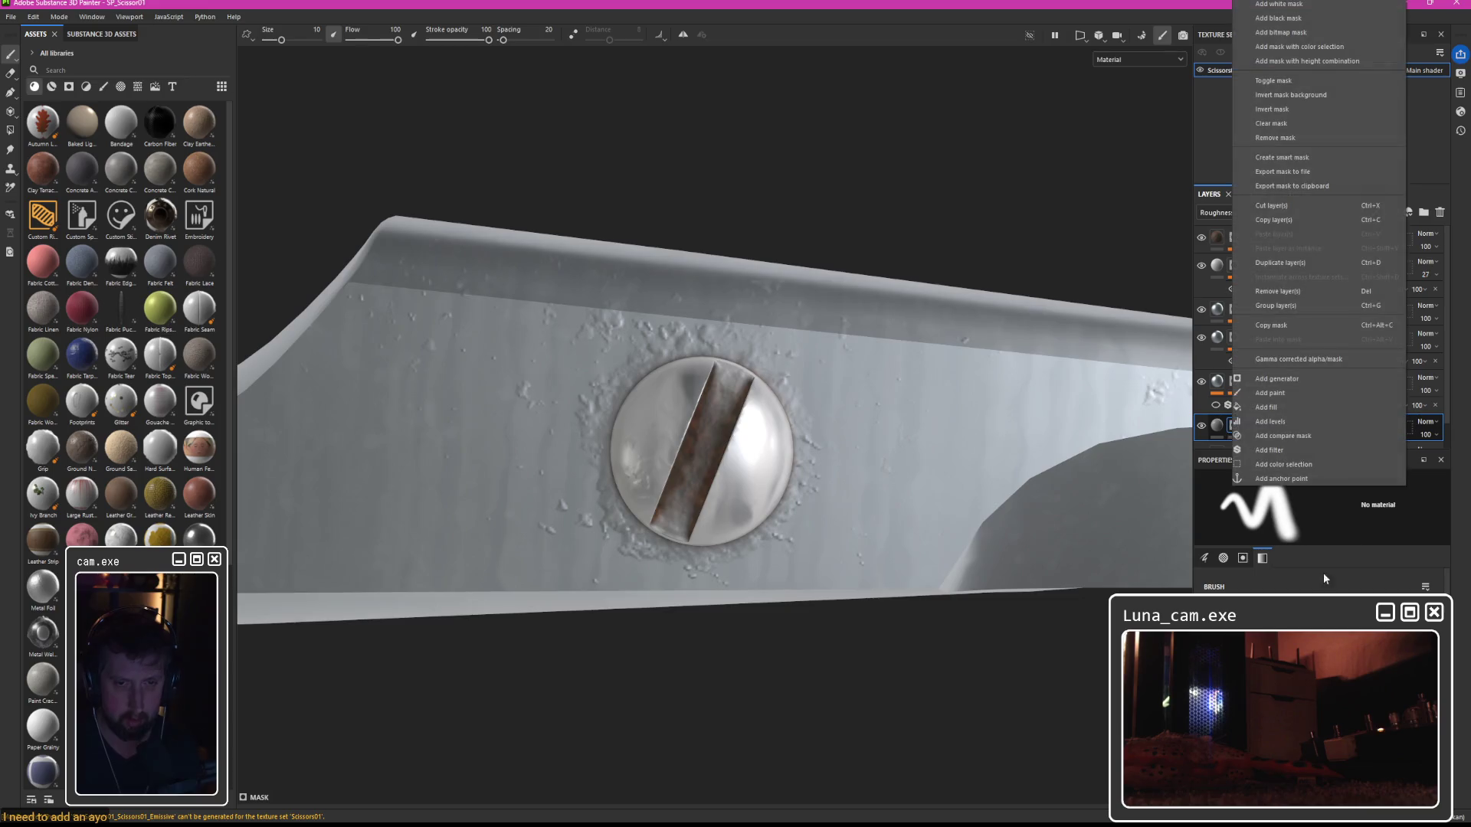
pyautogui.click(1294, 392)
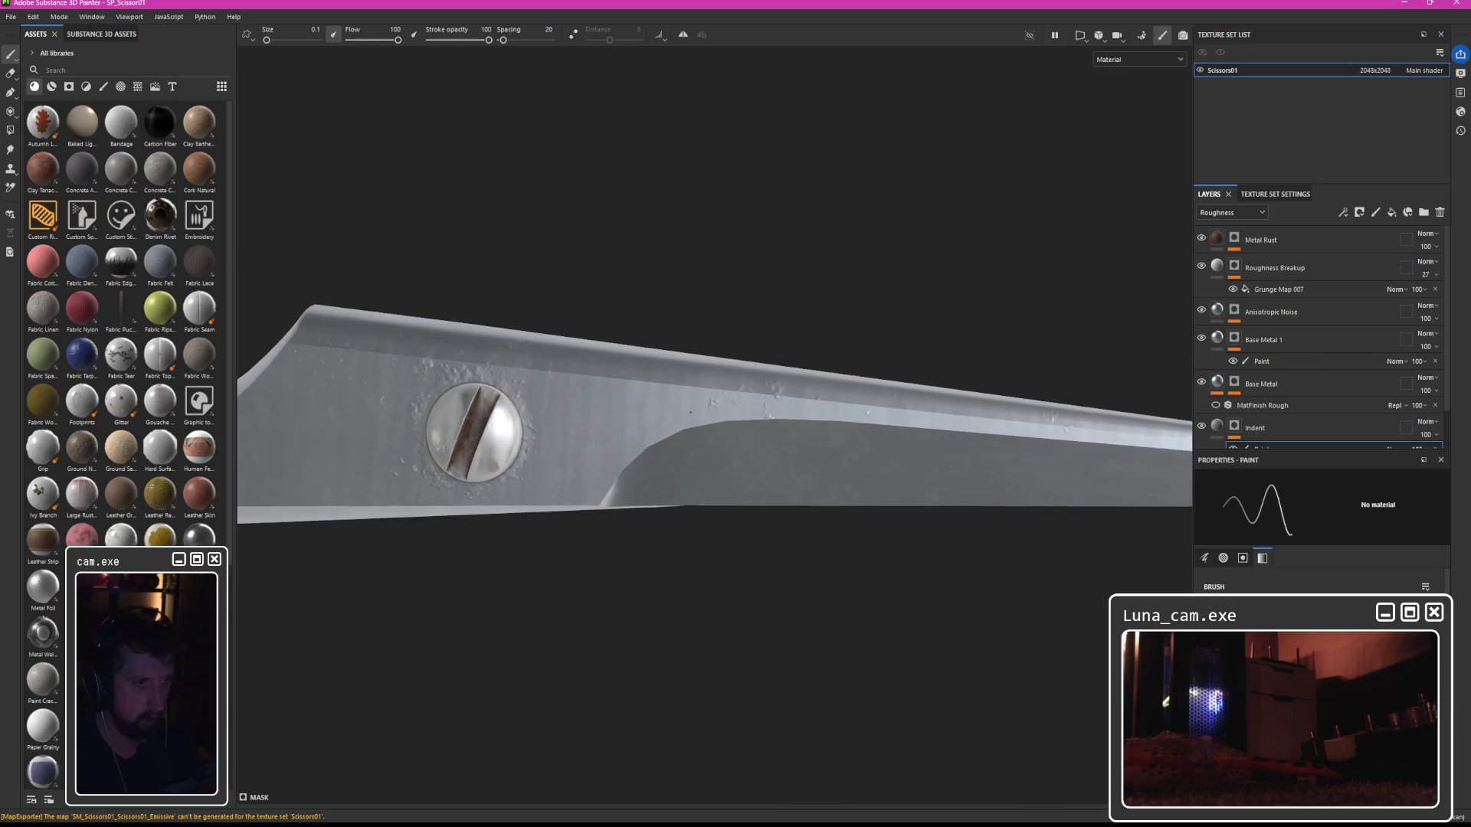
pyautogui.click(10, 92)
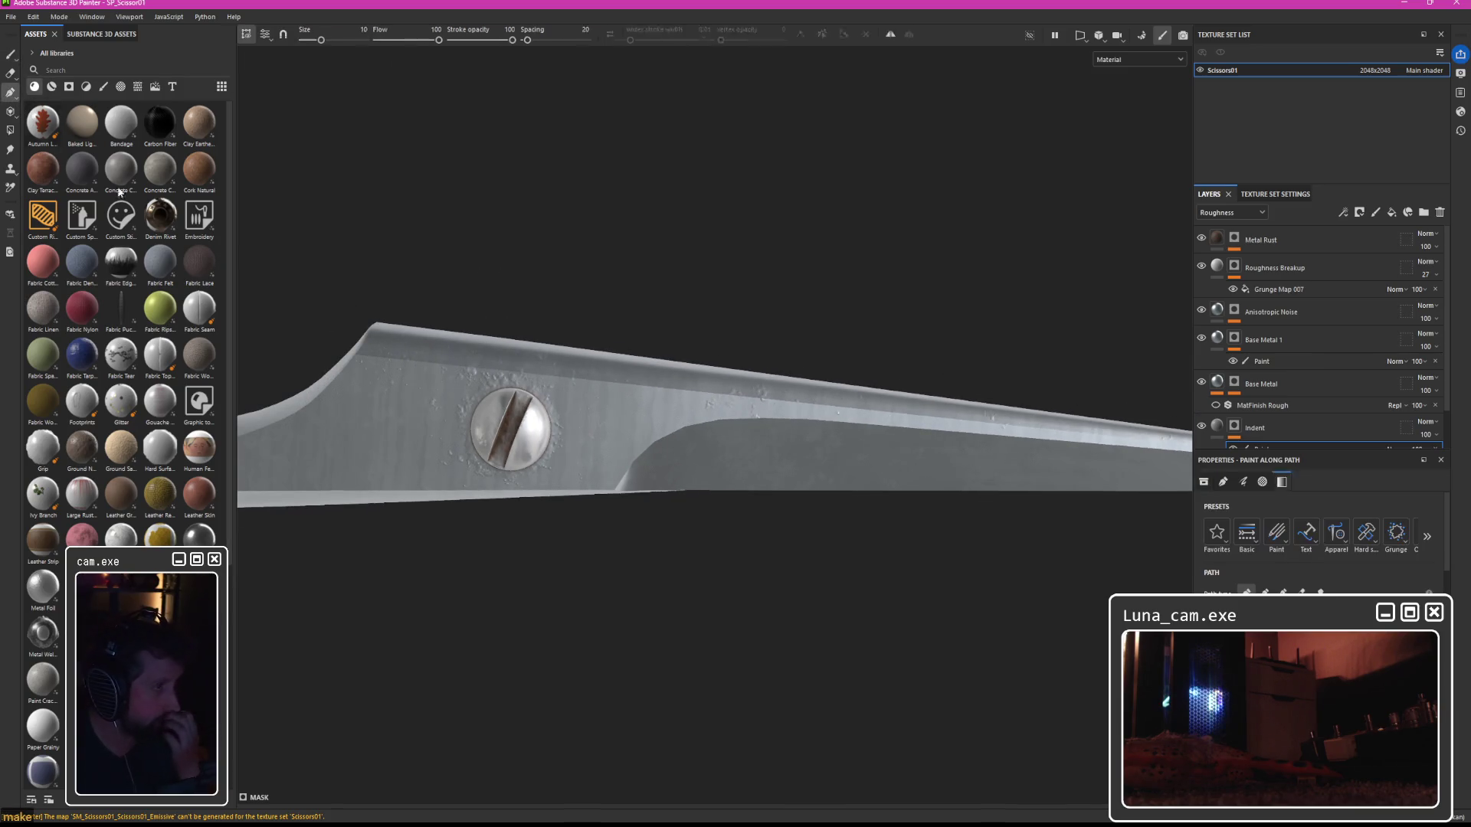
pyautogui.click(358, 362)
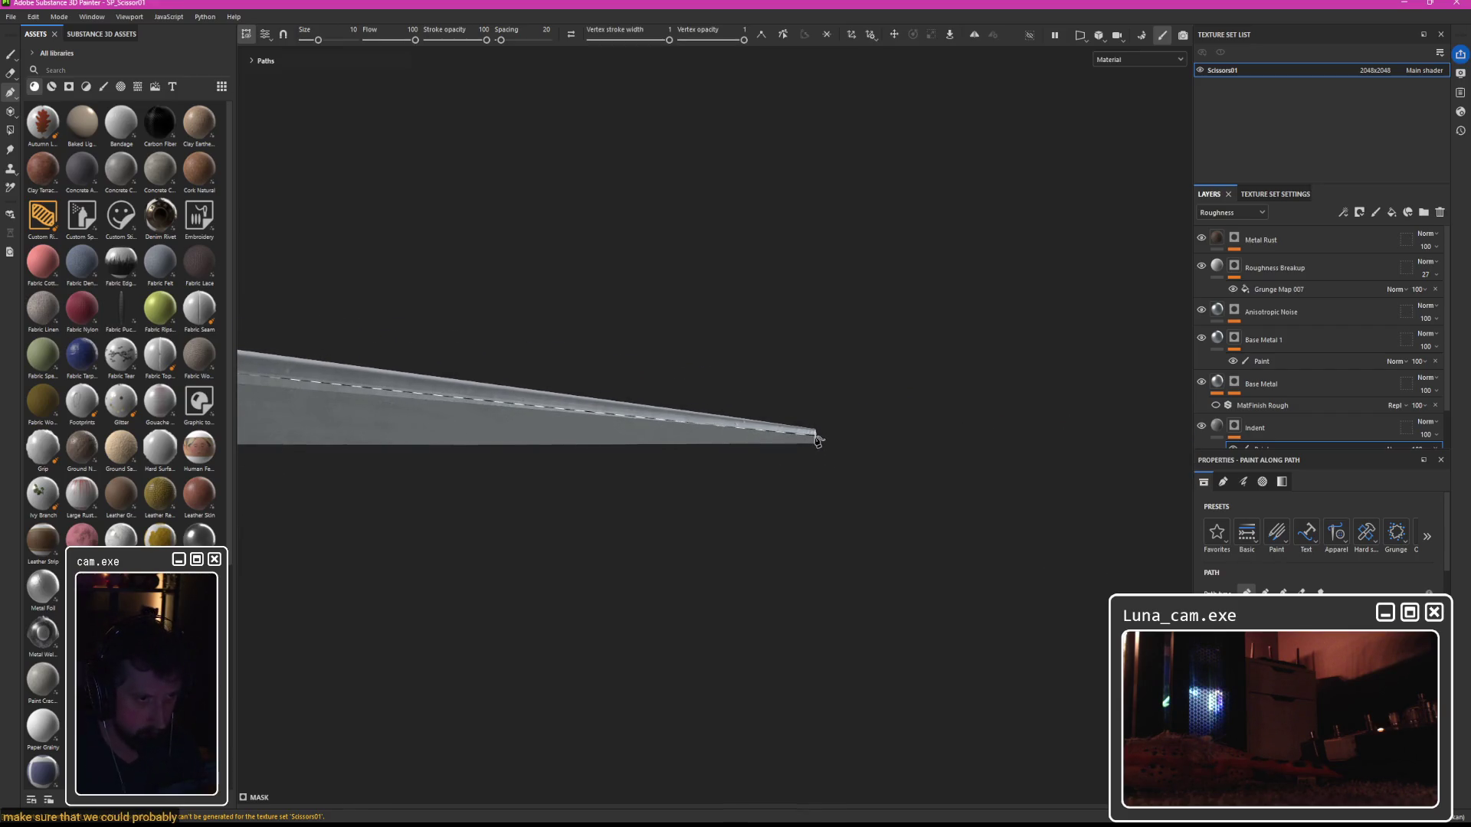
pyautogui.click(816, 439)
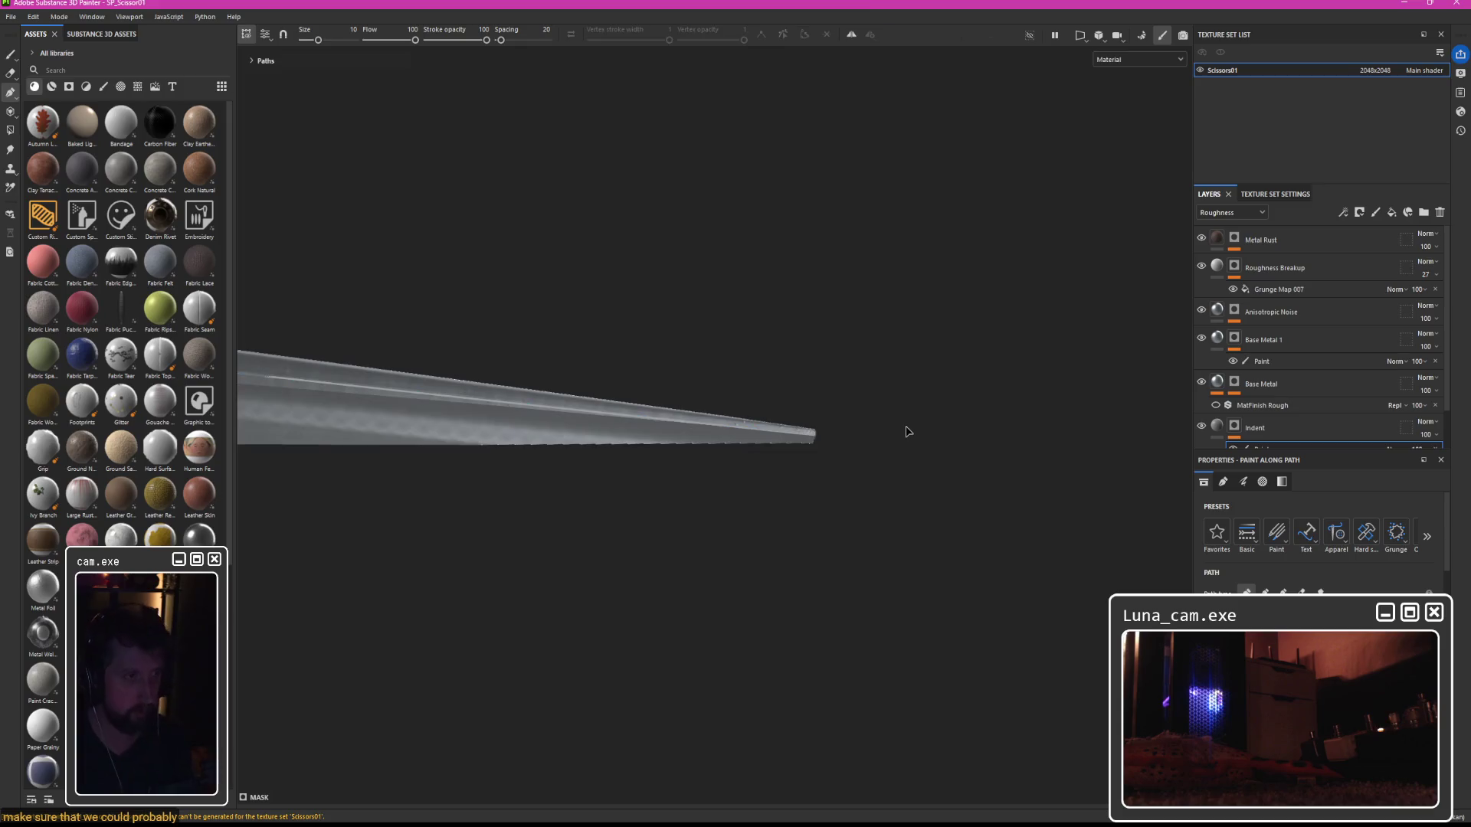
pyautogui.moveTo(413, 197); pyautogui.dragTo(874, 271)
pyautogui.click(463, 380)
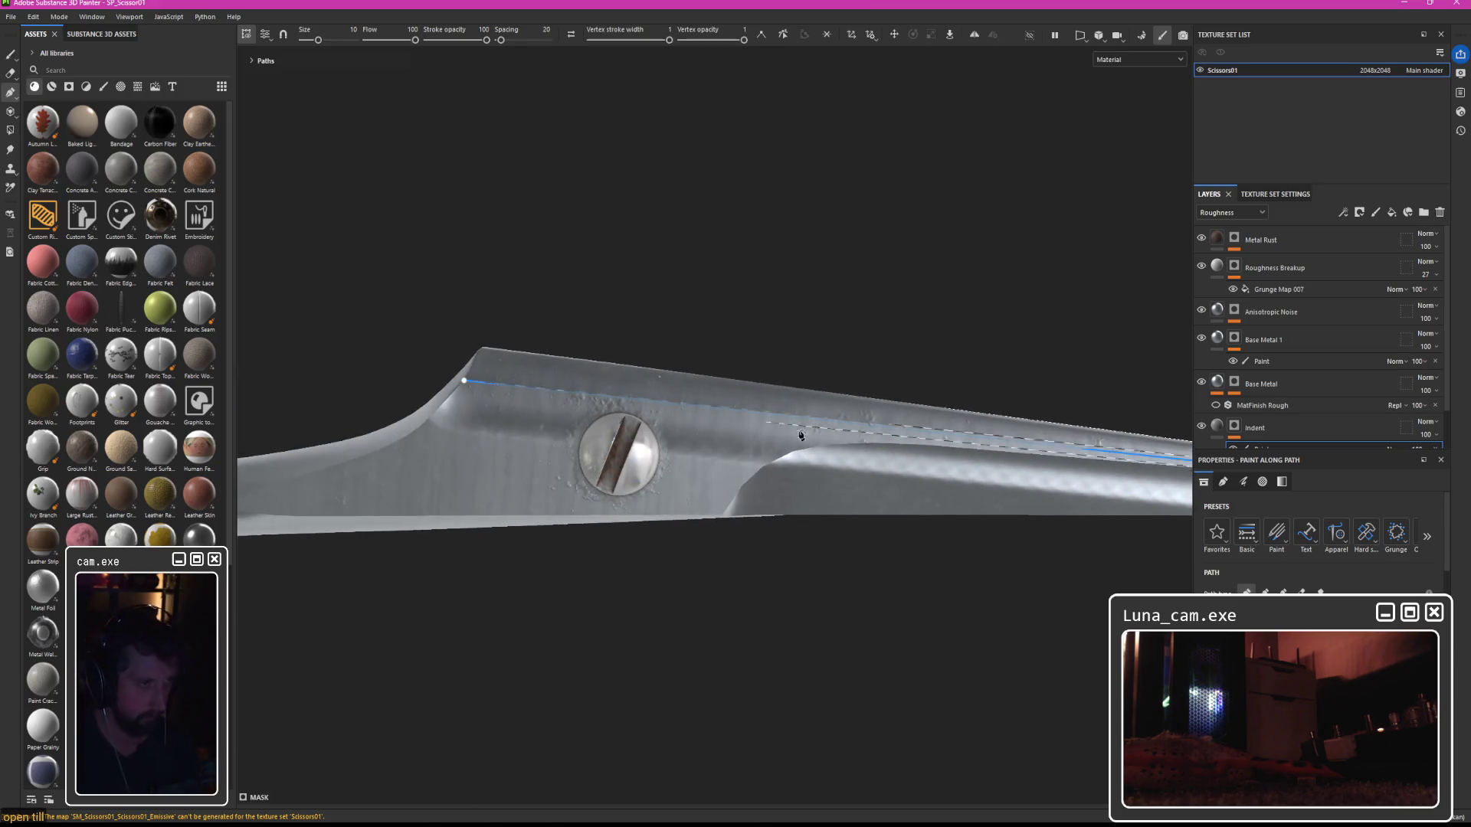
pyautogui.moveTo(318, 40); pyautogui.dragTo(304, 39)
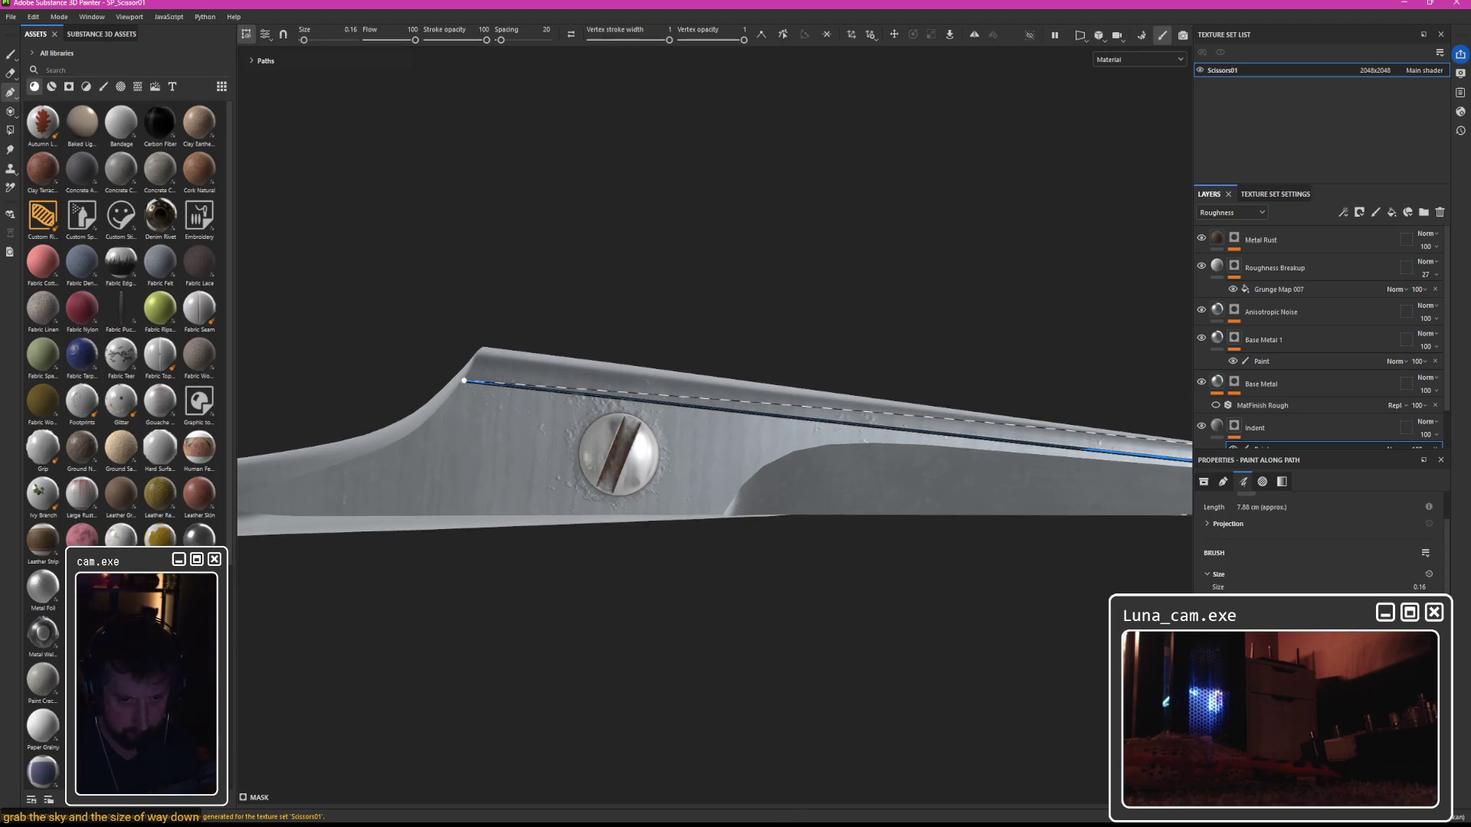
# Inspect the path near the screw, then remove the path paint from the Indent layer.
pyautogui.moveTo(869, 492)
pyautogui.keyDown('alt'); pyautogui.mouseDown()
pyautogui.moveTo(789, 494)
pyautogui.moveTo(839, 537)
pyautogui.moveTo(773, 510)
pyautogui.moveTo(791, 547)
pyautogui.moveTo(780, 479)
pyautogui.moveTo(733, 540)
pyautogui.mouseUp(); pyautogui.keyUp('alt')
pyautogui.scroll(3, 835, 521)
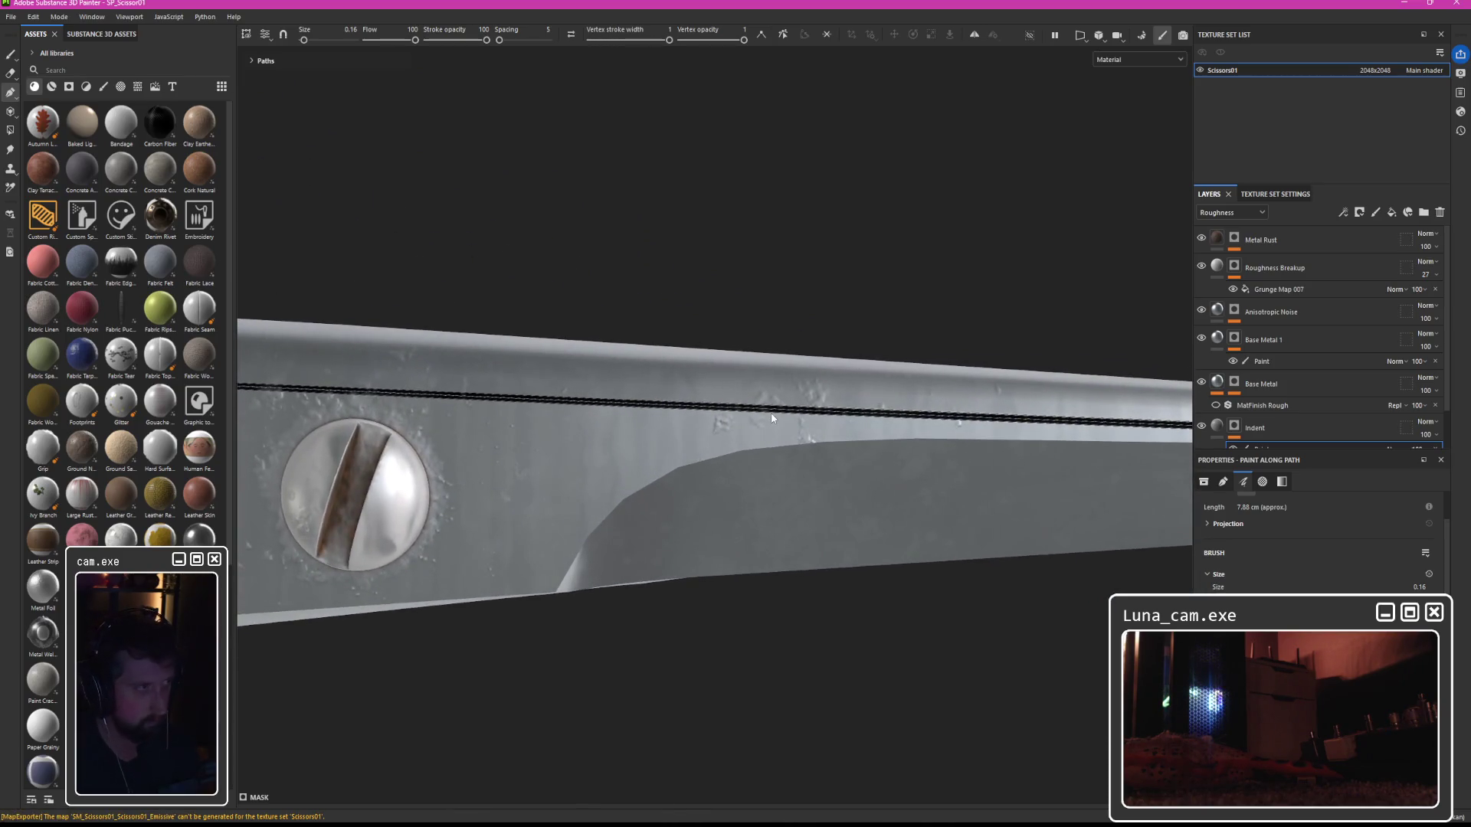
pyautogui.click(751, 410)
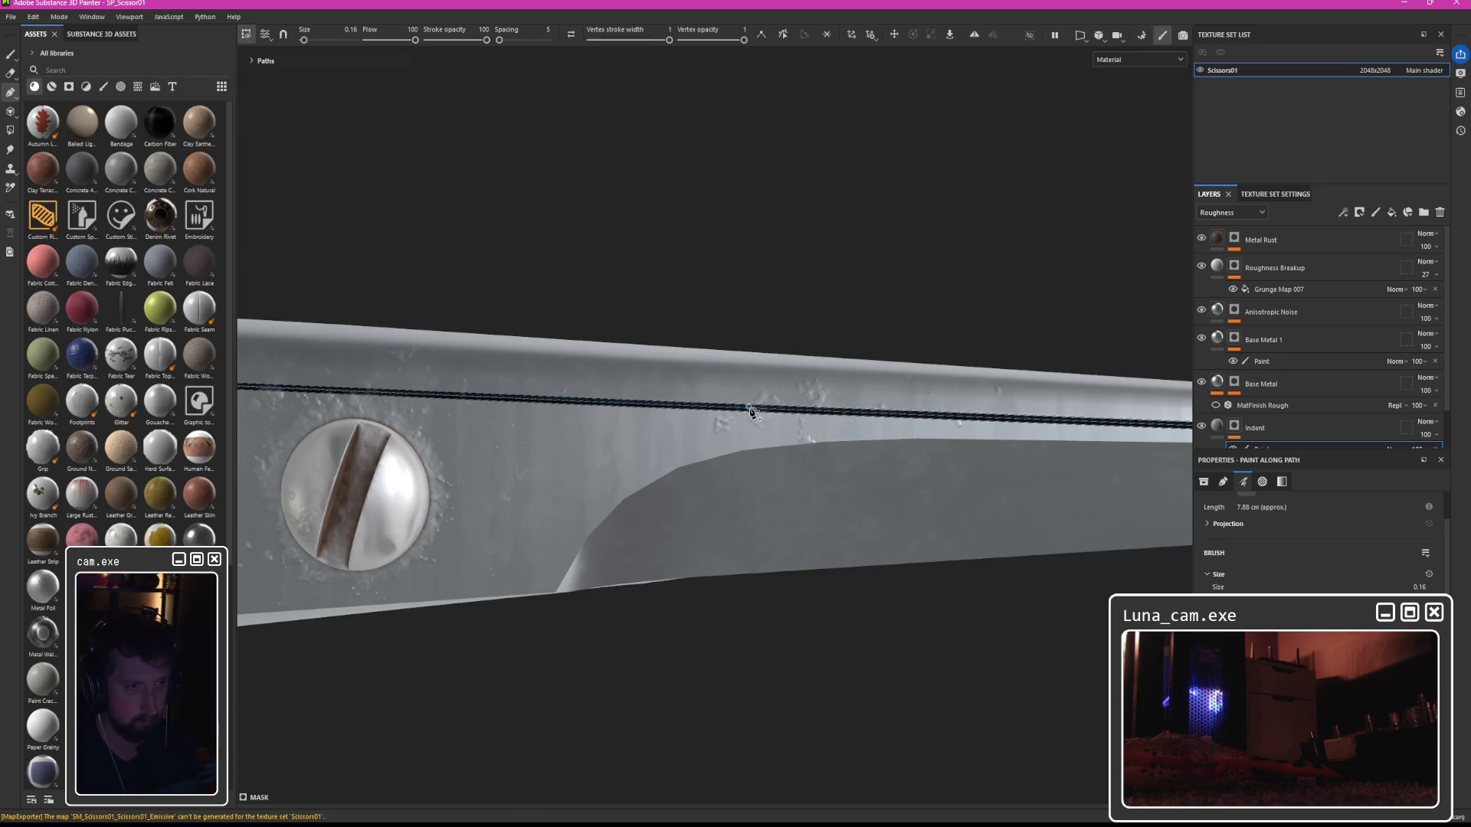
pyautogui.click(789, 410)
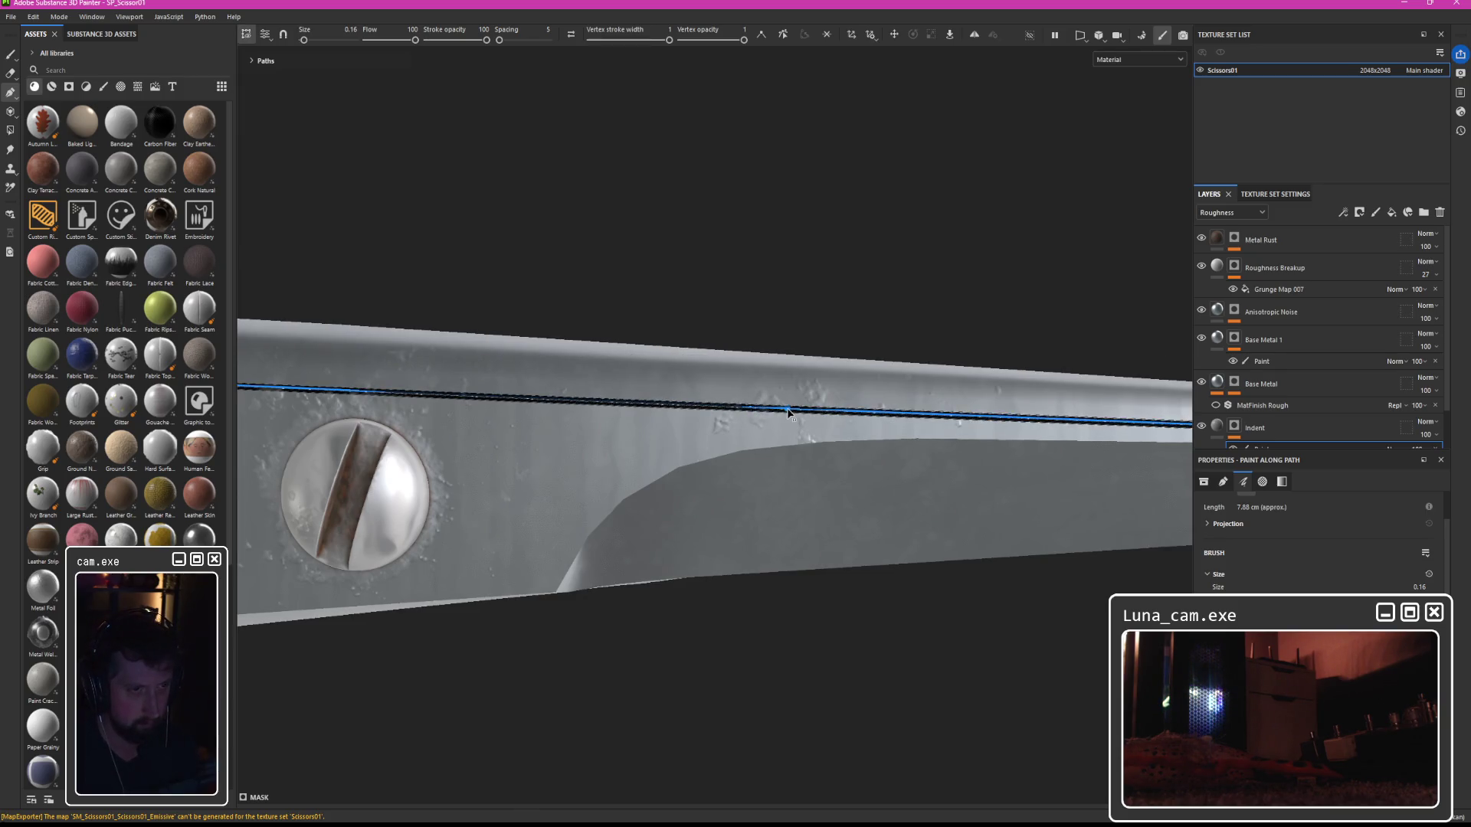
pyautogui.keyDown('alt'); pyautogui.moveTo(787, 410); pyautogui.dragTo(784, 427); pyautogui.keyUp('alt')
pyautogui.press('Escape')
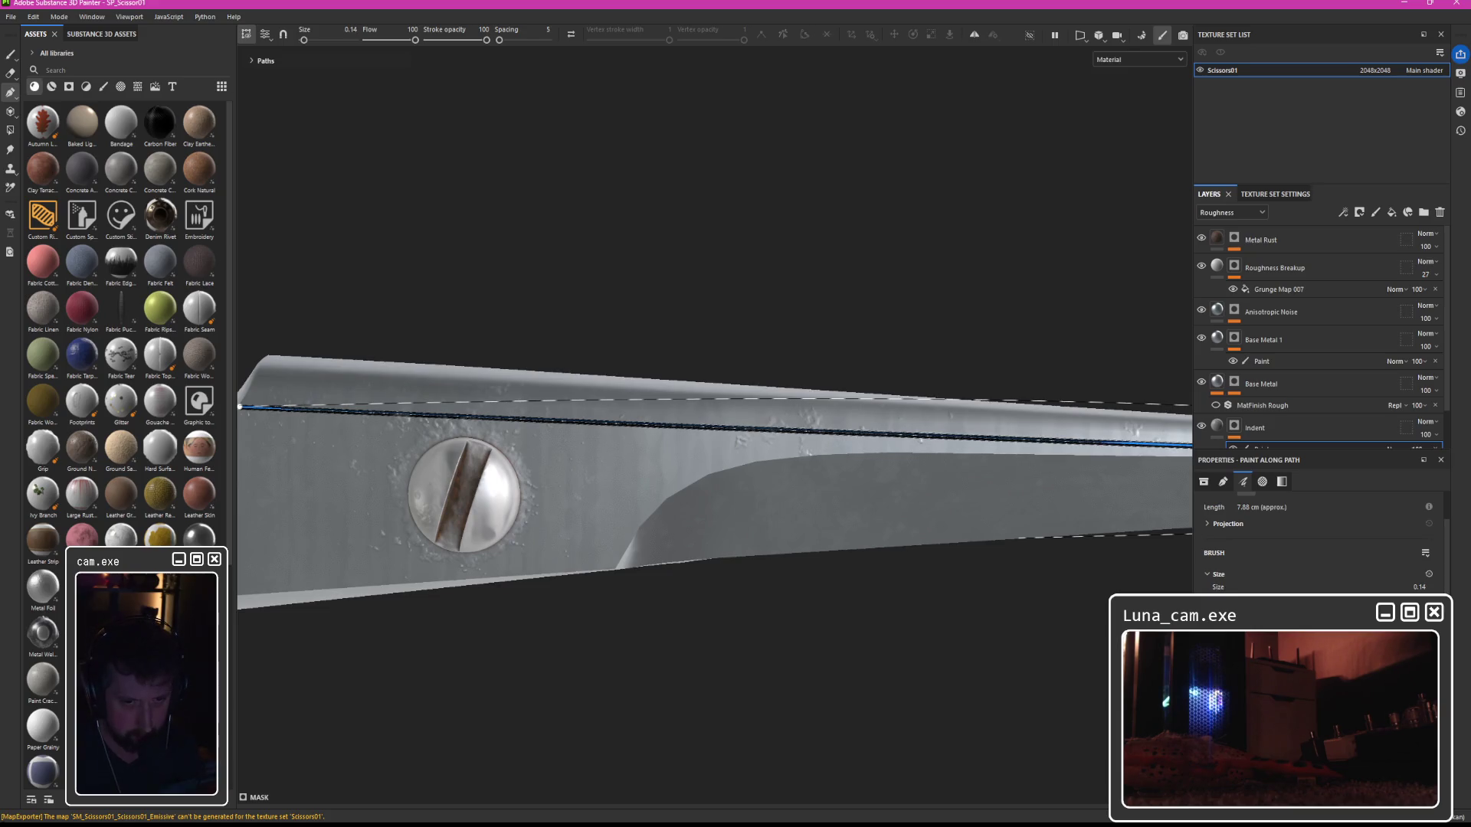
pyautogui.scroll(-3, 1318, 536)
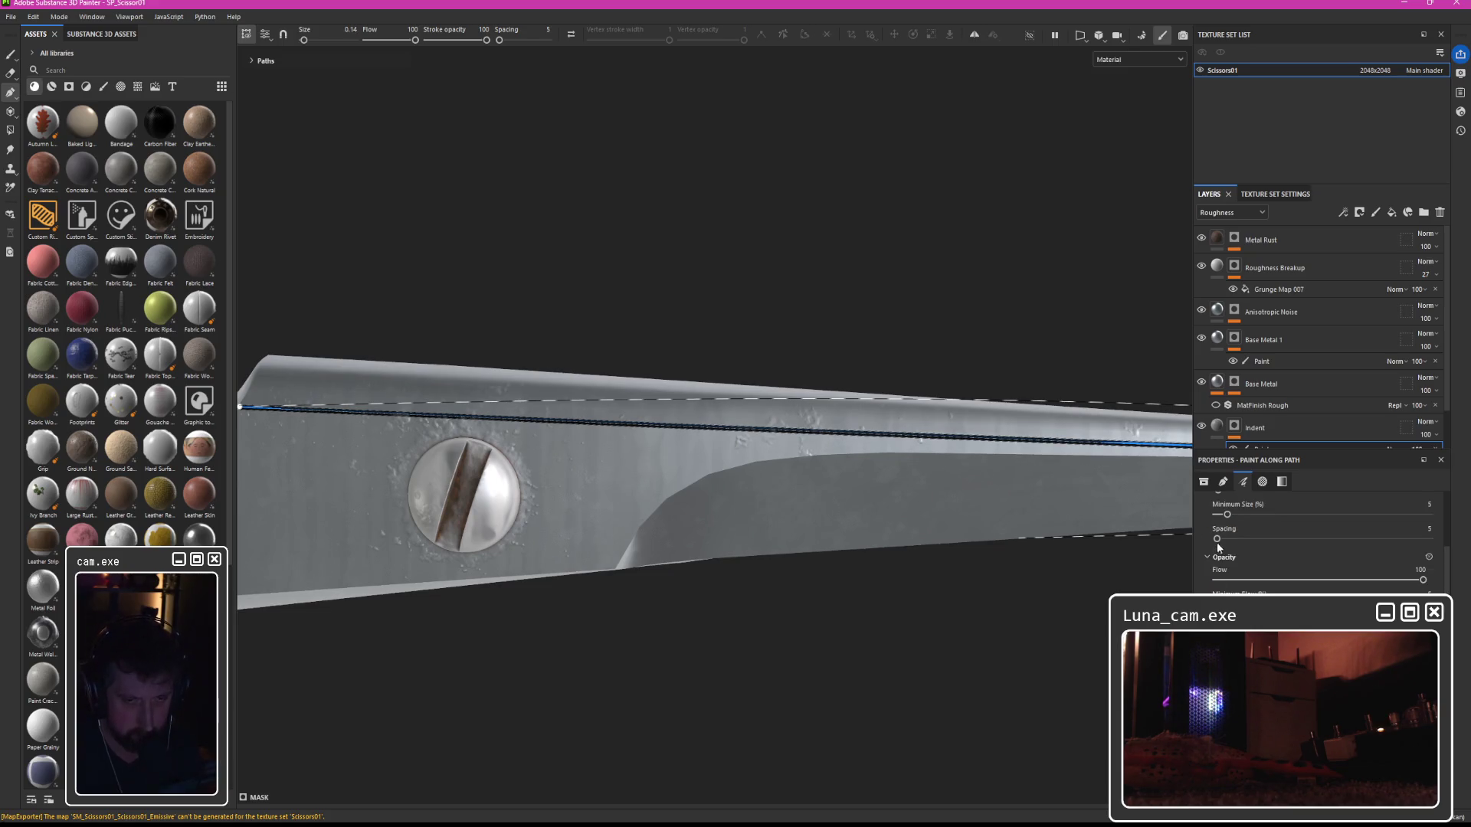
pyautogui.scroll(-5, 1212, 553)
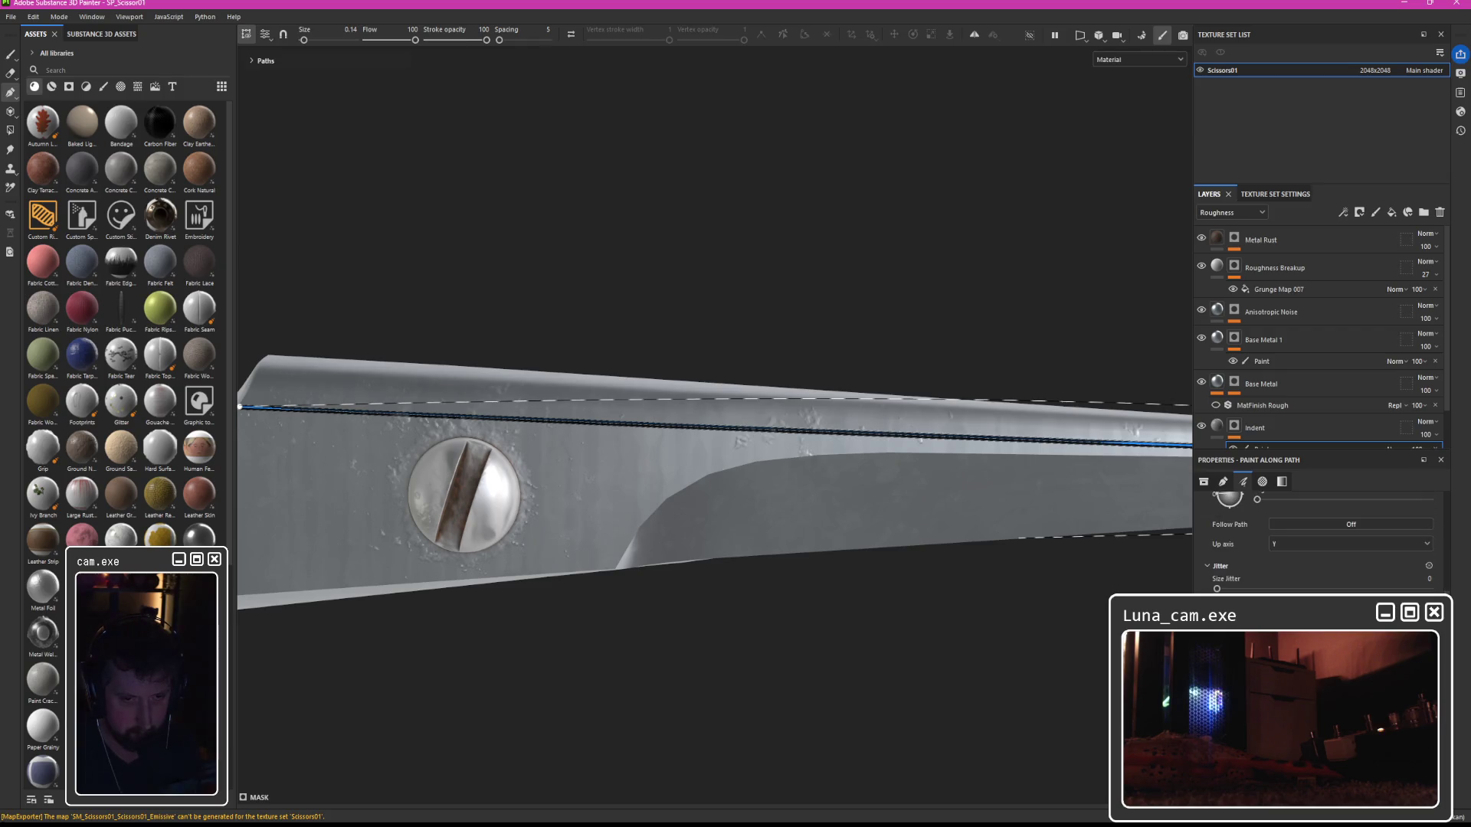
pyautogui.scroll(-3, 1318, 537)
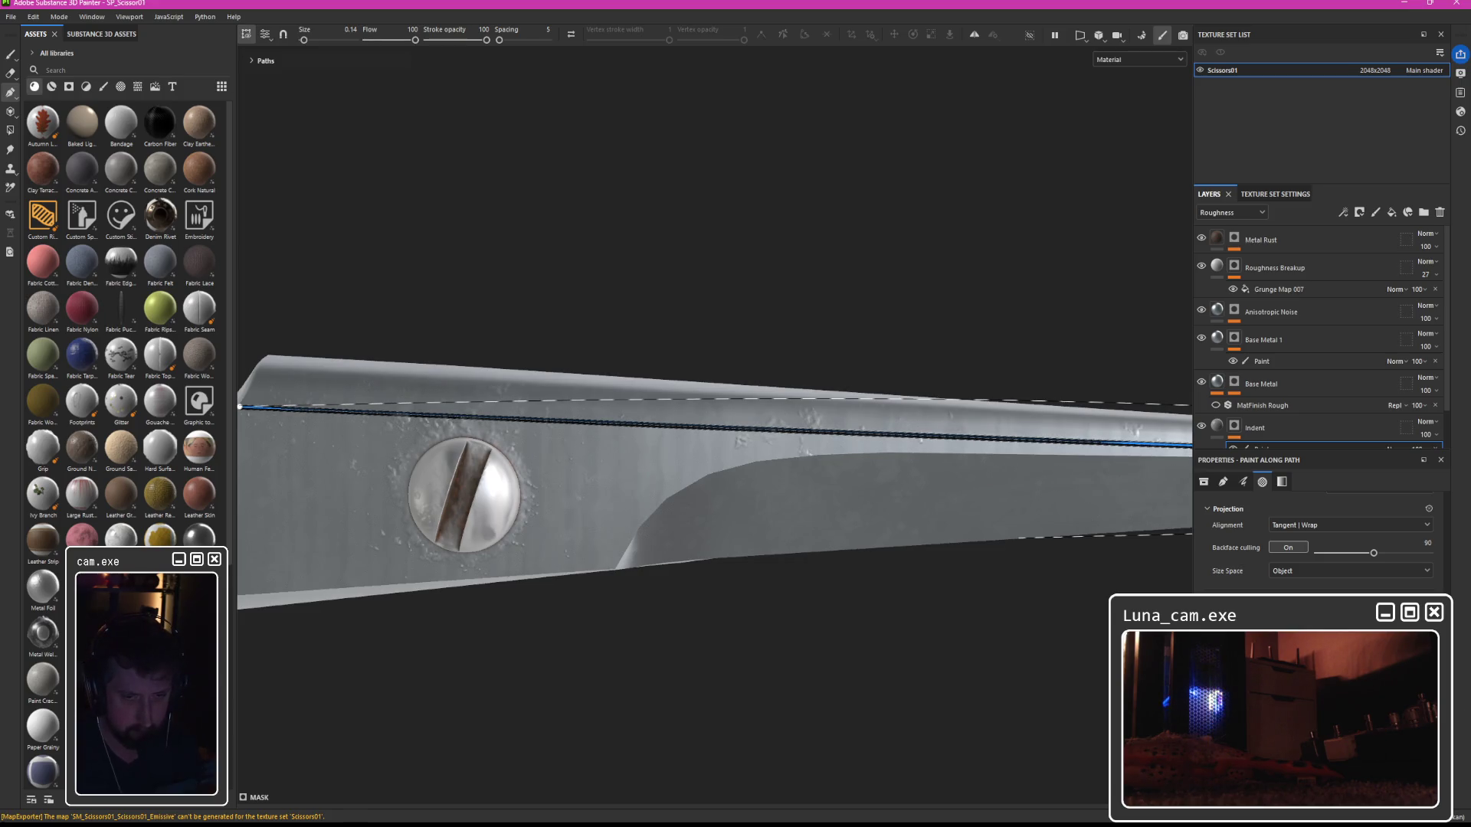
pyautogui.moveTo(800, 498); pyautogui.dragTo(863, 508)
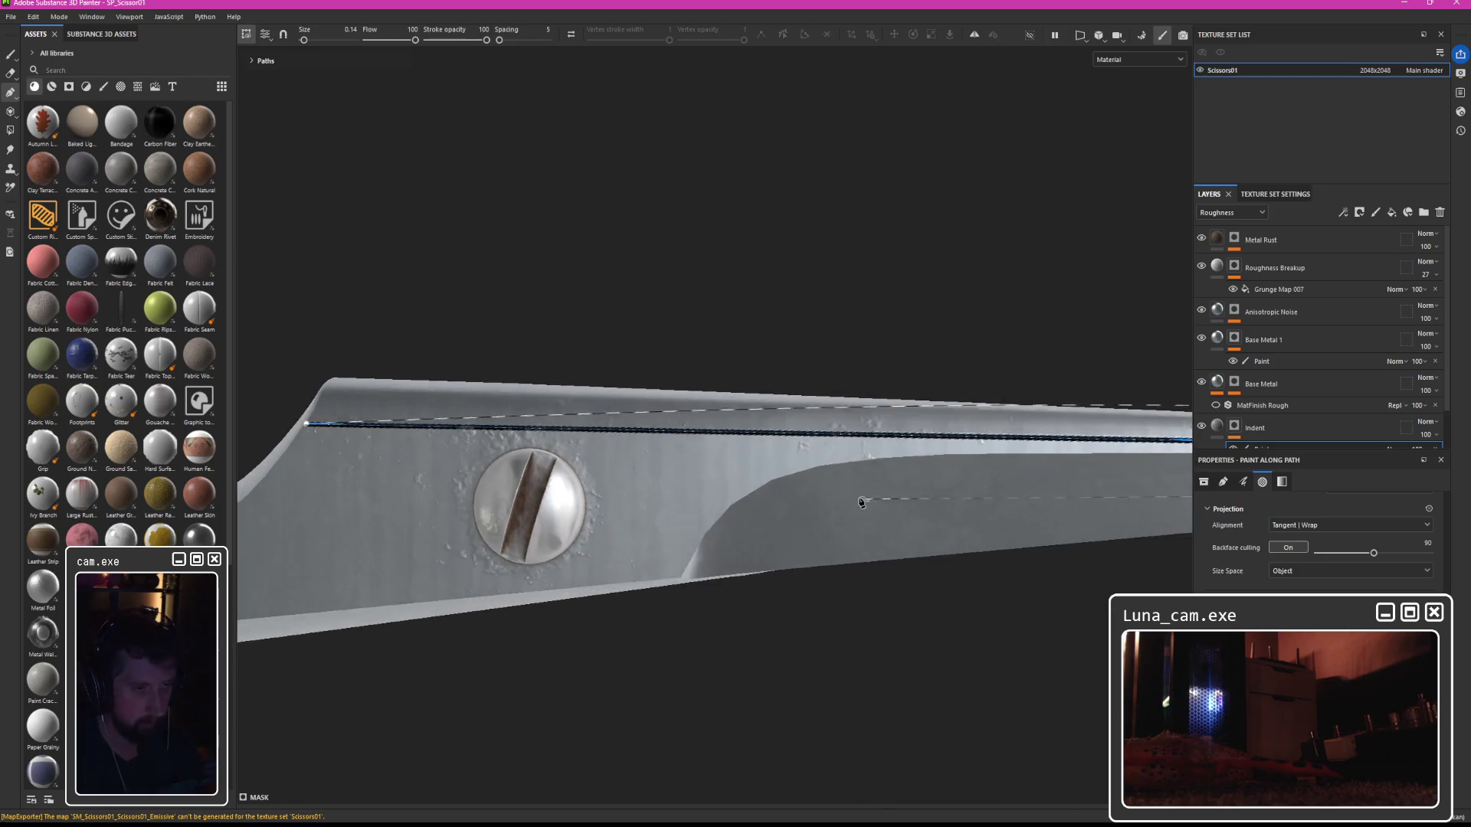
pyautogui.press('1')
pyautogui.moveTo(822, 378)
pyautogui.mouseDown()
pyautogui.moveTo(830, 311)
pyautogui.moveTo(851, 288)
pyautogui.mouseUp()
pyautogui.moveTo(799, 486)
pyautogui.mouseDown()
pyautogui.moveTo(985, 536)
pyautogui.moveTo(766, 490)
pyautogui.moveTo(1180, 537)
pyautogui.mouseUp()
pyautogui.scroll(5, 762, 492)
pyautogui.scroll(-1, 1303, 344)
pyautogui.click(1216, 380)
pyautogui.click(1217, 381)
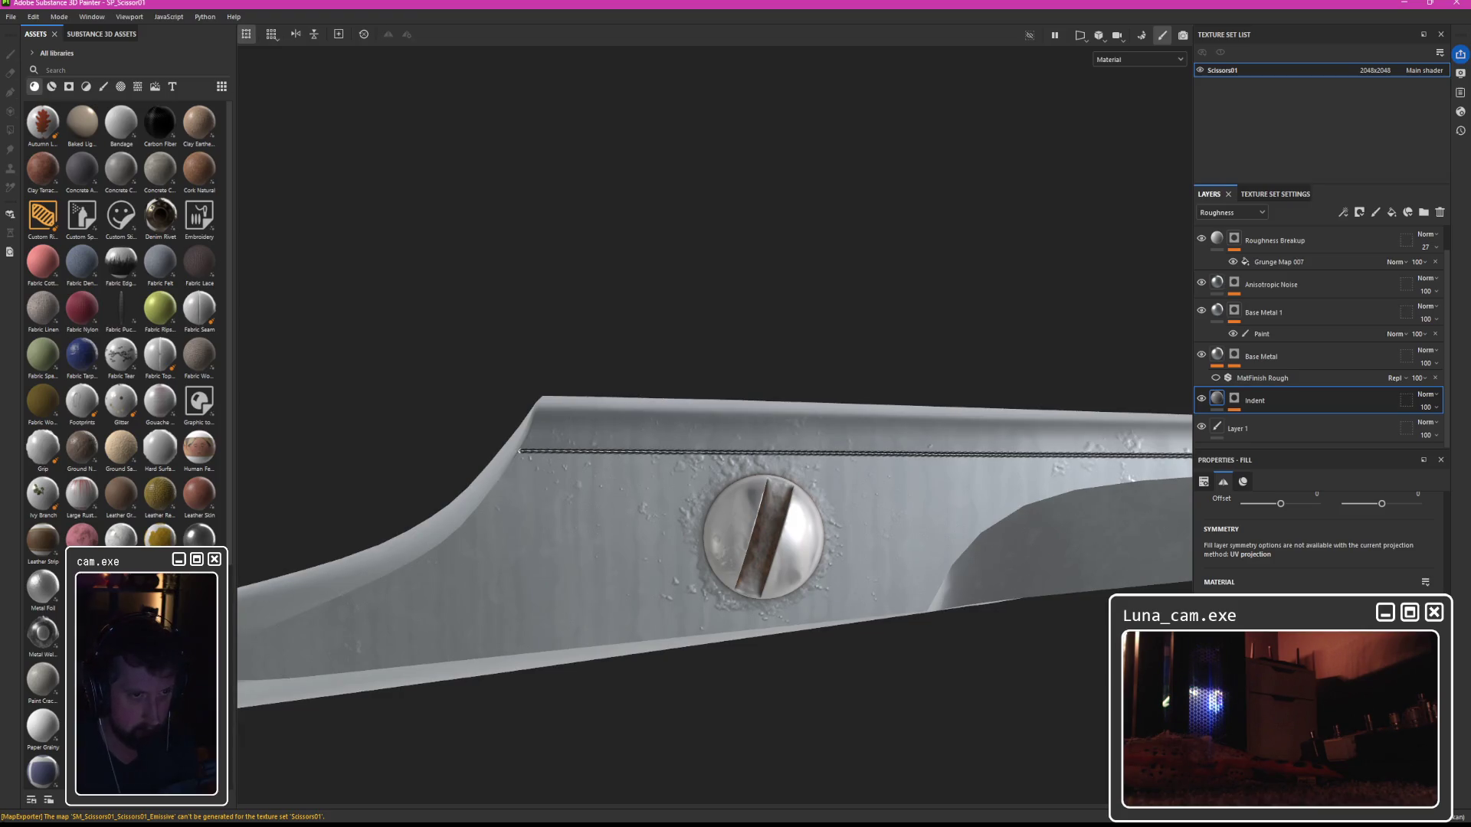
# Raise the texture set resolution to 4096x4096.
pyautogui.moveTo(843, 496)
pyautogui.mouseDown()
pyautogui.moveTo(1072, 383)
pyautogui.moveTo(1225, 230)
pyautogui.mouseUp()
pyautogui.click(1367, 69)
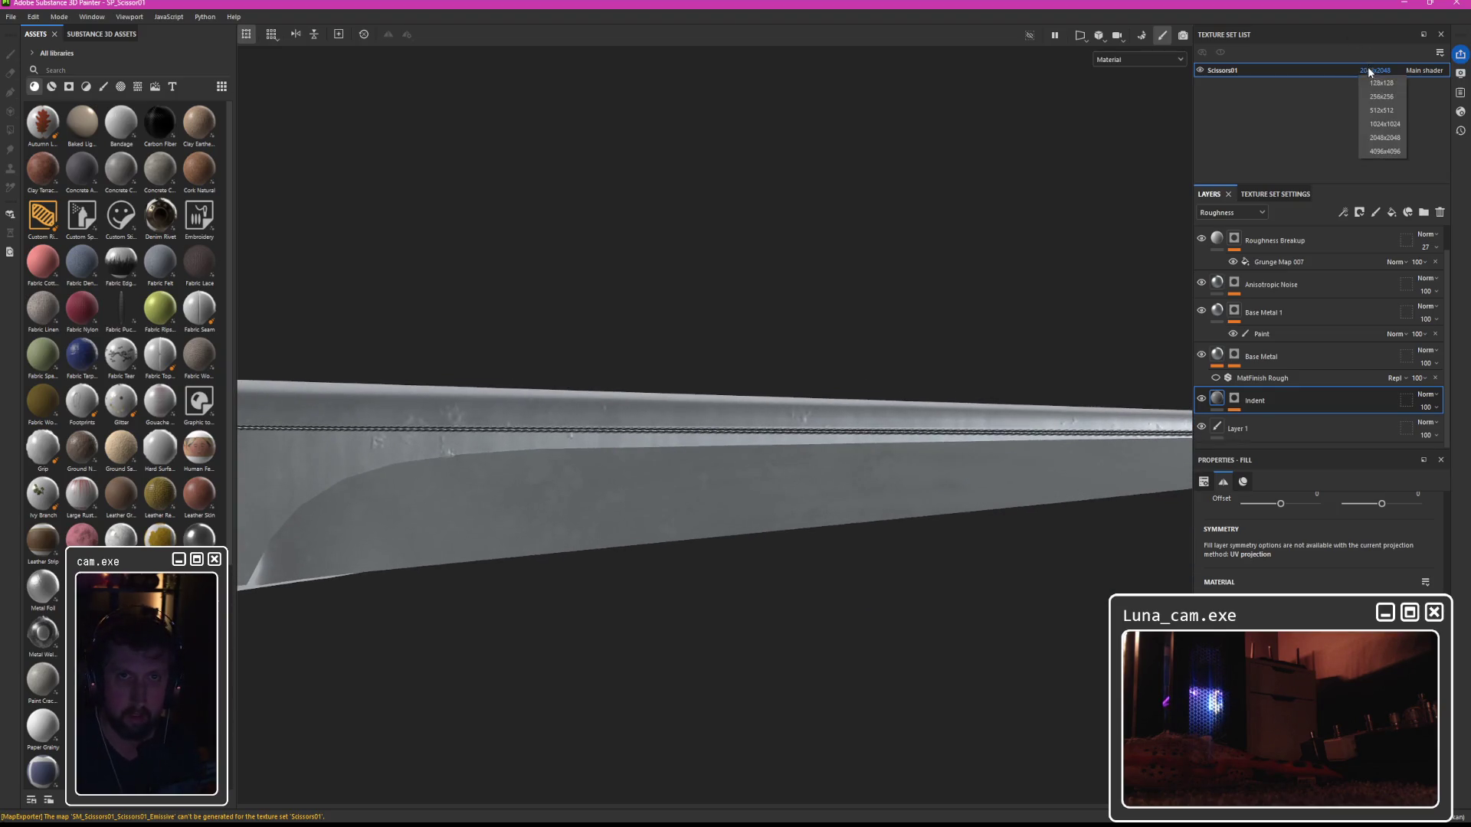
pyautogui.click(1385, 151)
# Add a paint effect to the Indent layer's mask.
pyautogui.moveTo(958, 360); pyautogui.dragTo(1100, 361)
pyautogui.scroll(3, 768, 394)
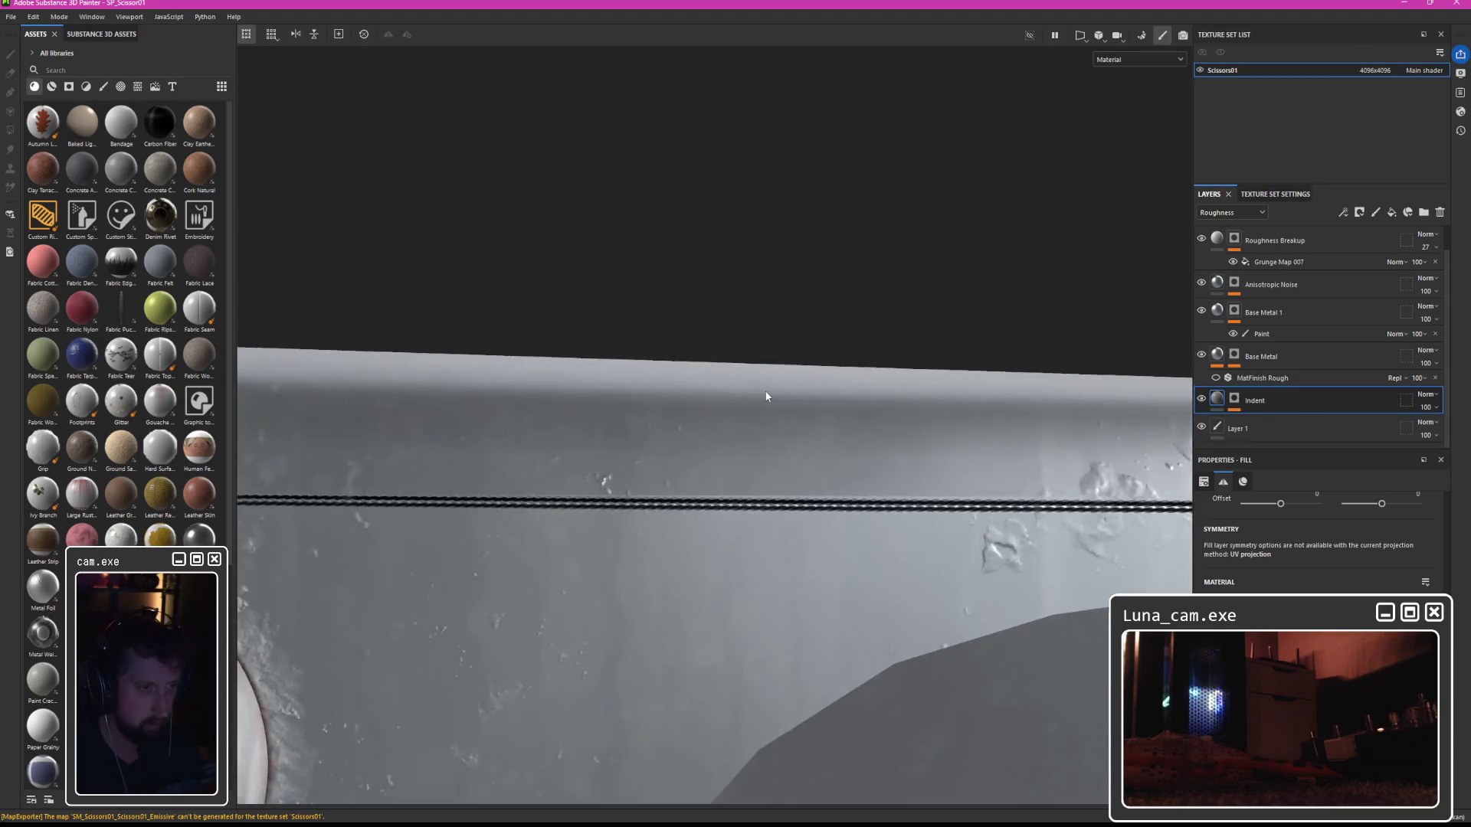
pyautogui.scroll(-3, 768, 394)
pyautogui.moveTo(768, 394); pyautogui.dragTo(749, 437)
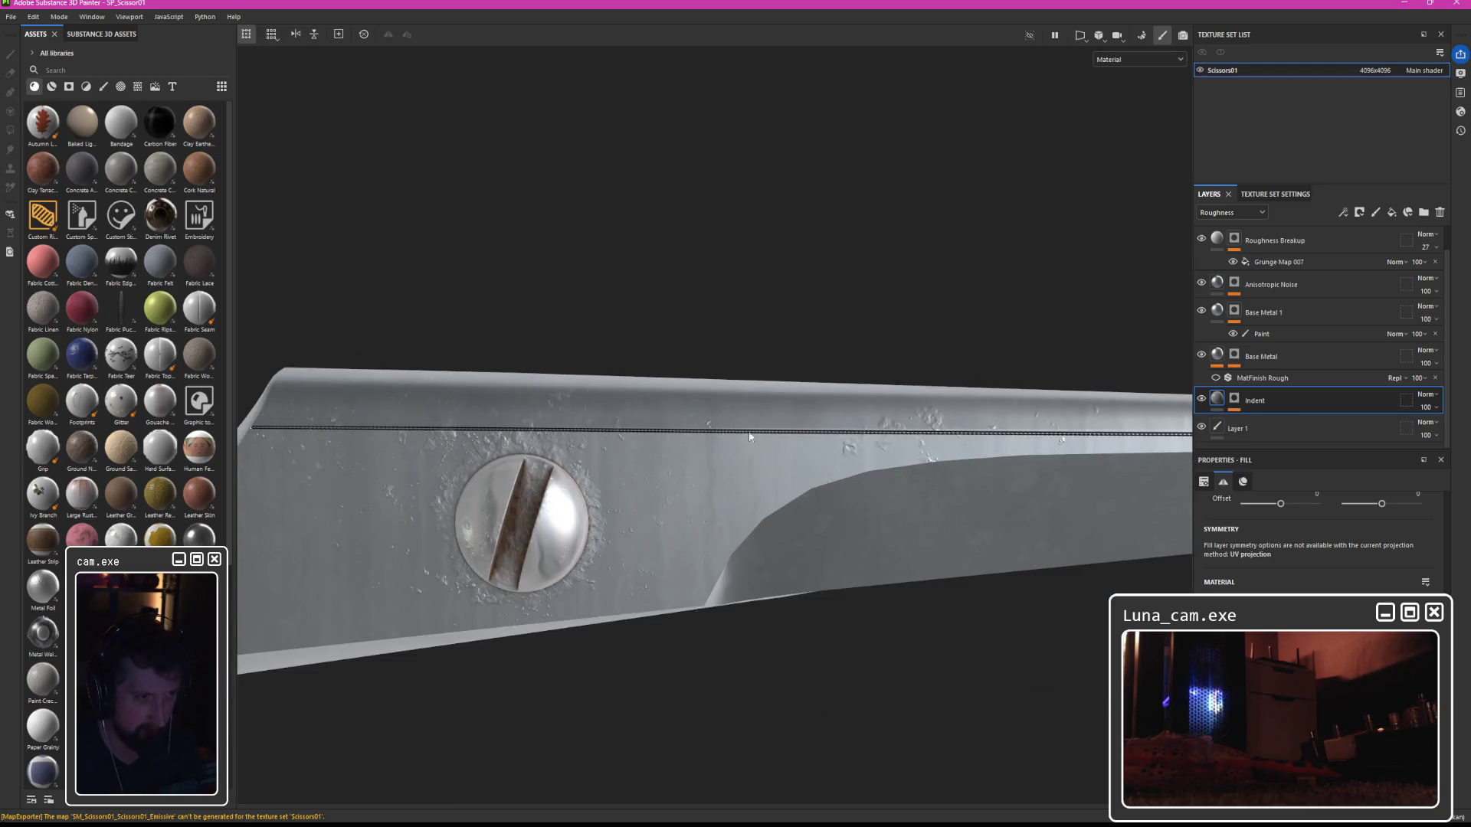
pyautogui.scroll(4, 767, 442)
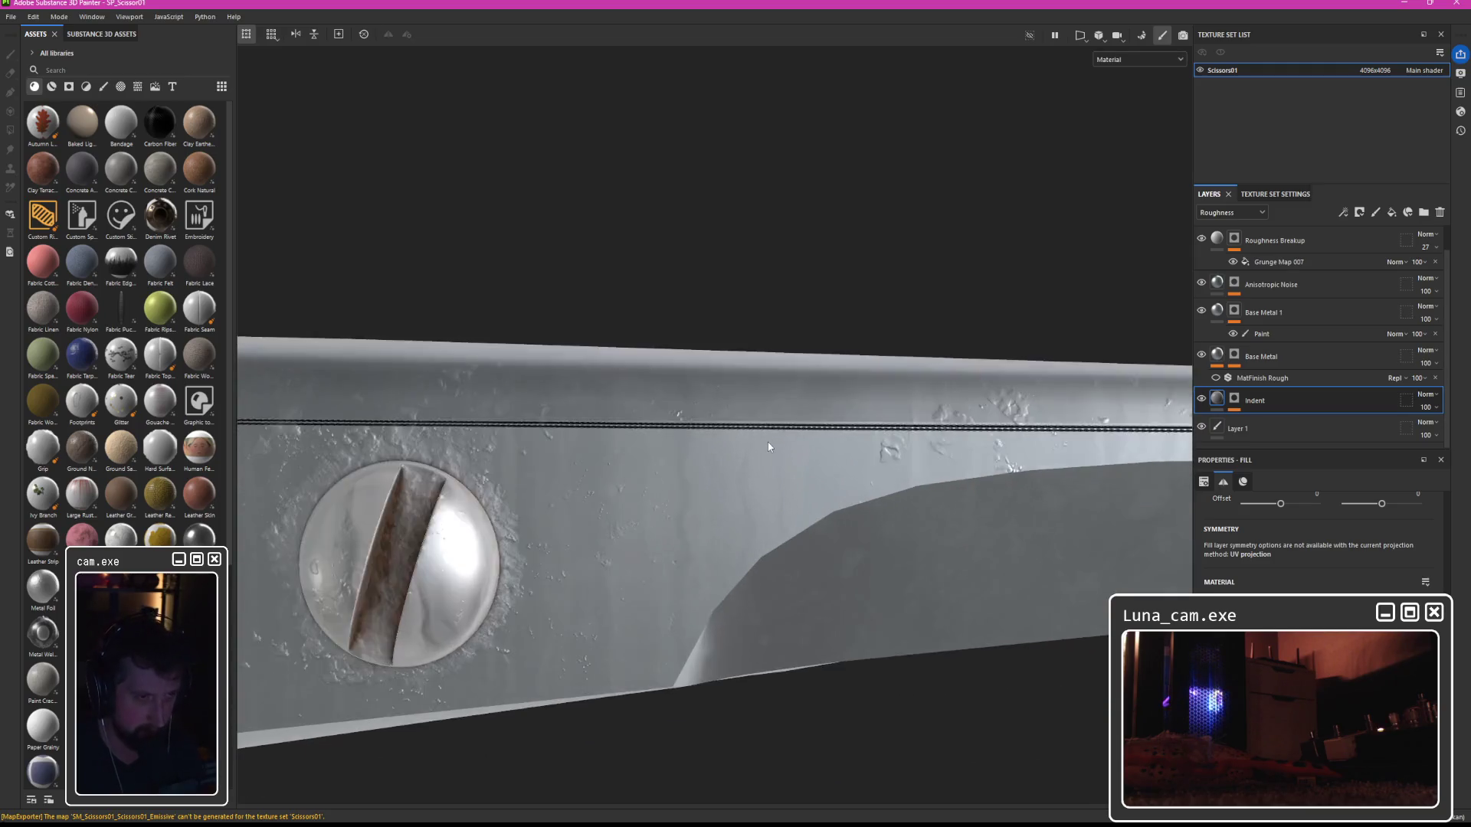
pyautogui.scroll(-3, 767, 443)
pyautogui.click(1235, 399)
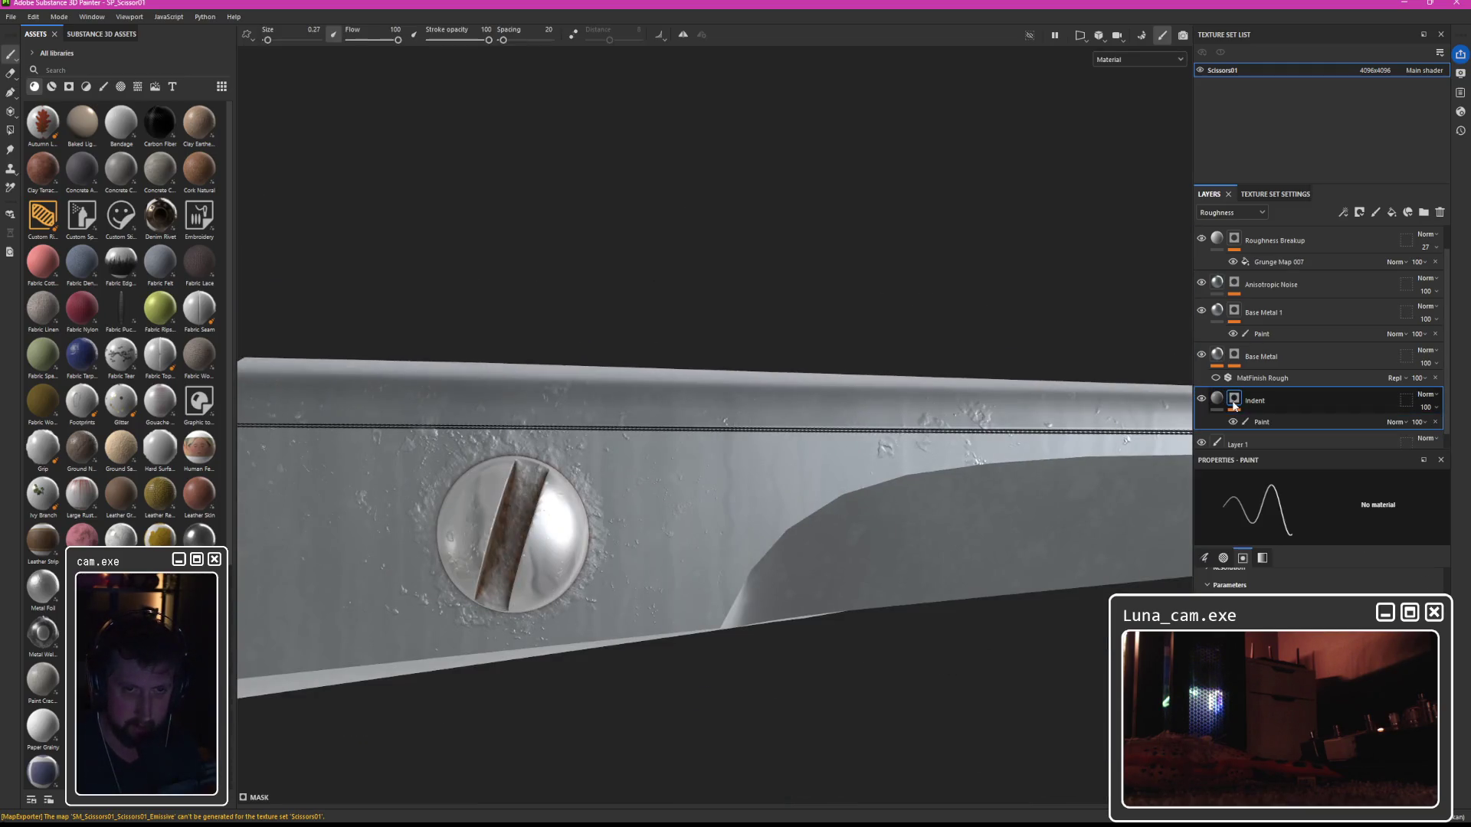
pyautogui.rightClick(1240, 402)
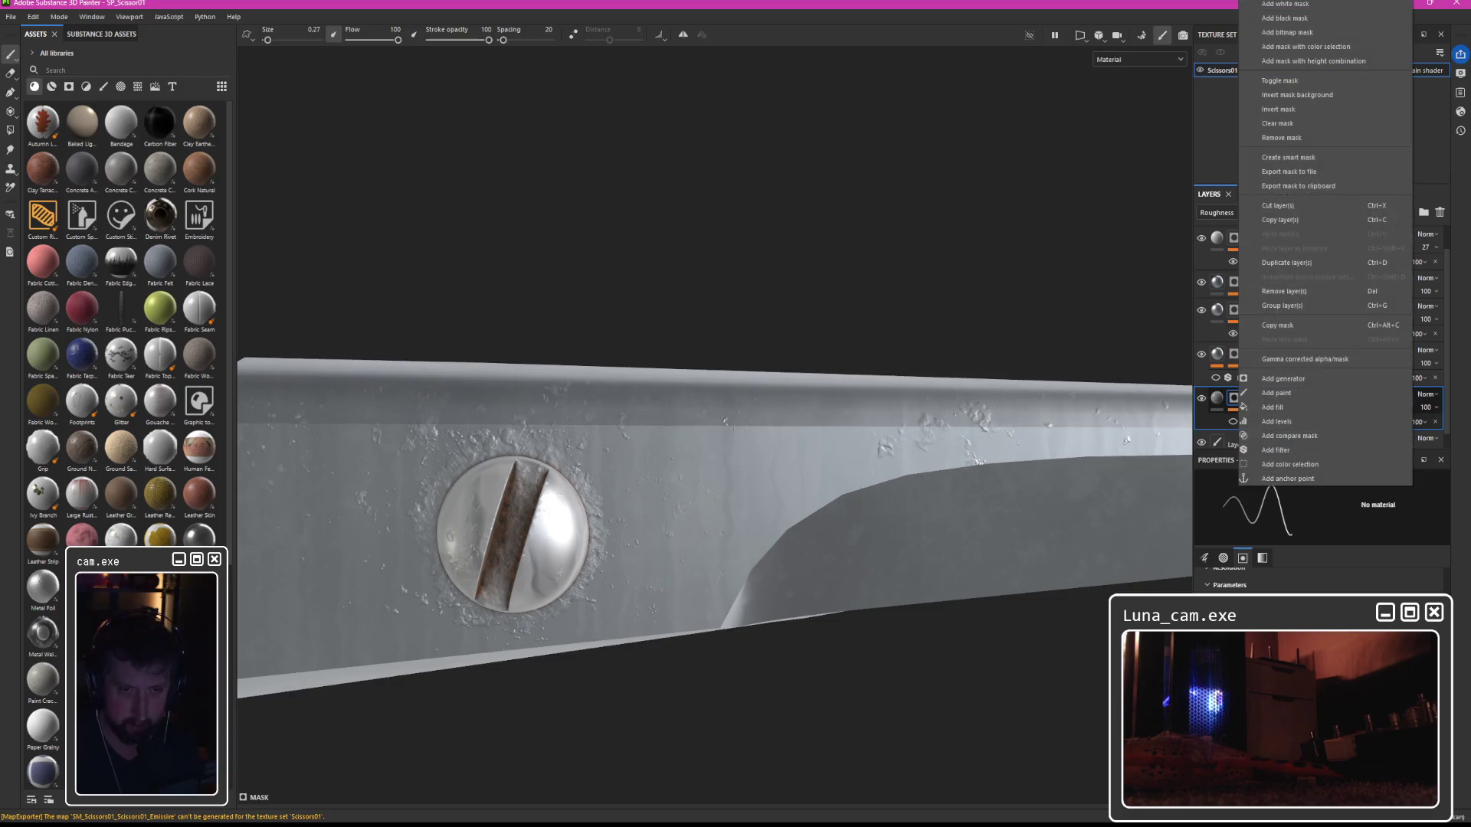
pyautogui.click(1287, 393)
# Shift-click to paint a straight indent line along the blade's upper edge to the tip.
pyautogui.moveTo(659, 417)
pyautogui.mouseDown()
pyautogui.moveTo(706, 399)
pyautogui.moveTo(633, 412)
pyautogui.moveTo(588, 309)
pyautogui.moveTo(724, 628)
pyautogui.moveTo(629, 360)
pyautogui.mouseUp()
pyautogui.press('Tab')
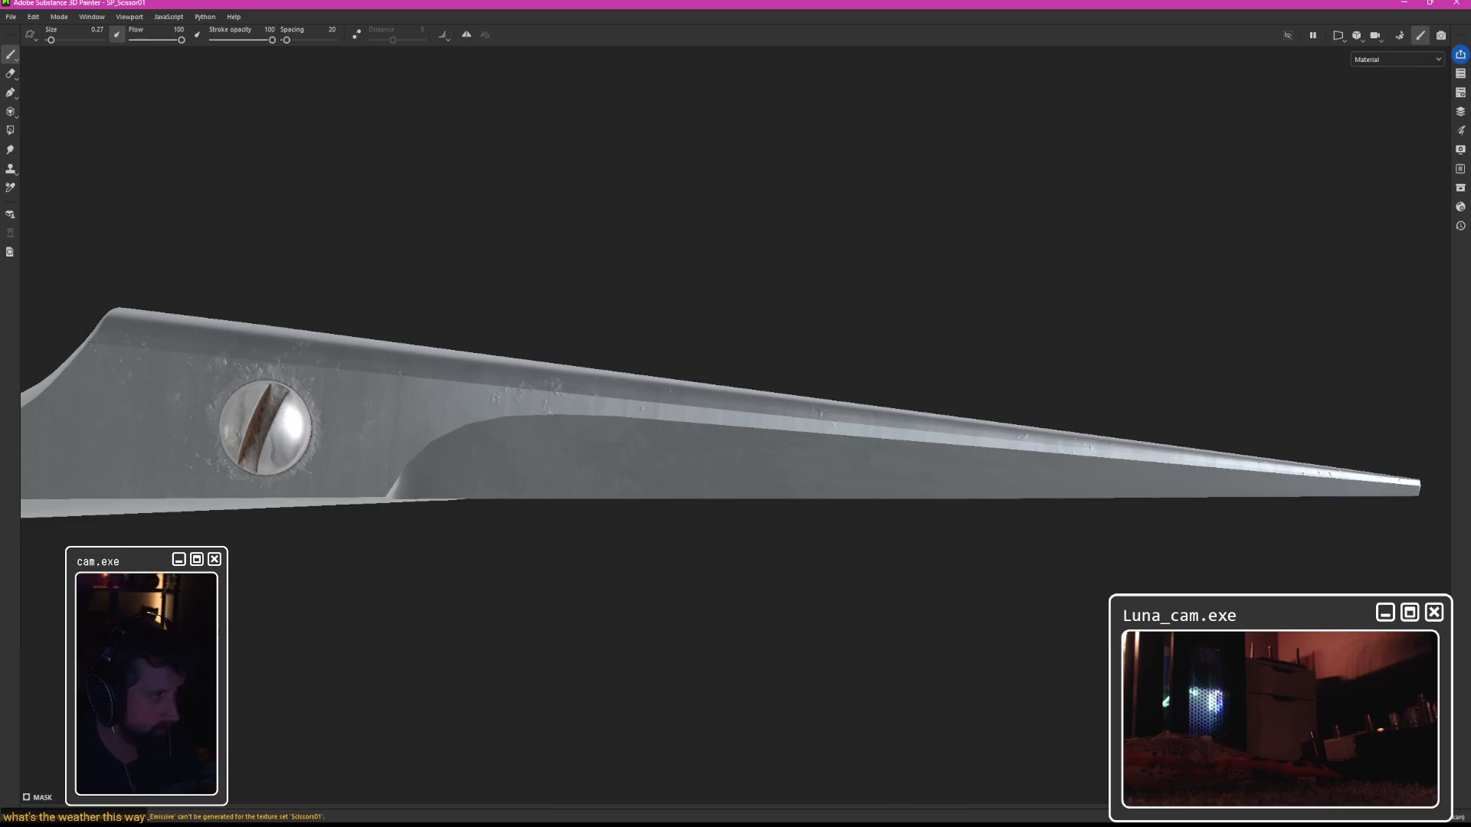
pyautogui.press('shift')
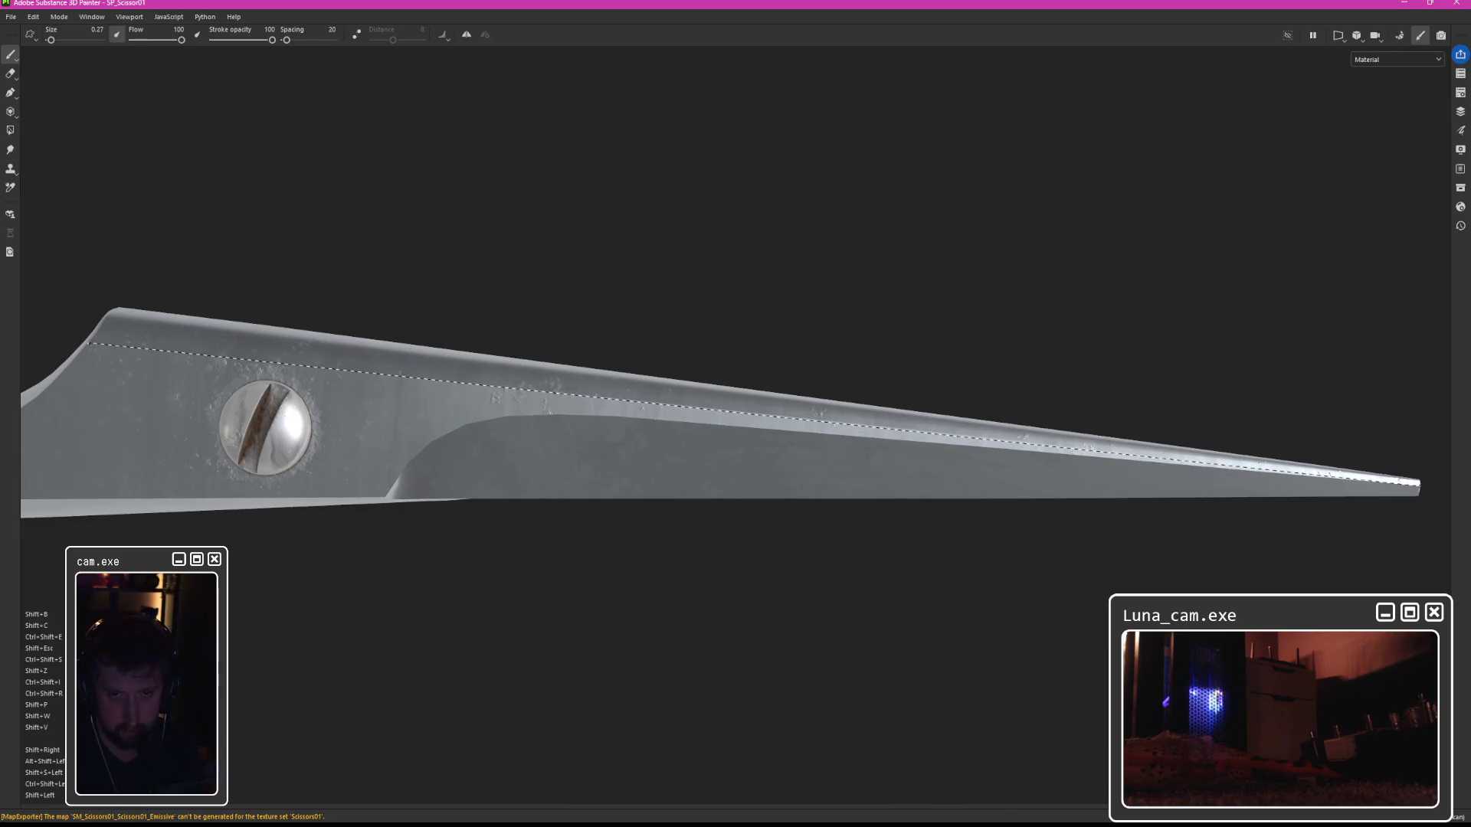
pyautogui.keyDown('shift'); pyautogui.click(1419, 483); pyautogui.keyUp('shift')
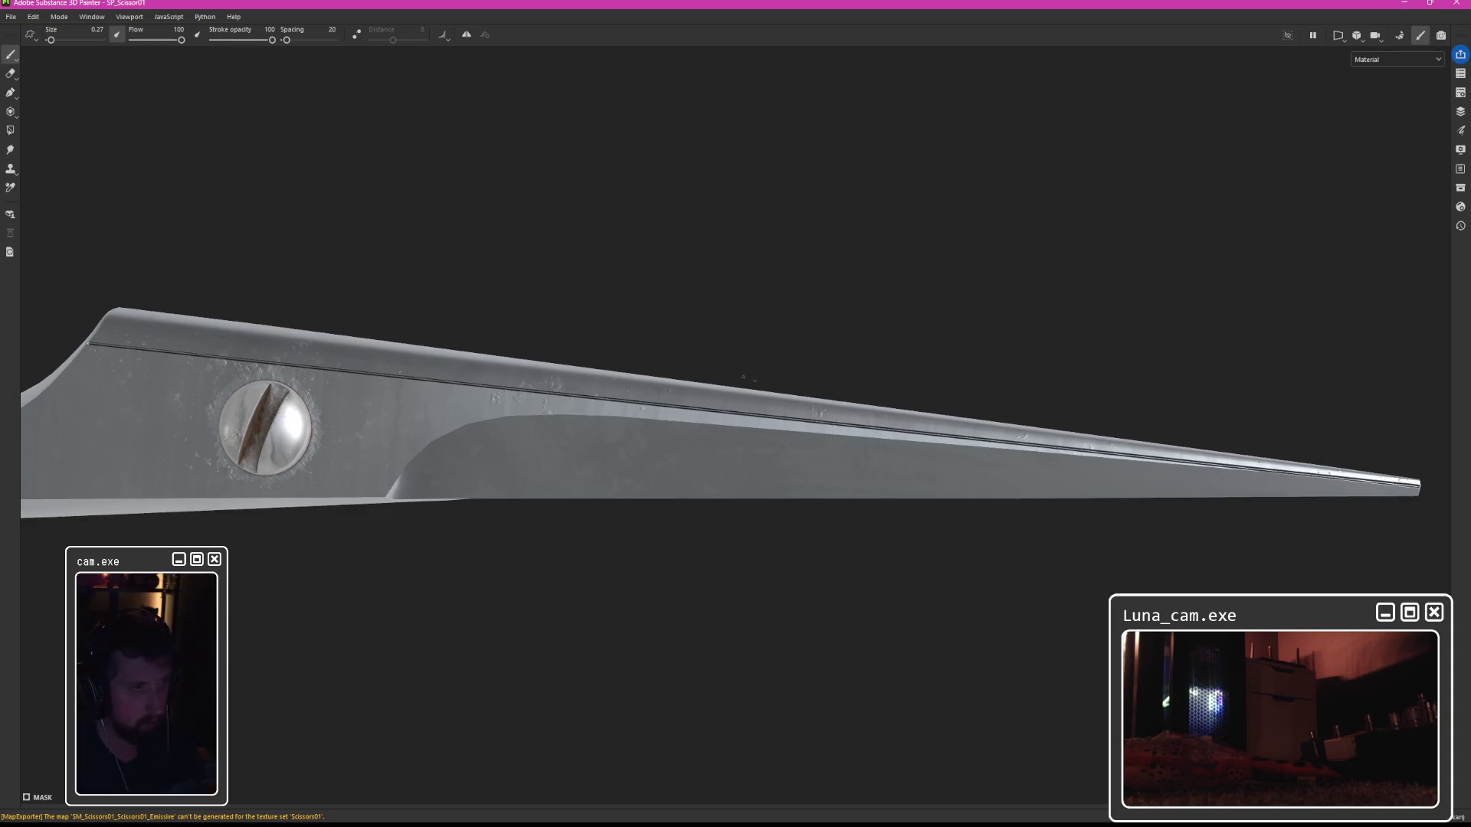
pyautogui.scroll(5, 866, 472)
pyautogui.scroll(-5, 866, 473)
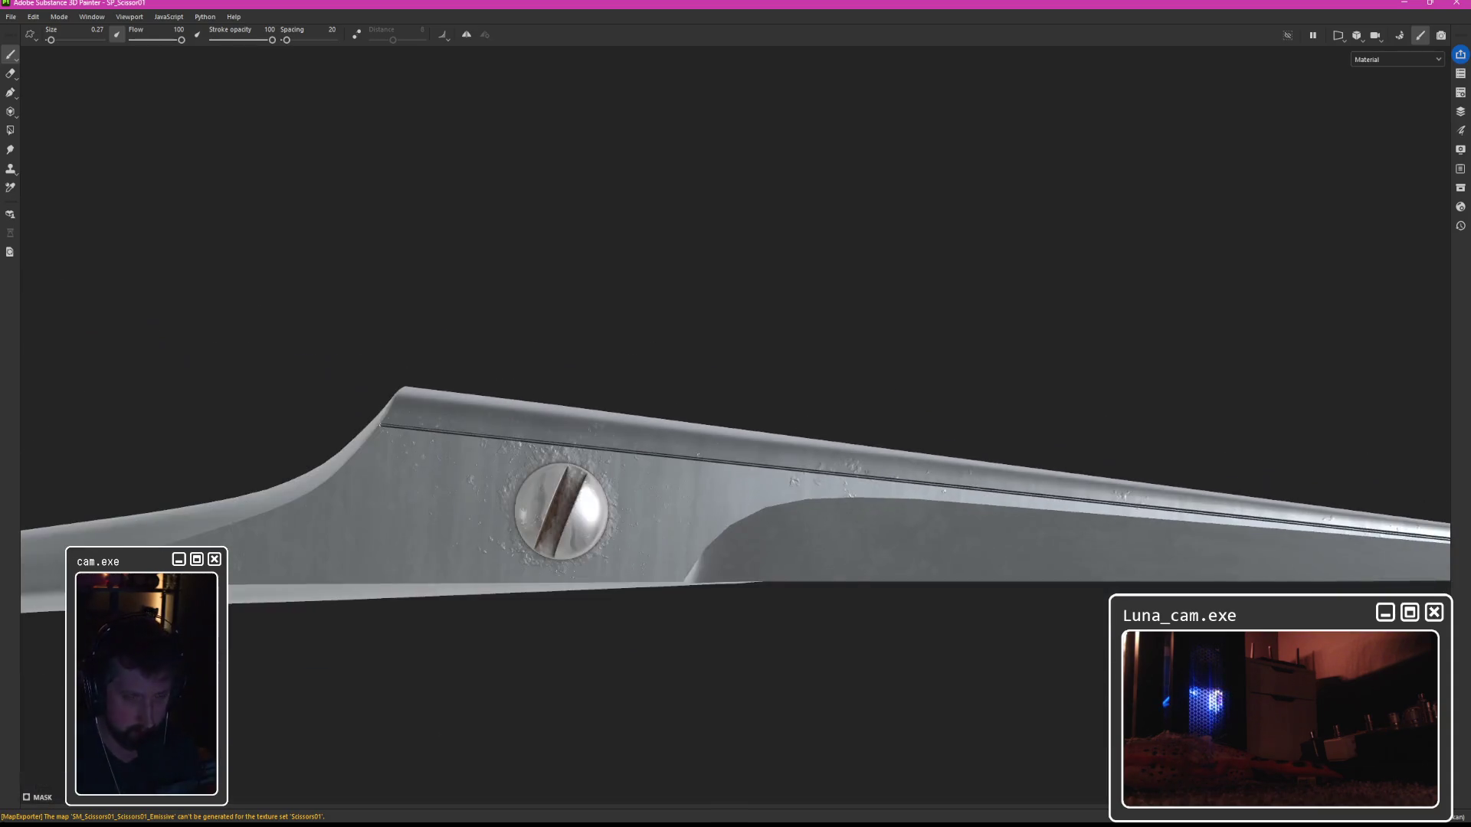
pyautogui.press('Tab')
pyautogui.scroll(5, 878, 430)
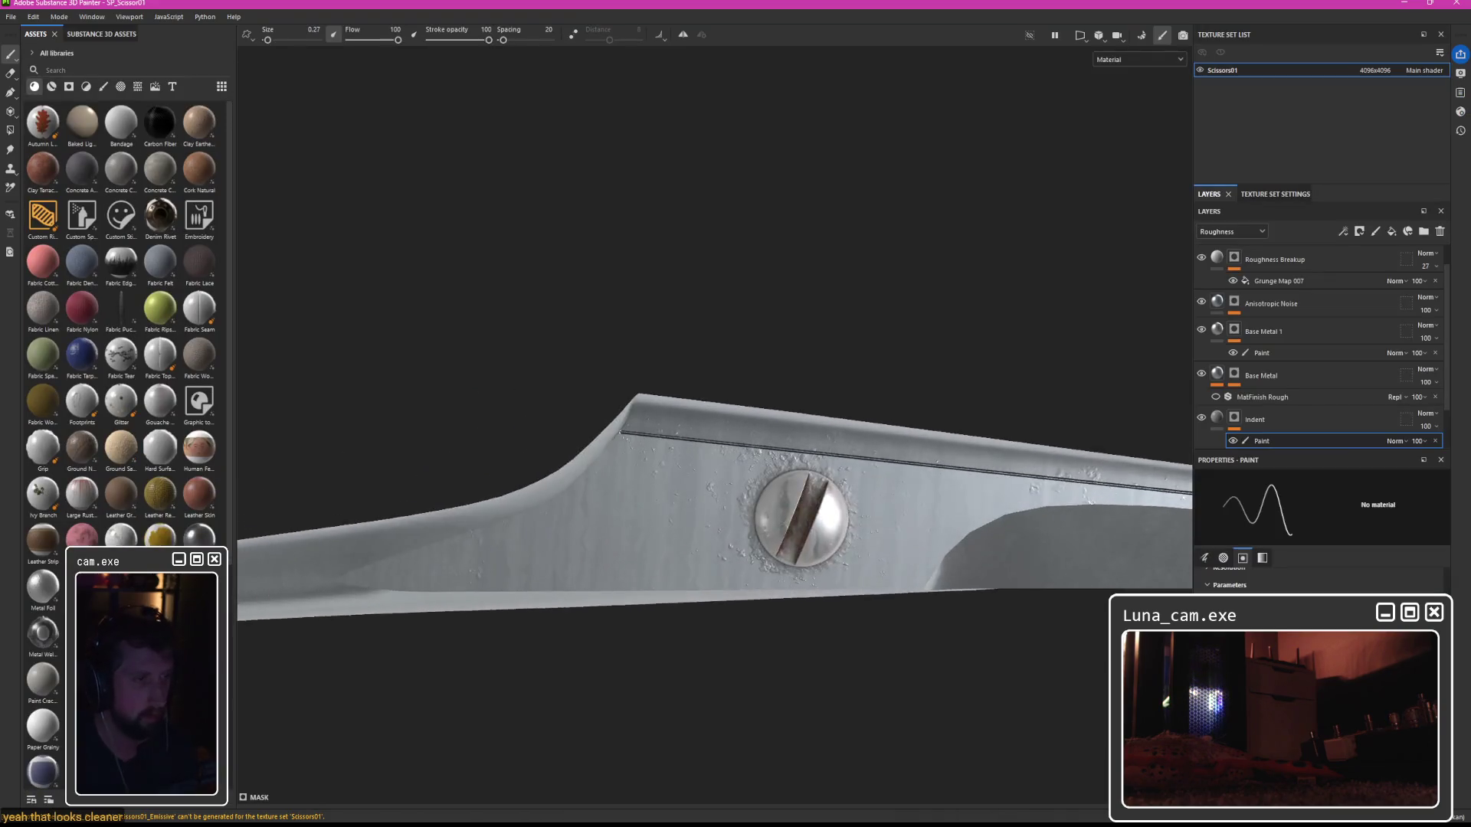
pyautogui.scroll(2, 837, 450)
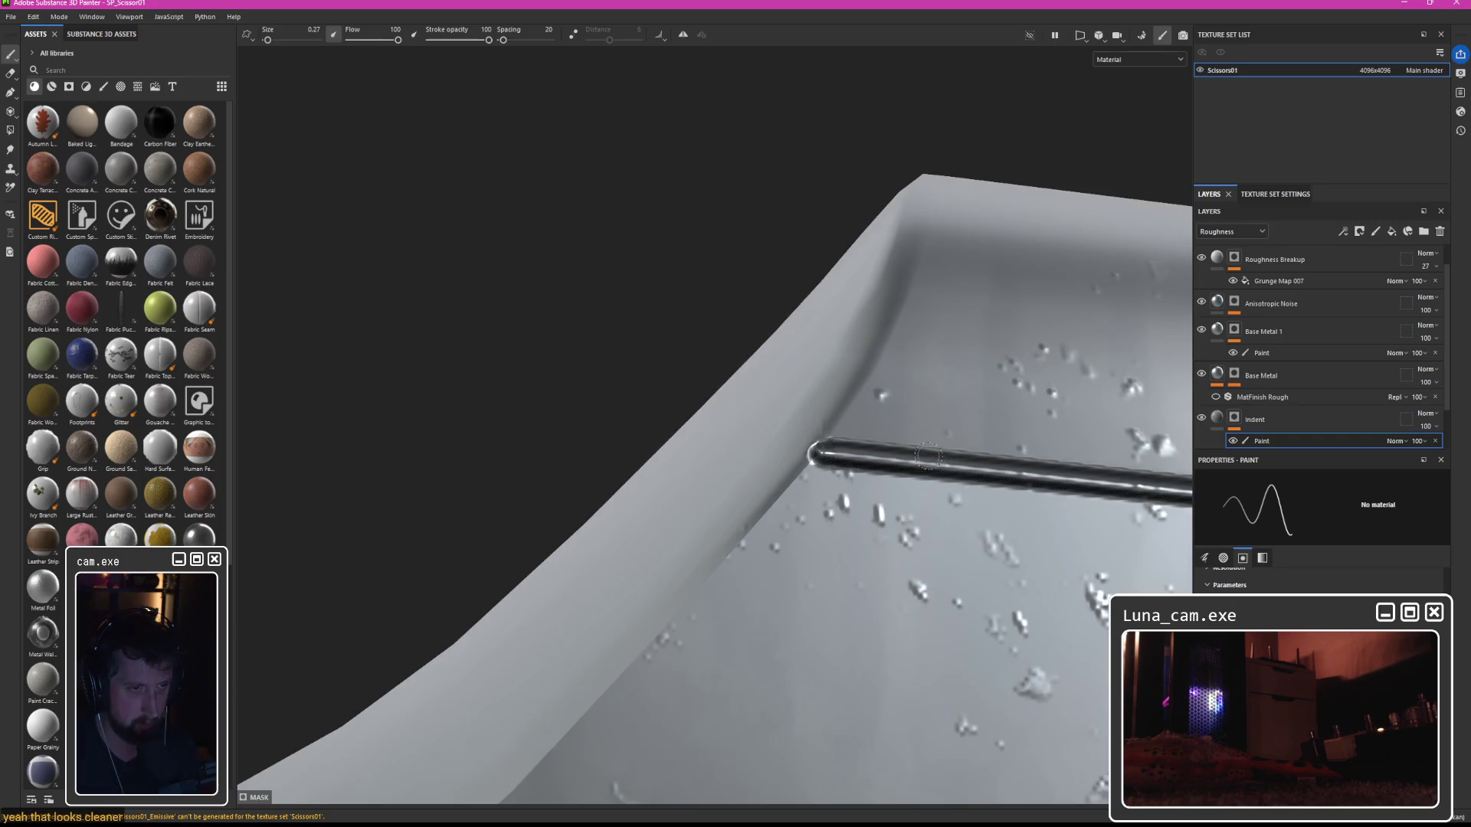
pyautogui.moveTo(829, 443)
pyautogui.mouseDown()
pyautogui.moveTo(920, 482)
pyautogui.moveTo(886, 508)
pyautogui.mouseUp()
pyautogui.press('e')
pyautogui.scroll(3, 937, 493)
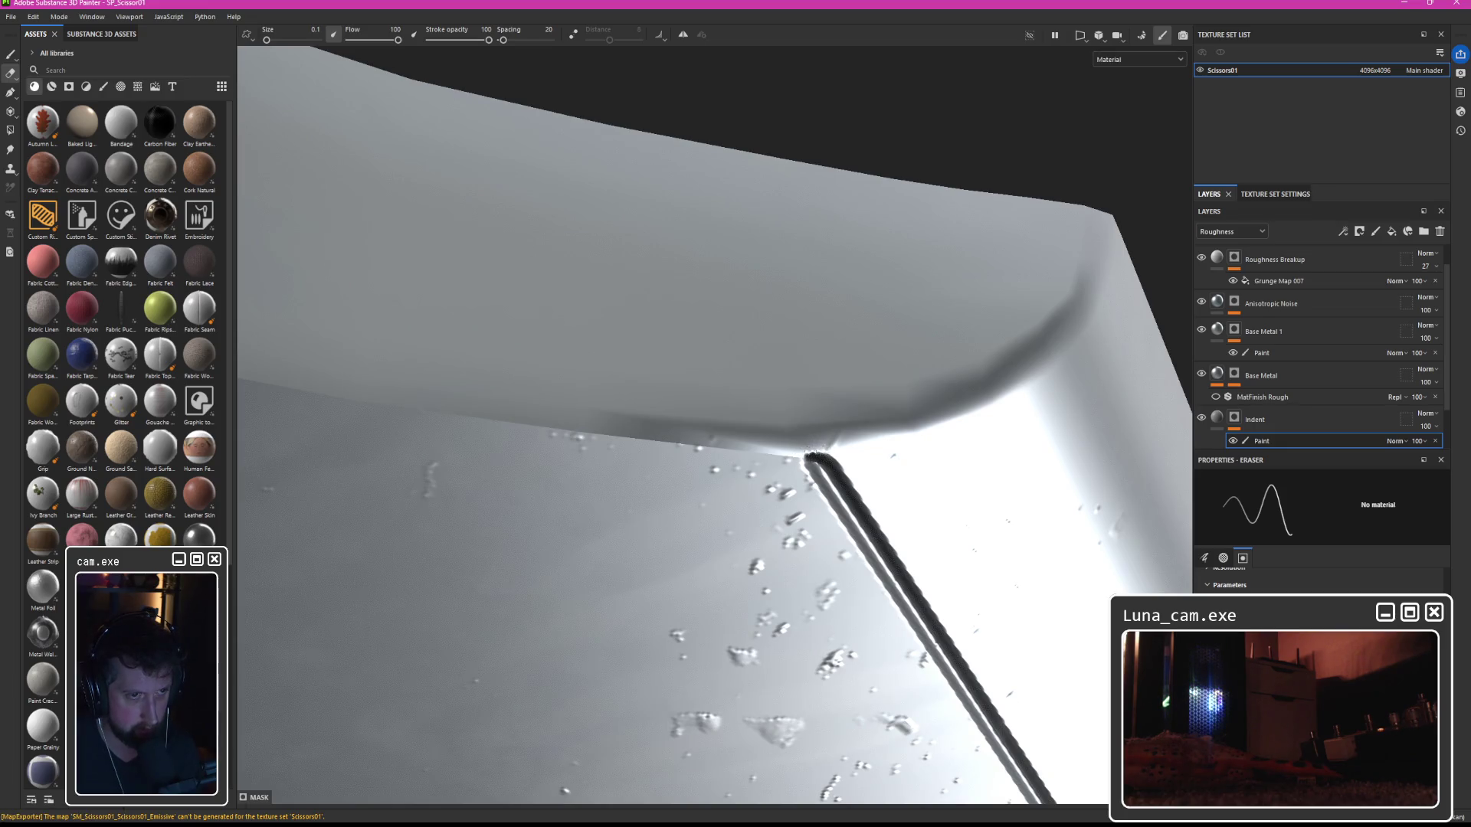
pyautogui.scroll(-3, 814, 453)
pyautogui.moveTo(821, 371)
pyautogui.mouseDown()
pyautogui.moveTo(934, 481)
pyautogui.moveTo(996, 505)
pyautogui.moveTo(1060, 486)
pyautogui.moveTo(965, 458)
pyautogui.moveTo(831, 558)
pyautogui.moveTo(690, 587)
pyautogui.moveTo(605, 581)
pyautogui.moveTo(863, 513)
pyautogui.moveTo(889, 336)
pyautogui.moveTo(824, 307)
pyautogui.mouseUp()
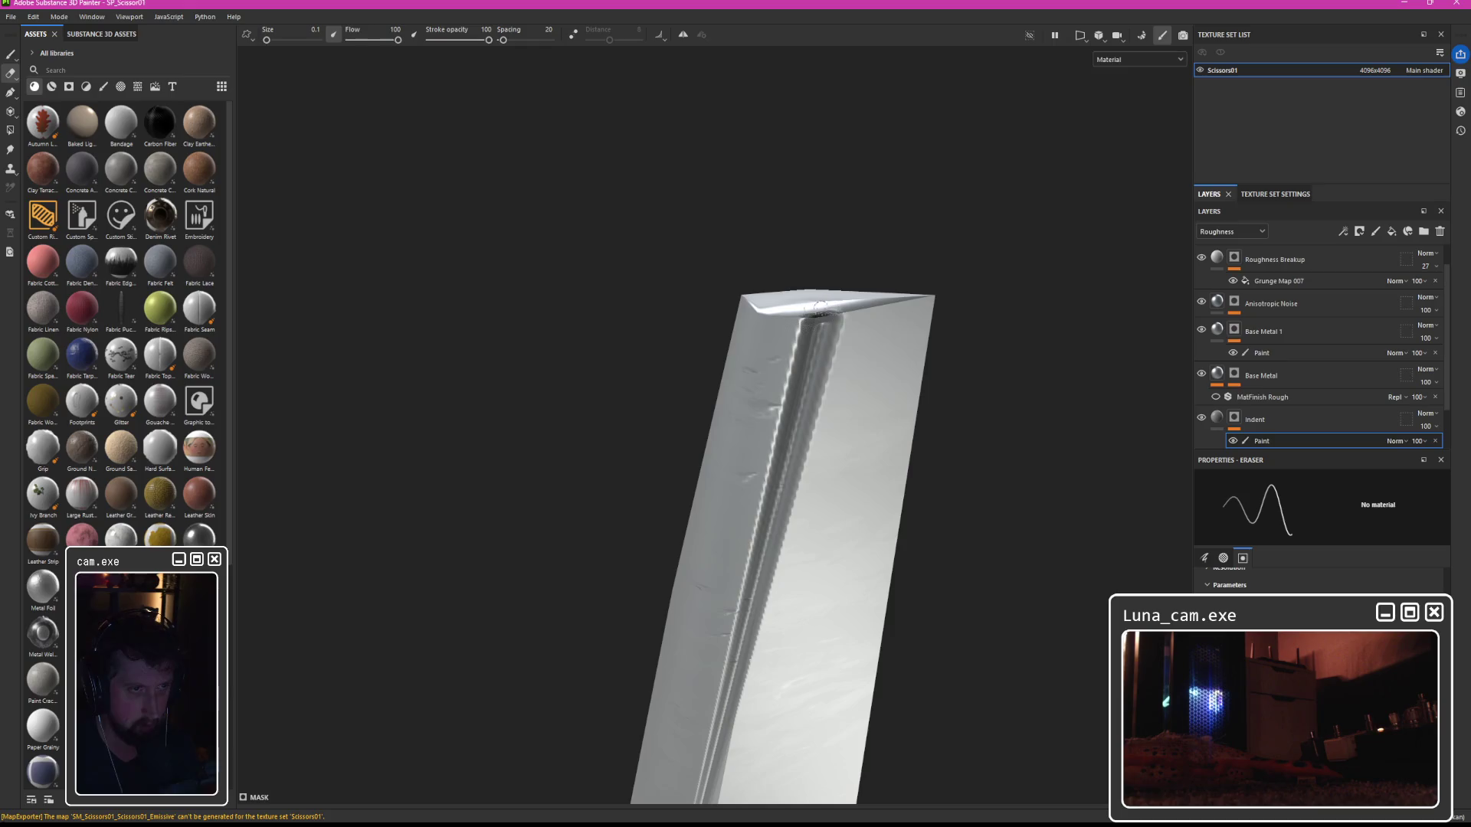
pyautogui.scroll(-10, 823, 306)
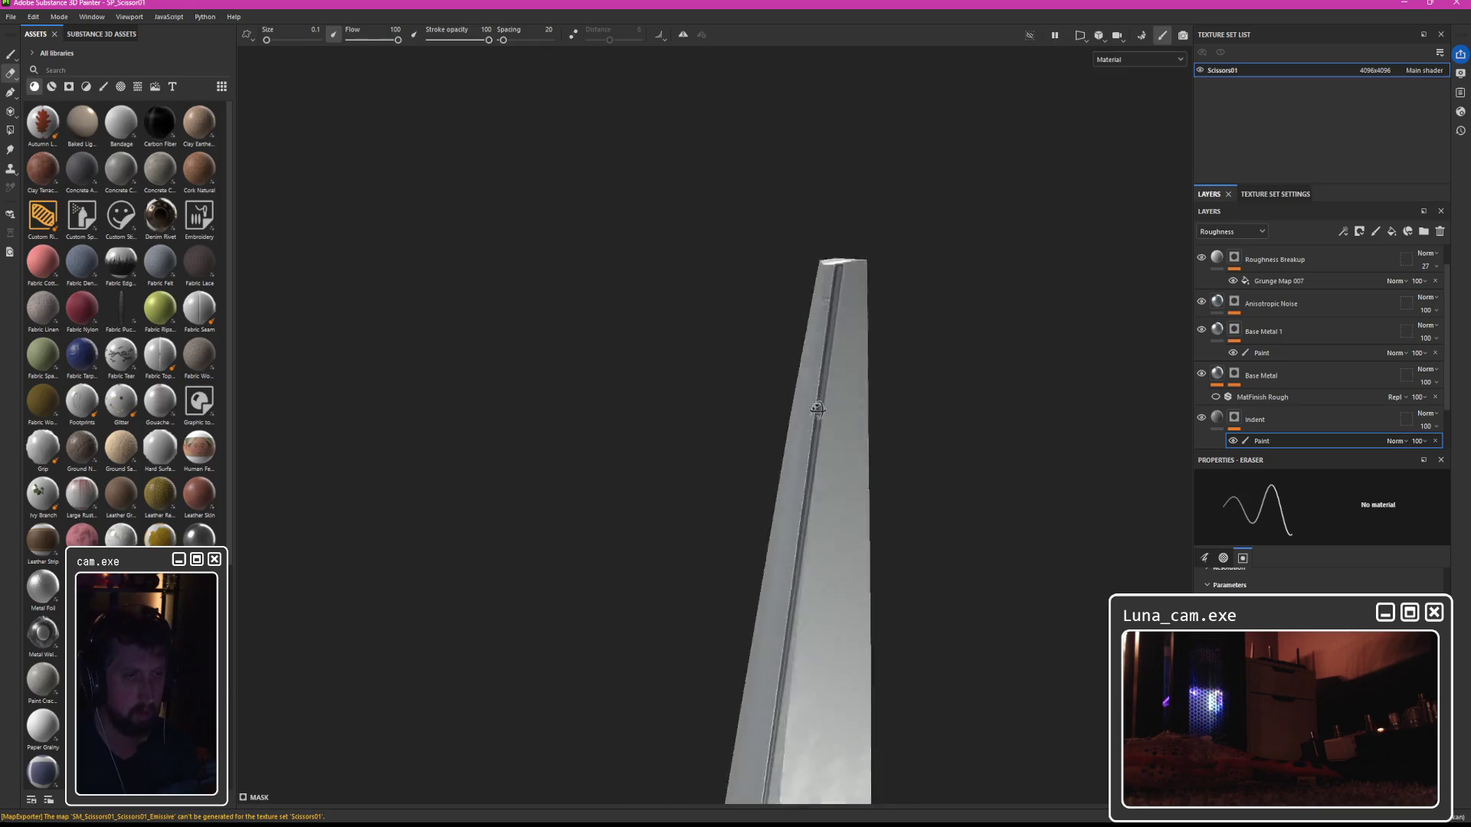
pyautogui.moveTo(803, 529)
pyautogui.mouseDown()
pyautogui.moveTo(578, 528)
pyautogui.moveTo(1129, 518)
pyautogui.moveTo(1065, 486)
pyautogui.mouseUp()
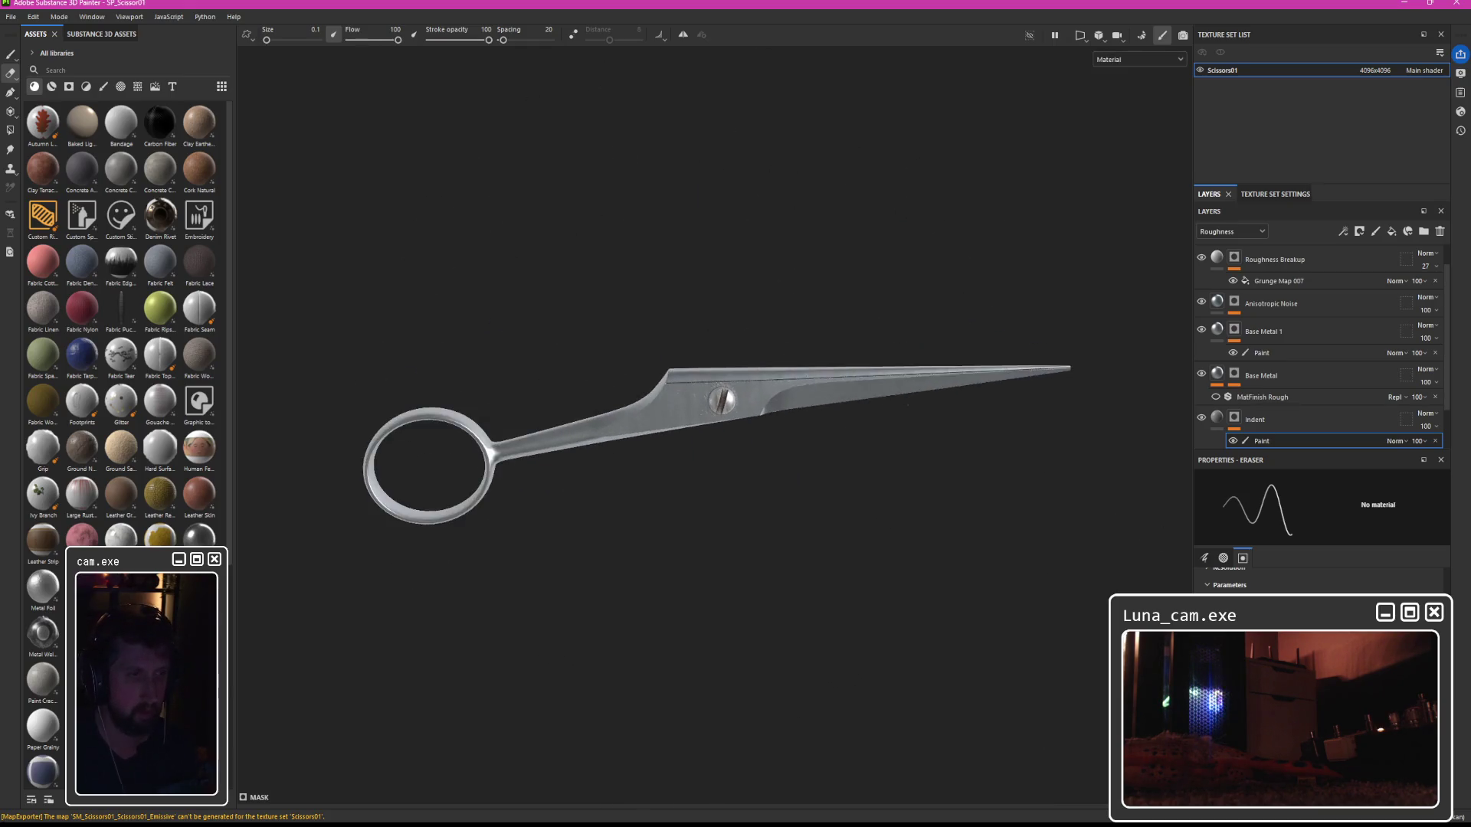
pyautogui.scroll(5, 898, 380)
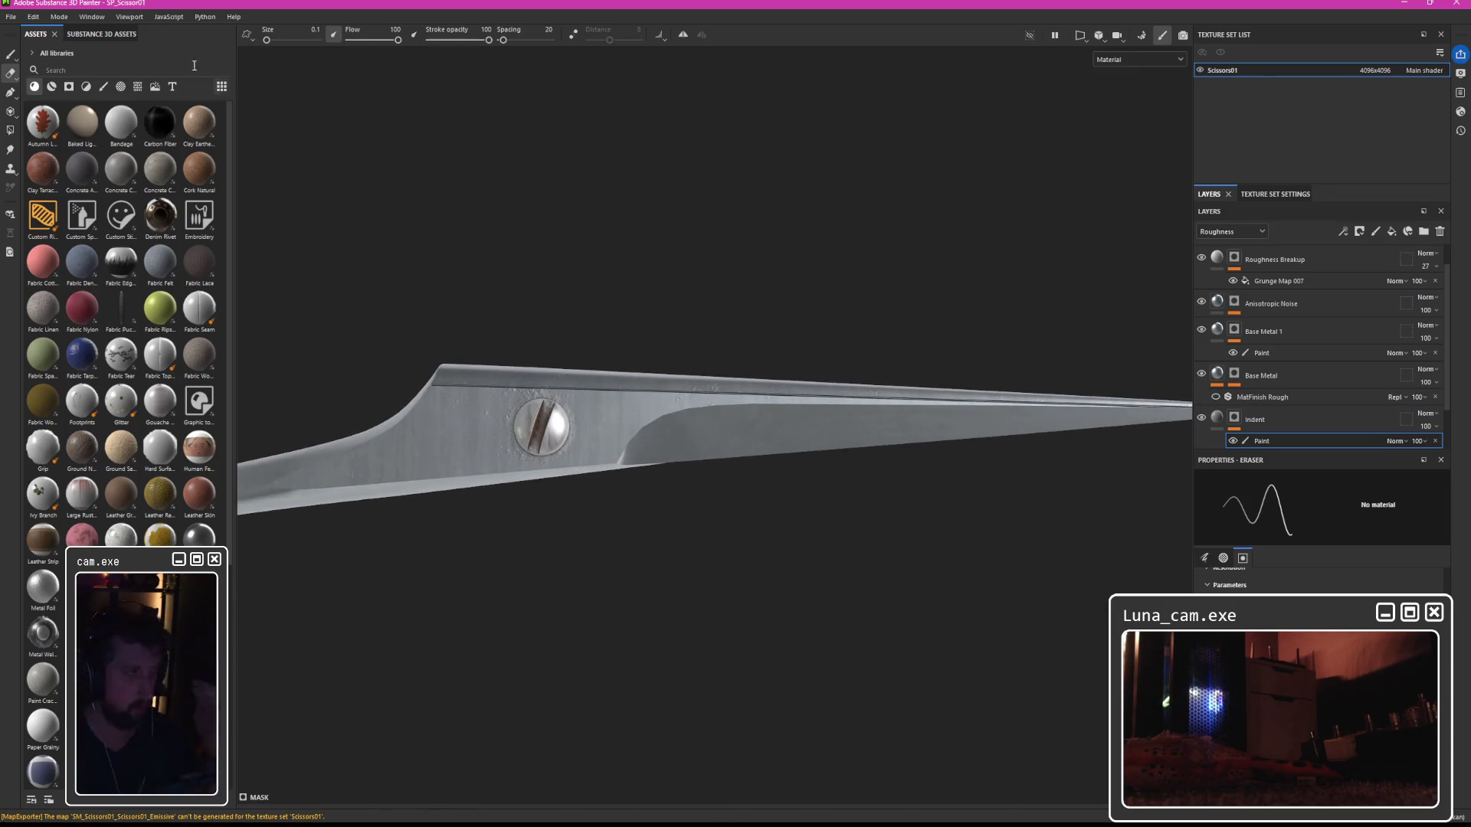
pyautogui.hotkey('alt', 'f')
pyautogui.press('Escape')
pyautogui.hotkey('ctrl', 'shift', 'e')
# Reimport the scissors BaseColor texture in Unreal and view the scissors up close.
pyautogui.click(1004, 619)
pyautogui.hotkey('alt', 'Tab')
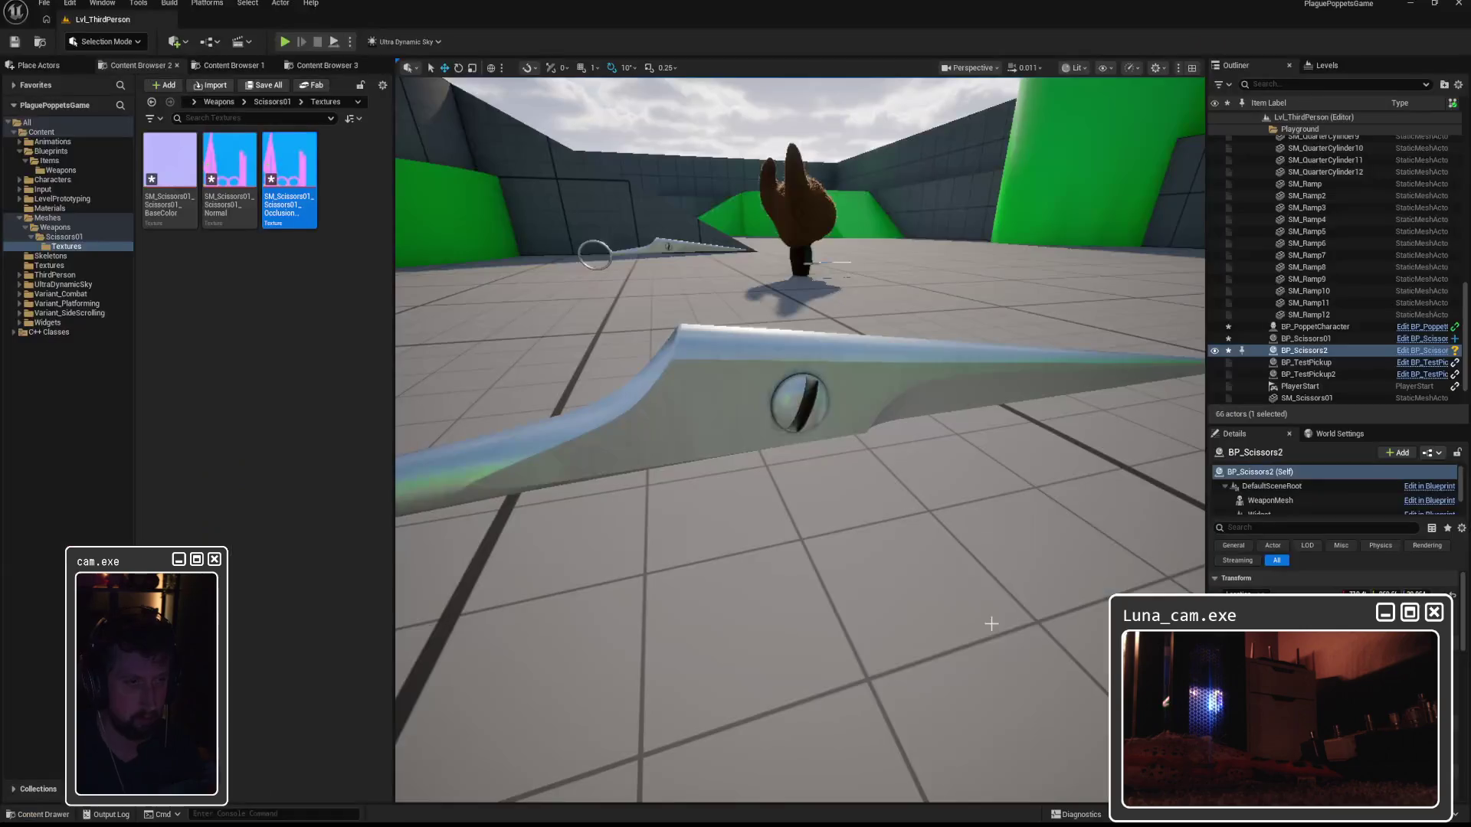
pyautogui.rightClick(184, 165)
pyautogui.click(247, 318)
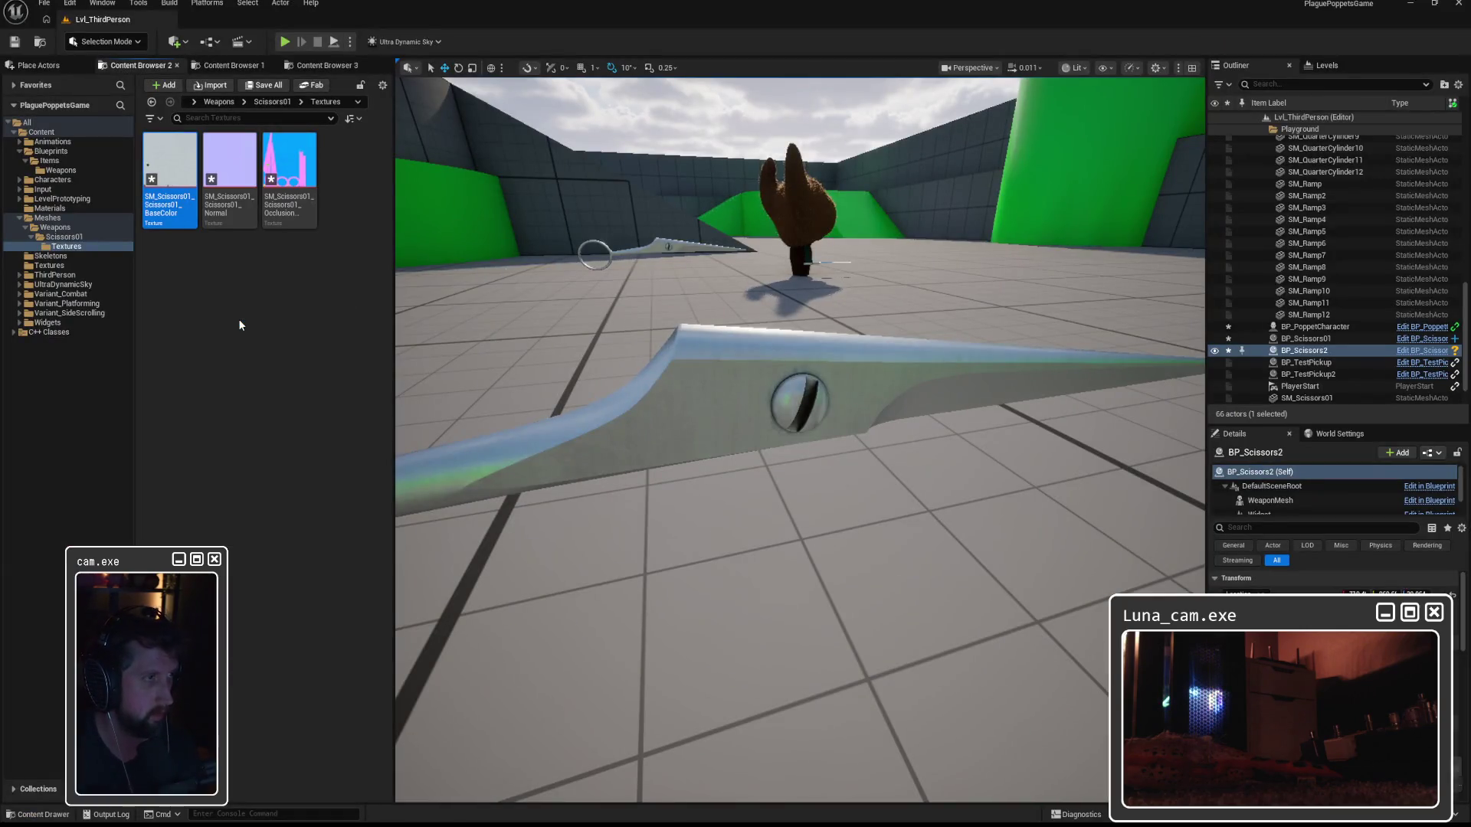
pyautogui.moveTo(475, 352); pyautogui.dragTo(483, 306)
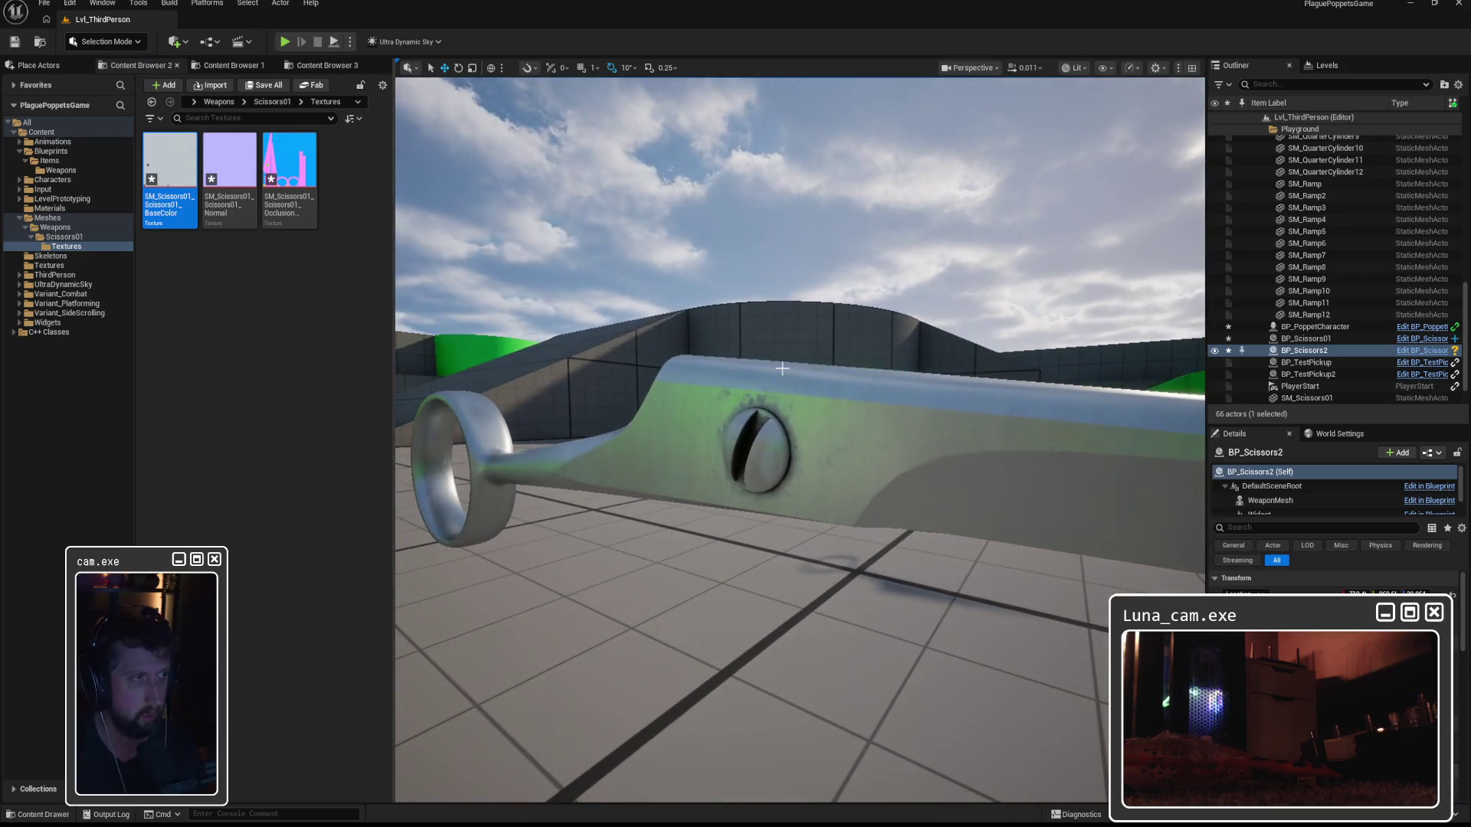
pyautogui.hotkey('alt', 'Tab')
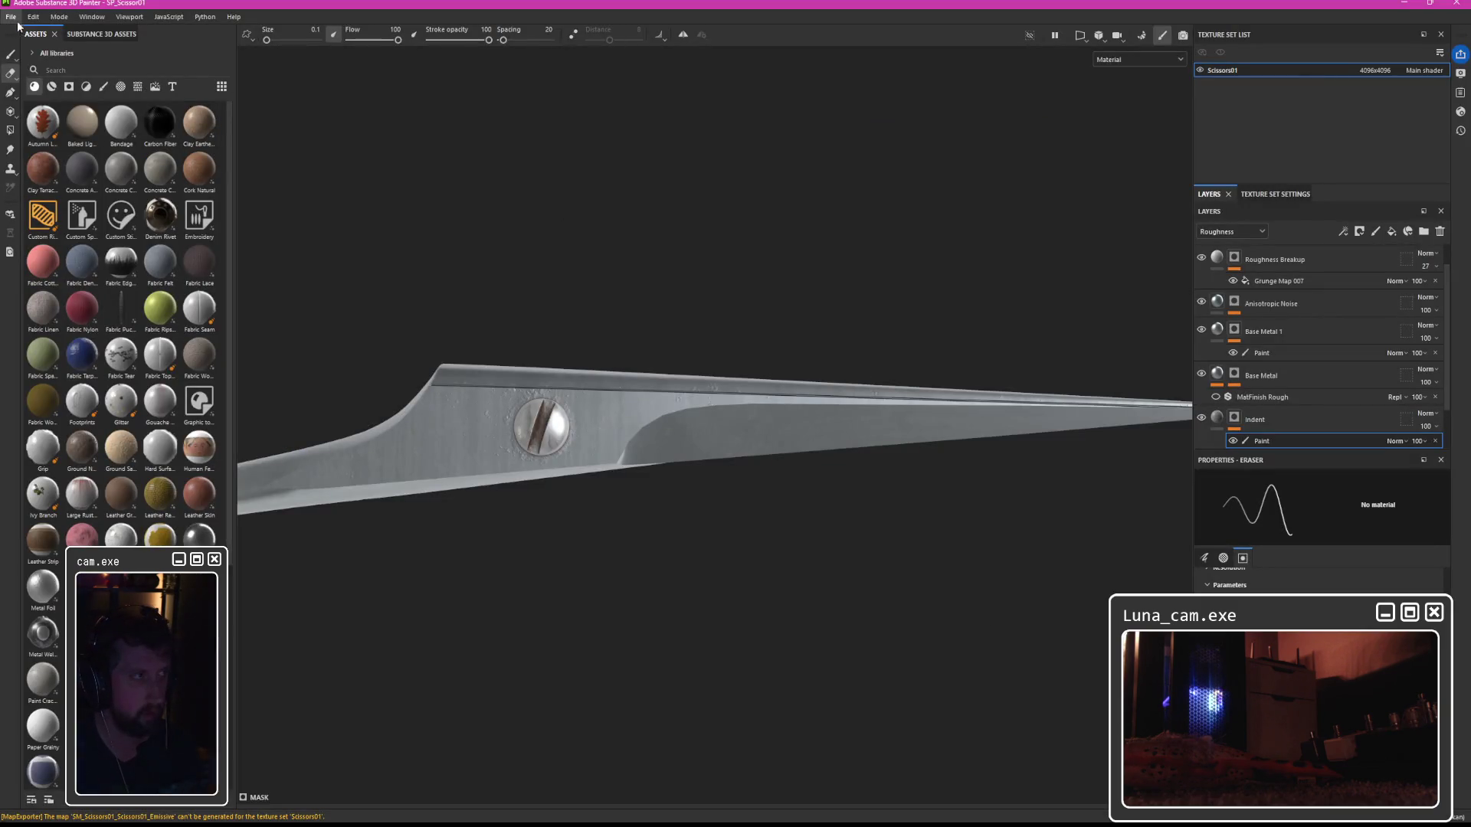
# Drop Scissors01 to 2048x2048, re-export its textures, and enlarge the brush.
pyautogui.click(1375, 70)
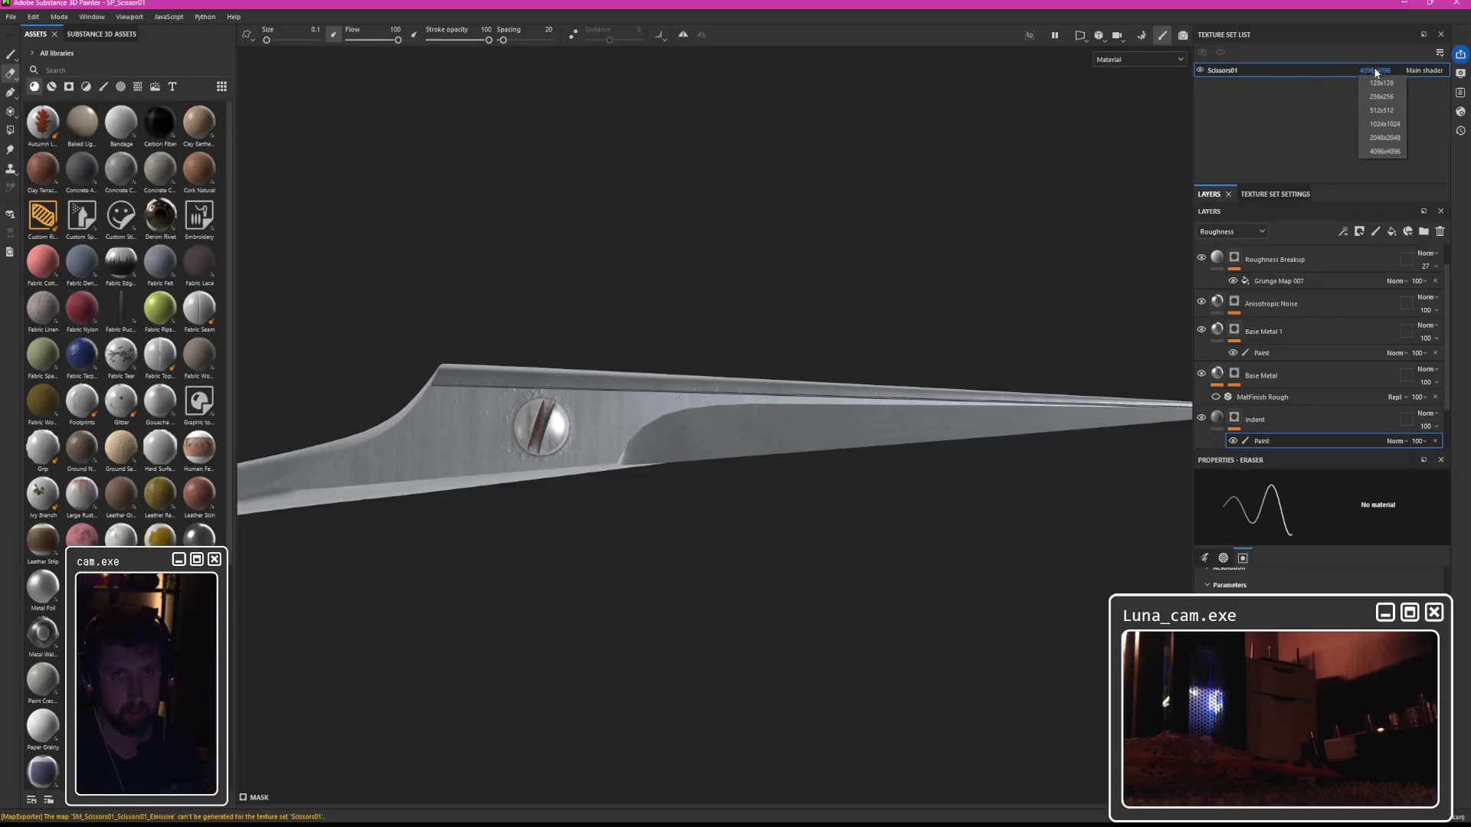
pyautogui.click(1379, 136)
pyautogui.click(10, 16)
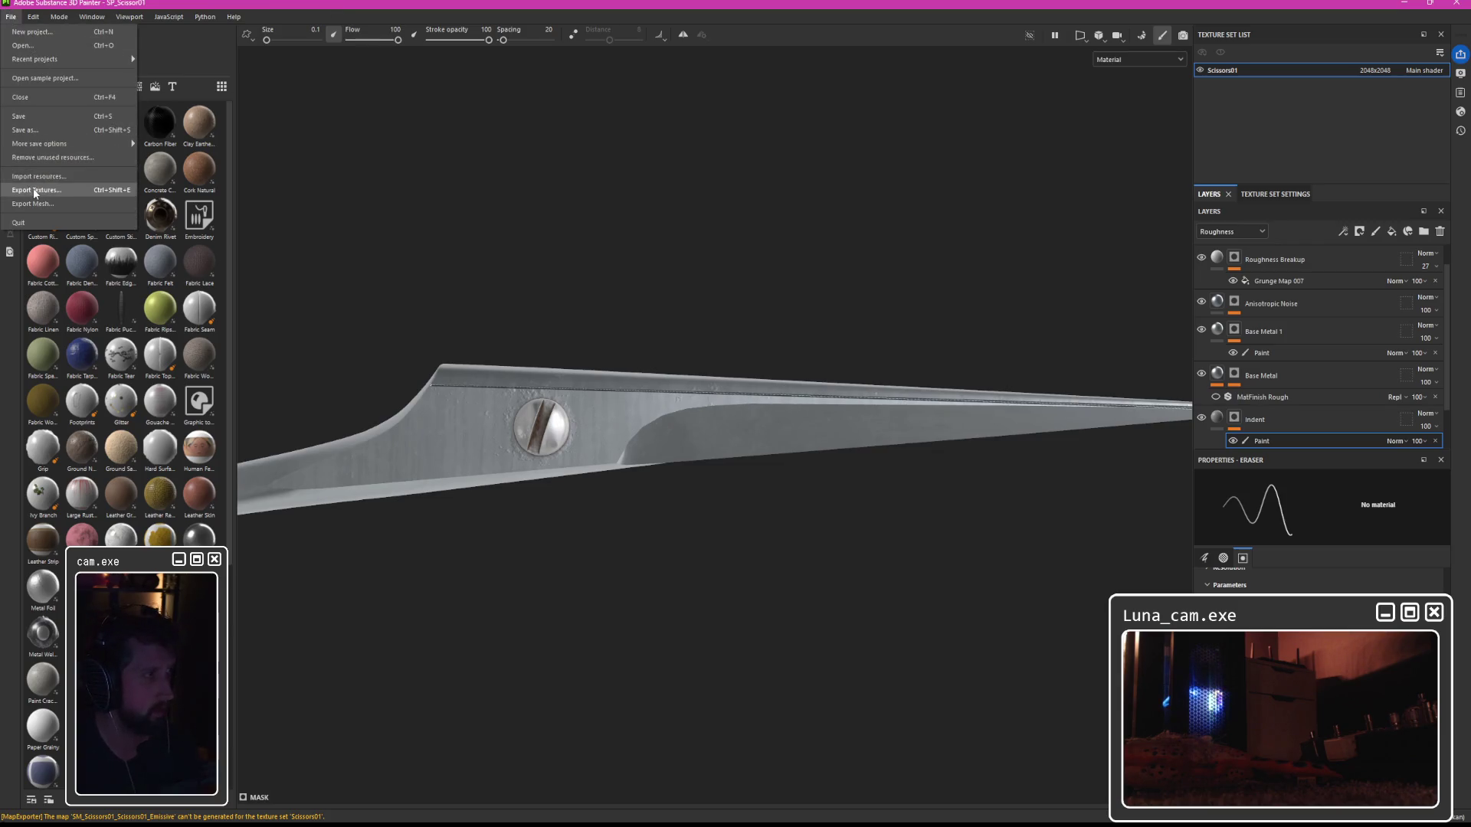
pyautogui.click(46, 192)
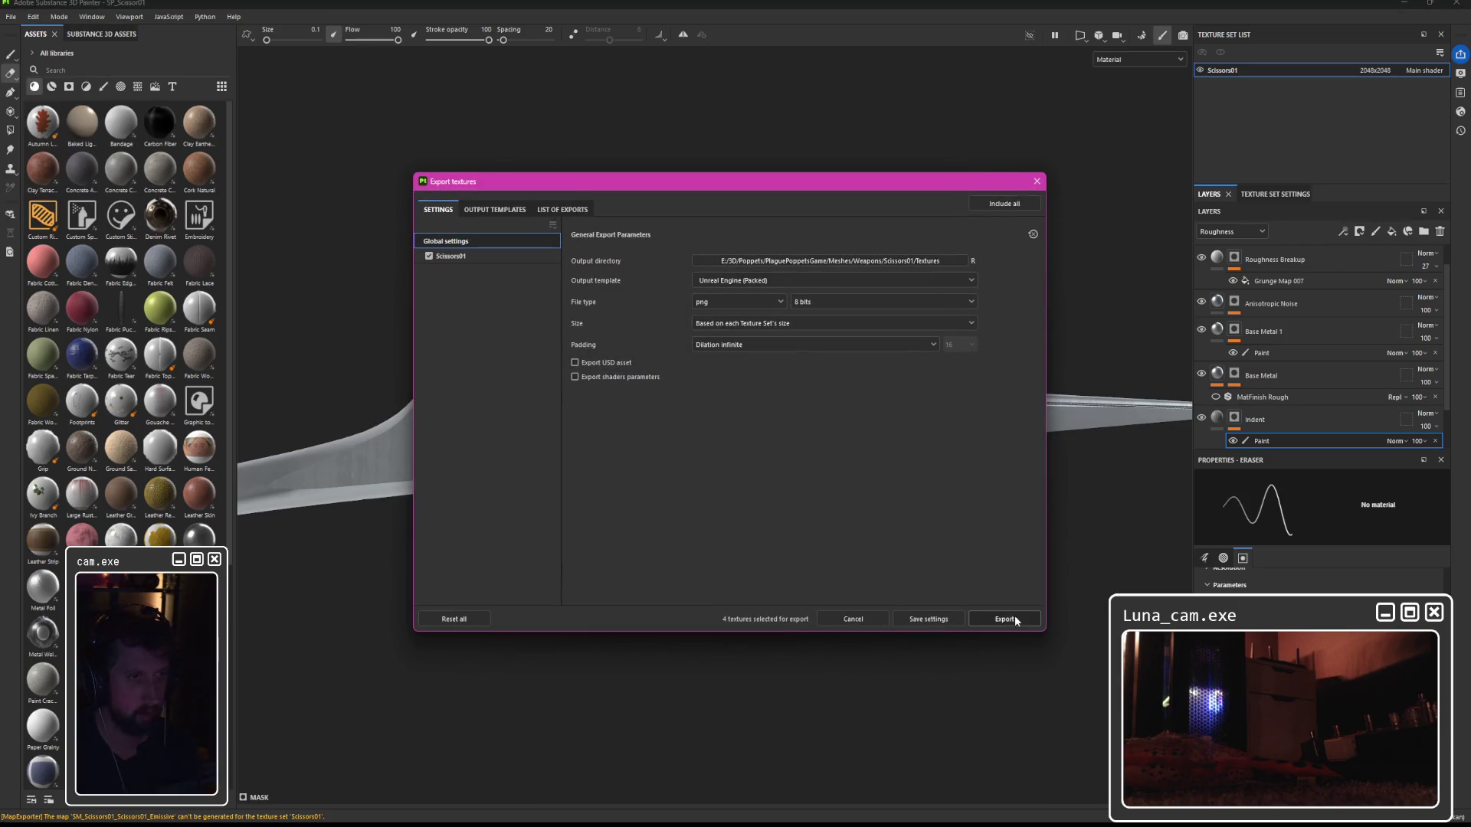
pyautogui.click(1023, 622)
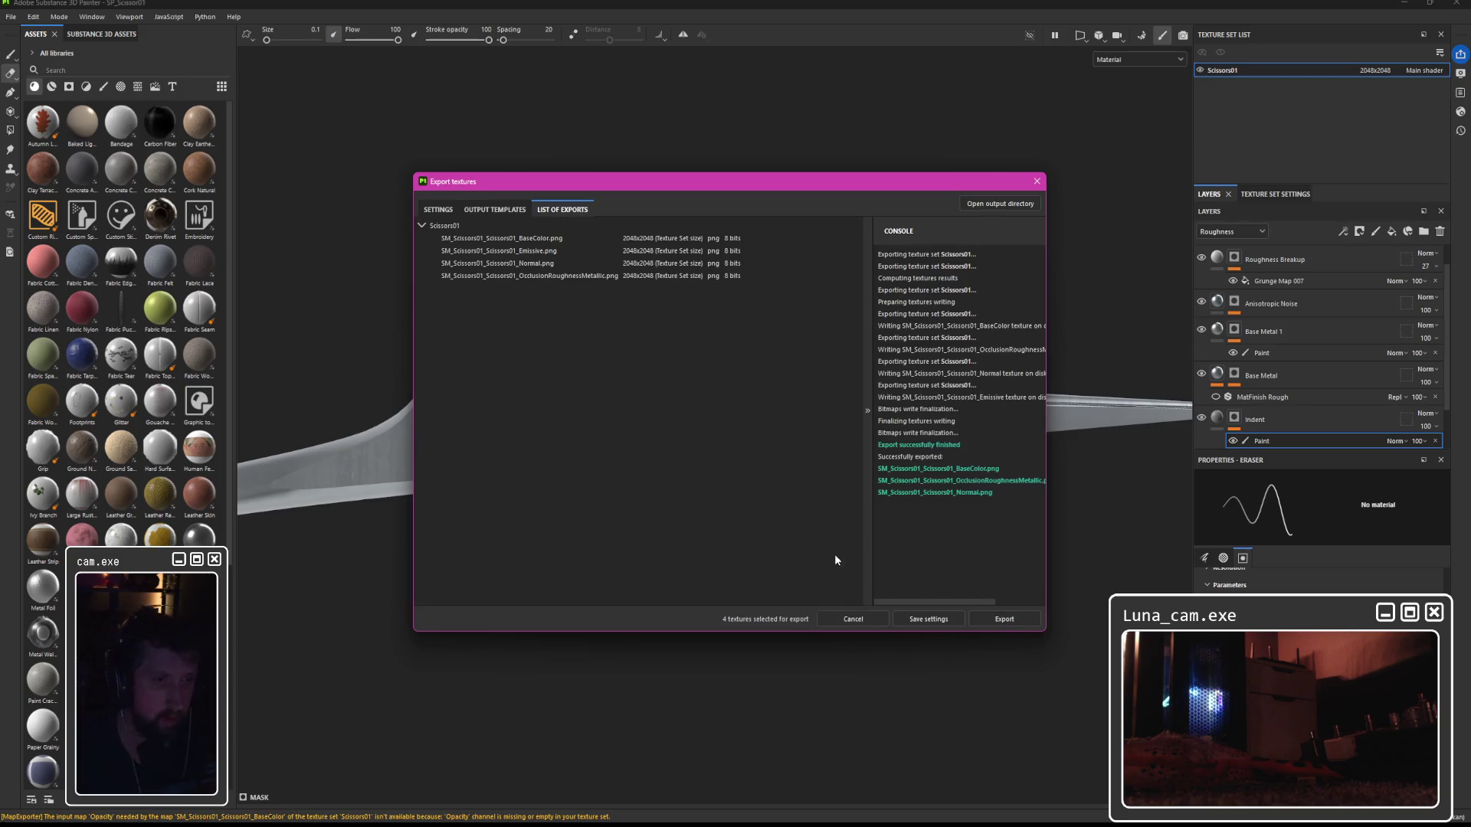
pyautogui.click(921, 608)
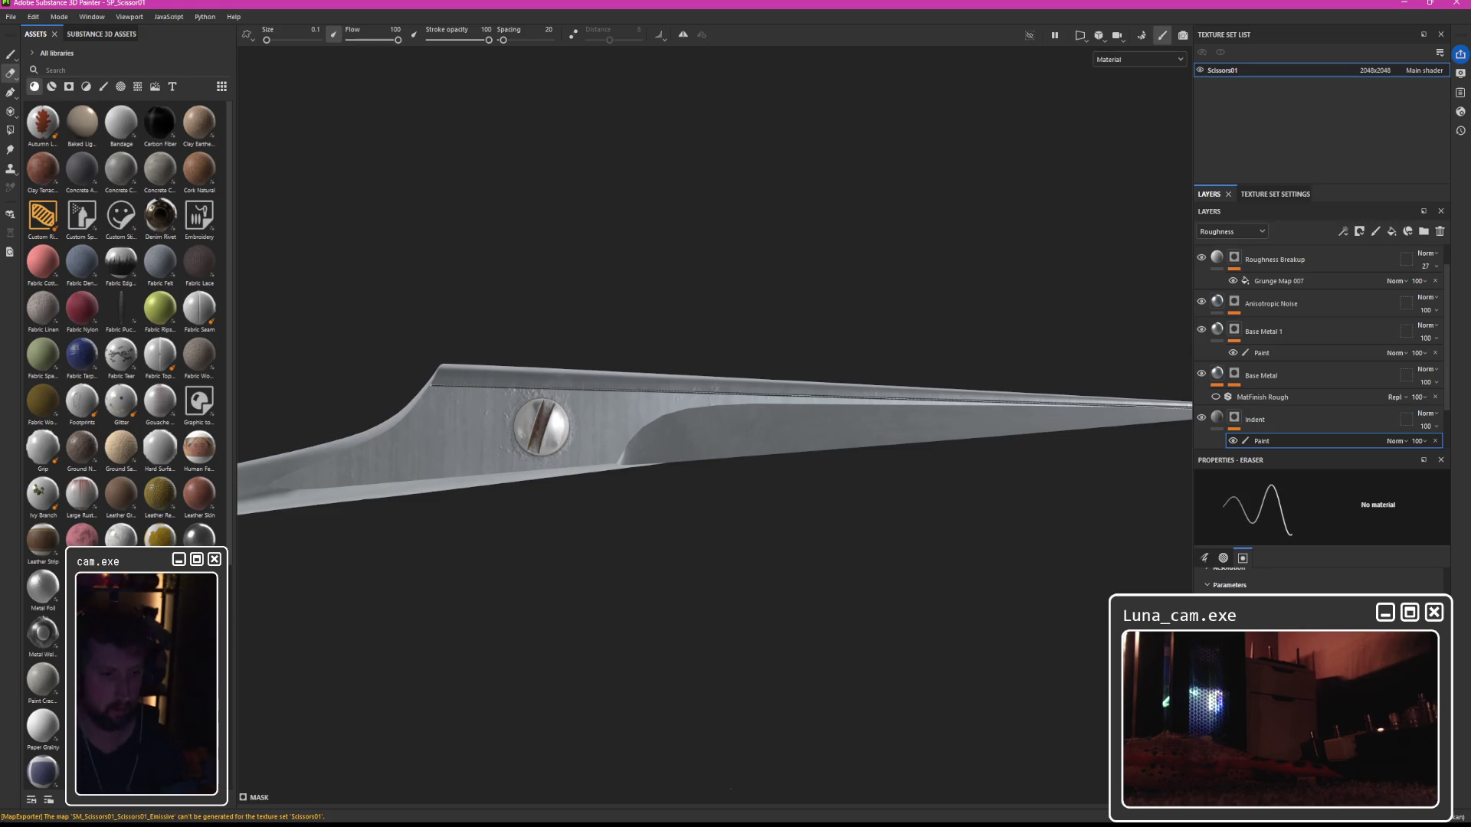
pyautogui.press(']')
pyautogui.press(']')
pyautogui.press(']')
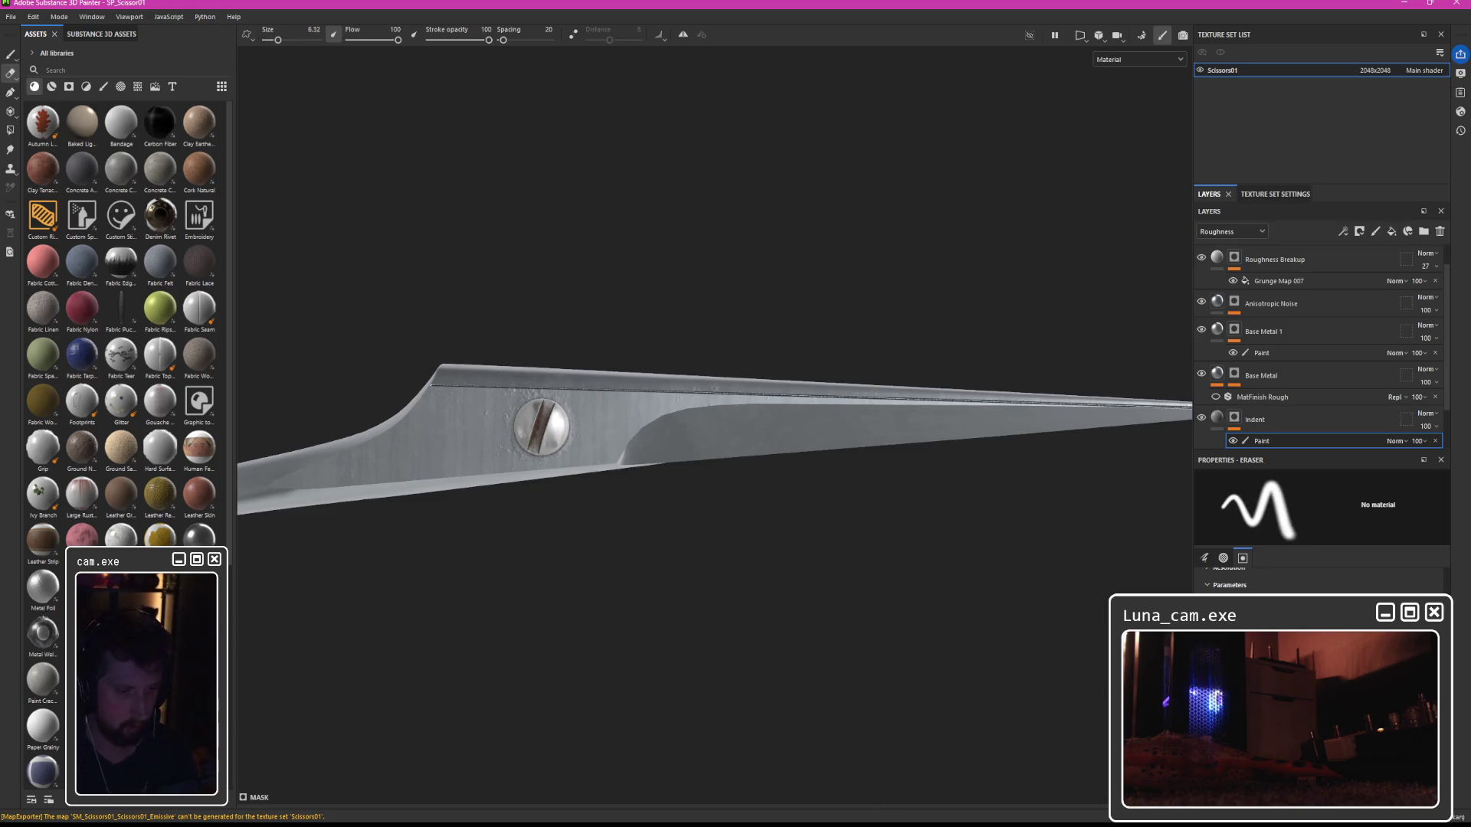
# Select the three Scissors01 textures, reimport them, and pull the camera back to view the scissors.
pyautogui.click(889, 797)
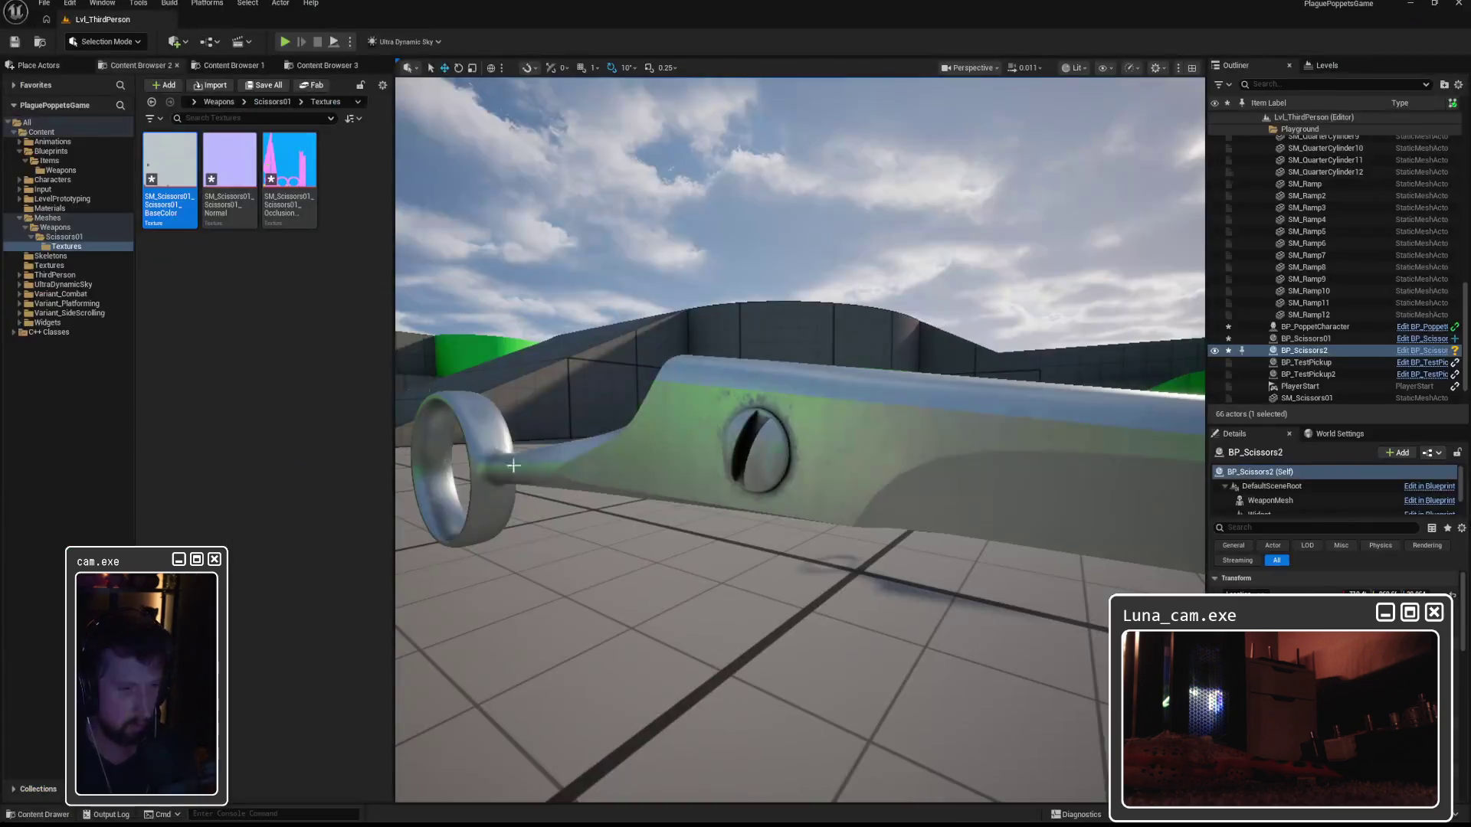
pyautogui.keyDown('shift'); pyautogui.click(294, 158); pyautogui.keyUp('shift')
pyautogui.rightClick(294, 158)
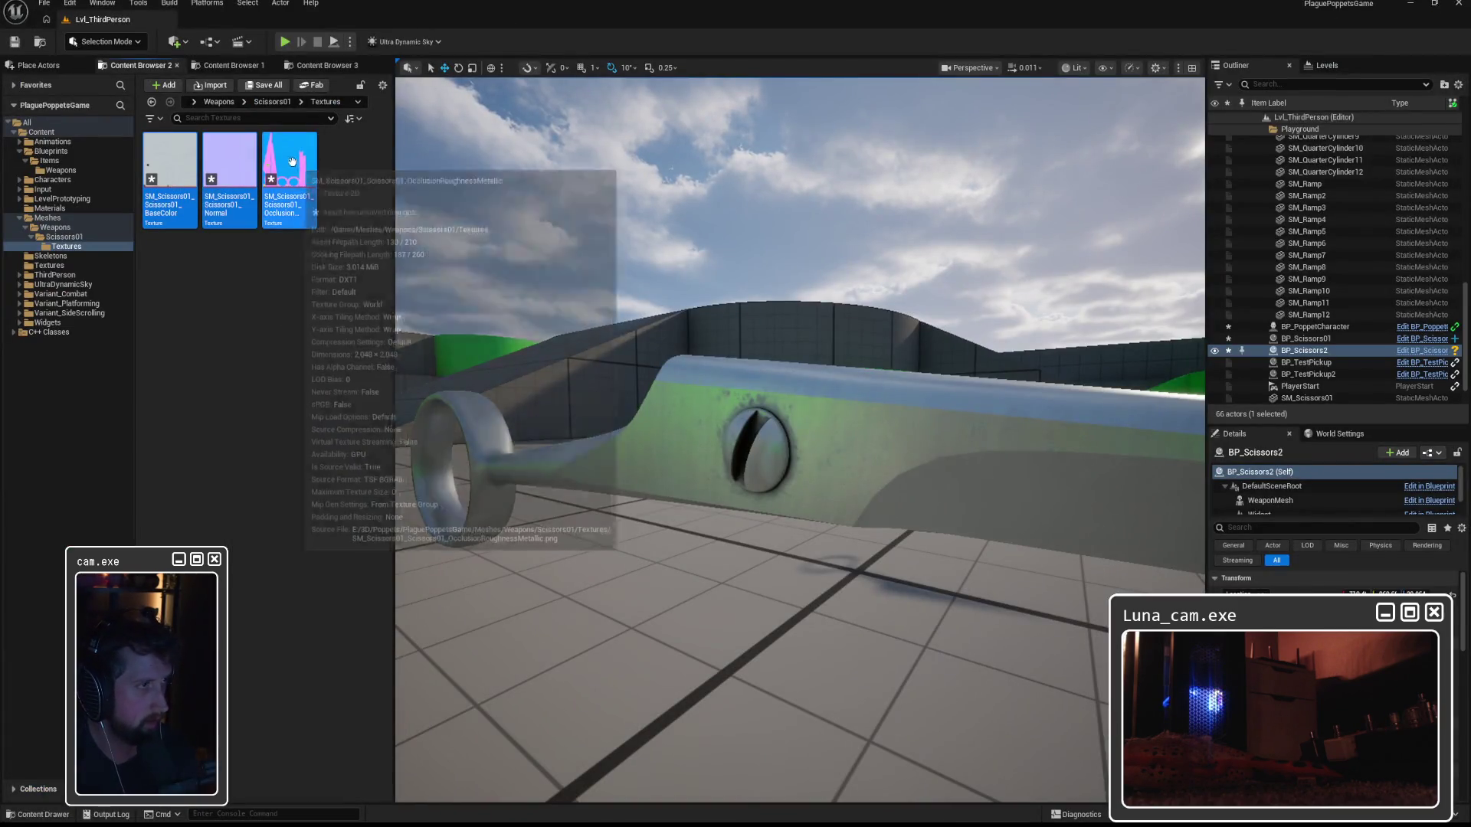
pyautogui.click(340, 293)
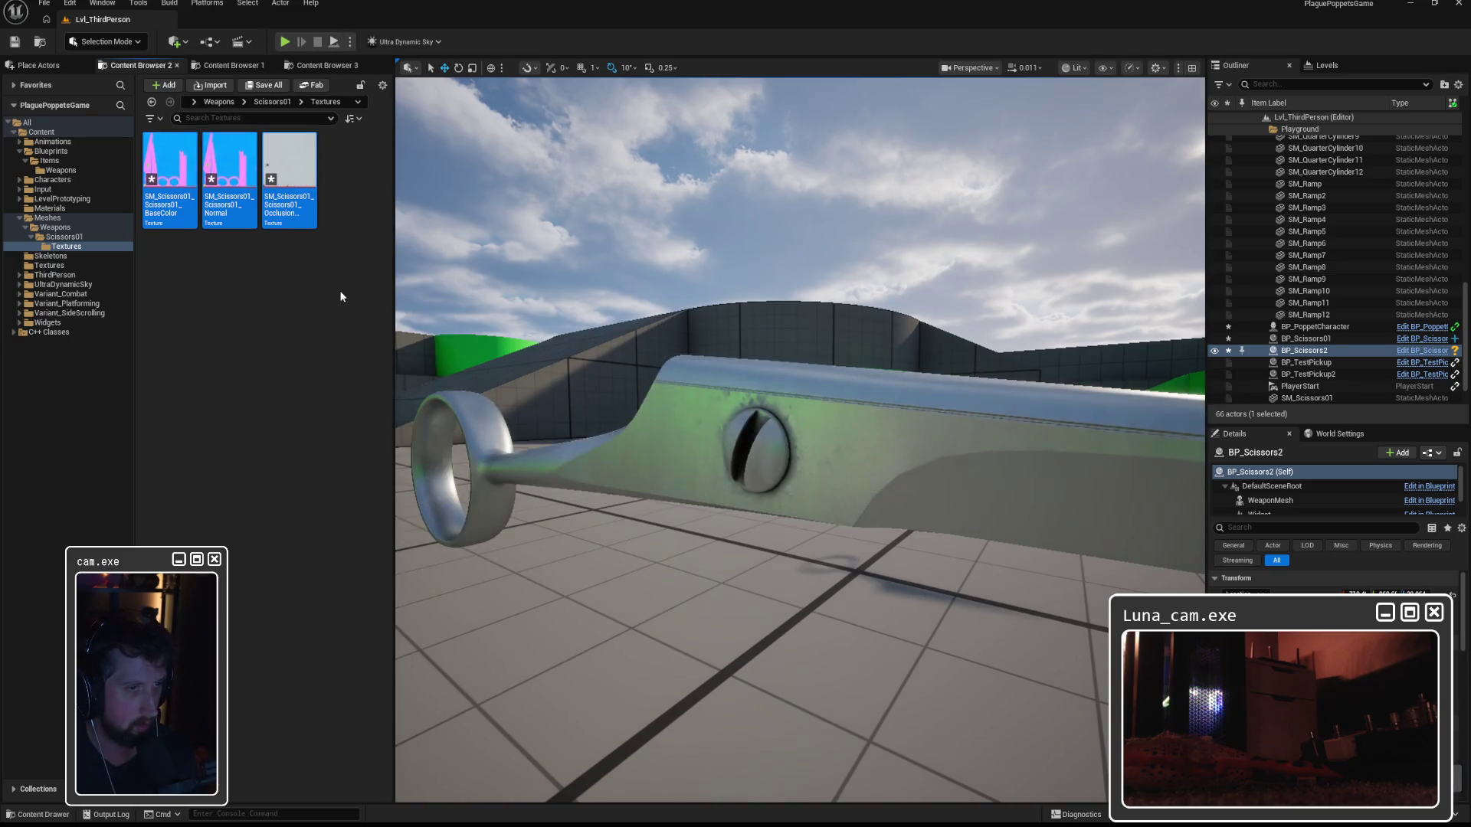
pyautogui.moveTo(845, 311)
pyautogui.mouseDown()
pyautogui.moveTo(766, 429)
pyautogui.moveTo(697, 448)
pyautogui.moveTo(682, 498)
pyautogui.mouseUp()
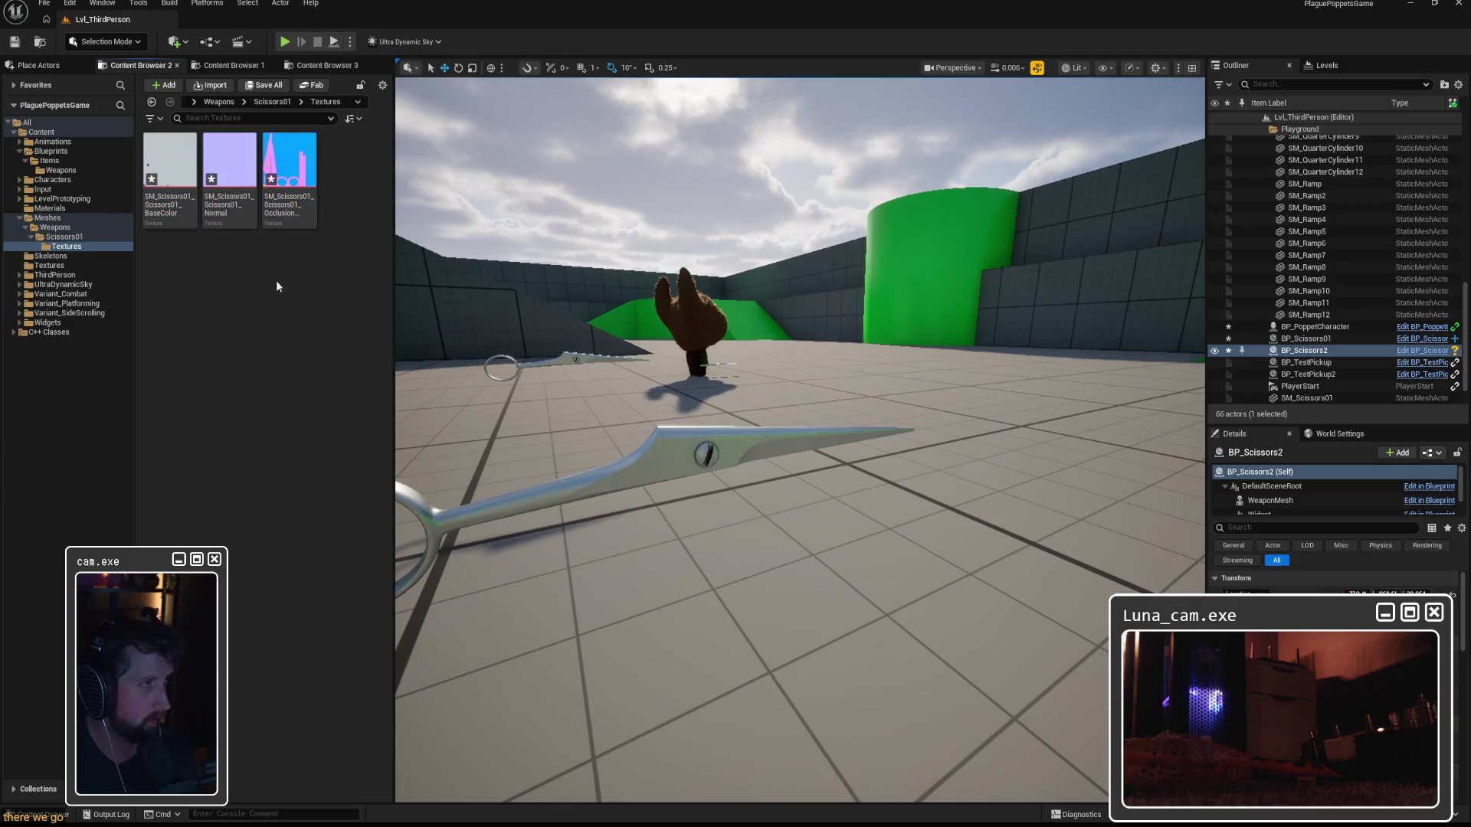
# Check out the scissors textures from revision control and save all changed assets.
pyautogui.rightClick(302, 170)
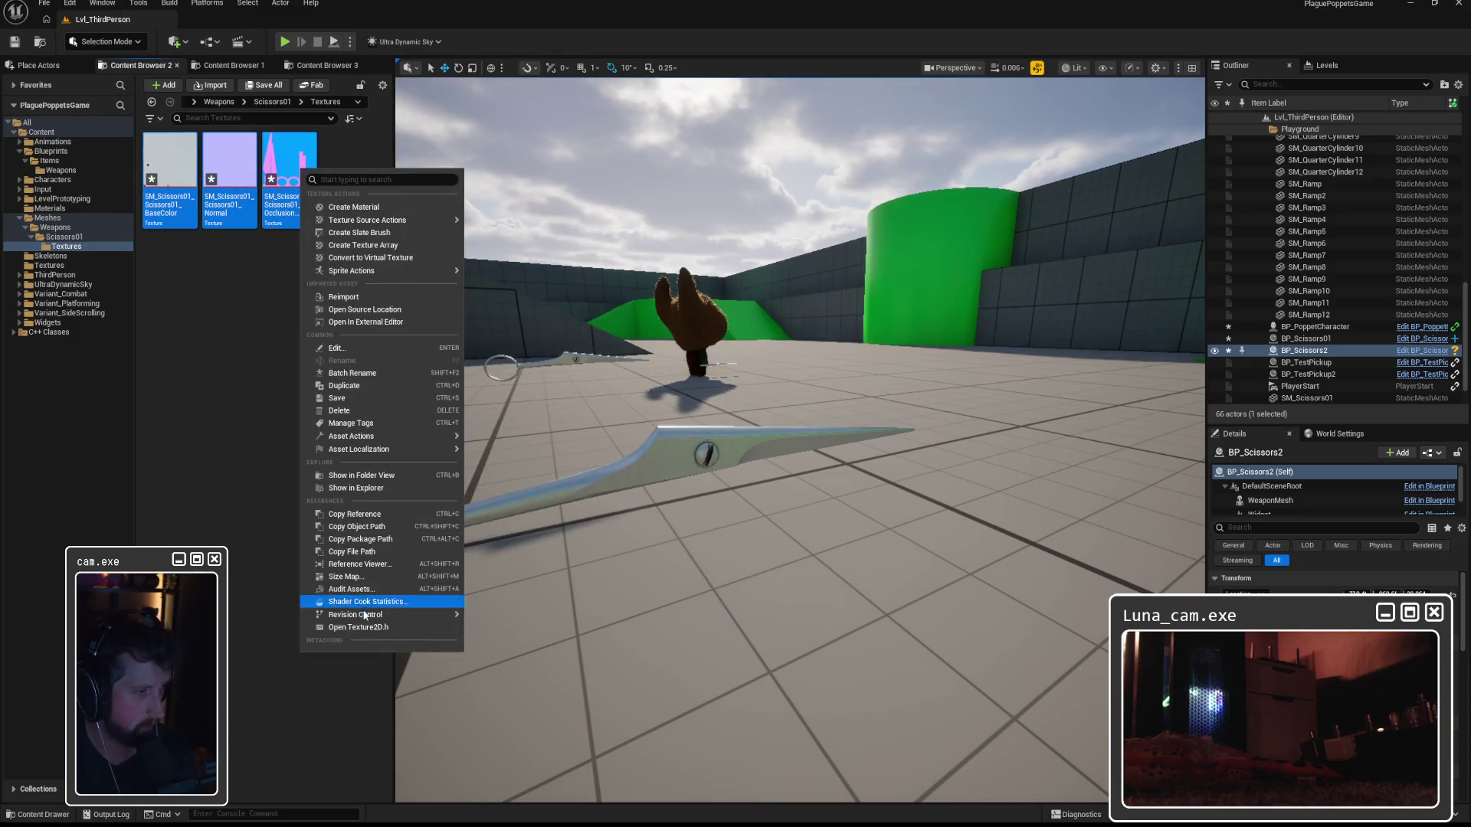
pyautogui.moveTo(383, 614)
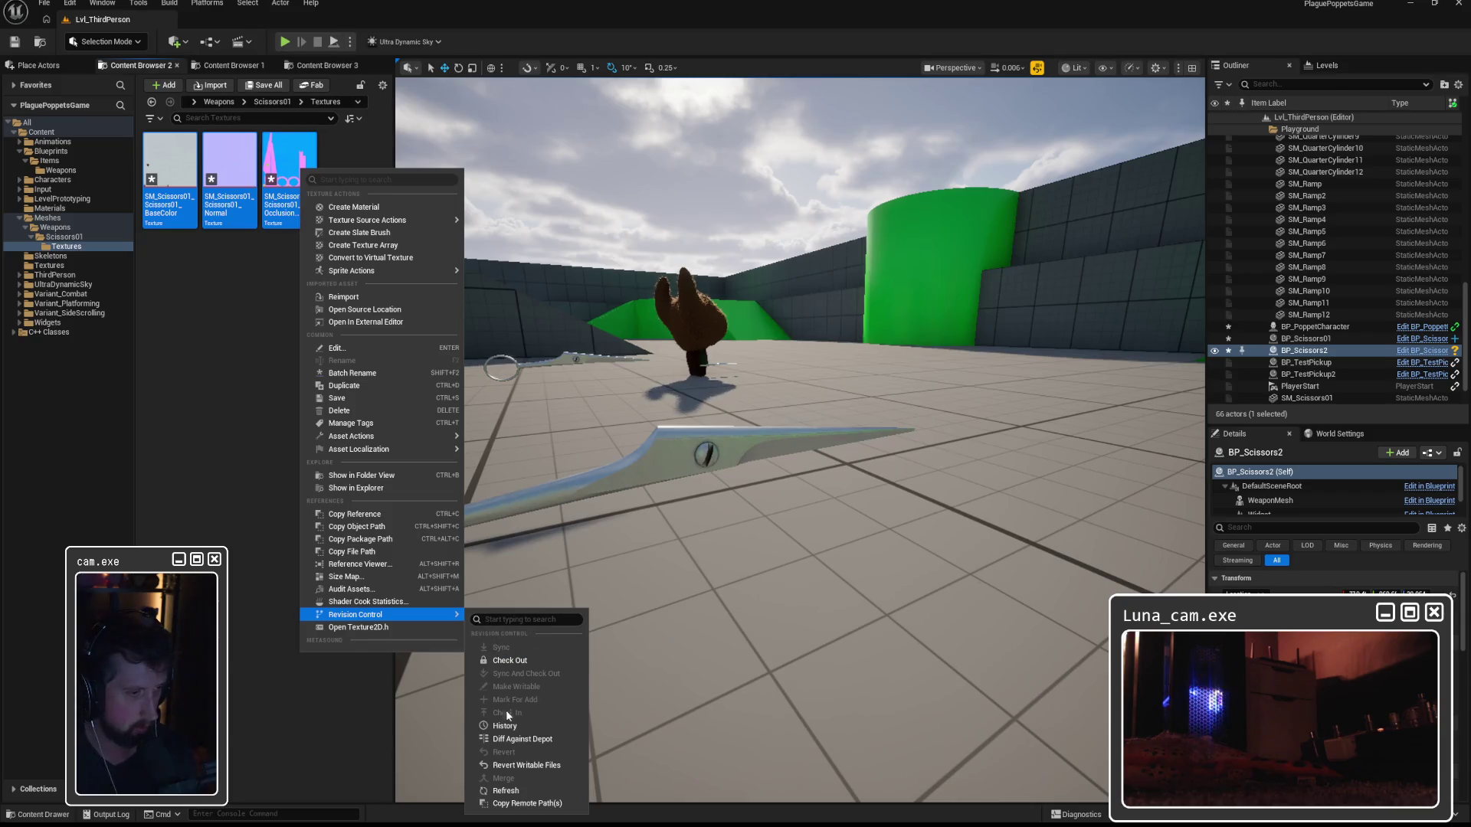
pyautogui.click(509, 660)
pyautogui.hotkey('ctrl', 'shift', 's')
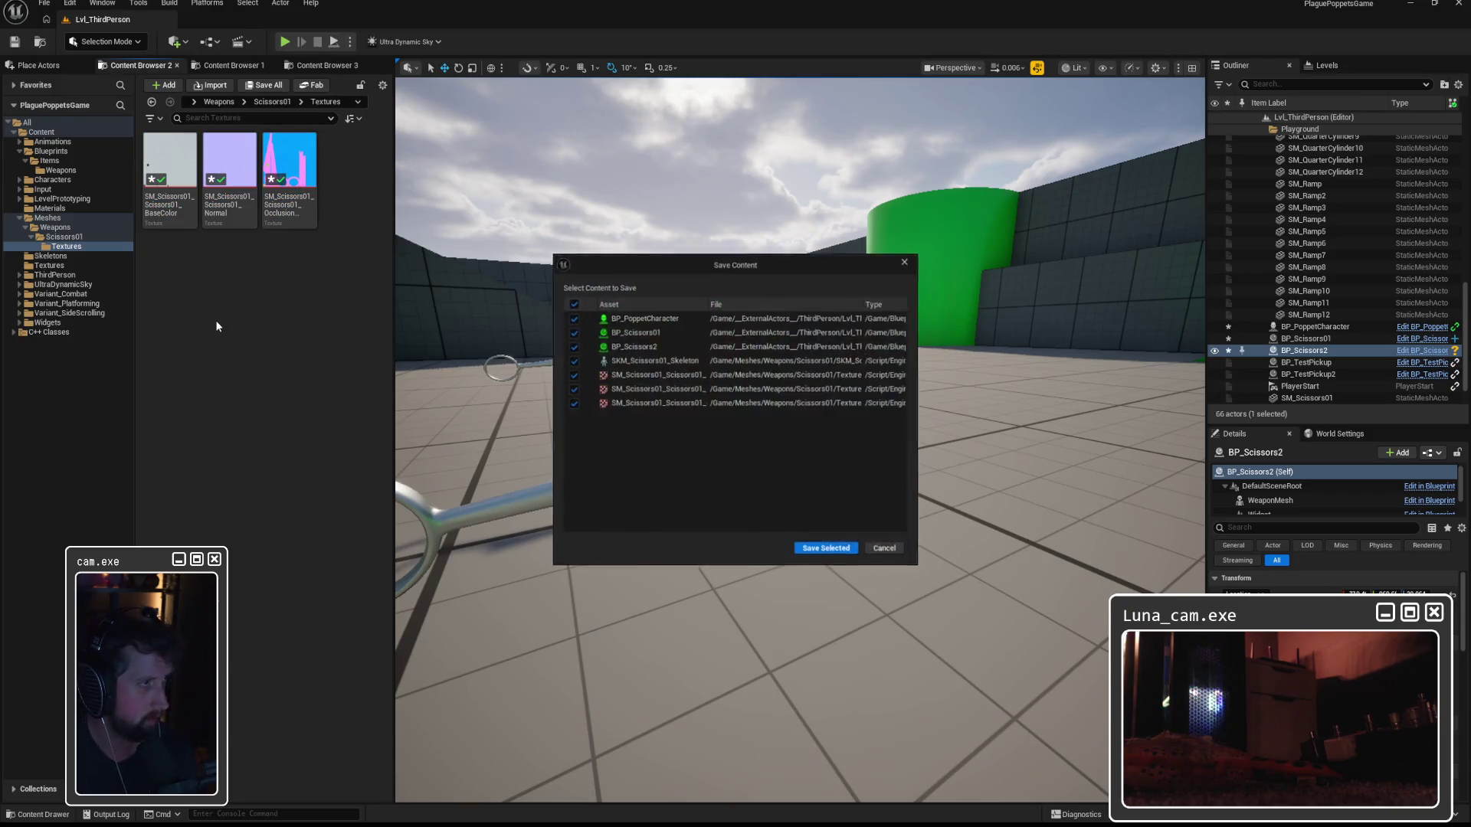
pyautogui.click(831, 553)
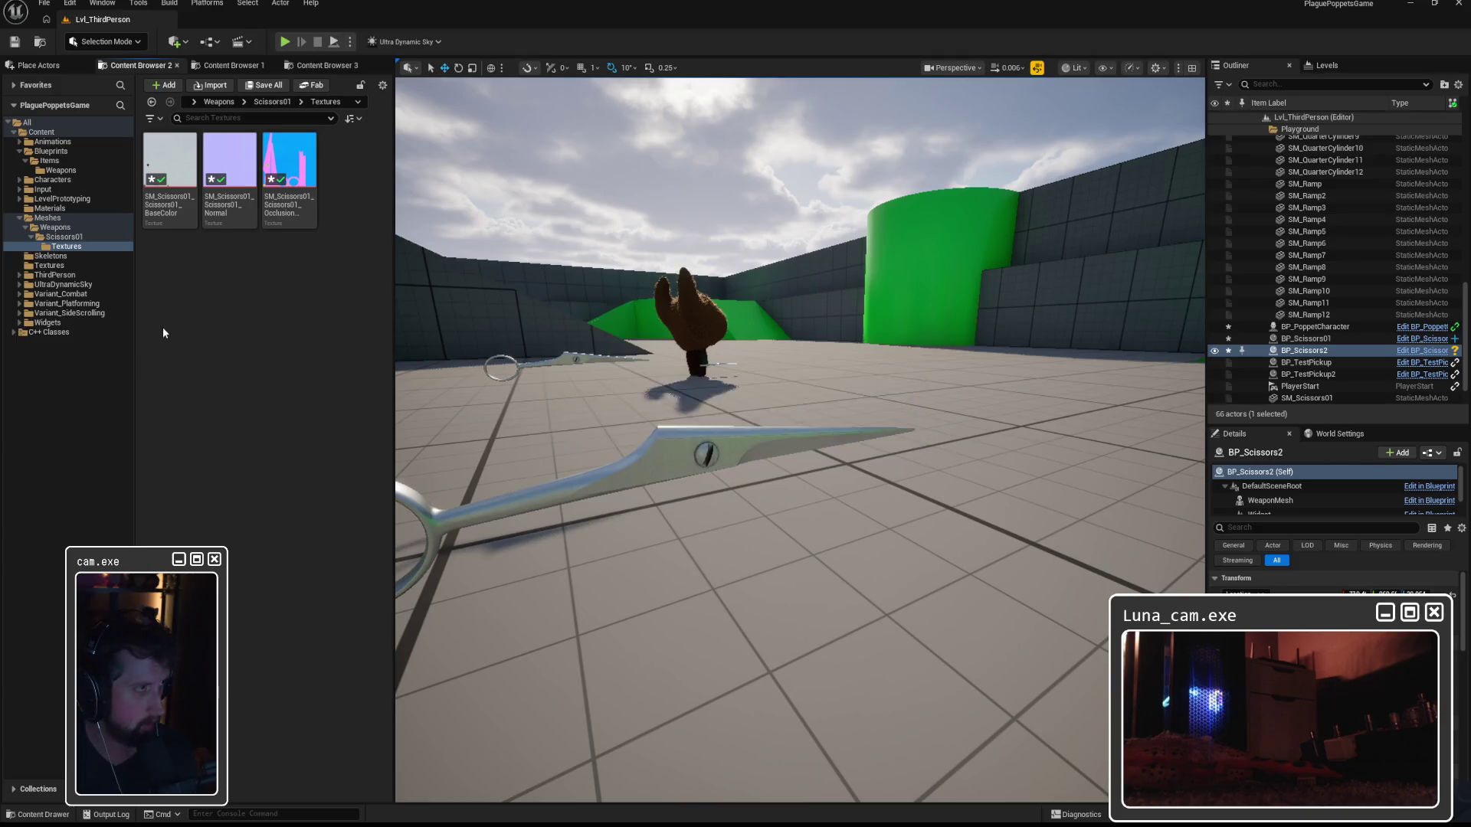
# Check out the WBP_InteractionIcon widget in the Widgets Interaction folder.
pyautogui.click(50, 151)
pyautogui.click(49, 161)
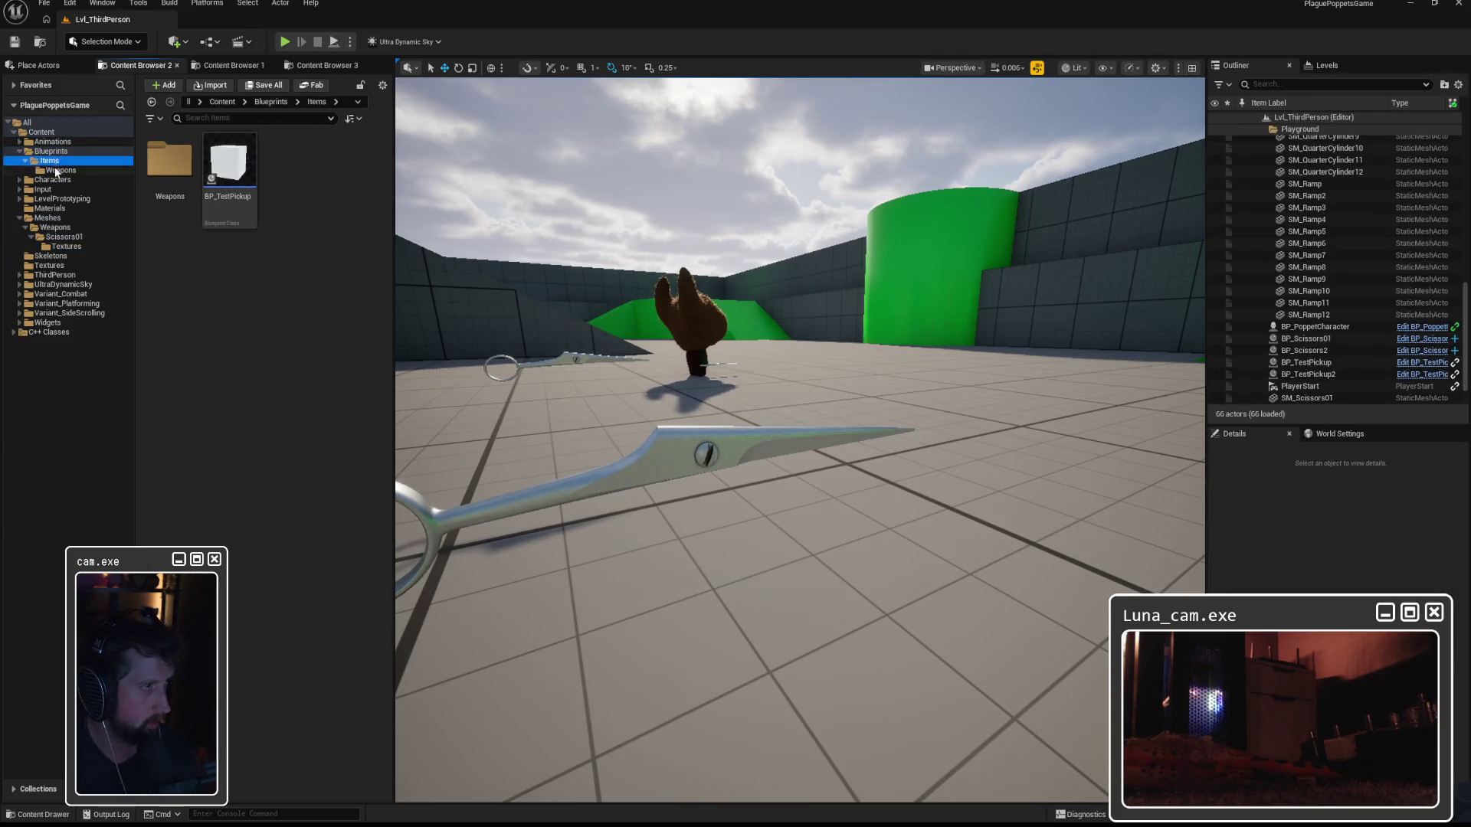
pyautogui.click(59, 170)
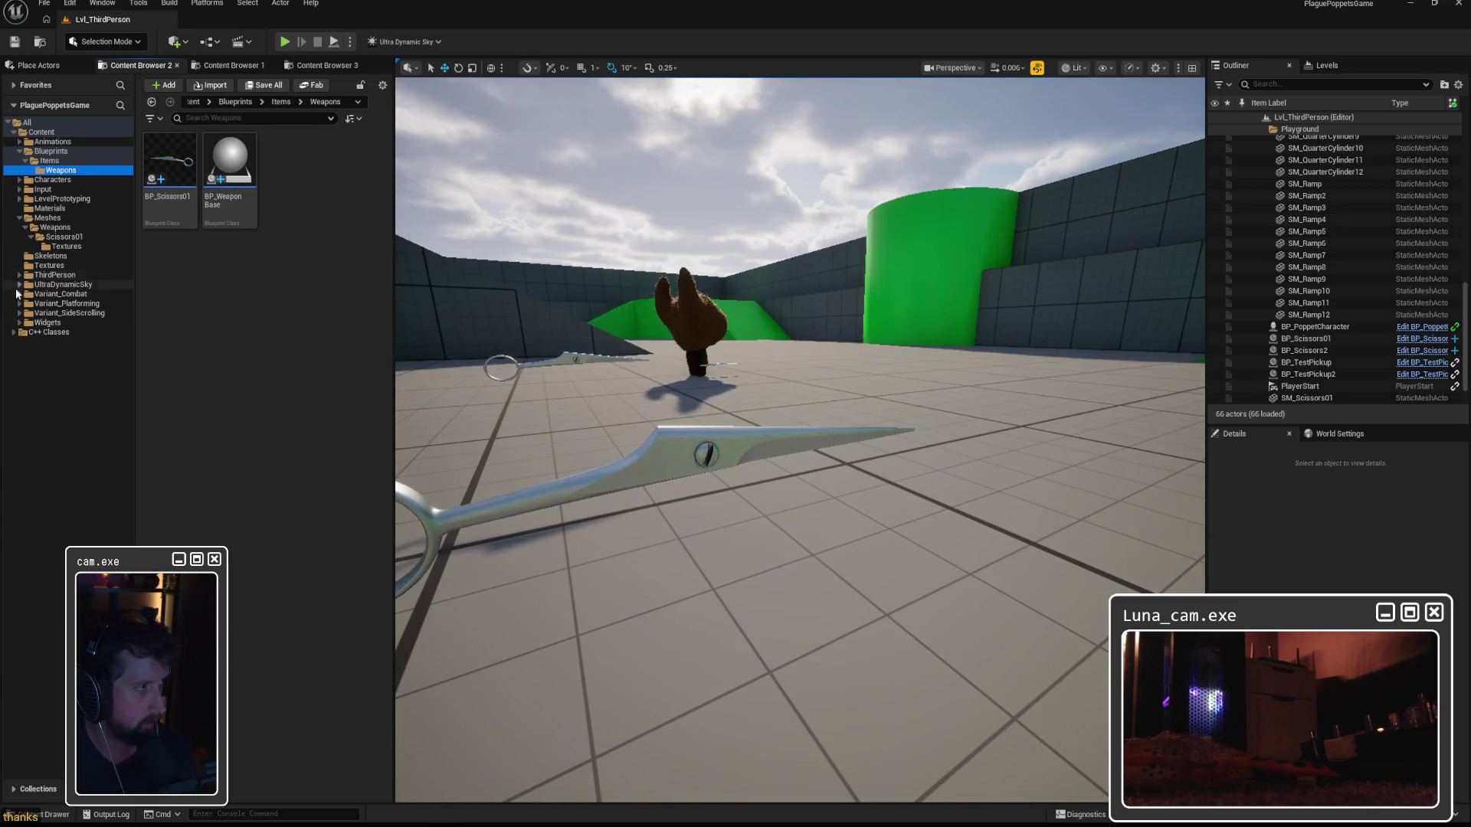
pyautogui.click(41, 333)
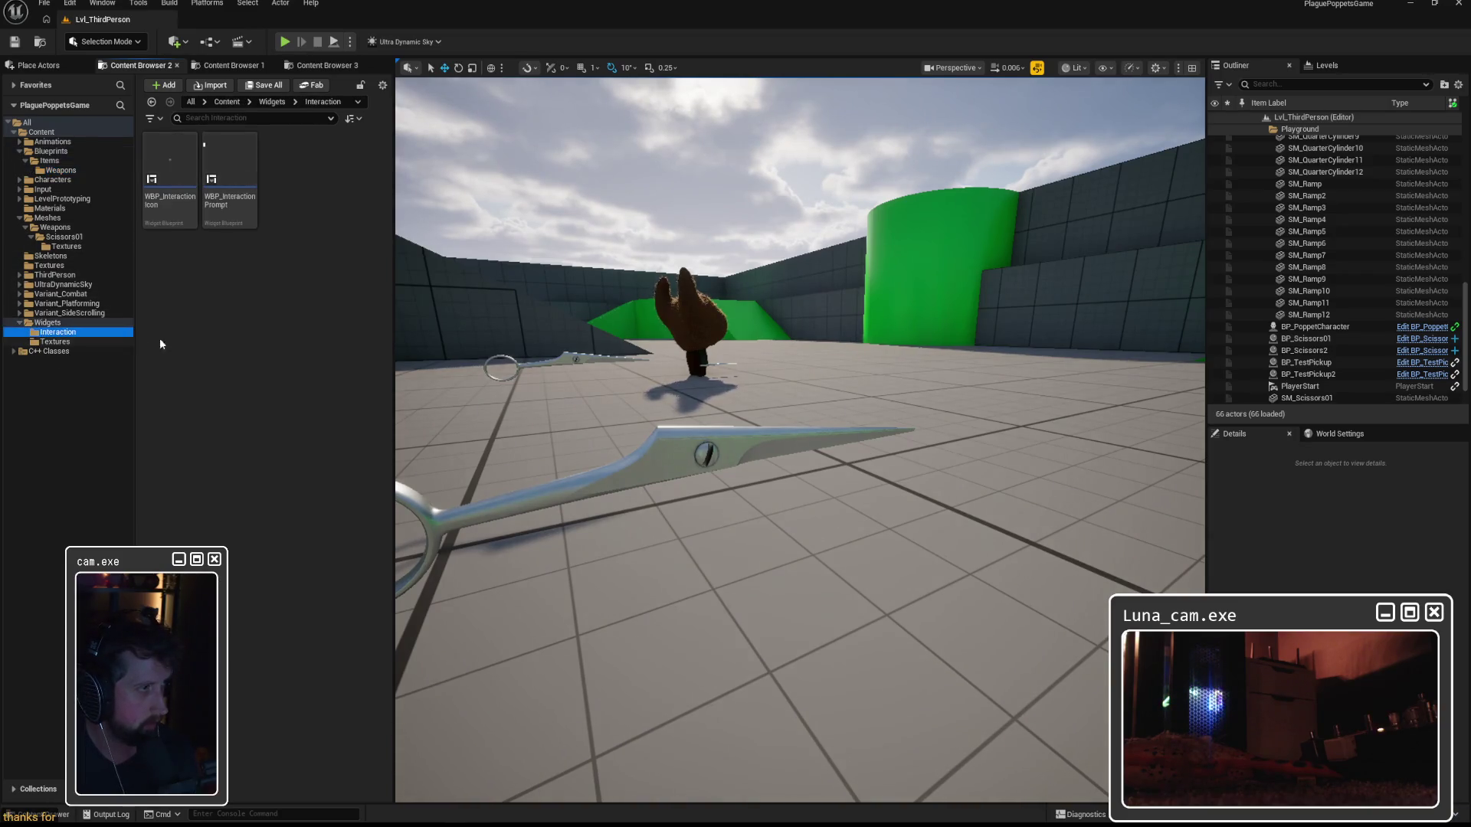
pyautogui.rightClick(165, 162)
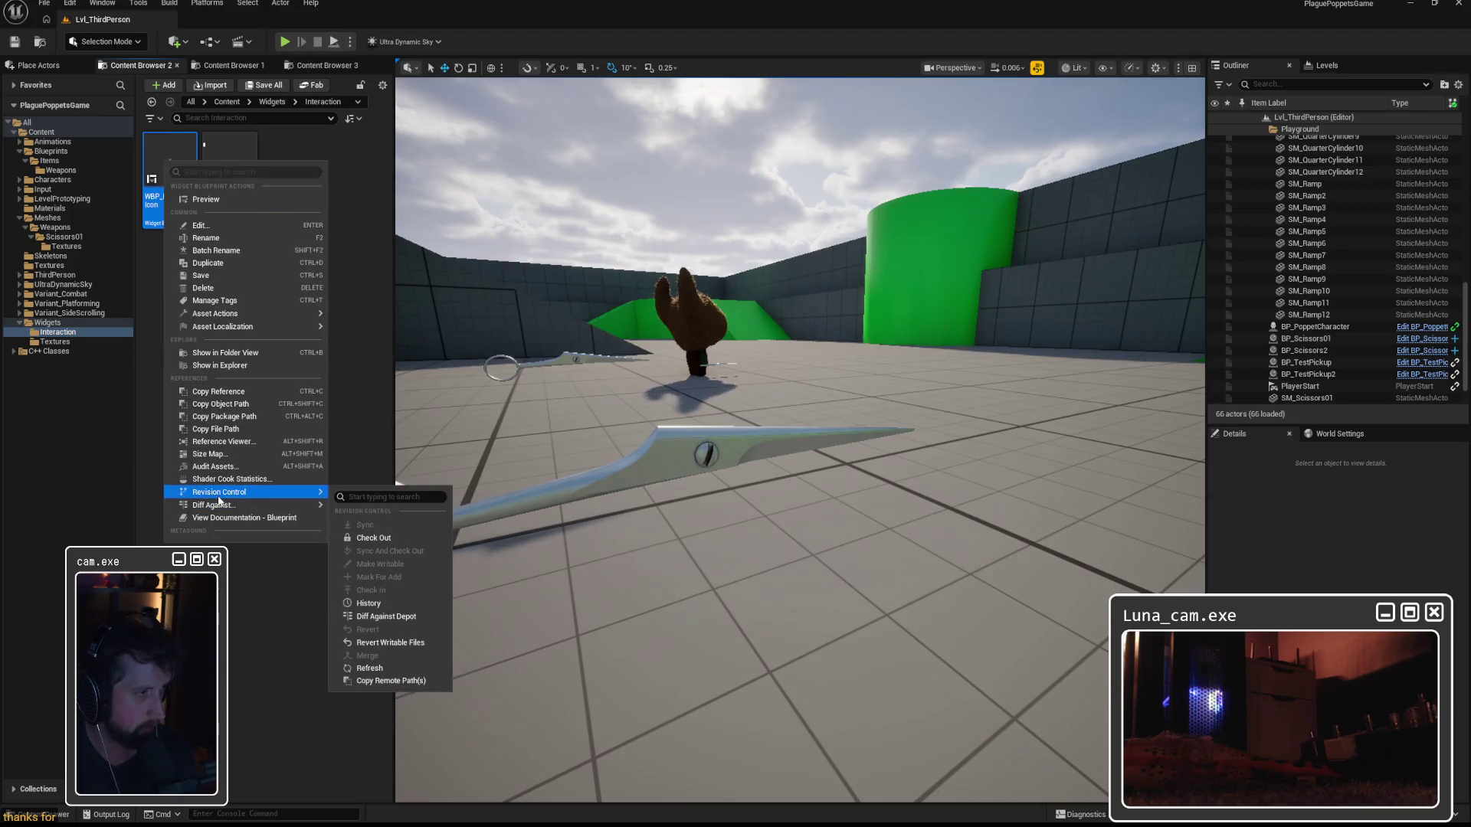
pyautogui.moveTo(259, 491)
pyautogui.click(363, 540)
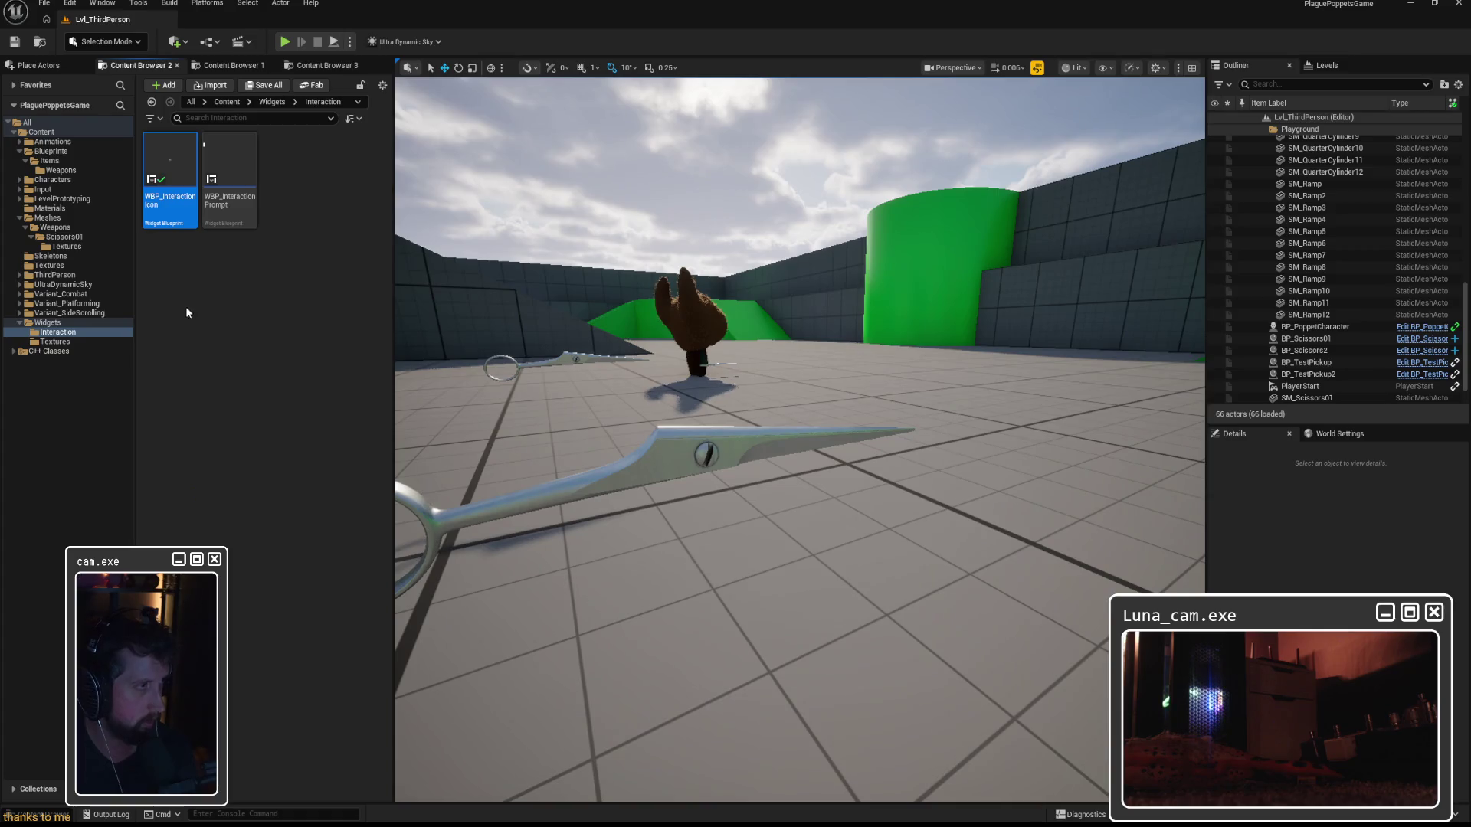
# Browse to the Meshes > Weapons > Scissors01 folder.
pyautogui.click(51, 257)
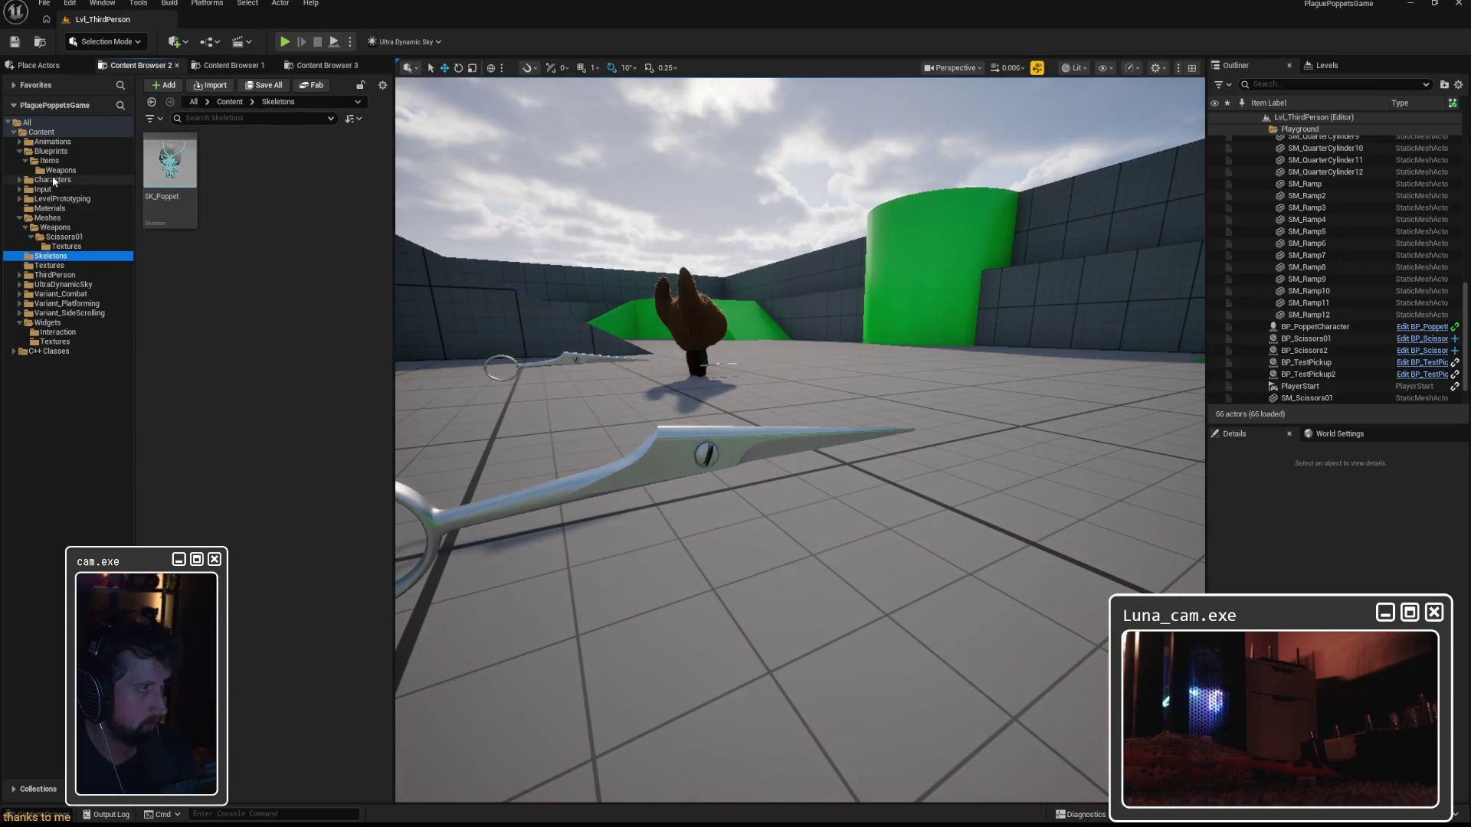
pyautogui.click(67, 246)
pyautogui.click(55, 228)
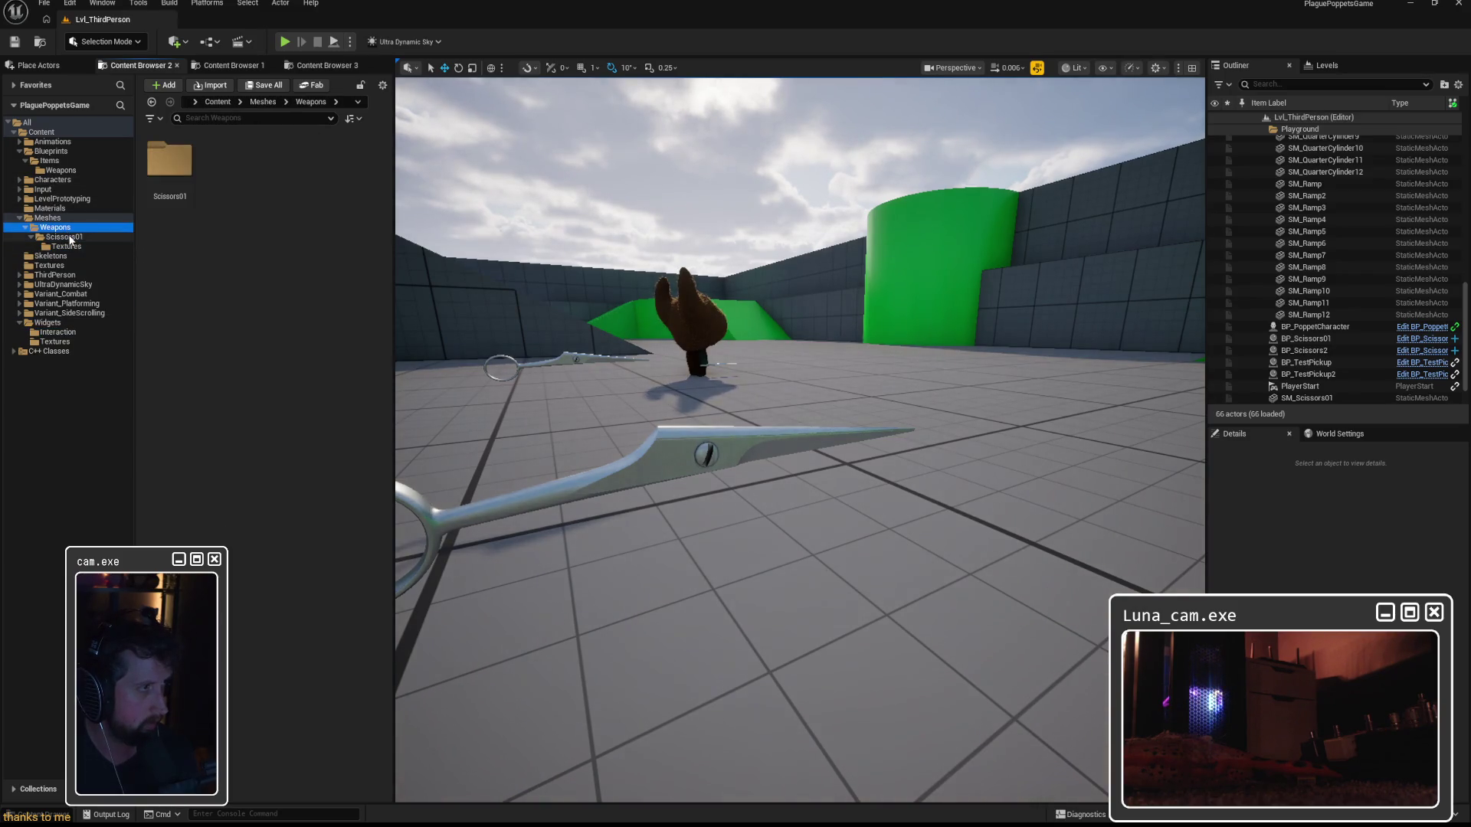
pyautogui.doubleClick(188, 175)
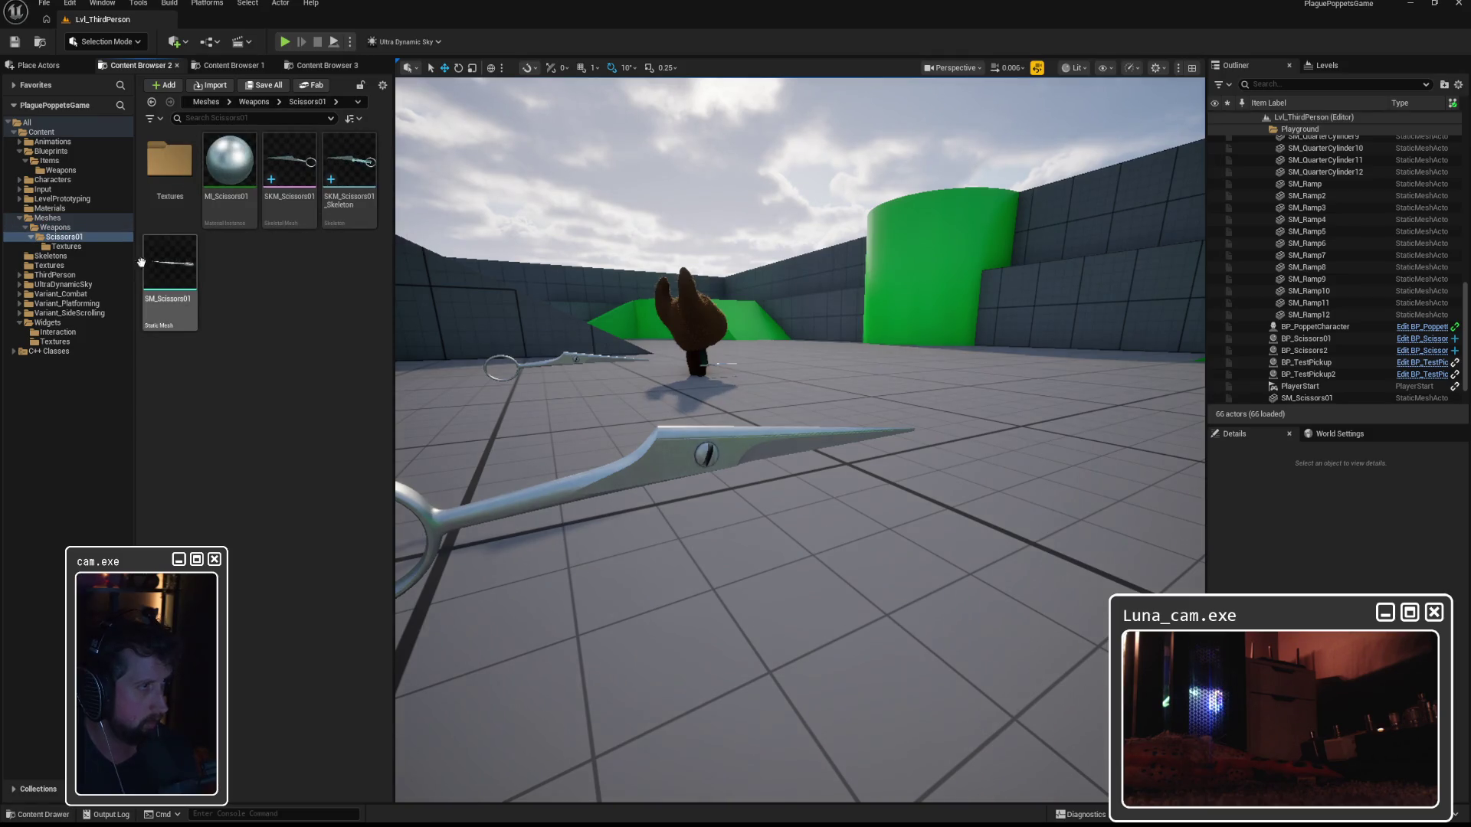